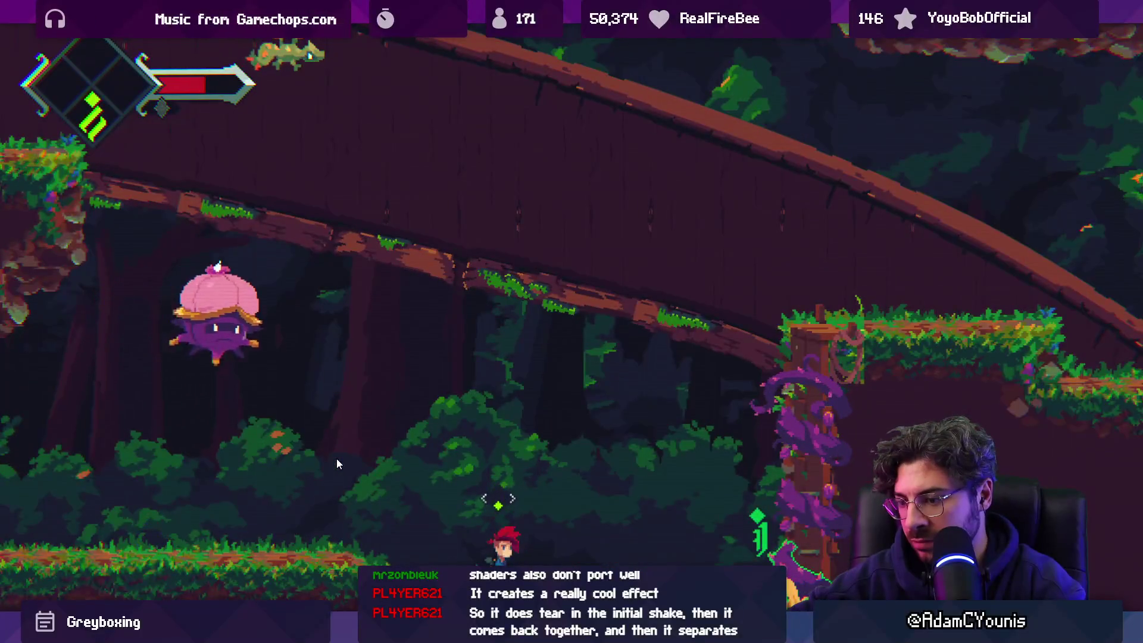
Step: Exit Unity's maximized Game view and switch to the Dandelion sprite in Aseprite
key(shift+space)
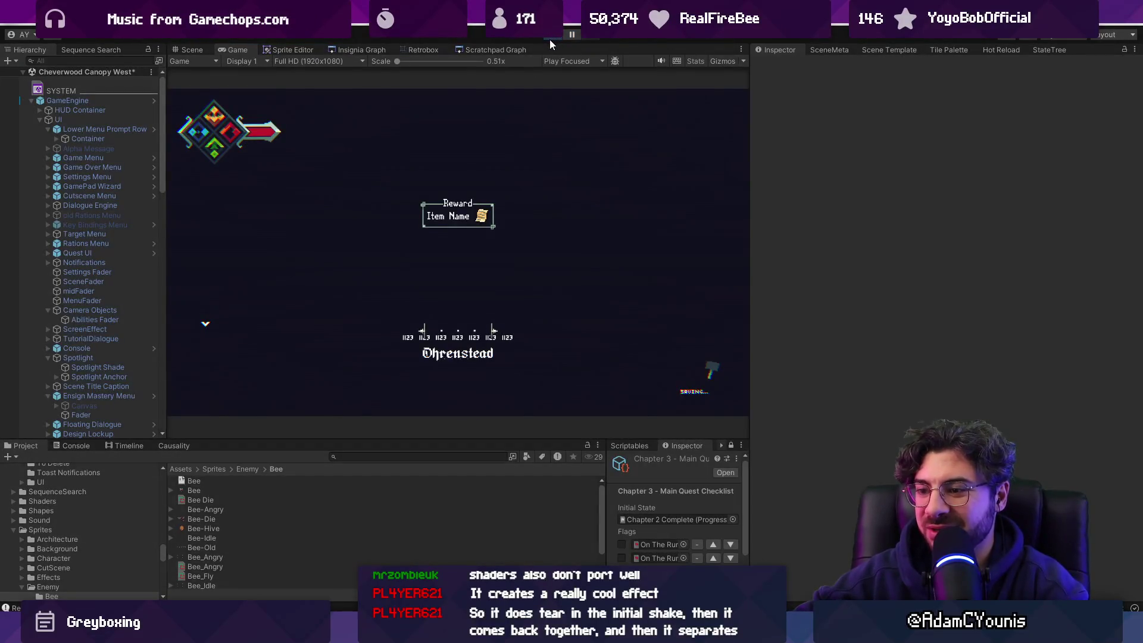
key(alt+Tab)
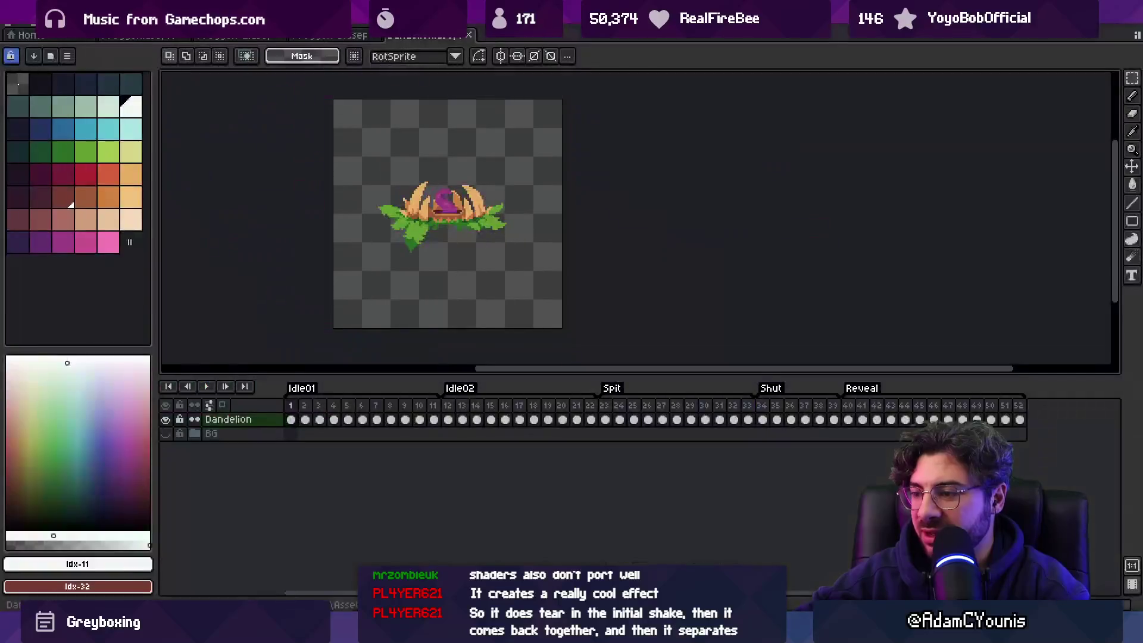
Step: Flip through the open sprite documents and scrub through the frog's later attack frames
key(ctrl+shift+Tab)
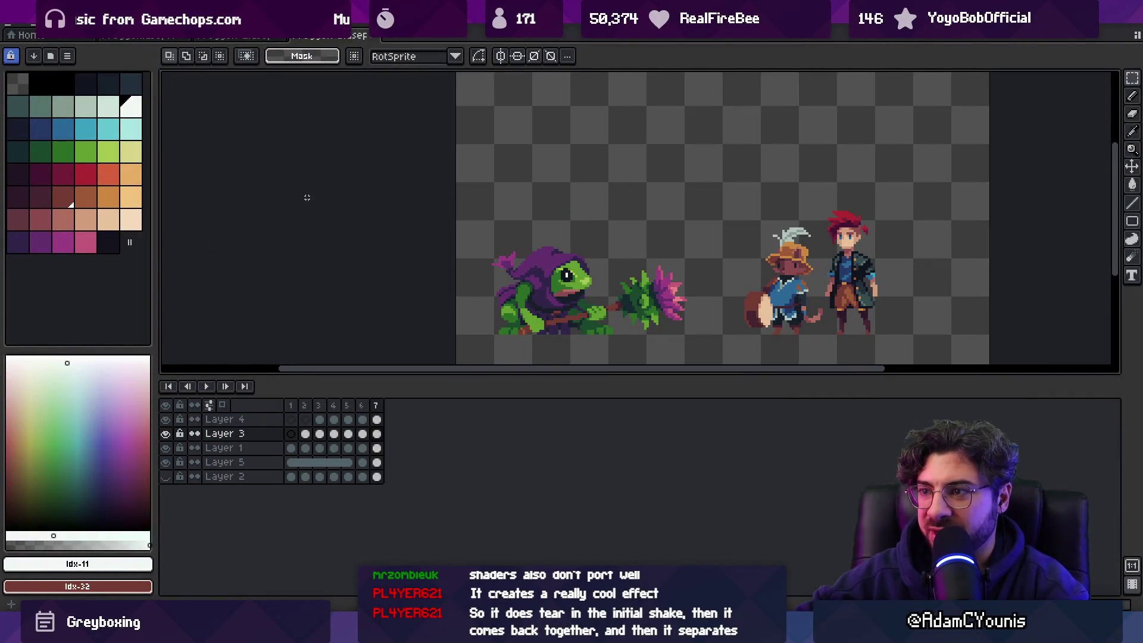
key(ctrl+shift+Tab)
key(ctrl+shift+Tab)
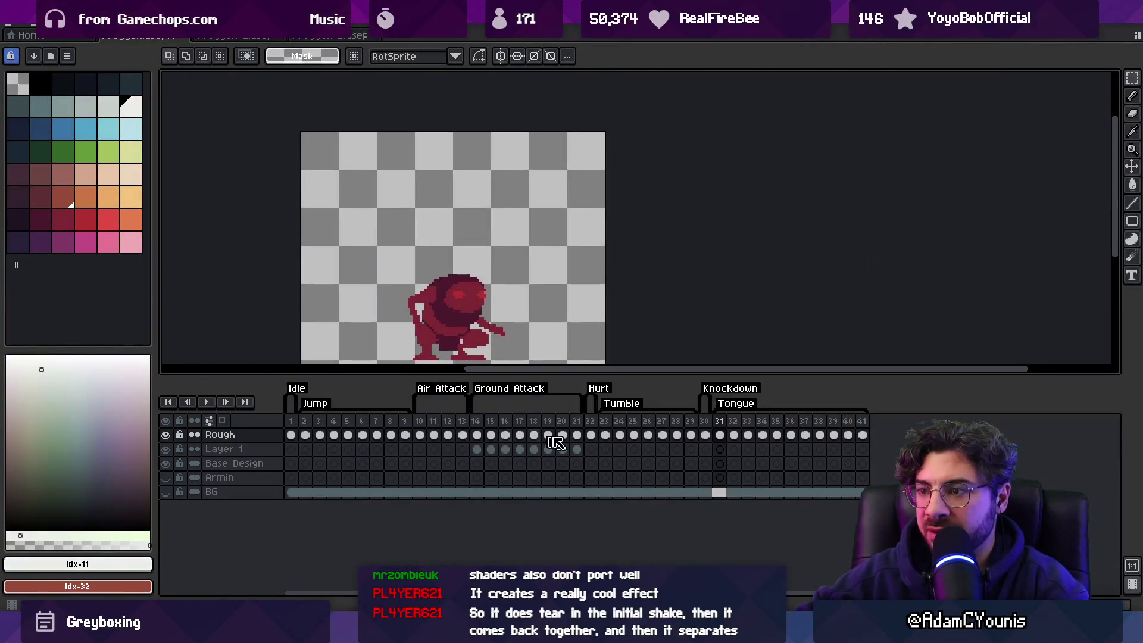
click(691, 434)
key(ctrl+Tab)
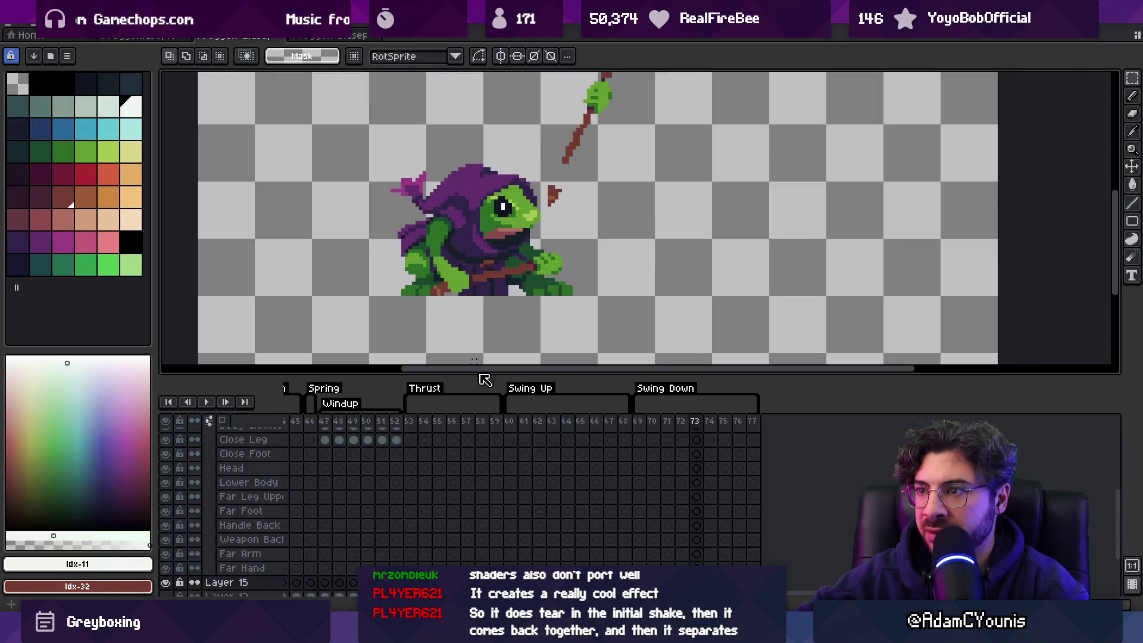
scroll(543, 436, left, 10)
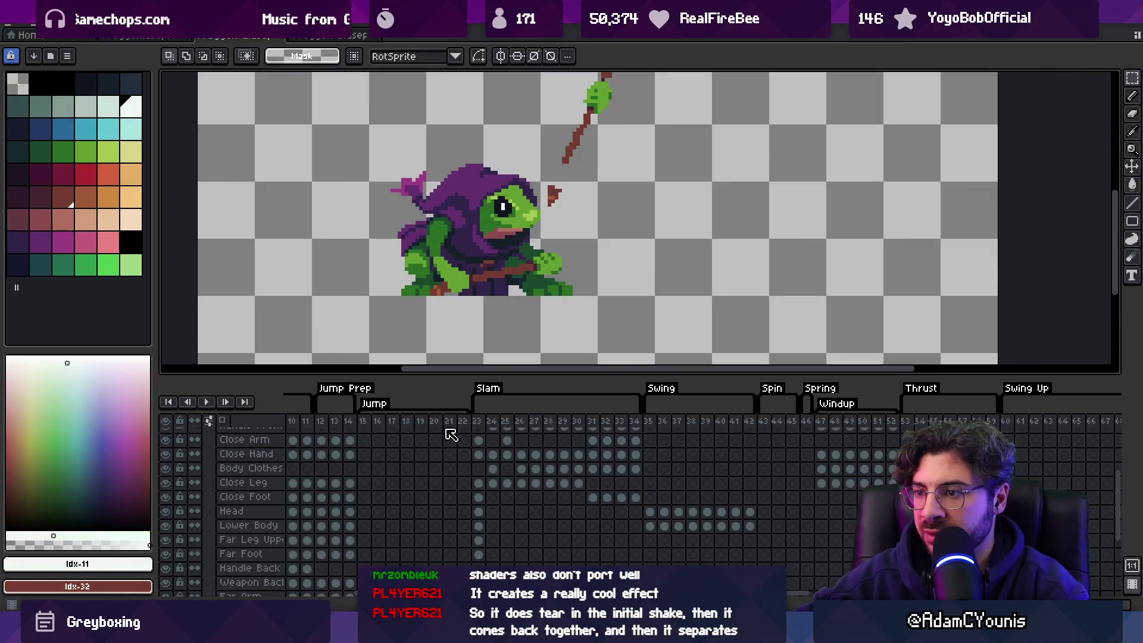
scroll(540, 433, up, 1)
scroll(539, 430, right, 2)
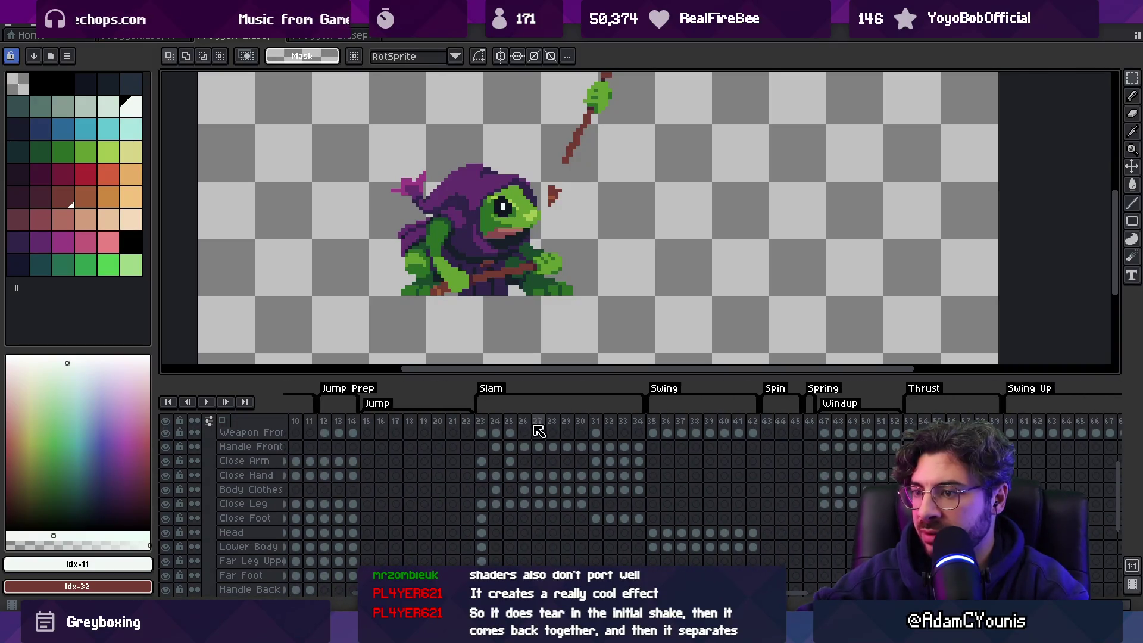
mouse_move(321, 424)
mouse_down()
mouse_move(1112, 426)
mouse_move(30, 423)
mouse_up()
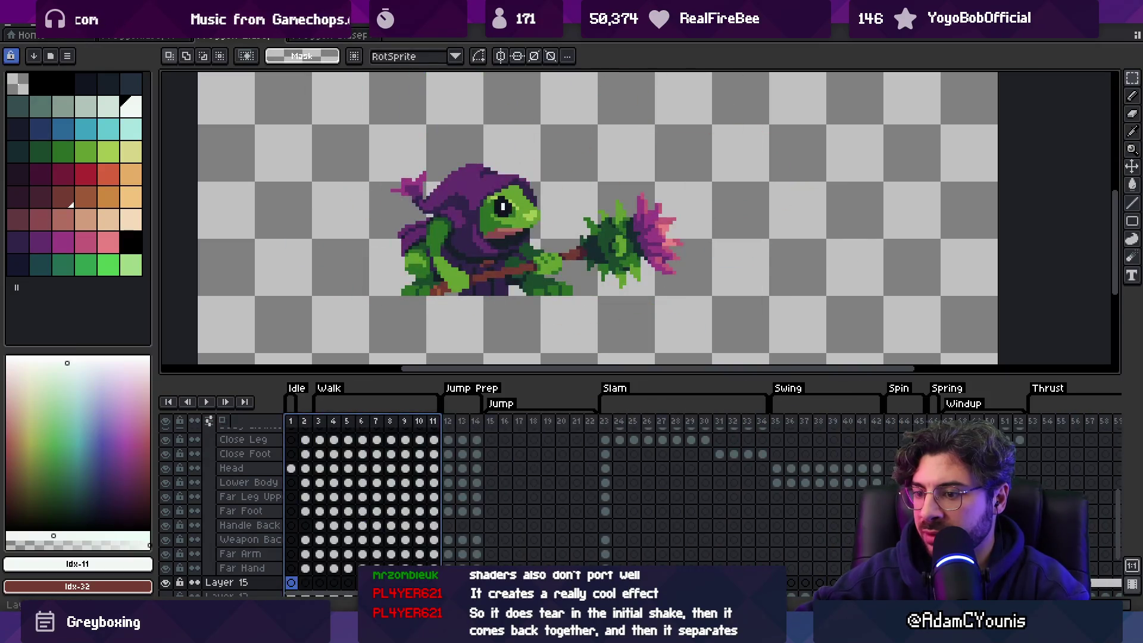
Step: Back in Unity, search the Project assets for 'froggen hurt'
key(alt+Tab)
click(408, 459)
text(fro)
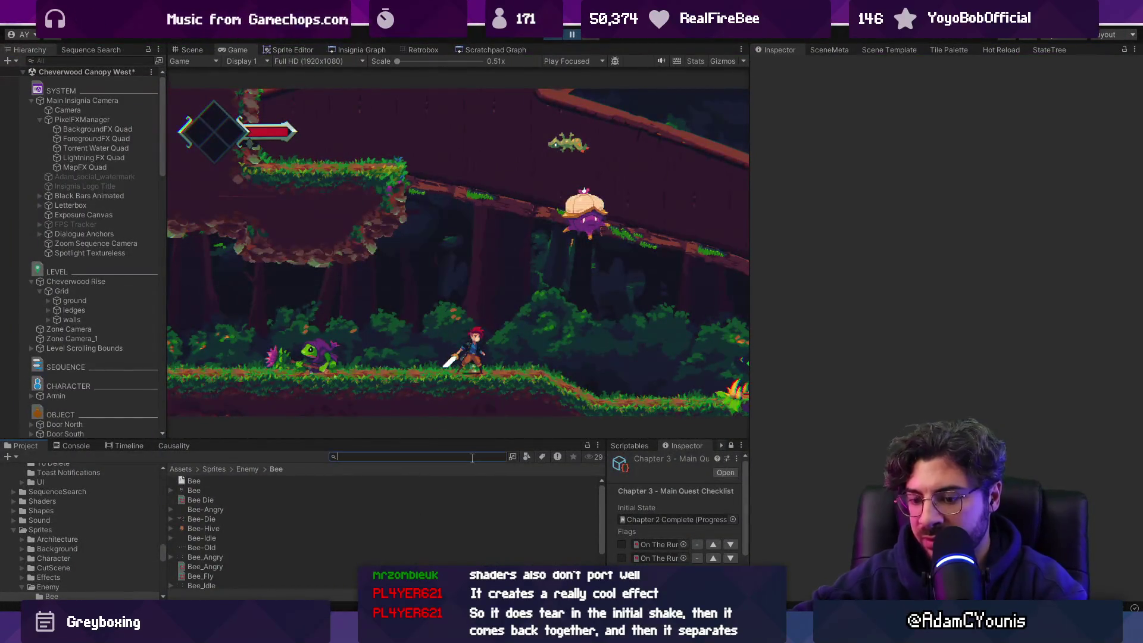
text(ggen hurt)
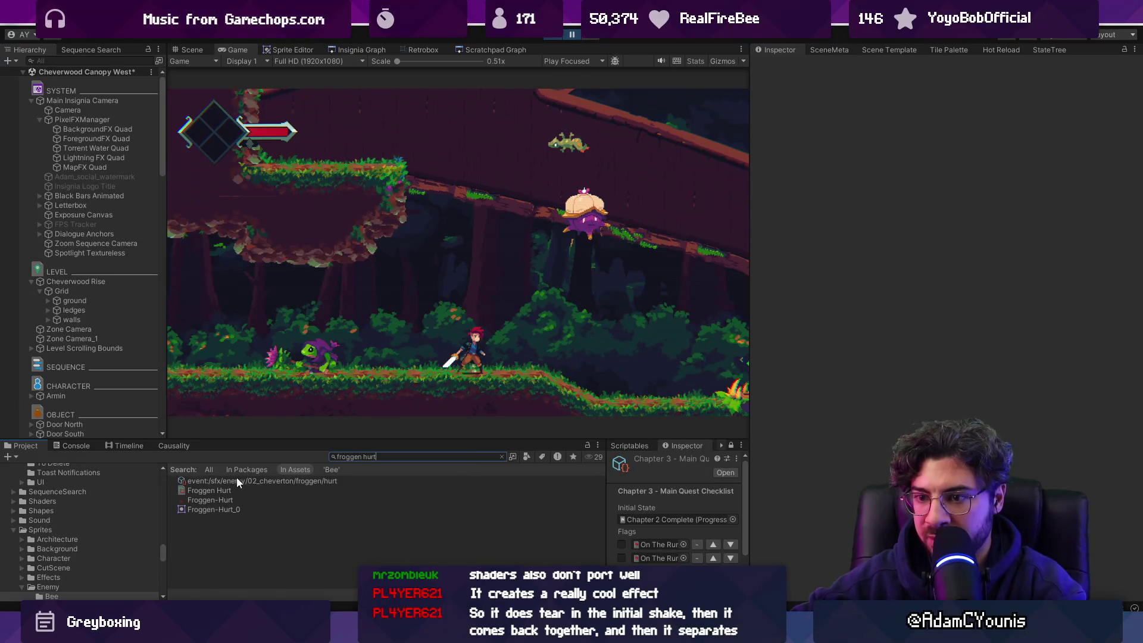
Step: Open the Froggen Hurt sheet in Retrobox and delete its Enemy Physics layer, leaving only Hurt
click(209, 489)
click(421, 50)
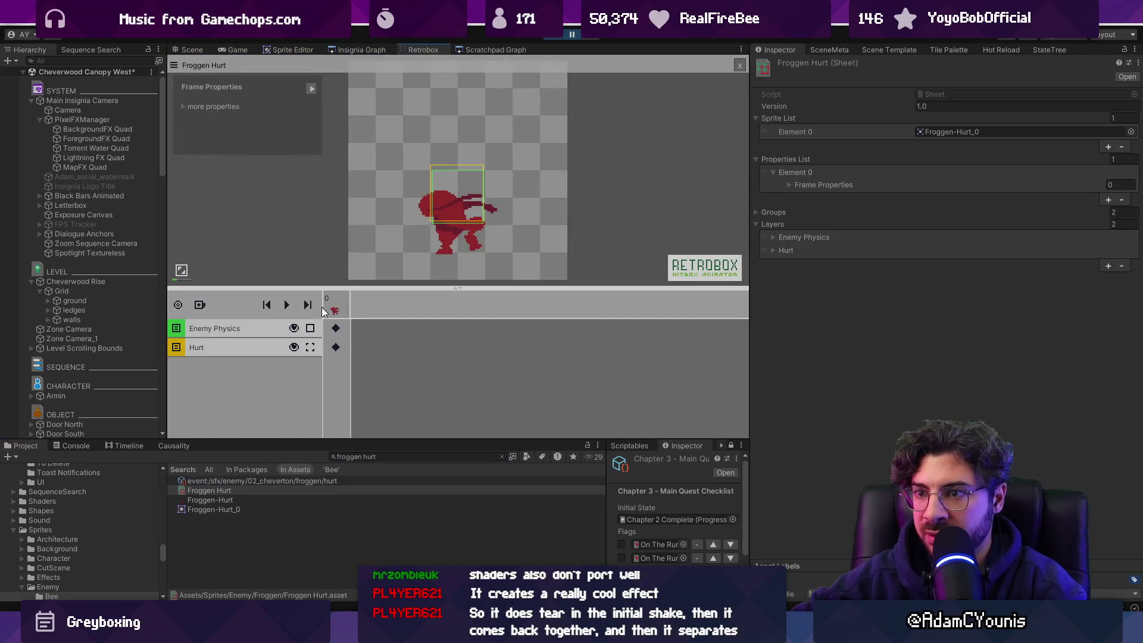
scroll(417, 226, up, 3)
scroll(325, 256, down, 1)
right_click(199, 343)
click(205, 339)
scroll(488, 190, down, 3)
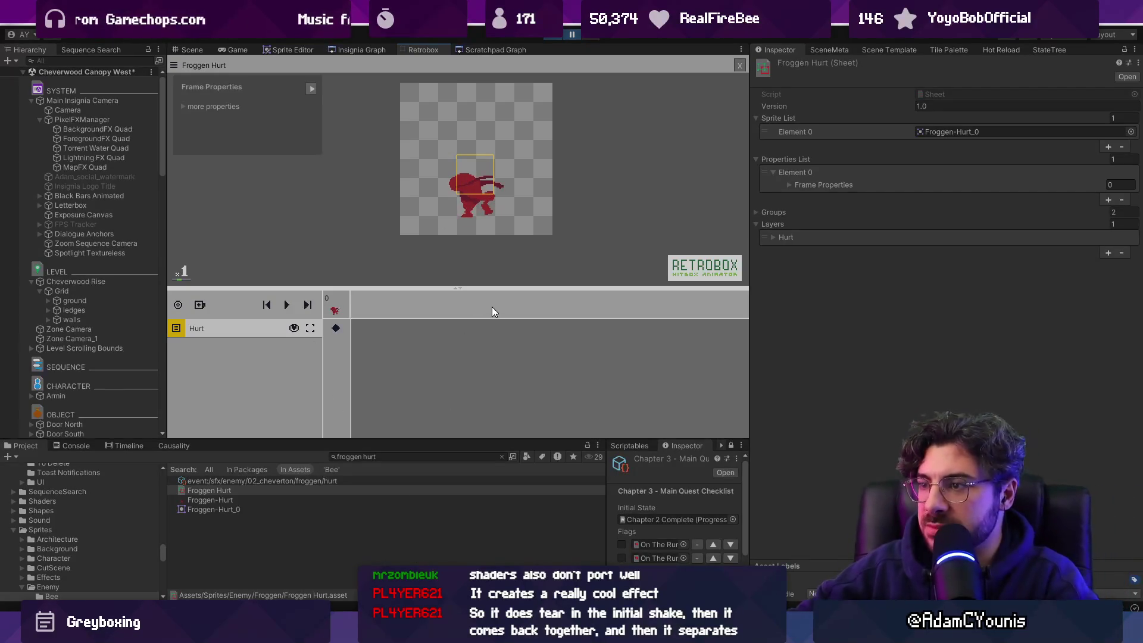
key(alt+Tab)
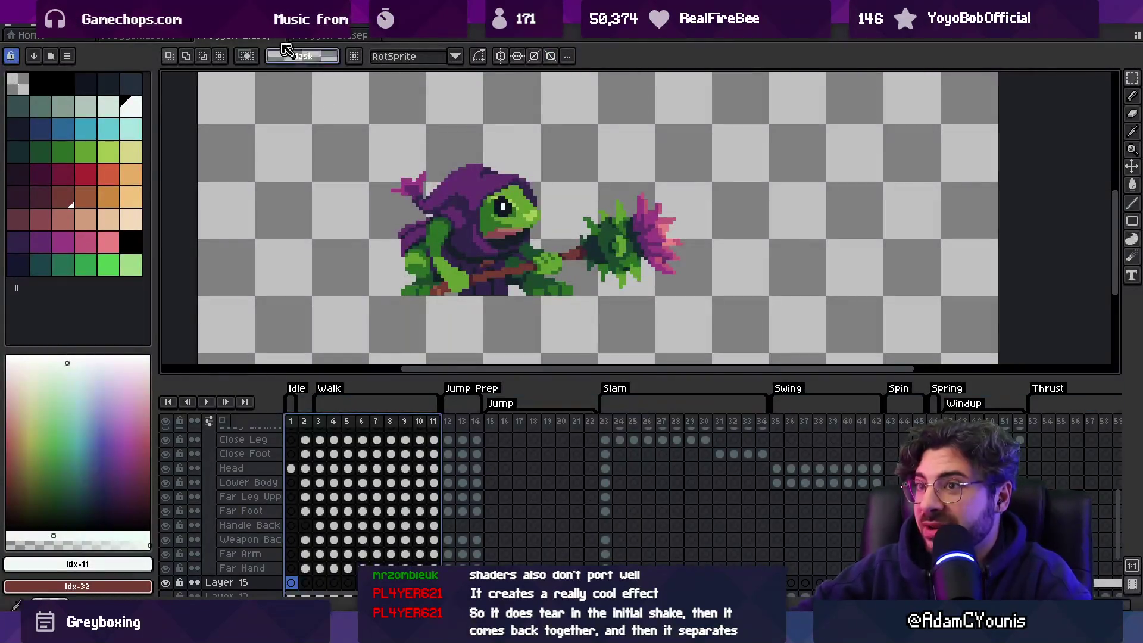
Step: Cycle through the sprite documents back to the frog animation's Slam pose
key(ctrl+Tab)
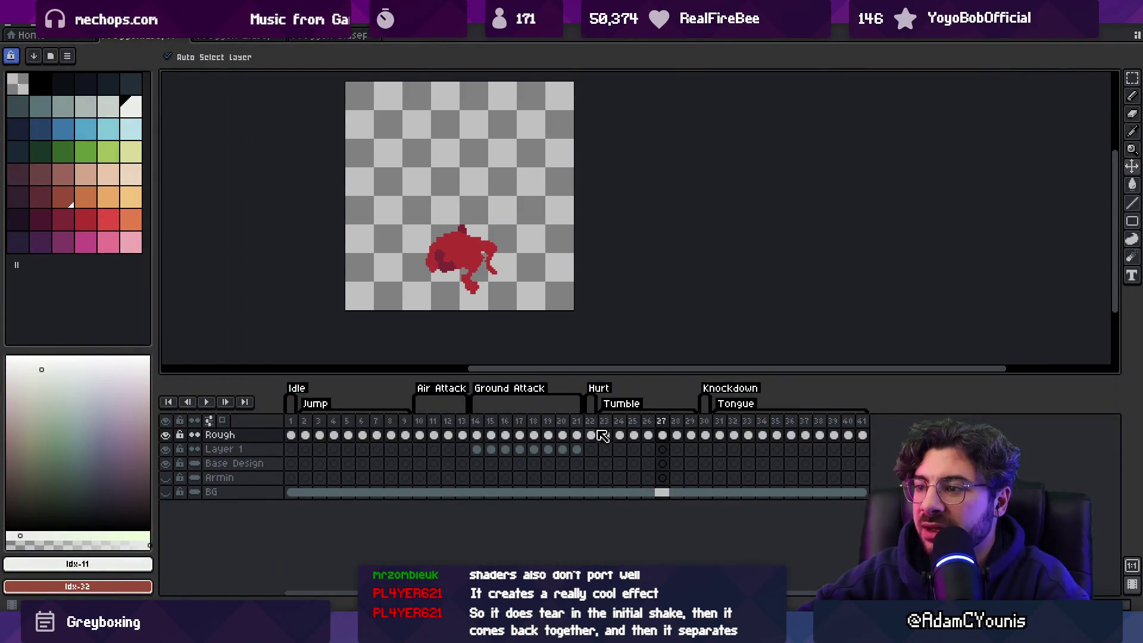
click(591, 435)
key(ctrl+Tab)
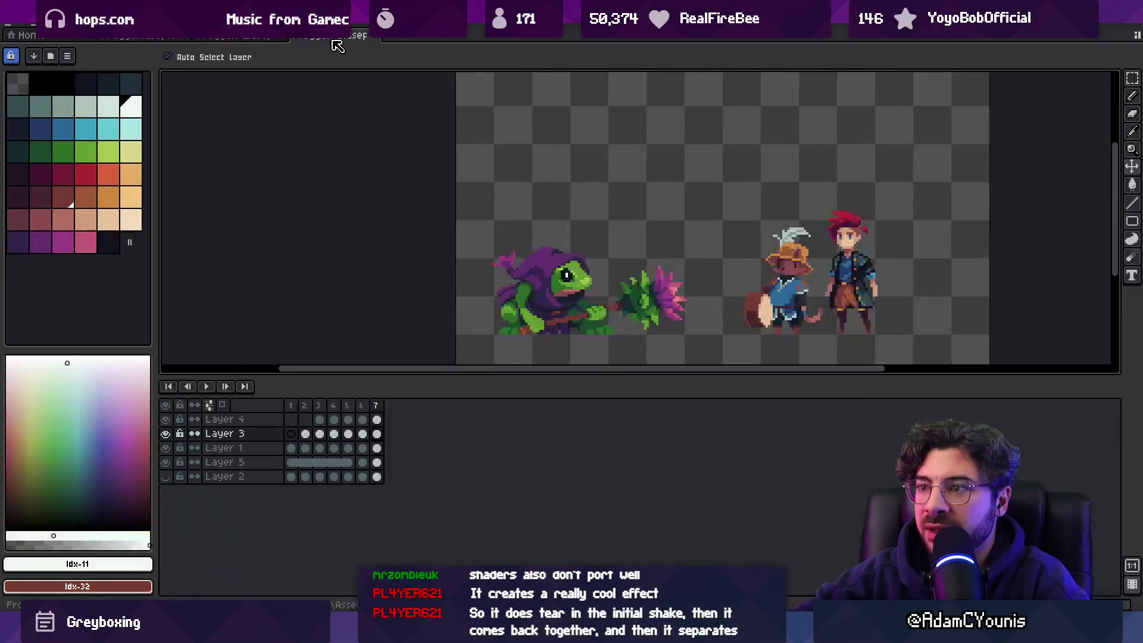
key(ctrl+Tab)
scroll(697, 451, right, 10)
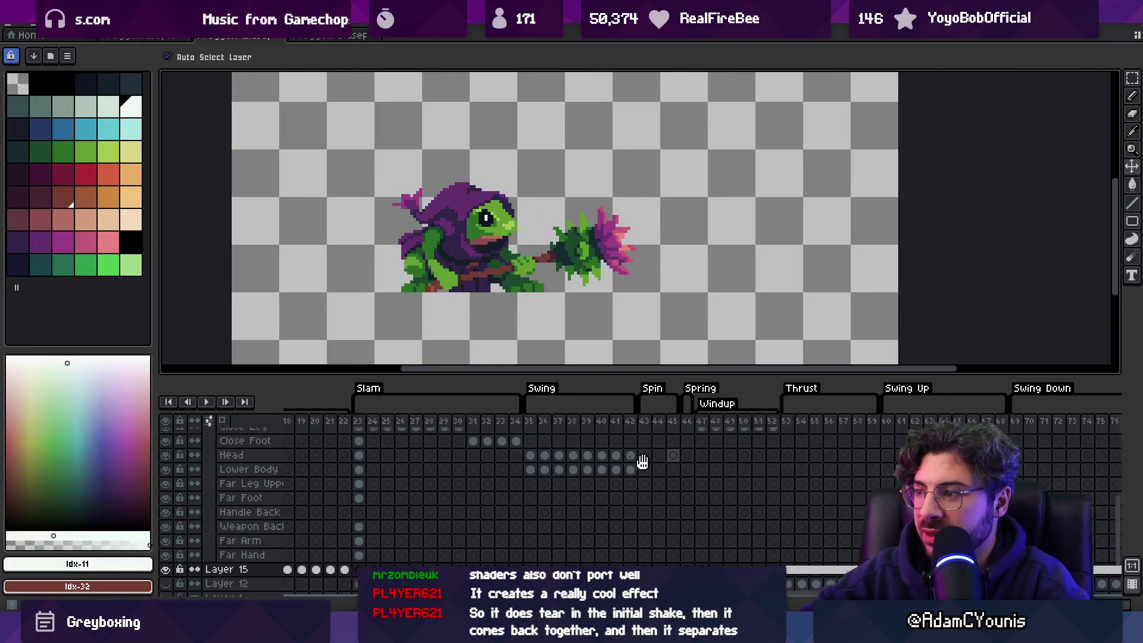
scroll(806, 470, left, 10)
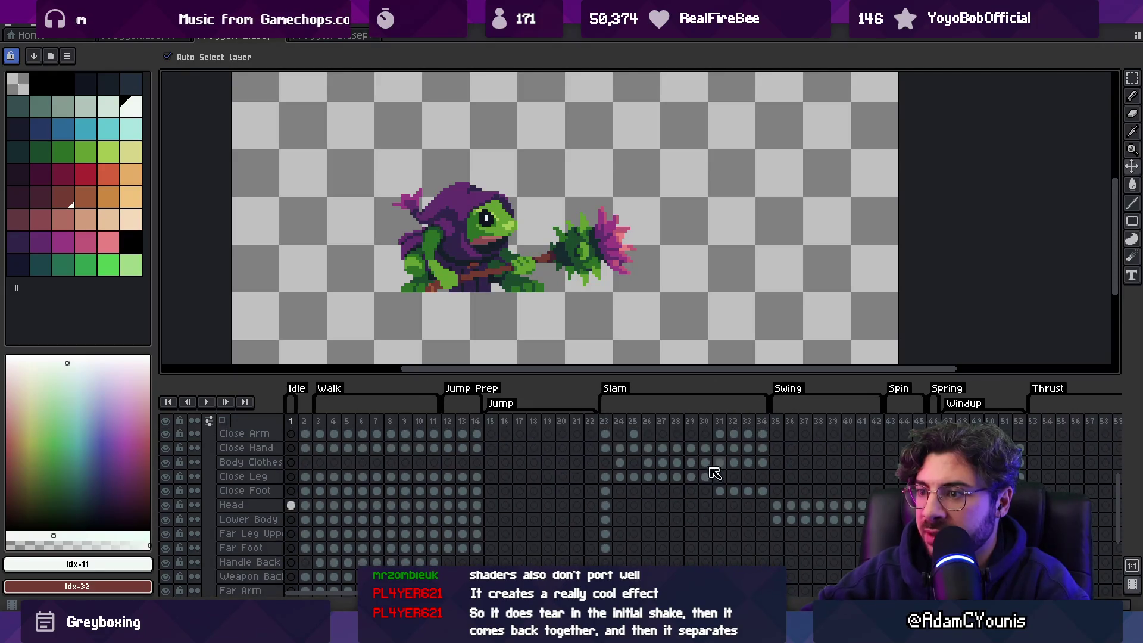
click(153, 36)
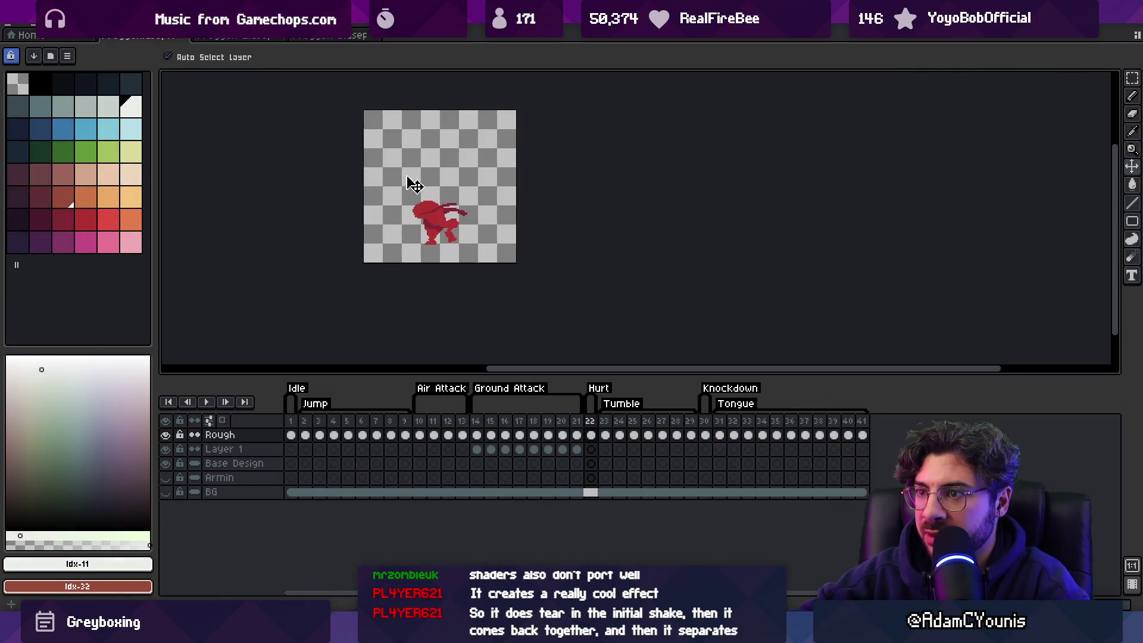
click(229, 37)
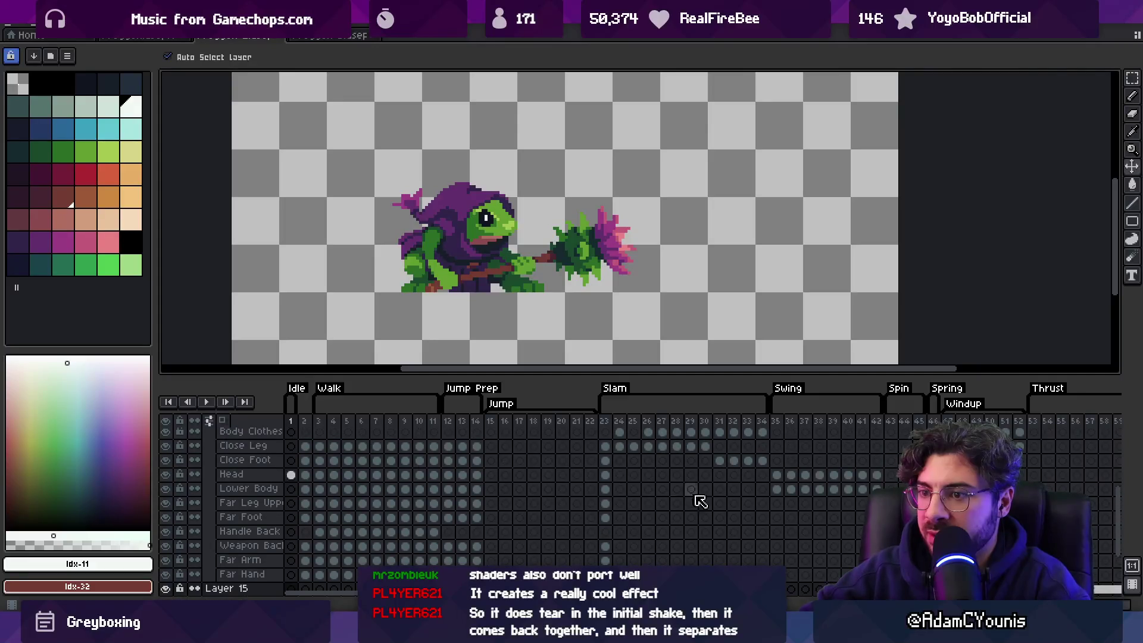
key(Return)
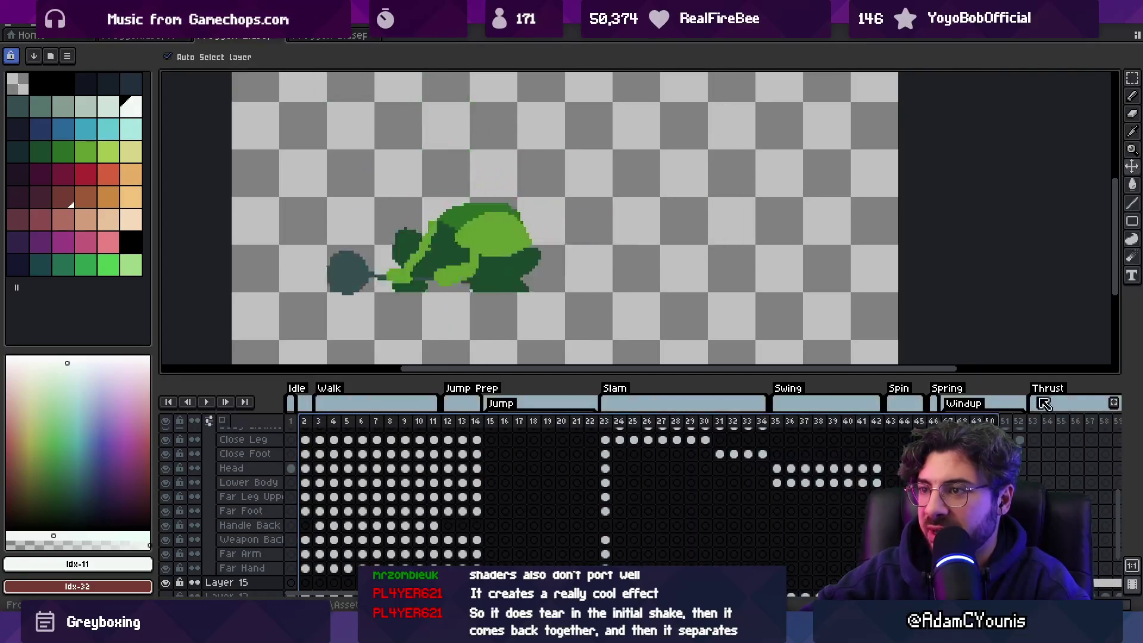
scroll(543, 454, right, 5)
scroll(661, 441, up, 1)
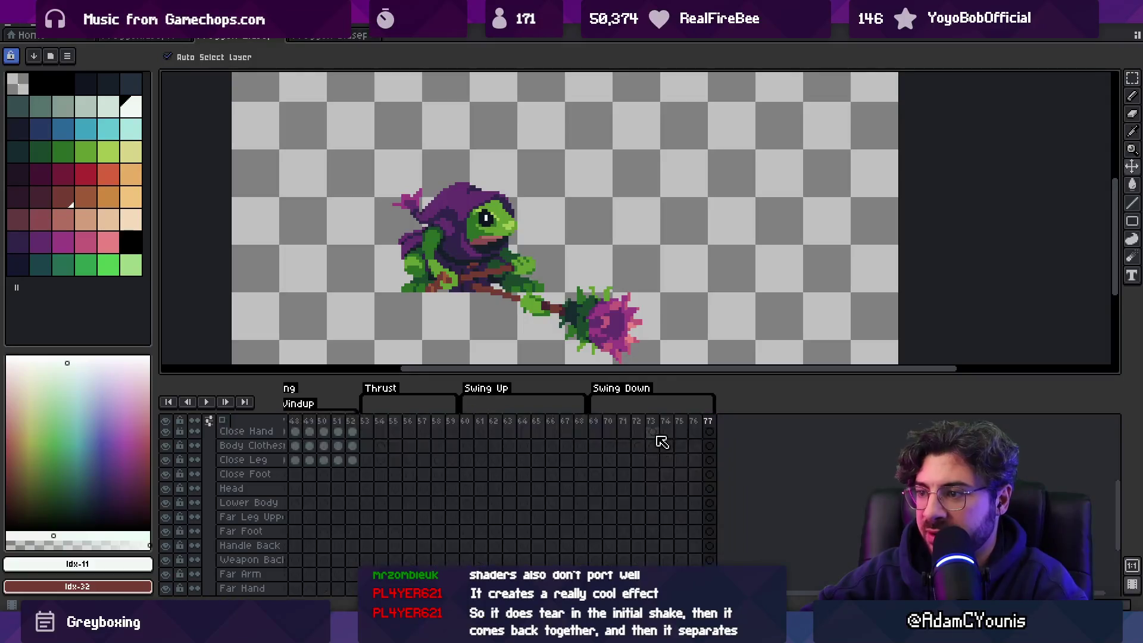
scroll(371, 430, left, 5)
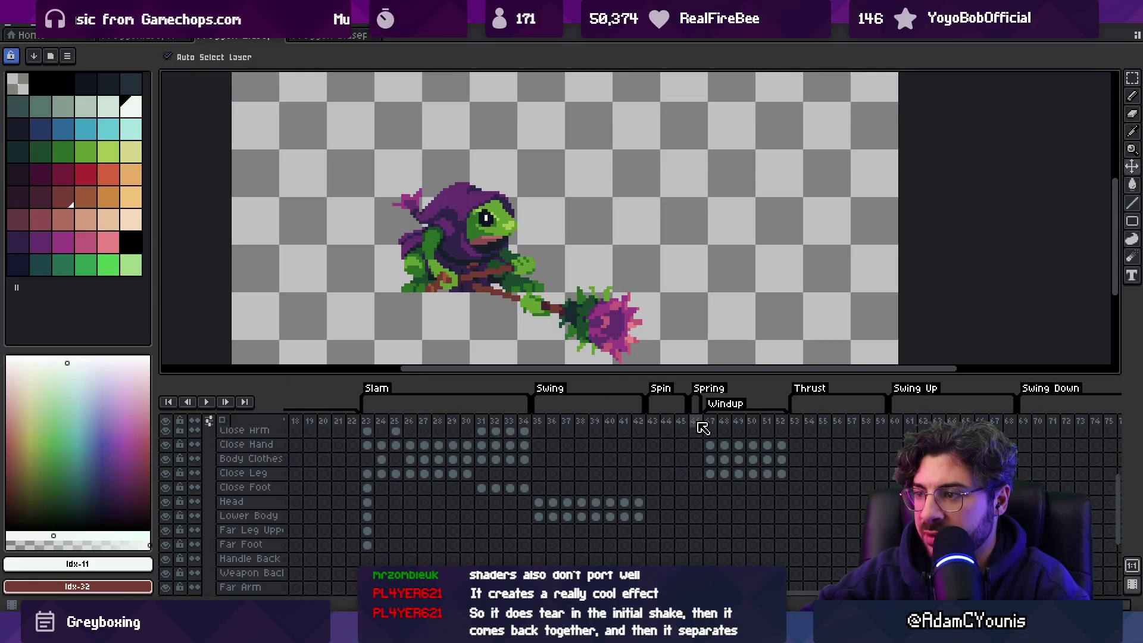
Step: Add a blank frame after frame 46, pushing later frames and tags right
click(703, 424)
scroll(655, 435, right, 1)
scroll(620, 437, down, 1)
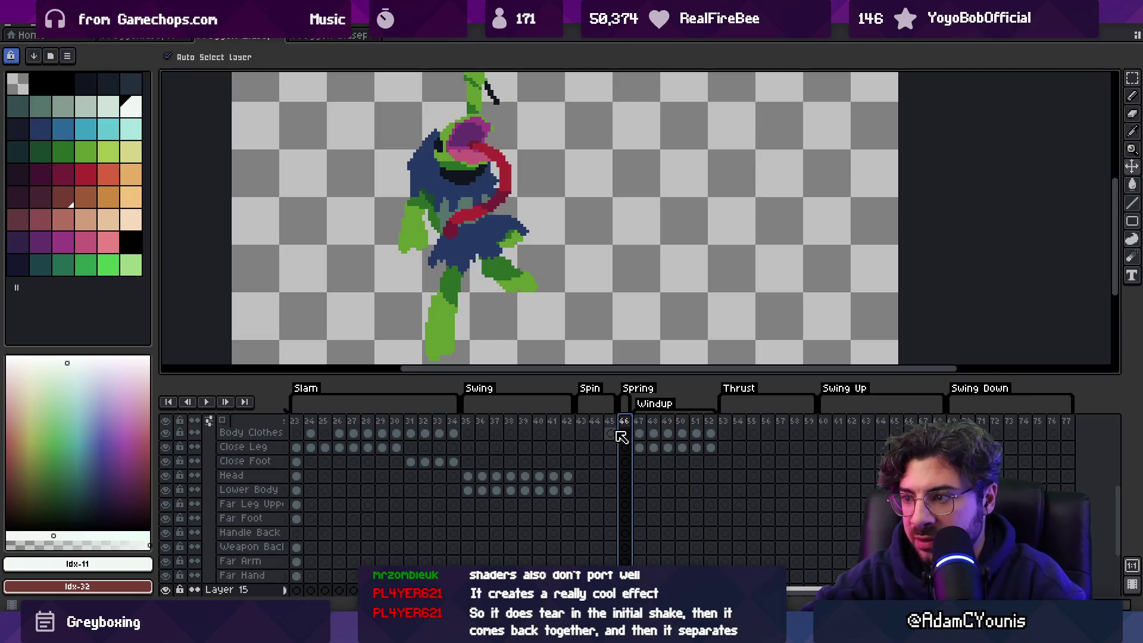
key(alt+b)
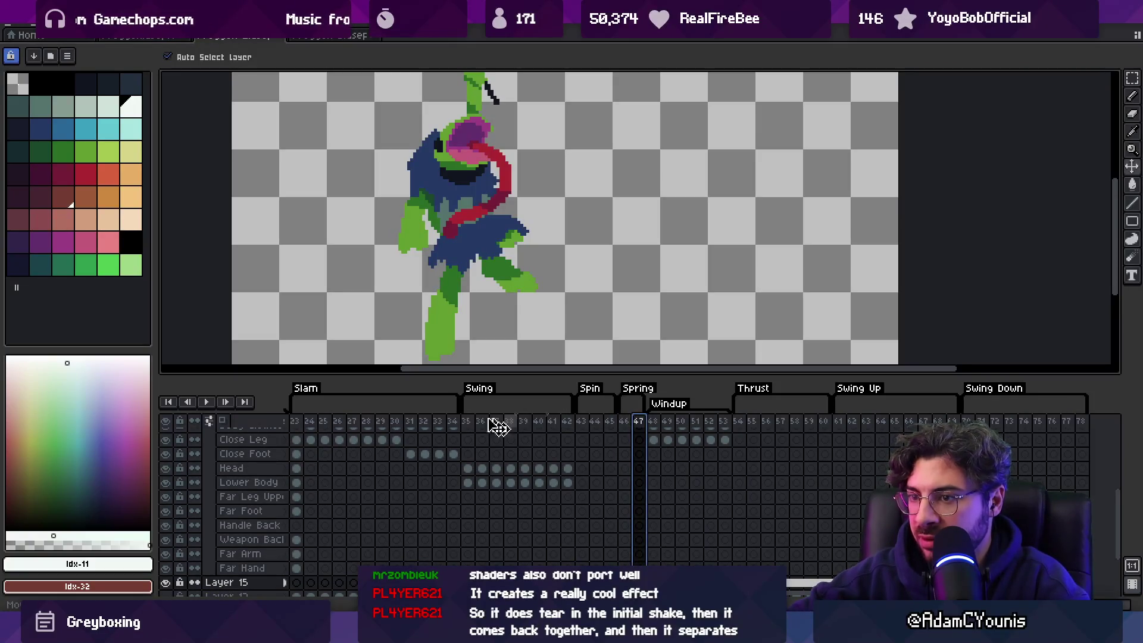
scroll(327, 434, left, 4)
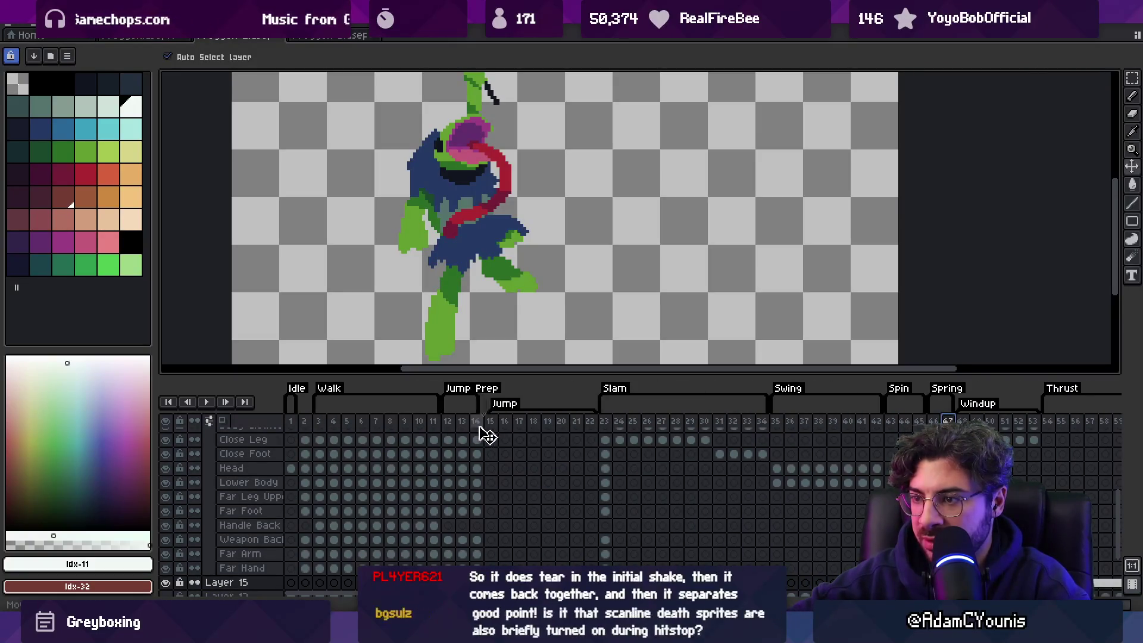
click(447, 422)
Step: Insert an empty frame 12 and give it a new tag named Hurt
key(alt+b)
right_click(447, 427)
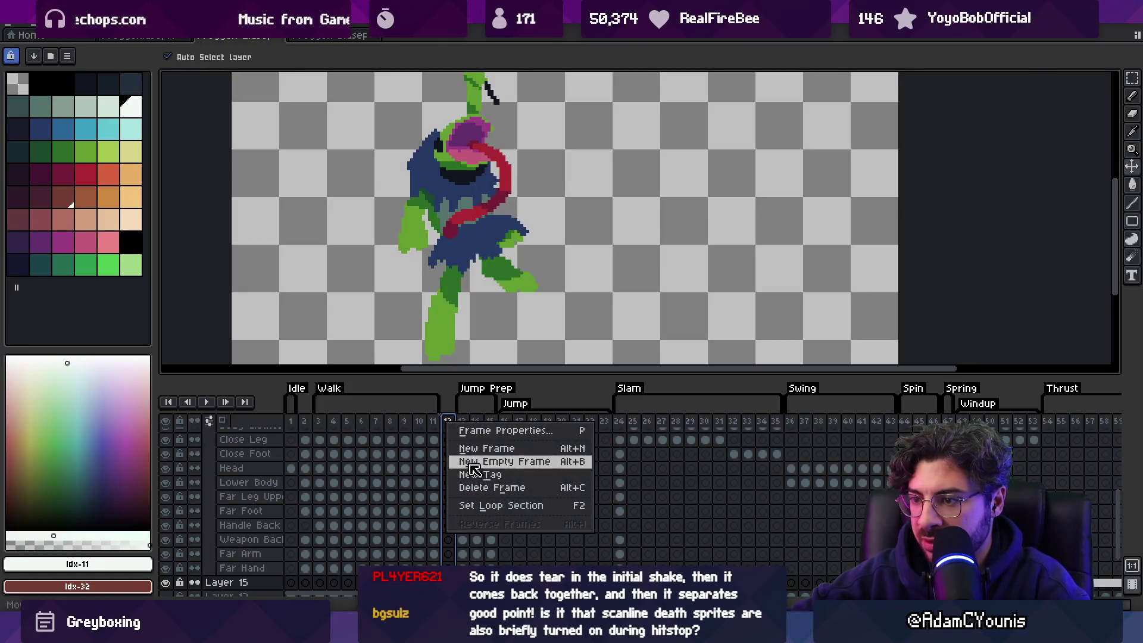
click(502, 474)
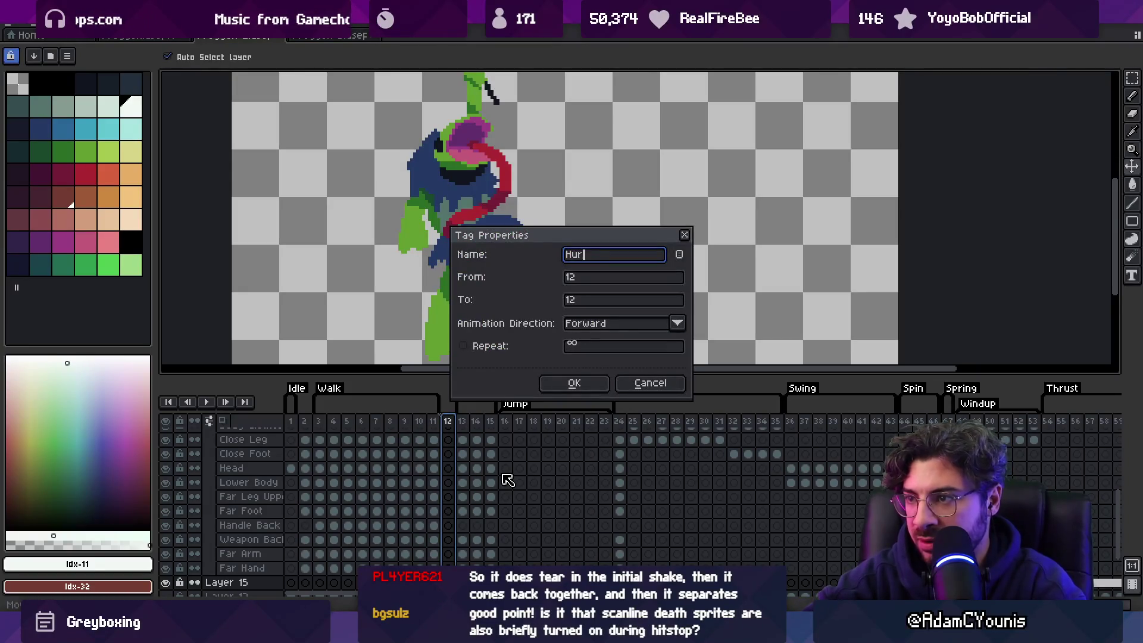
text(t)
key(Return)
Step: Paste the red hurt pose into the new frame and commit it
key(ctrl+v)
scroll(500, 301, down, 2)
key(Return)
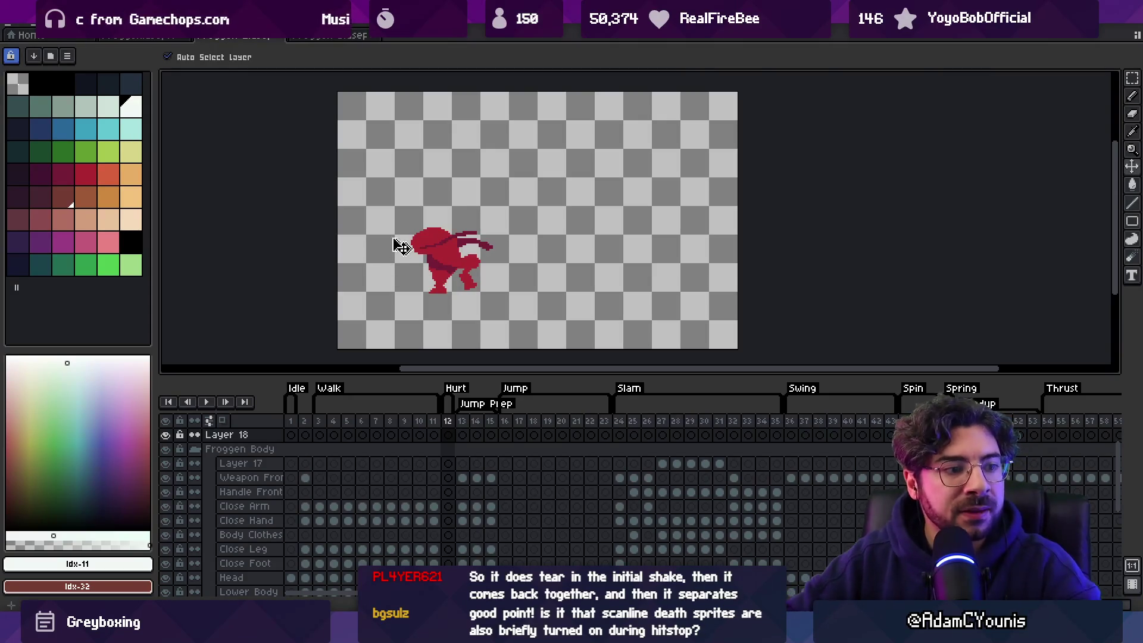
drag(434, 434, 453, 429)
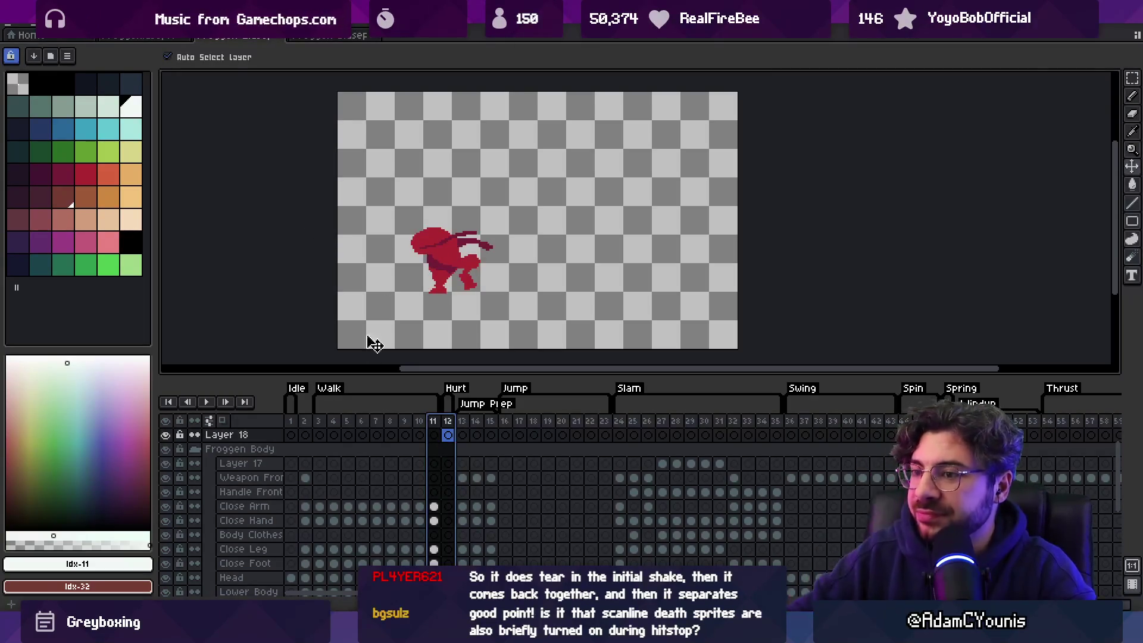
Step: Move the red frog sprite up-left and scale it up slightly with a RotSprite transform
drag(310, 421, 452, 407)
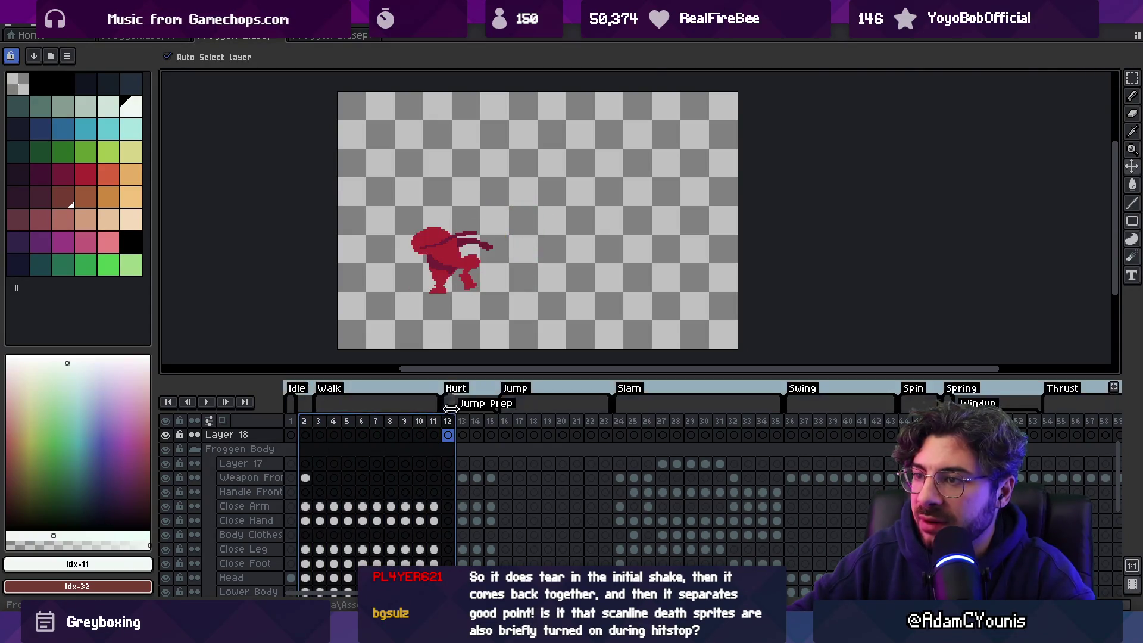
click(454, 269)
drag(378, 184, 364, 179)
drag(425, 250, 440, 258)
key(Return)
drag(433, 421, 454, 423)
drag(426, 191, 396, 221)
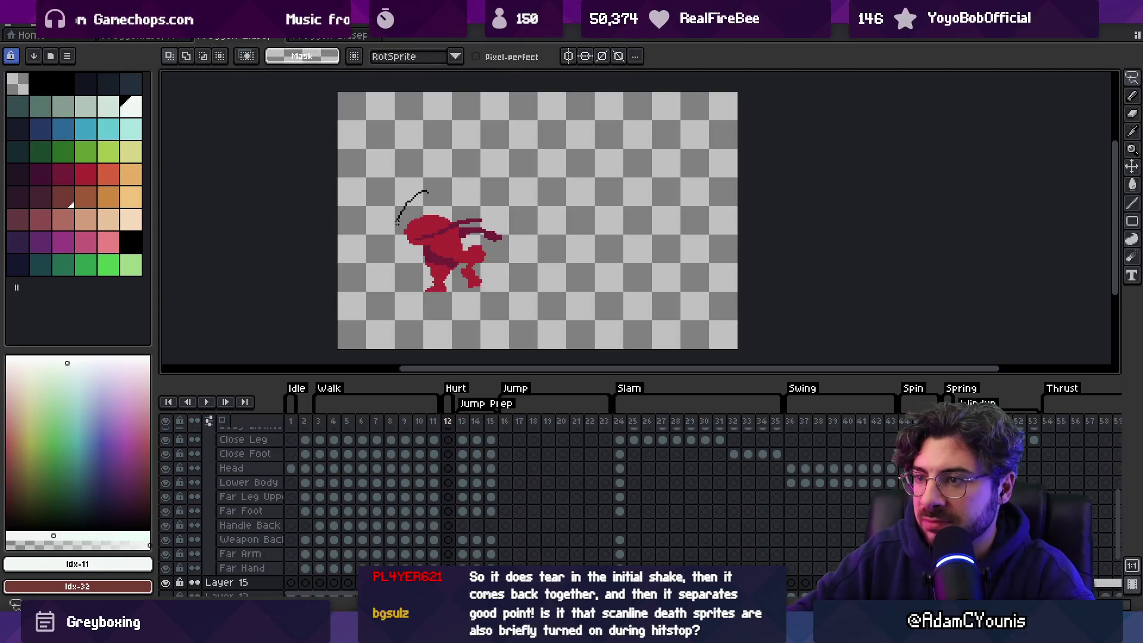
Step: Lasso the frog's upper body and drag it into a recoiling pose
drag(517, 241, 512, 240)
mouse_move(438, 234)
mouse_down()
mouse_move(487, 238)
mouse_move(470, 238)
mouse_move(470, 254)
mouse_up()
key(z)
click(483, 257)
click(483, 257)
Step: Fill the gap near the arm with red and erase stray leg pixels with a 2px eraser
key(q)
key(b)
alt+click(476, 256)
key(e)
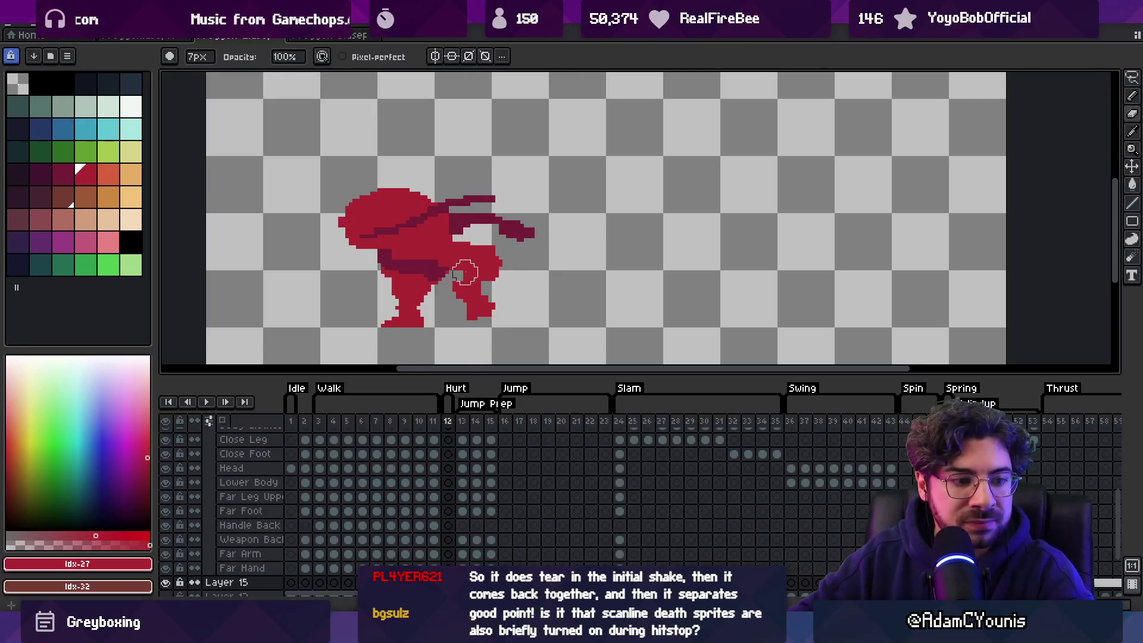
key(minus)
key(minus)
key(minus)
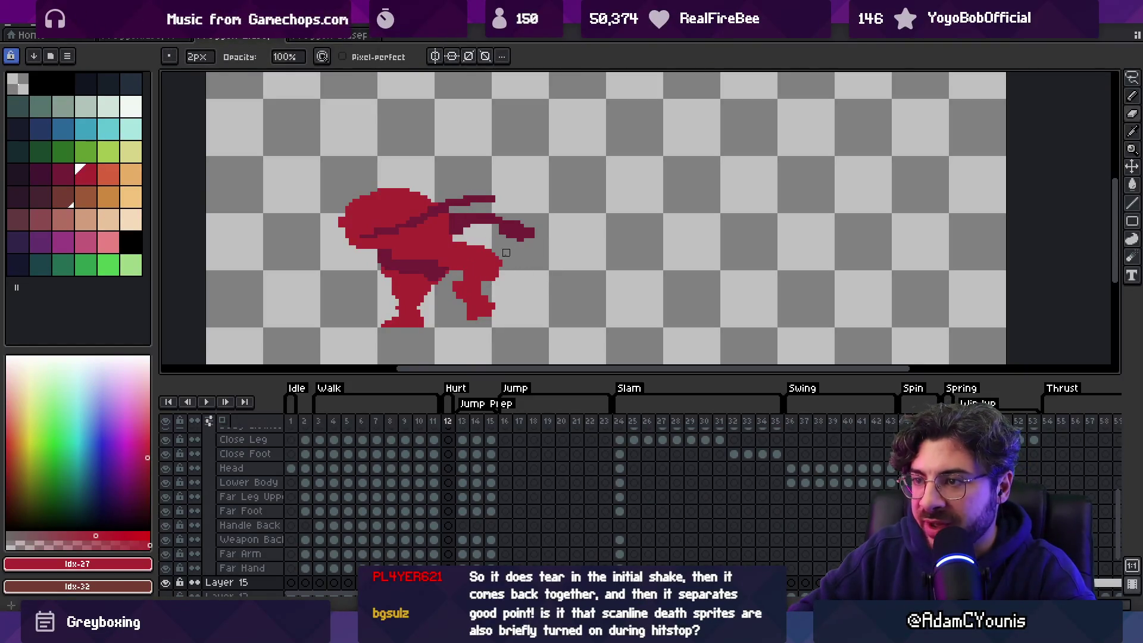
alt+click(468, 276)
key(b)
alt+click(469, 285)
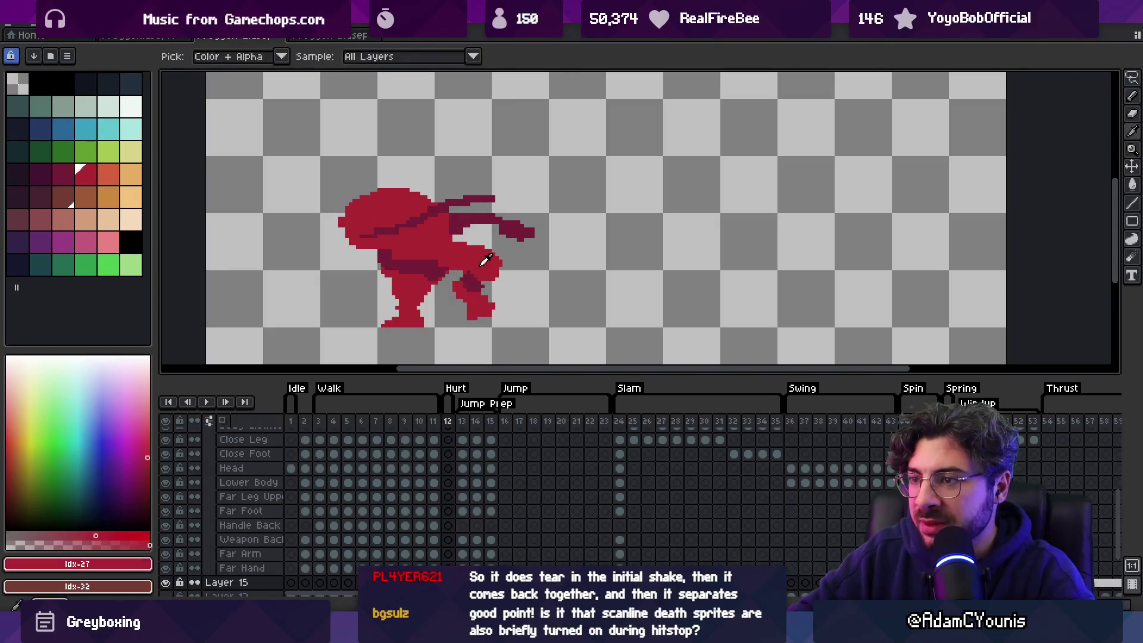
Step: Touch up the body with sampled bright red and dark red shading pixels
key(e)
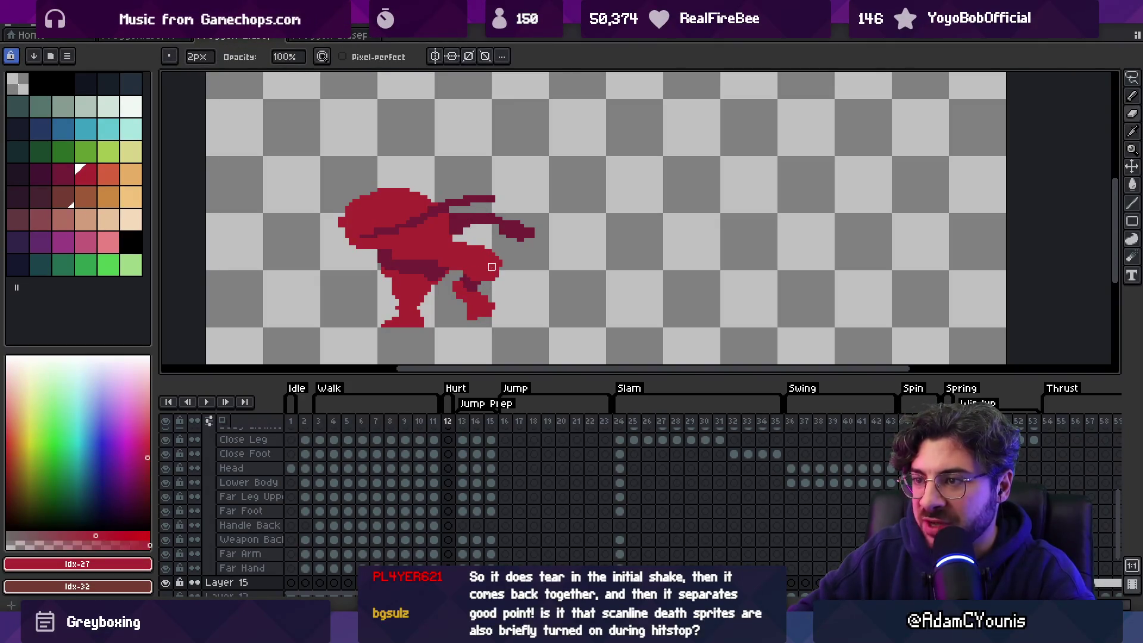
alt+click(404, 260)
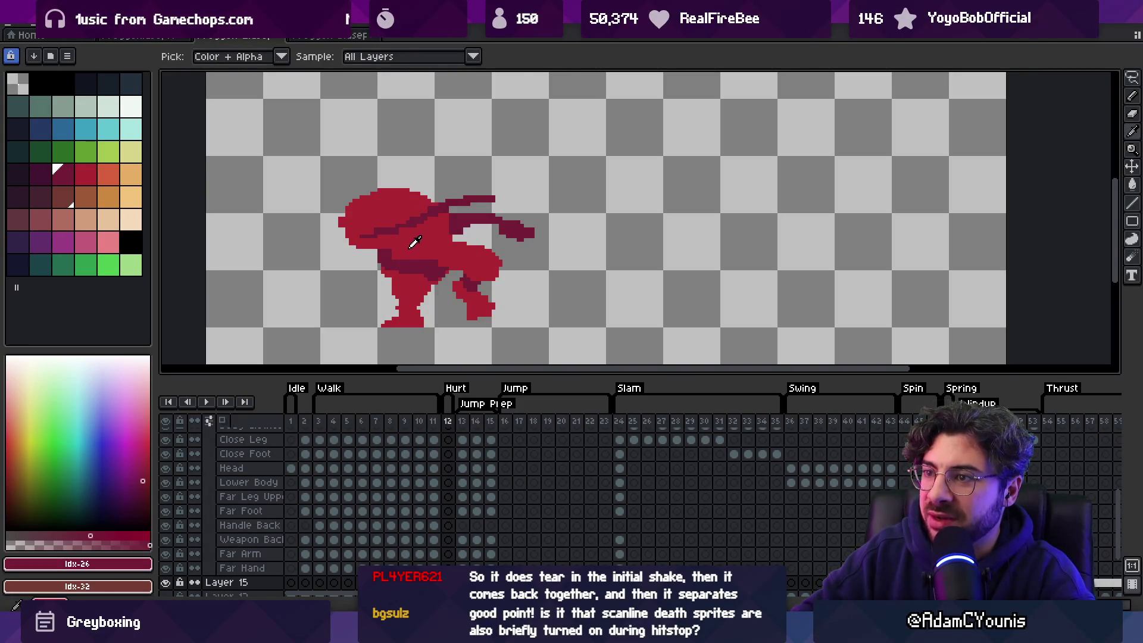
alt+click(415, 241)
key(b)
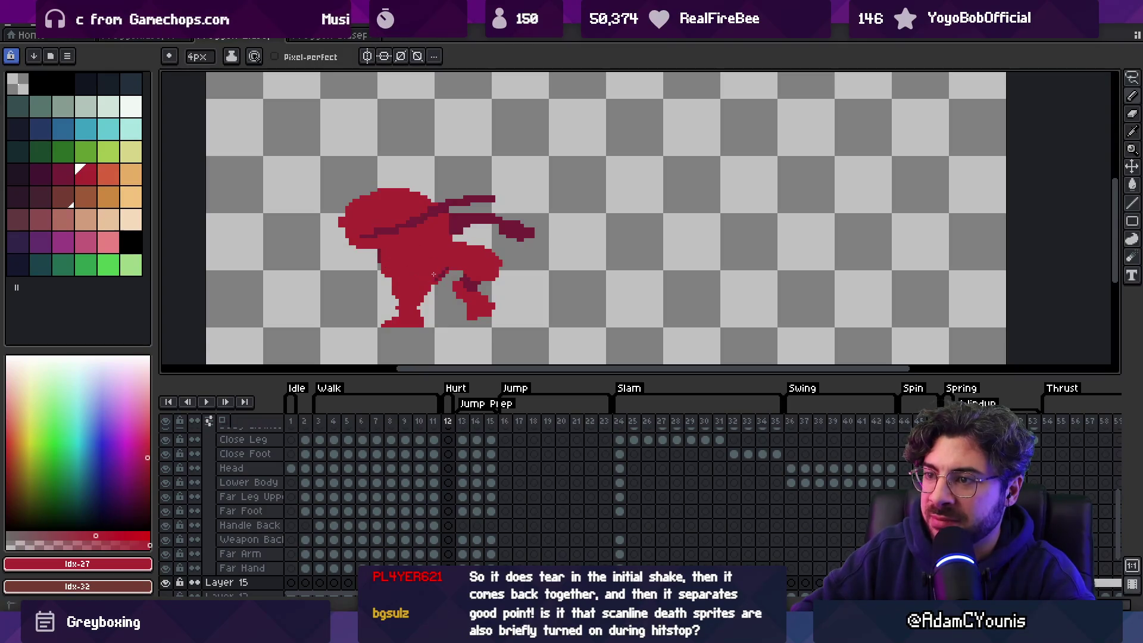
alt+click(434, 275)
key(e)
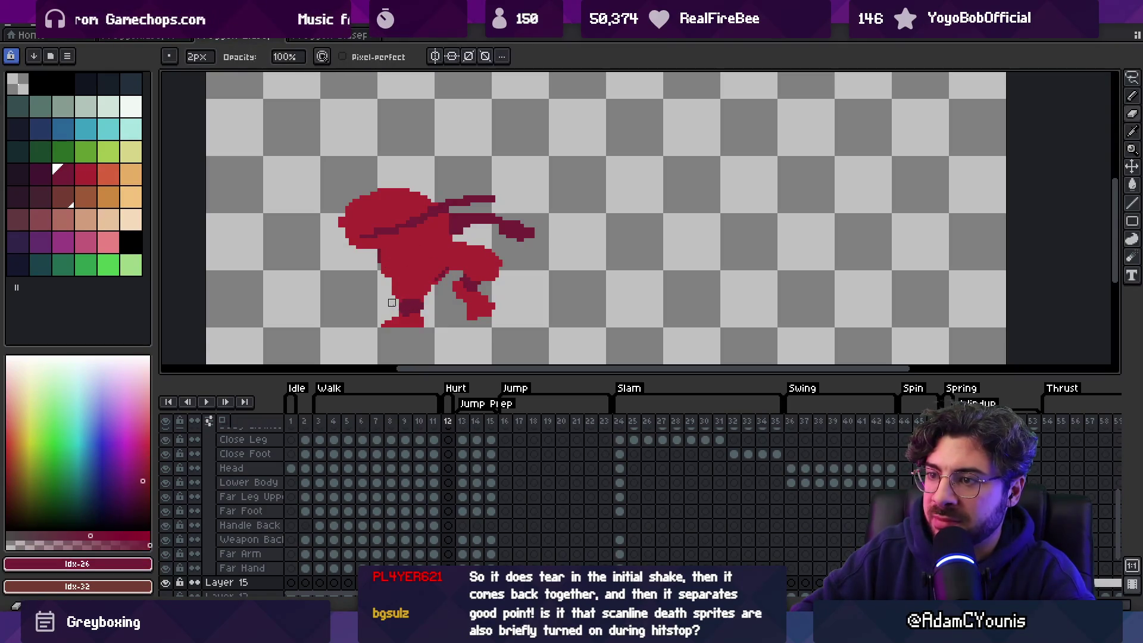
scroll(398, 306, down, 3)
scroll(393, 301, up, 3)
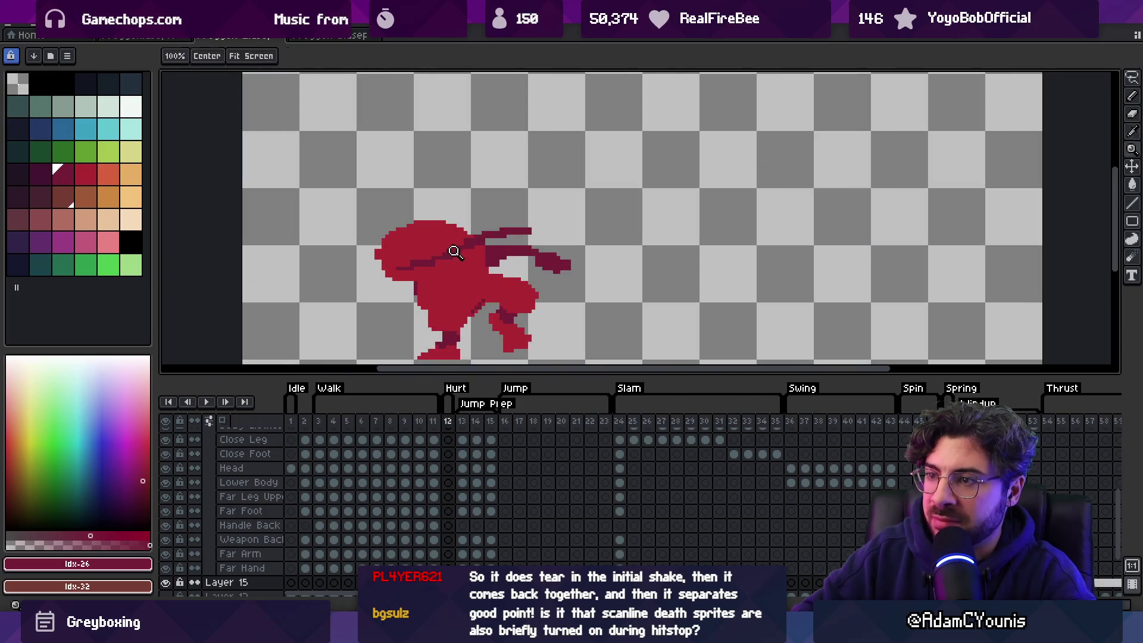
key(b)
key(e)
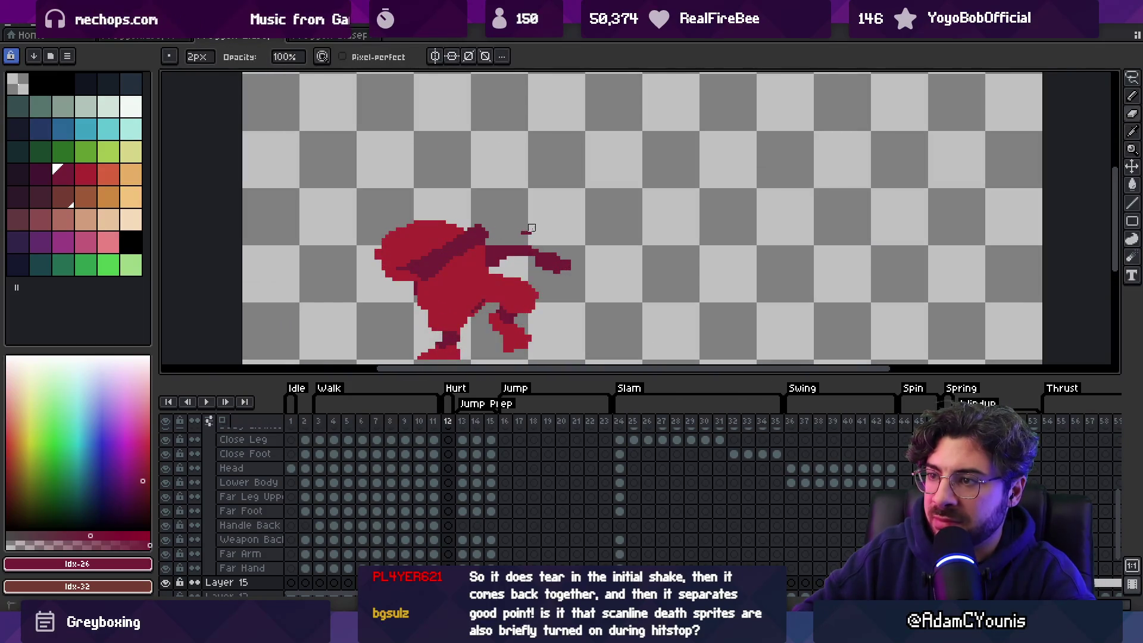
scroll(494, 262, down, 2)
scroll(453, 268, up, 2)
key(b)
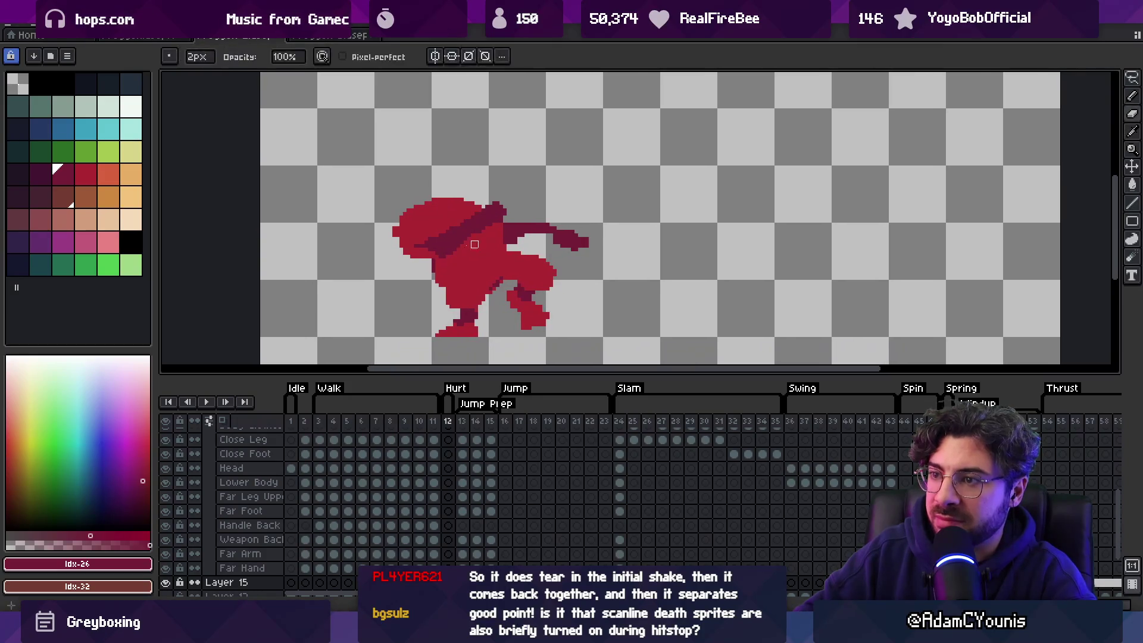
alt+click(434, 269)
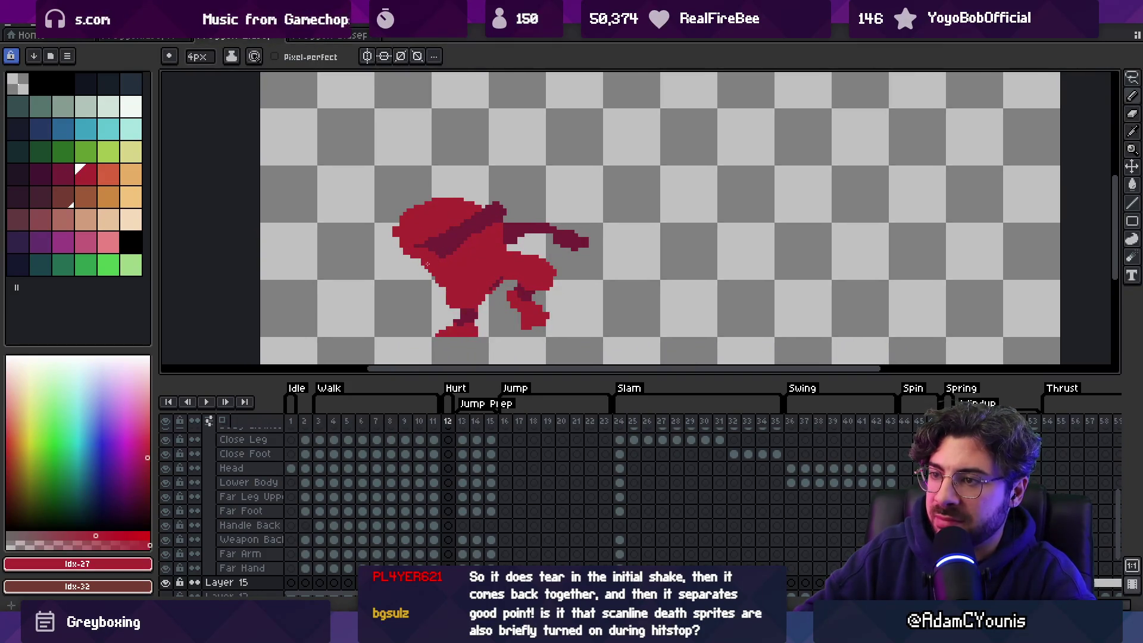
Step: Paint a black eye on the frog's head using black from the palette
key(e)
key(b)
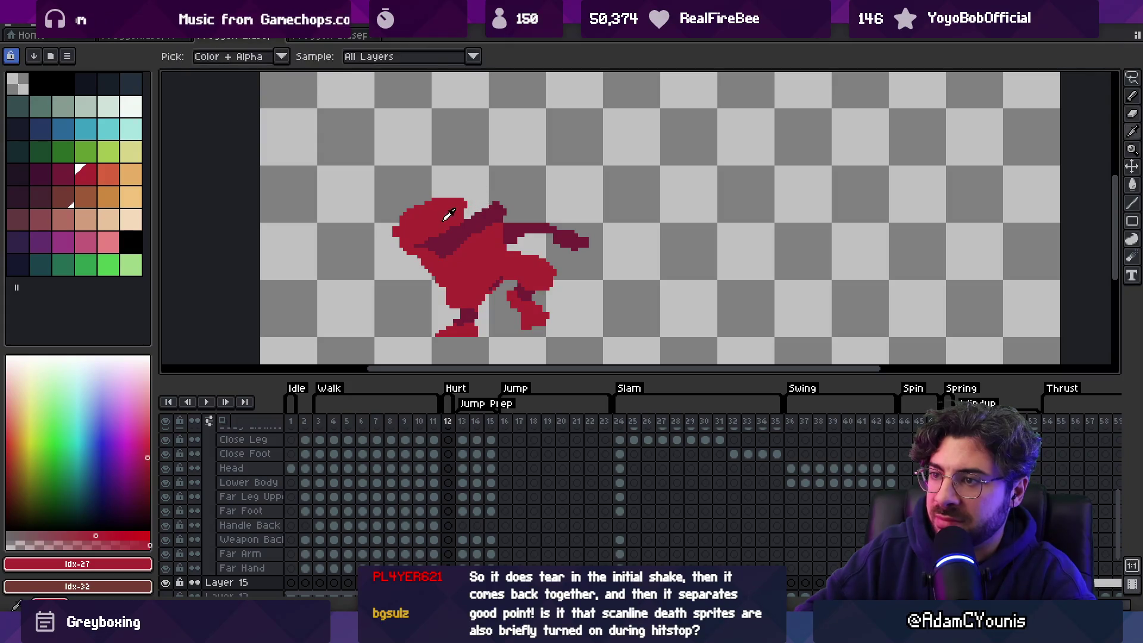
key(e)
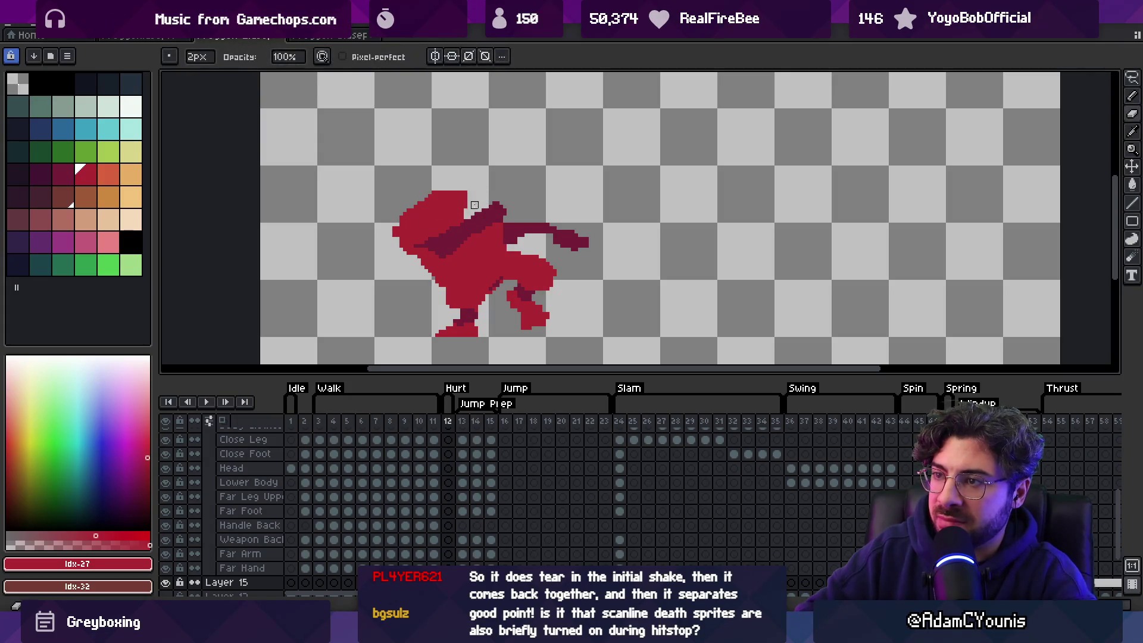
key(b)
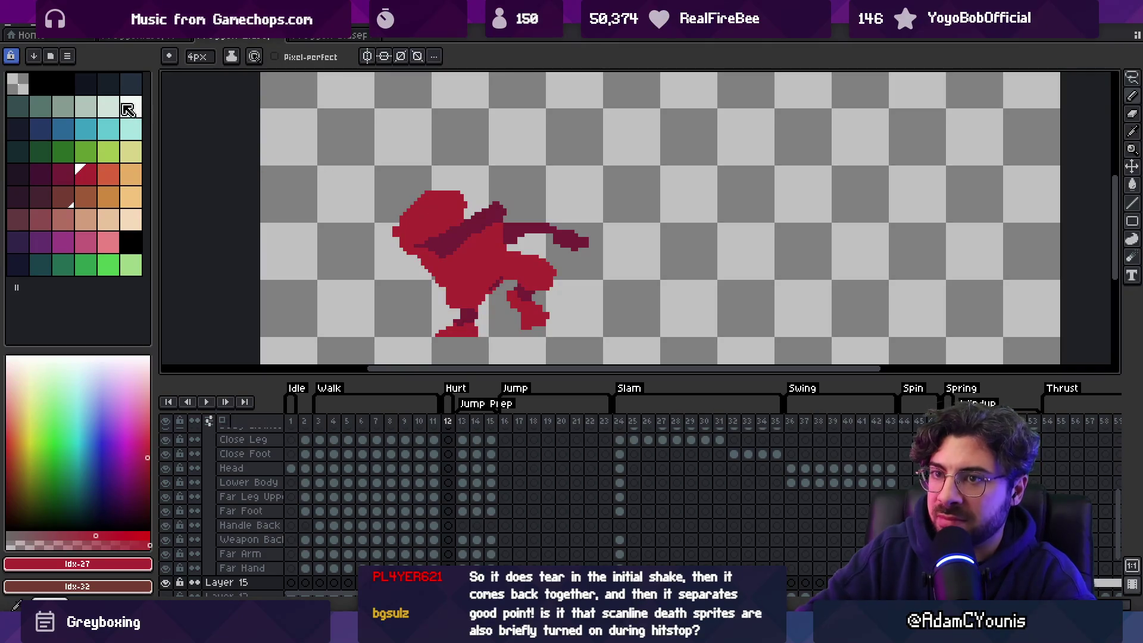
click(63, 85)
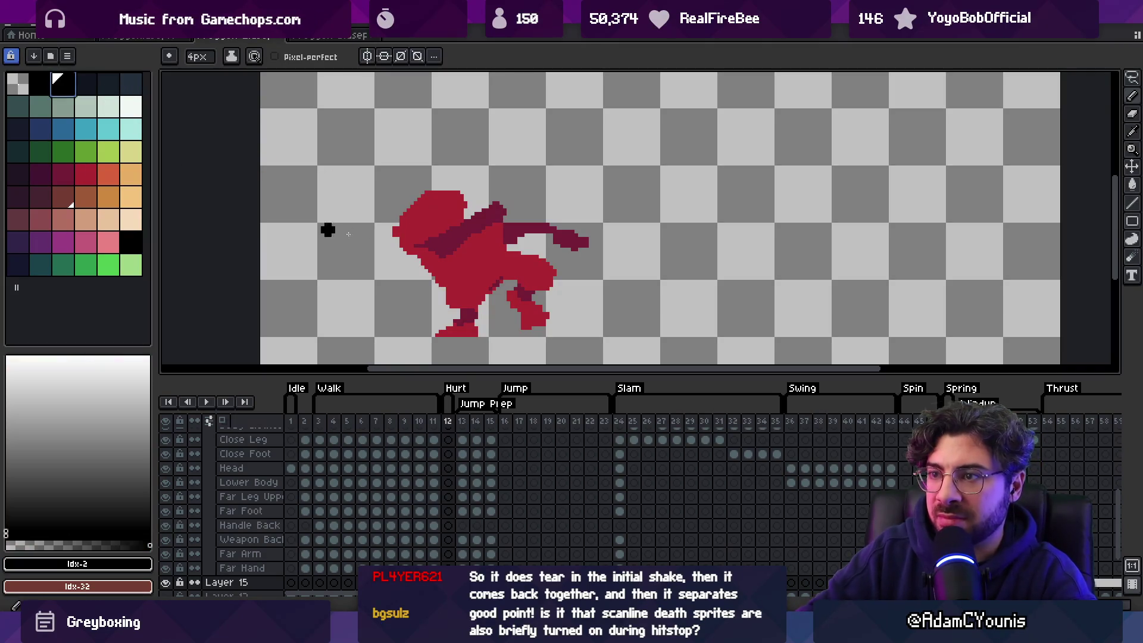
scroll(420, 214, up, 3)
alt+click(426, 219)
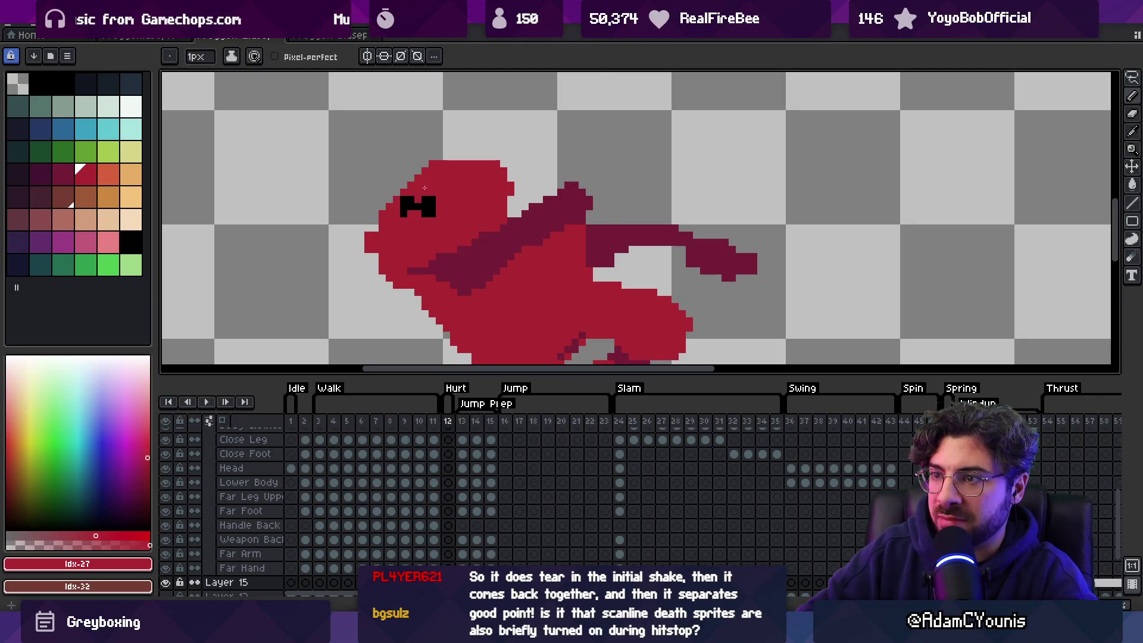
alt+click(427, 200)
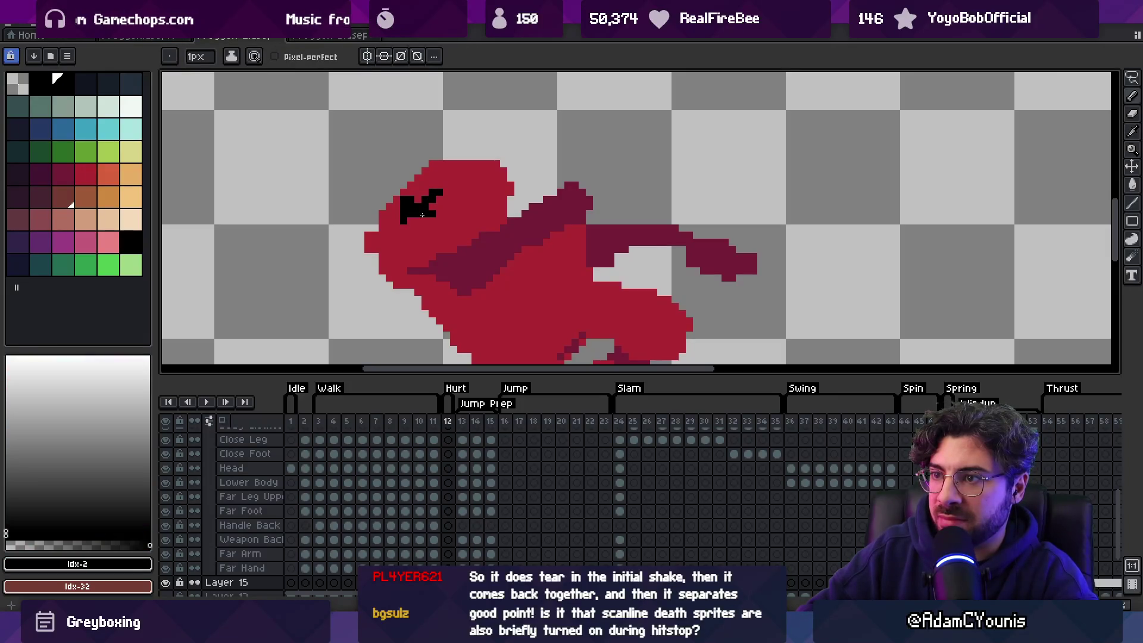
alt+click(402, 201)
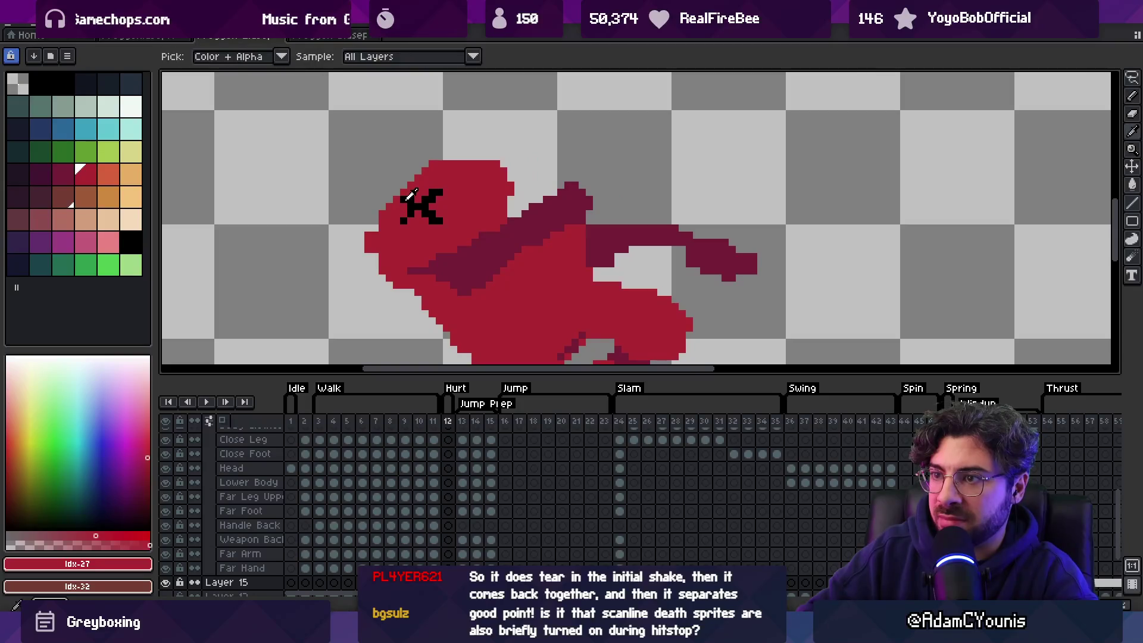
alt+click(404, 202)
Step: Reshape the eye into black diagonal slits
key(z)
scroll(385, 188, down, 3)
scroll(461, 150, up, 2)
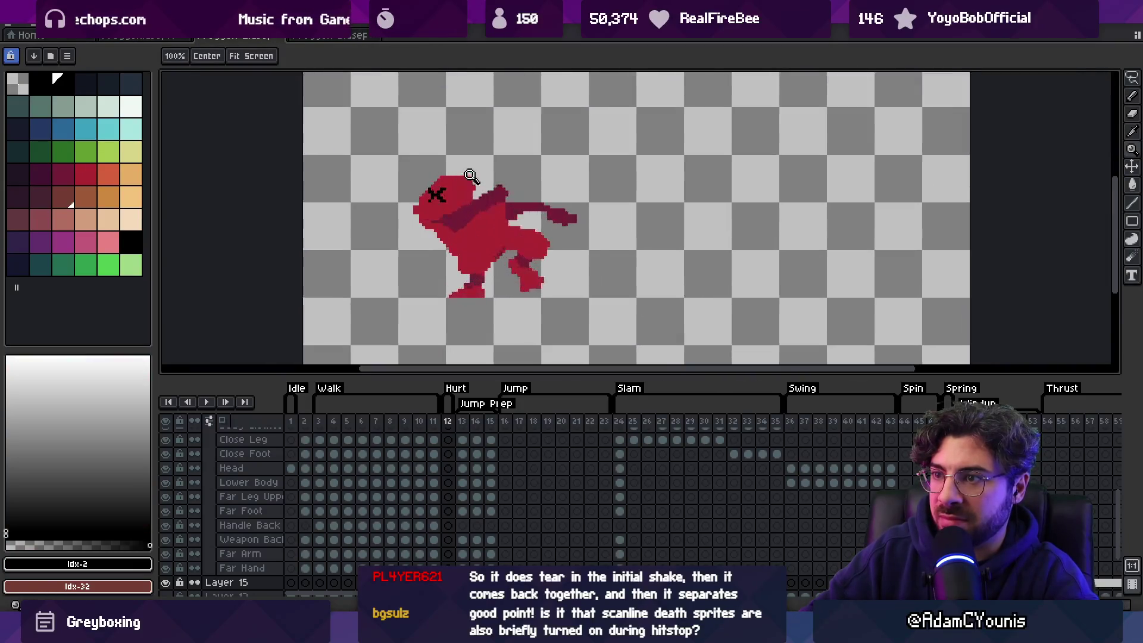
key(v)
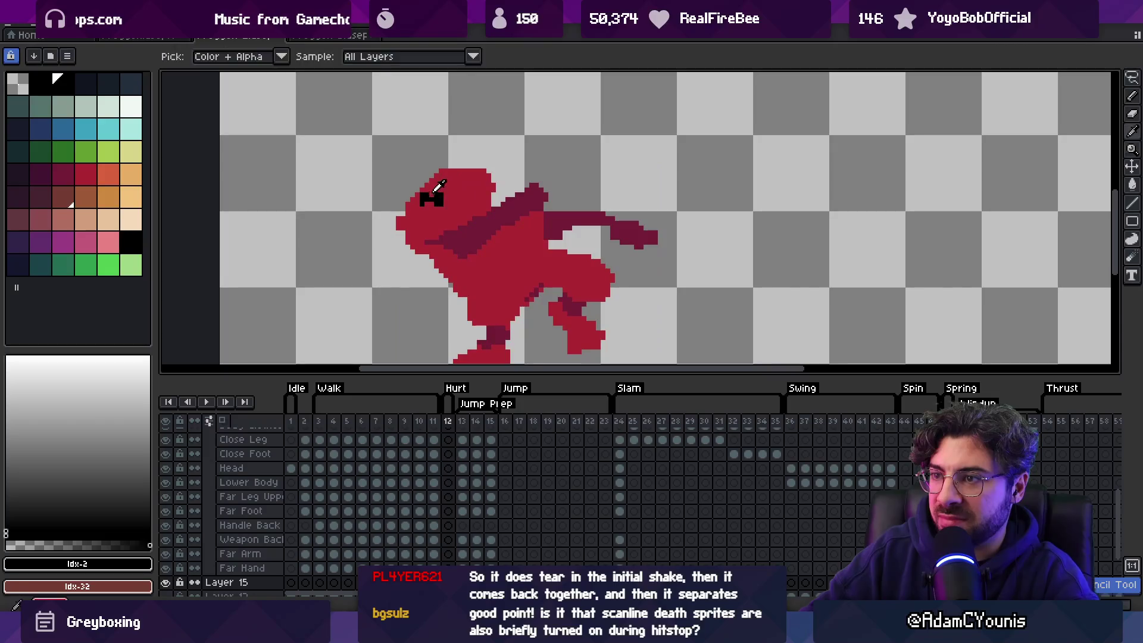
key(b)
alt+click(430, 216)
drag(422, 192, 444, 204)
key(z)
scroll(488, 172, down, 2)
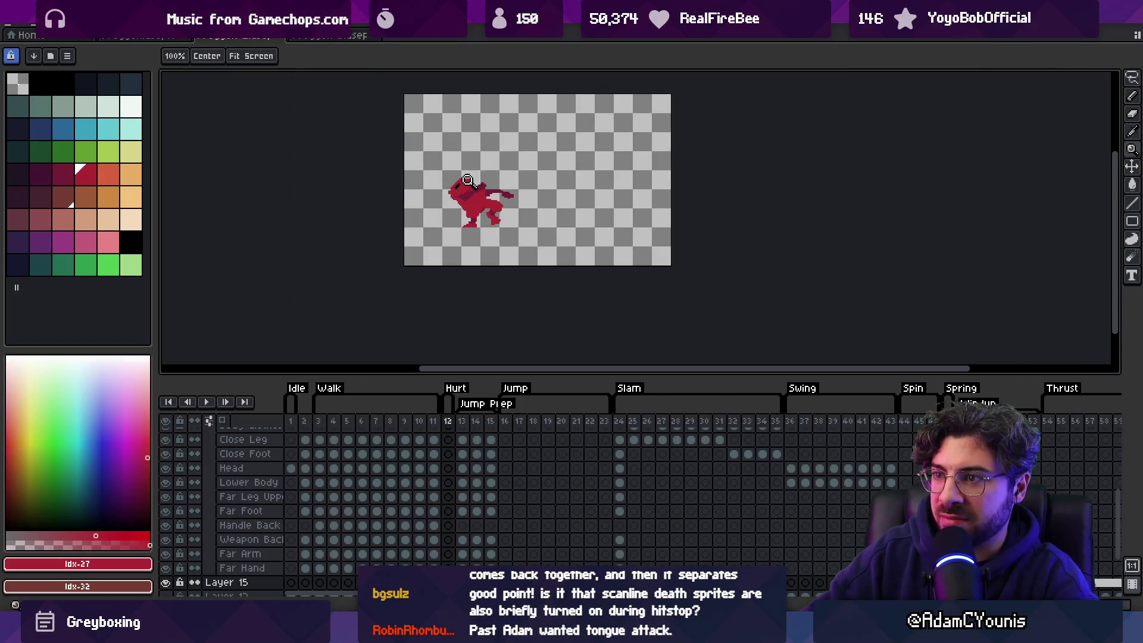
scroll(467, 180, up, 2)
key(b)
alt+click(470, 181)
drag(449, 194, 476, 178)
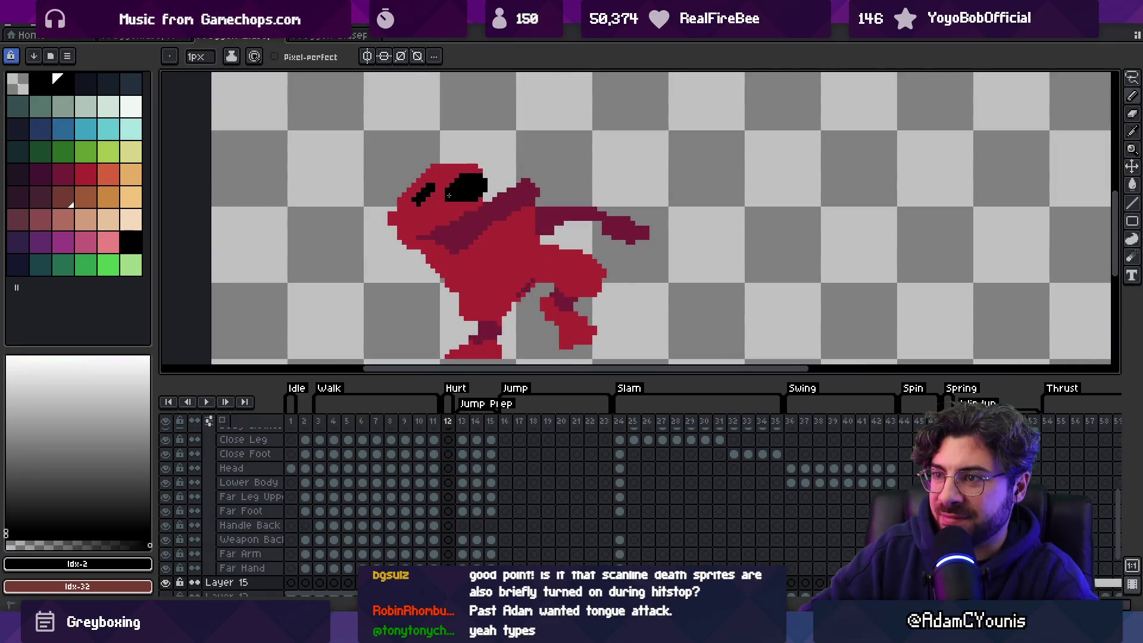
Step: Erase stray pixels from the body and touch up with dark red
key(z)
scroll(449, 195, down, 2)
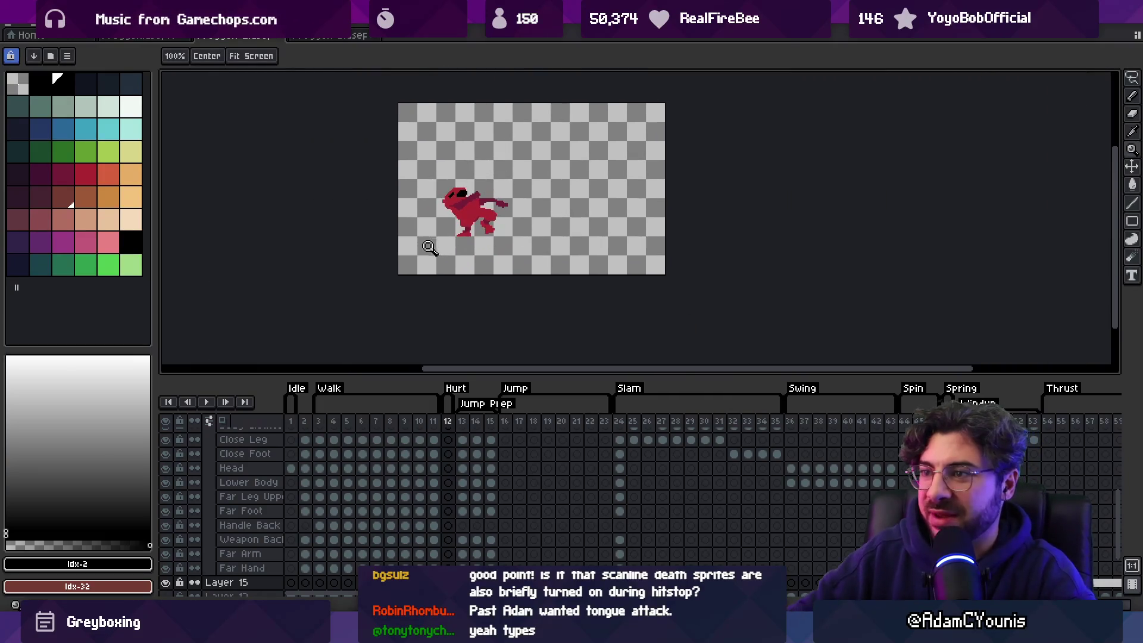
scroll(470, 205, up, 3)
key(b)
alt+click(572, 158)
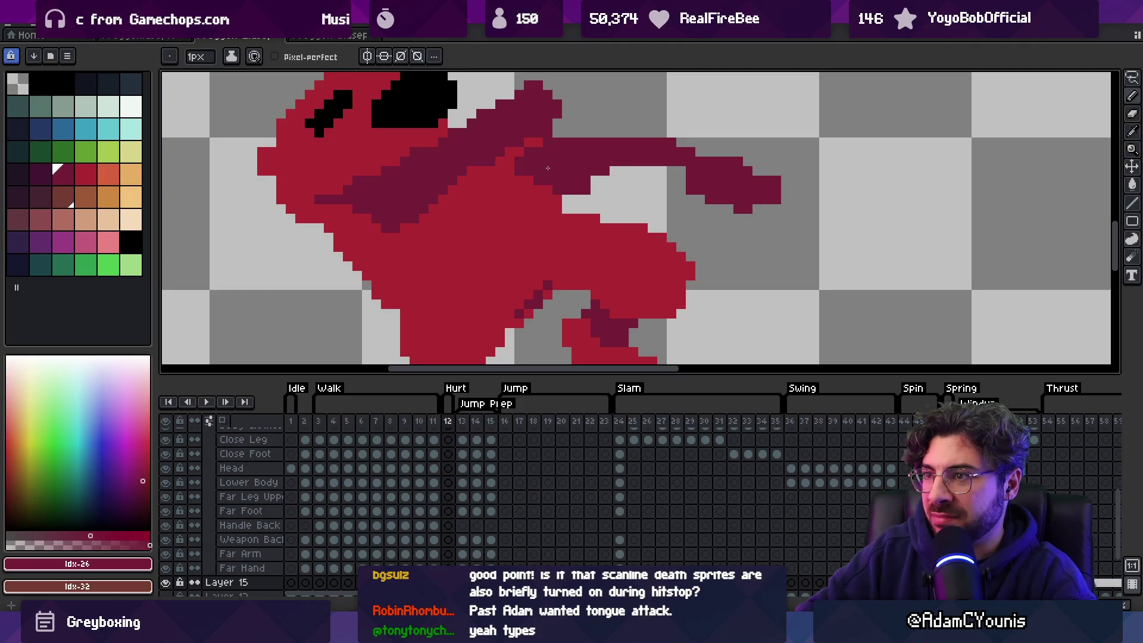
key(e)
drag(519, 152, 535, 145)
key(z)
scroll(452, 215, down, 3)
scroll(465, 213, up, 1)
key(b)
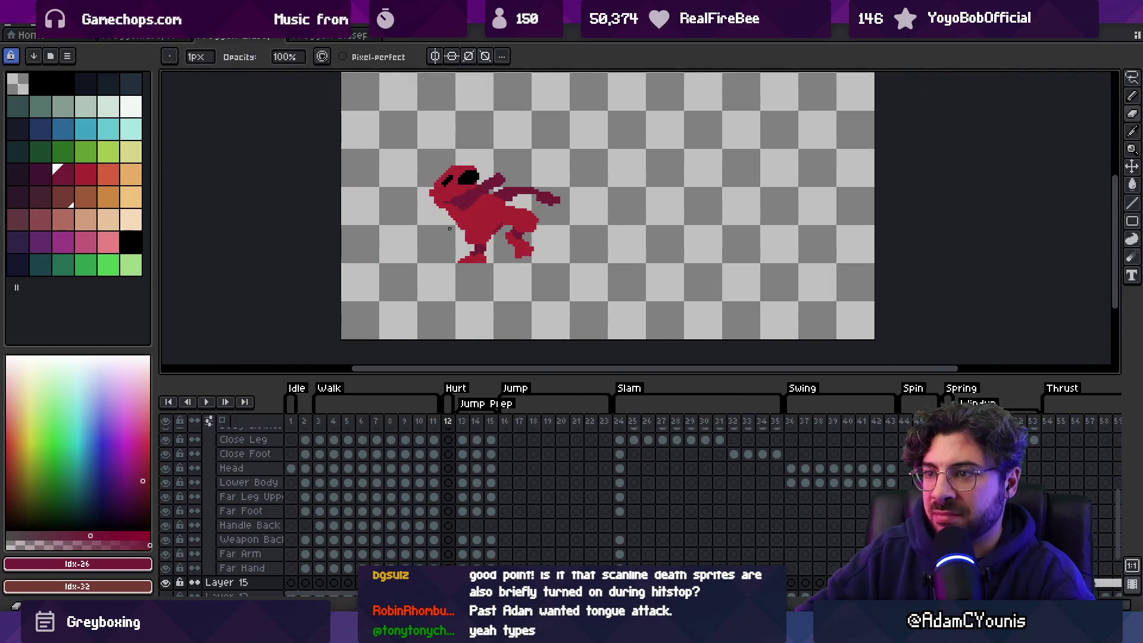
key(z)
scroll(511, 244, up, 1)
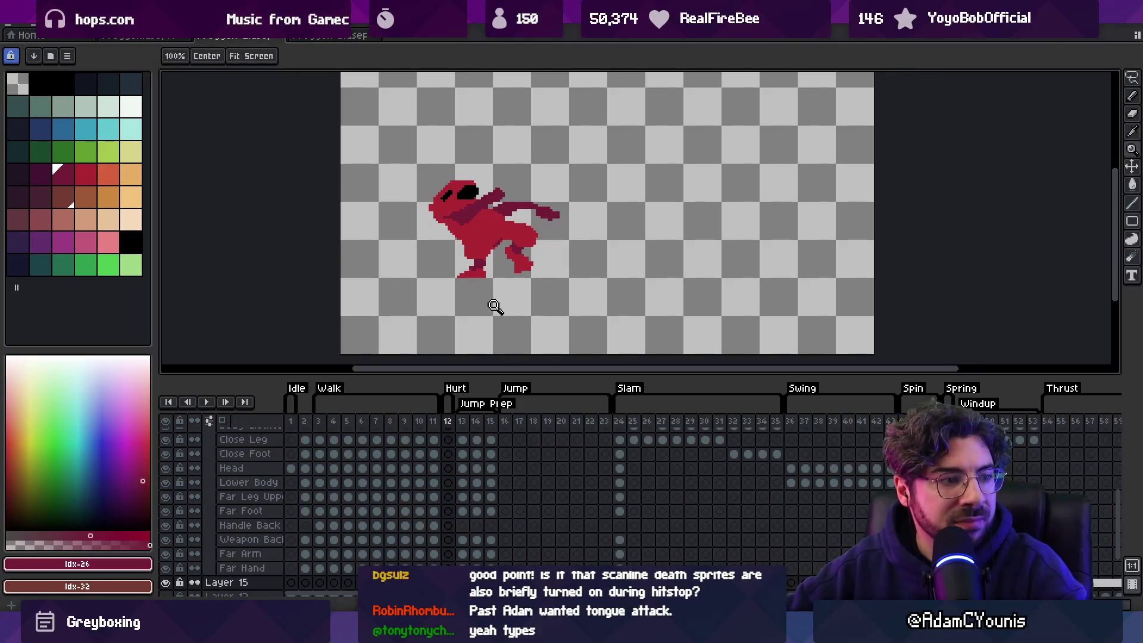
Step: Save the sprite and export the sprite sheets, overwriting the existing files
key(v)
key(ctrl+s)
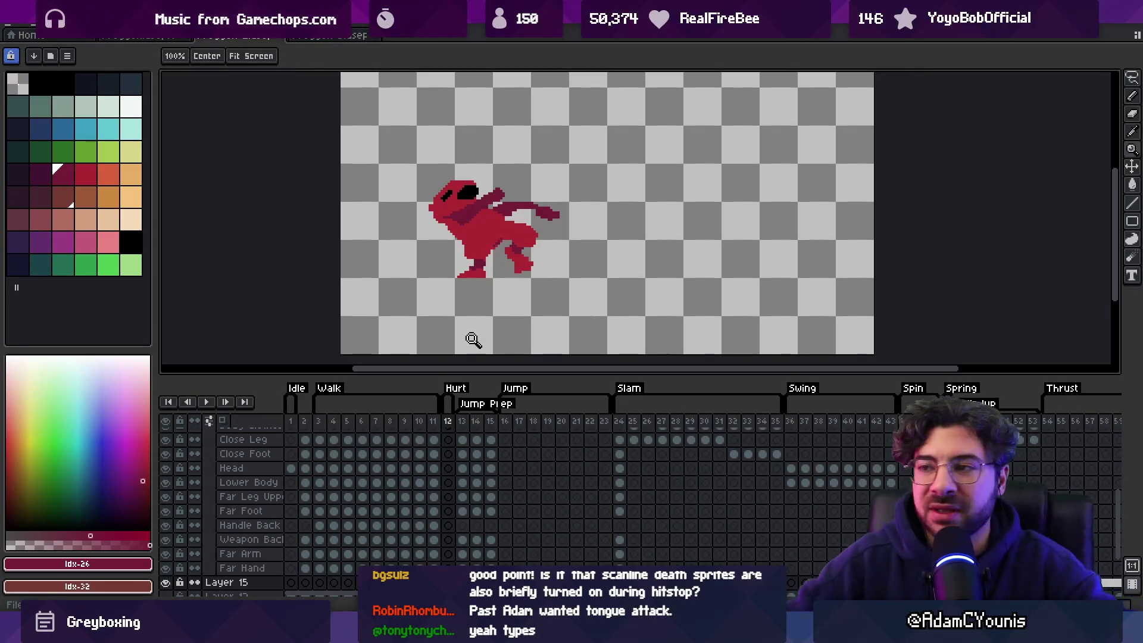
key(ctrl)
key(ctrl+shift+x)
key(Return)
key(alt+Tab)
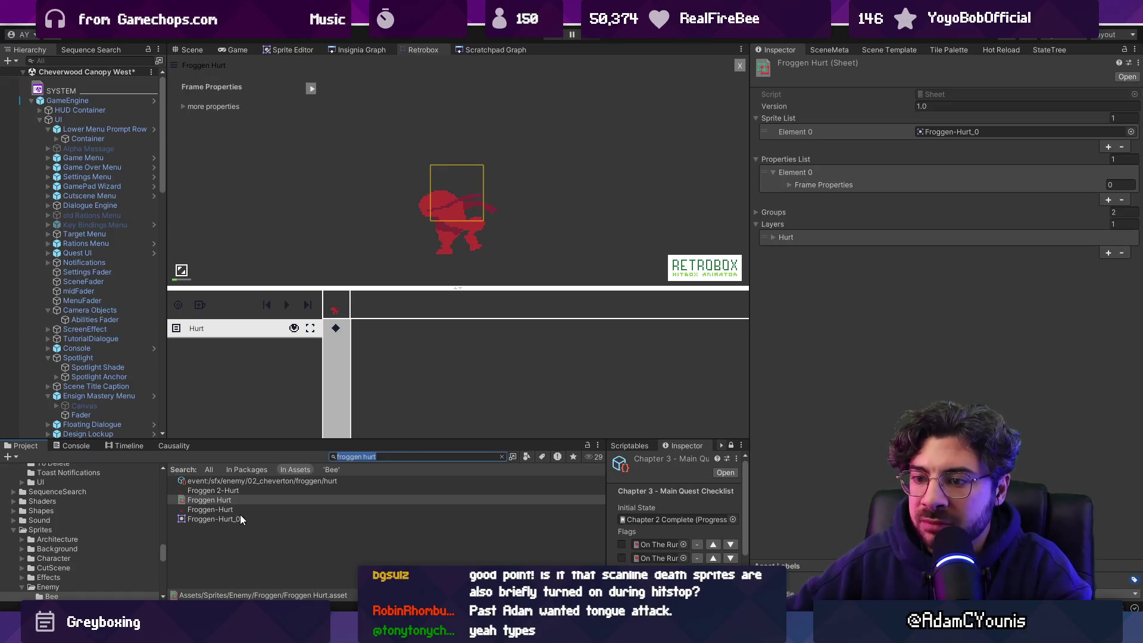
Step: Drag Froggen 2-Hurt into Retrobox and delete Froggen Hurt, Froggen-Hurt and Froggen-Hurt_0
click(237, 490)
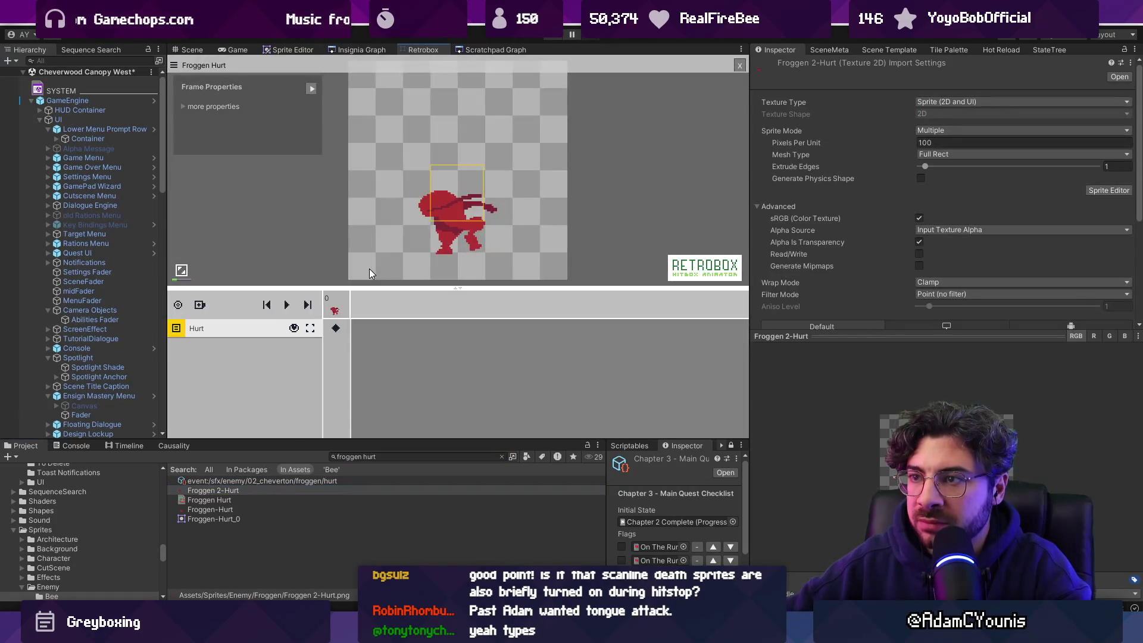
drag(379, 469, 482, 393)
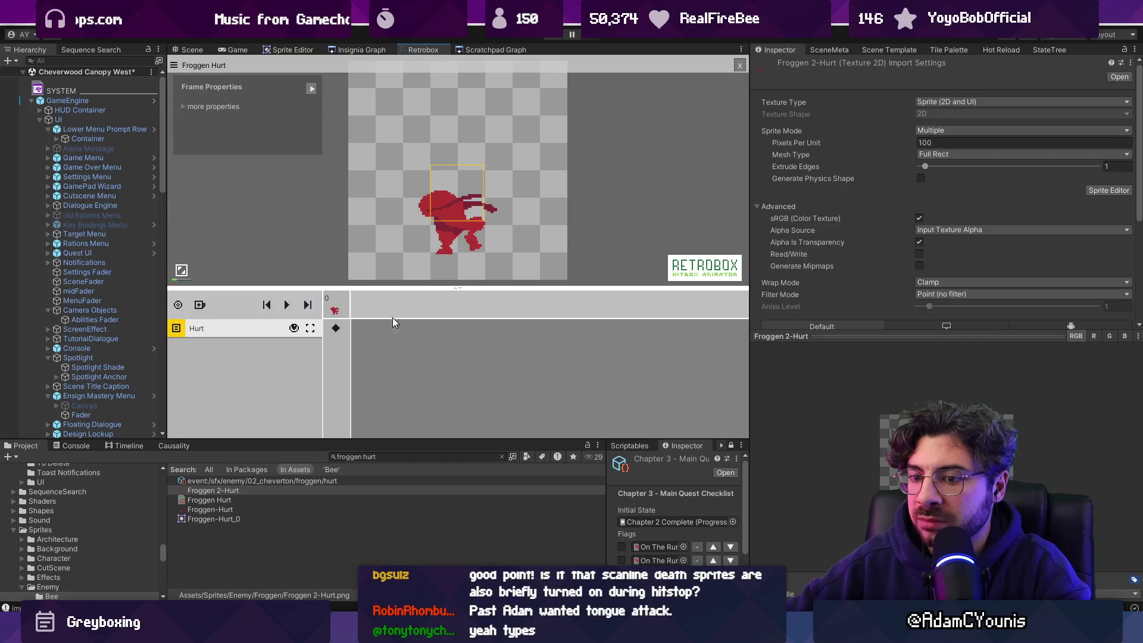
click(232, 500)
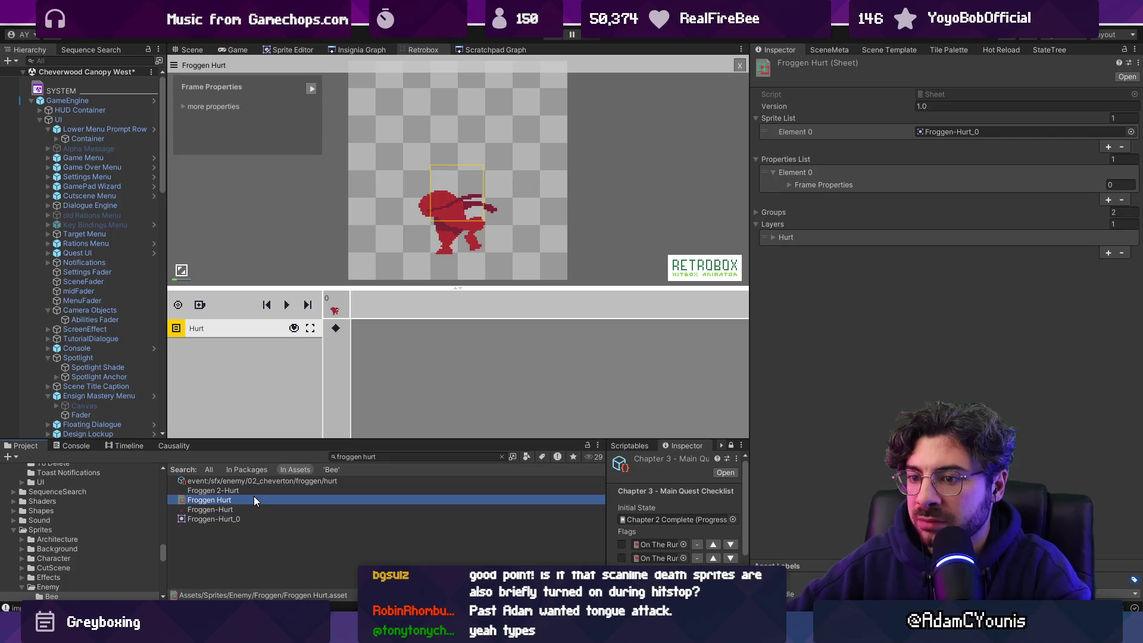
shift+click(241, 510)
shift+click(253, 518)
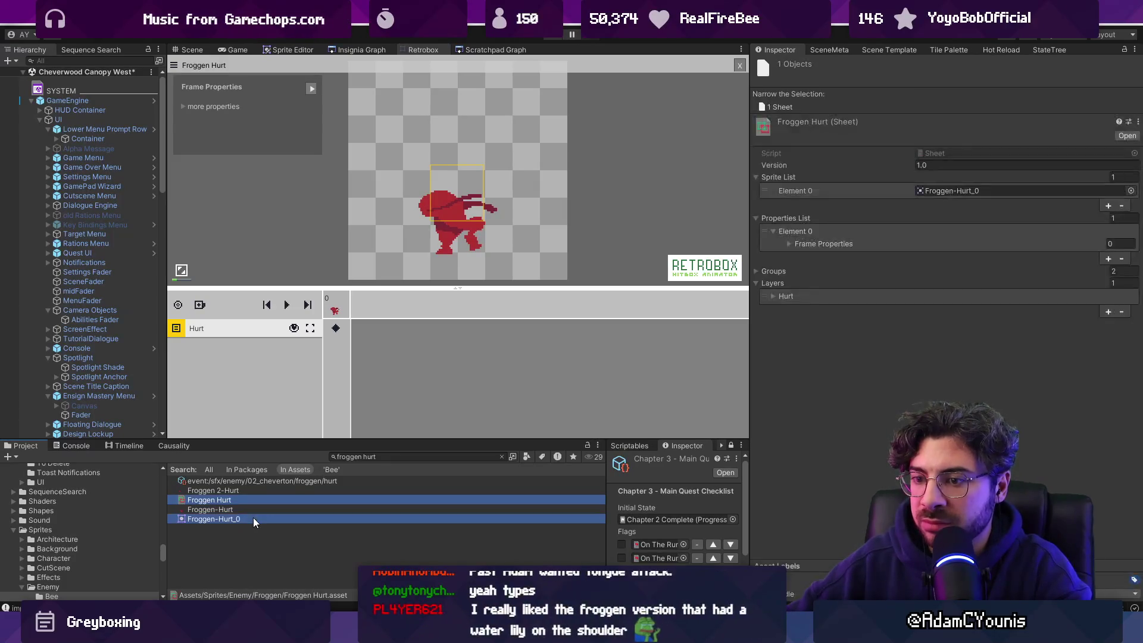
key(Delete)
key(Return)
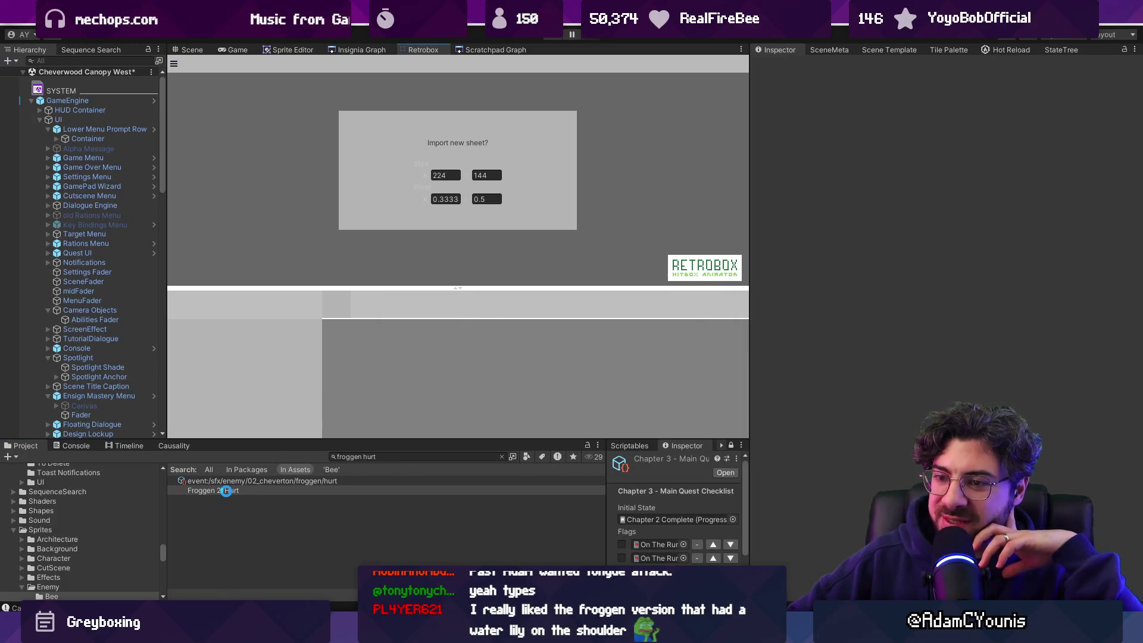
Step: Import Froggen 2-Hurt as a new sheet, add a Hurt-type hitbox layer, and save
click(230, 492)
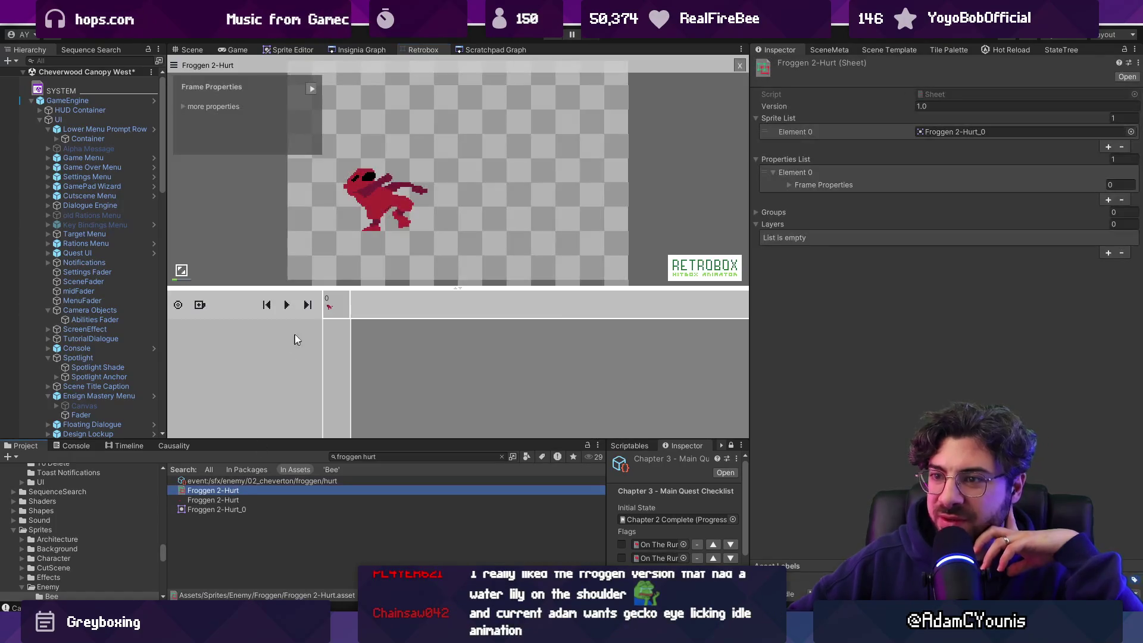
click(218, 309)
click(238, 328)
click(310, 329)
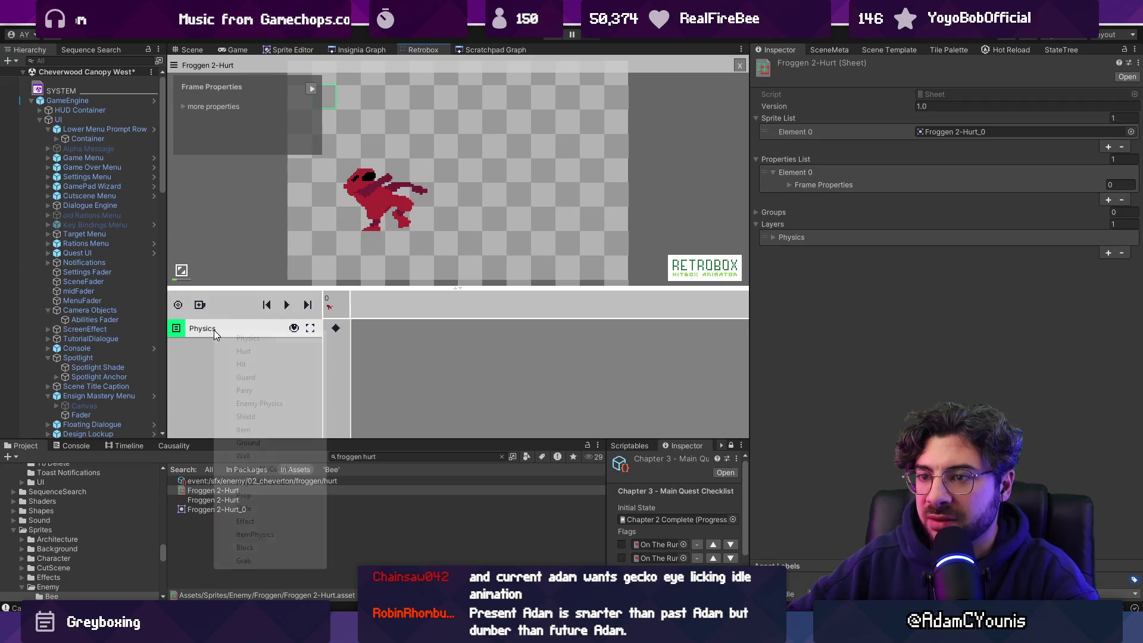
click(244, 351)
click(336, 327)
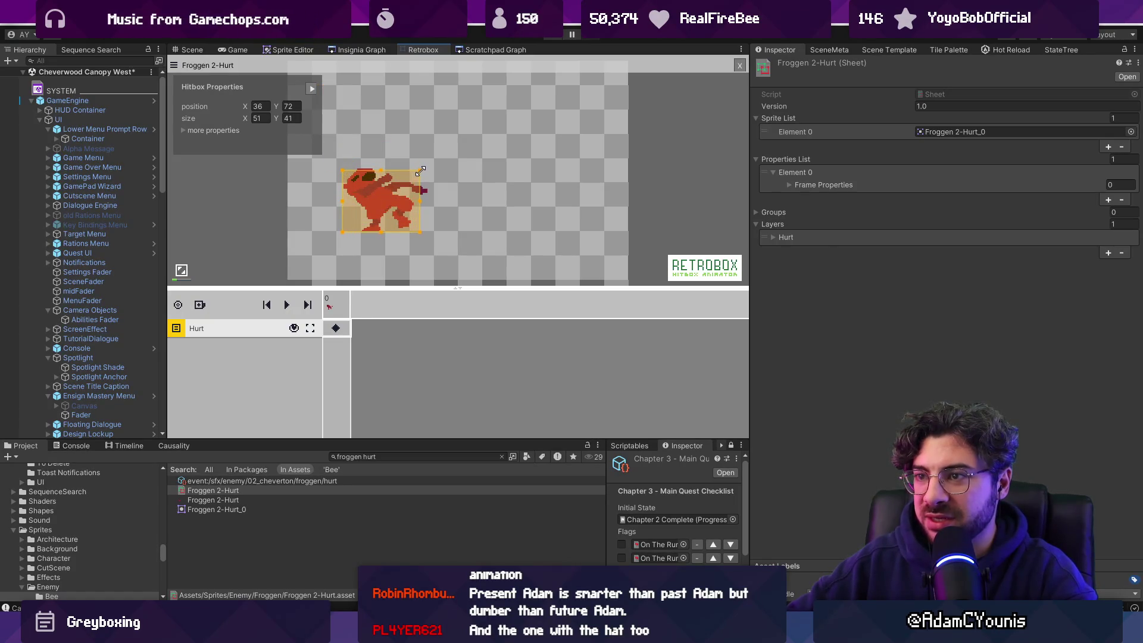
key(ctrl+s)
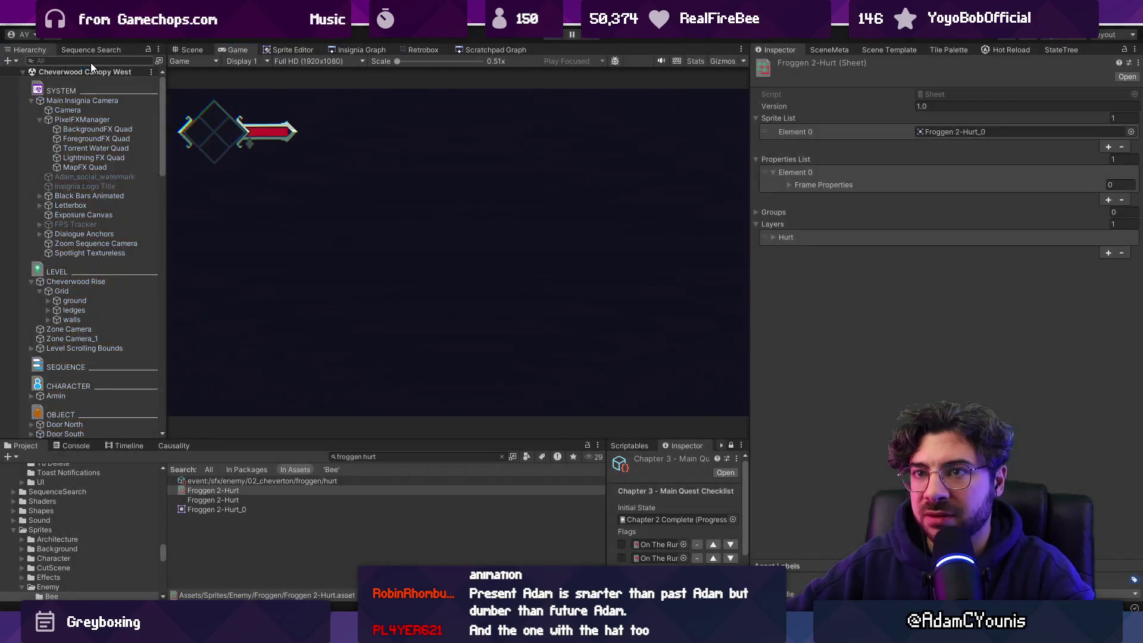
Step: Search the Hierarchy for 'froggen', open the Froggen enemy and select its Stun.1 object
click(90, 62)
text(froggen)
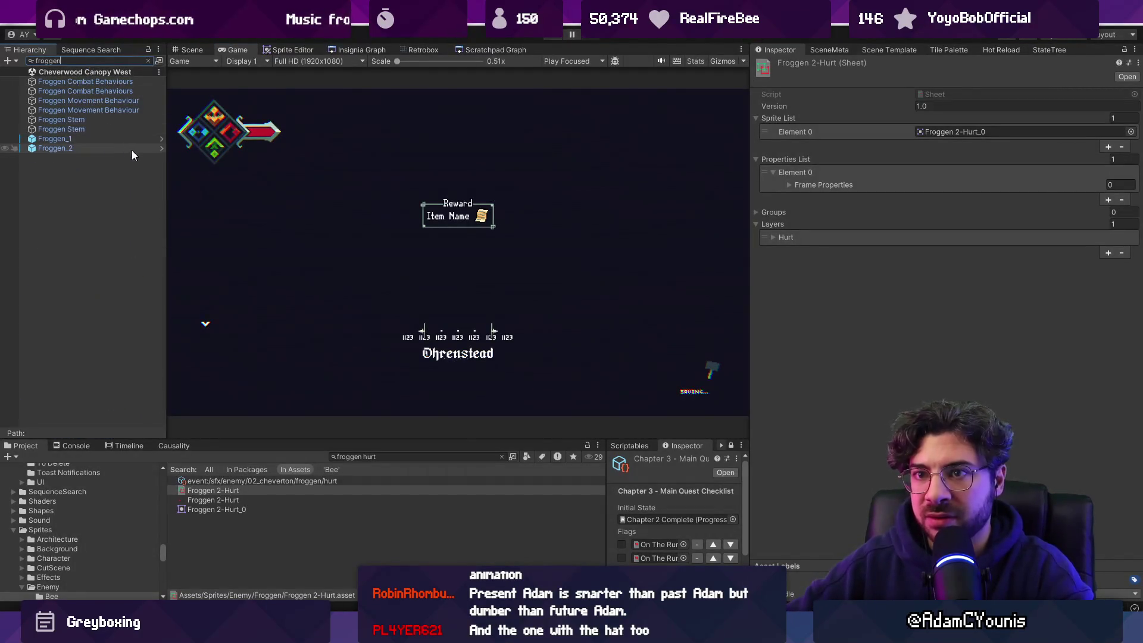
double_click(131, 150)
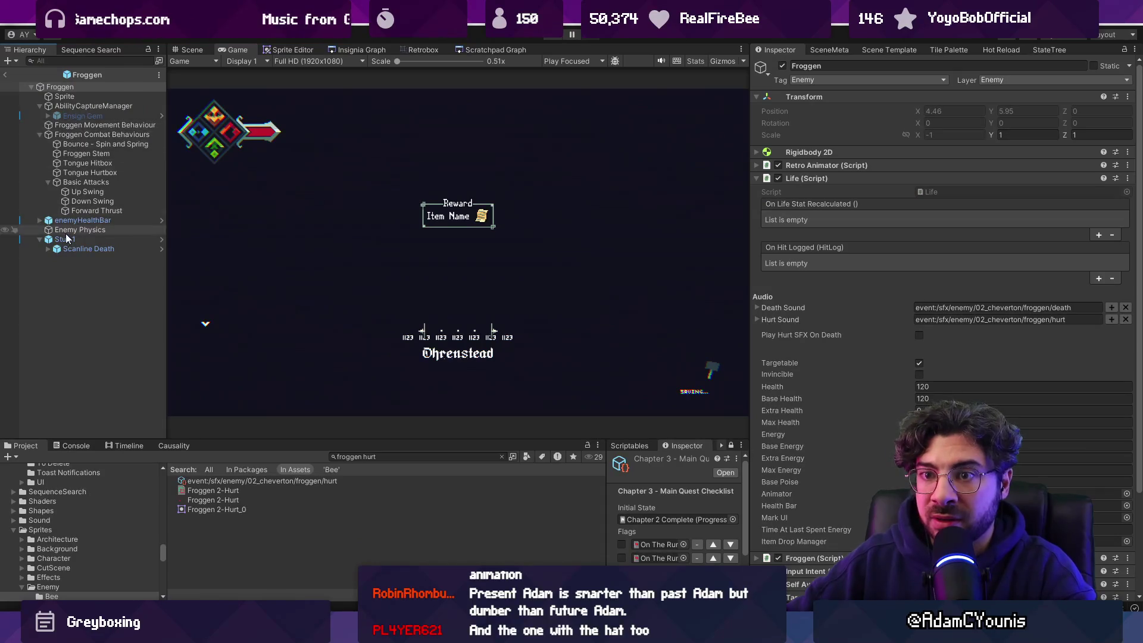
click(65, 239)
Step: Assign Froggen 2-Hurt as the Flinch sheet, then return to the level
click(848, 360)
click(958, 358)
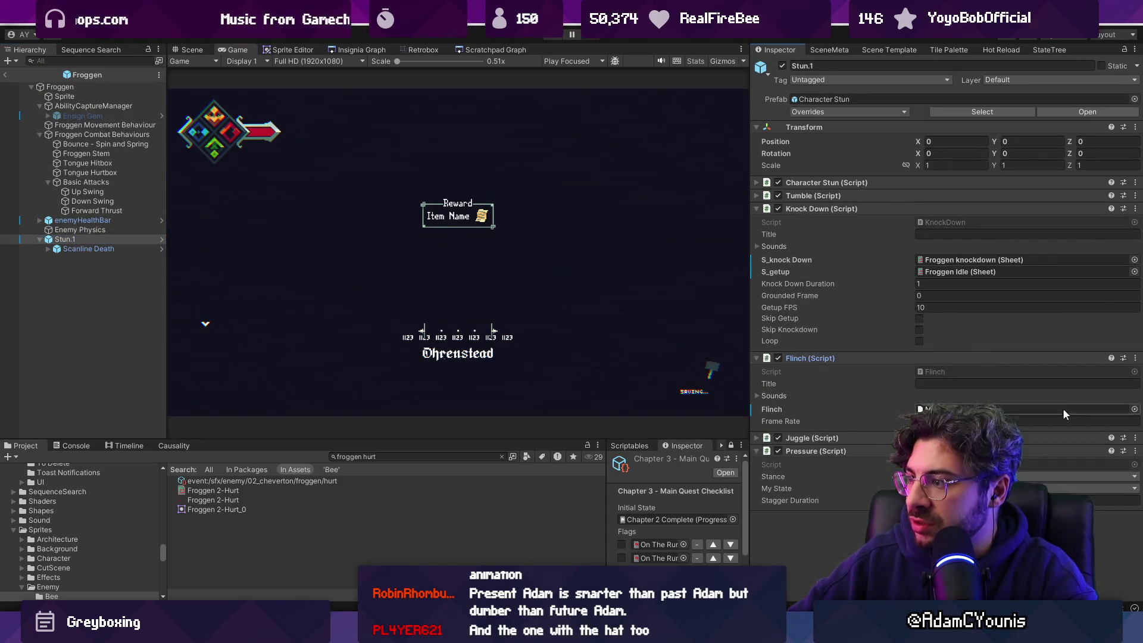
click(1135, 410)
text(frog hburt)
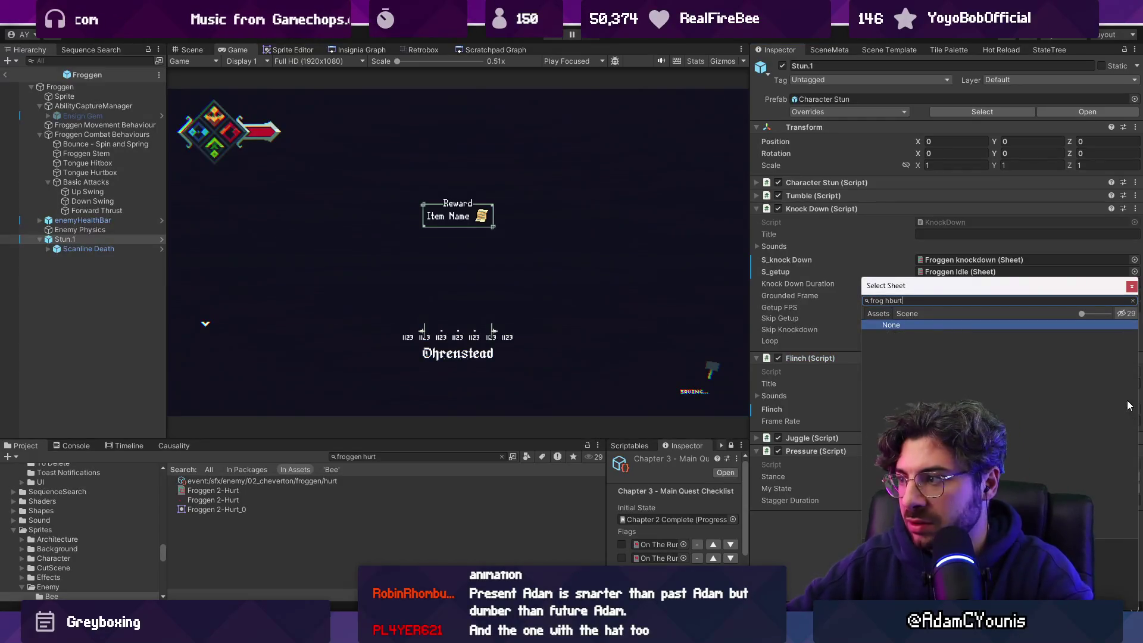
key(BackSpace)
key(BackSpace)
key(BackSpace)
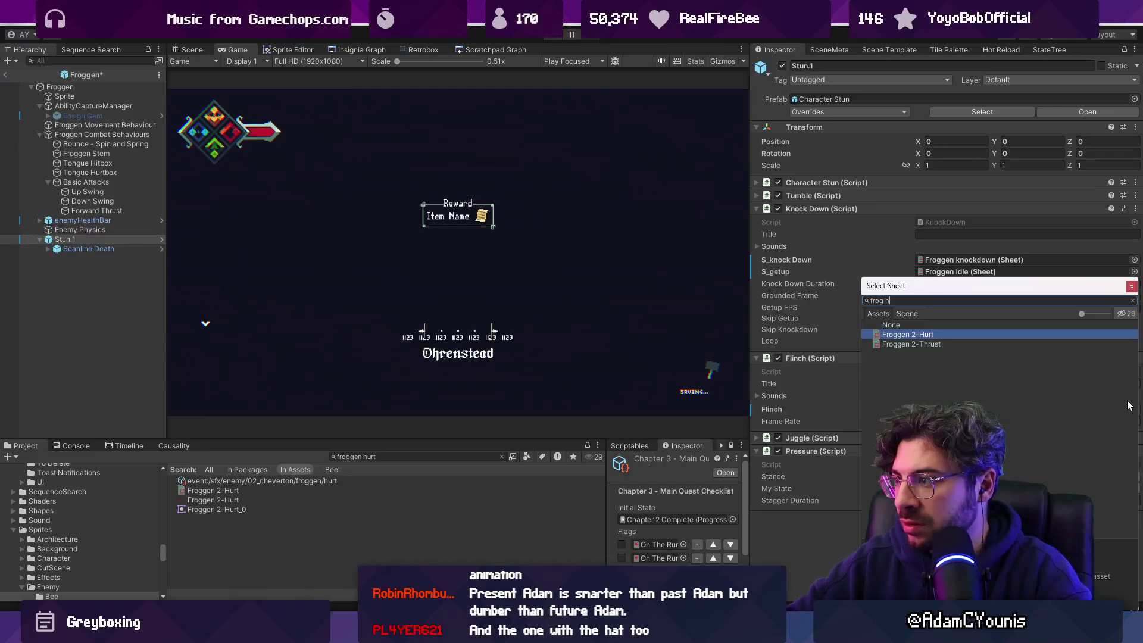
key(Return)
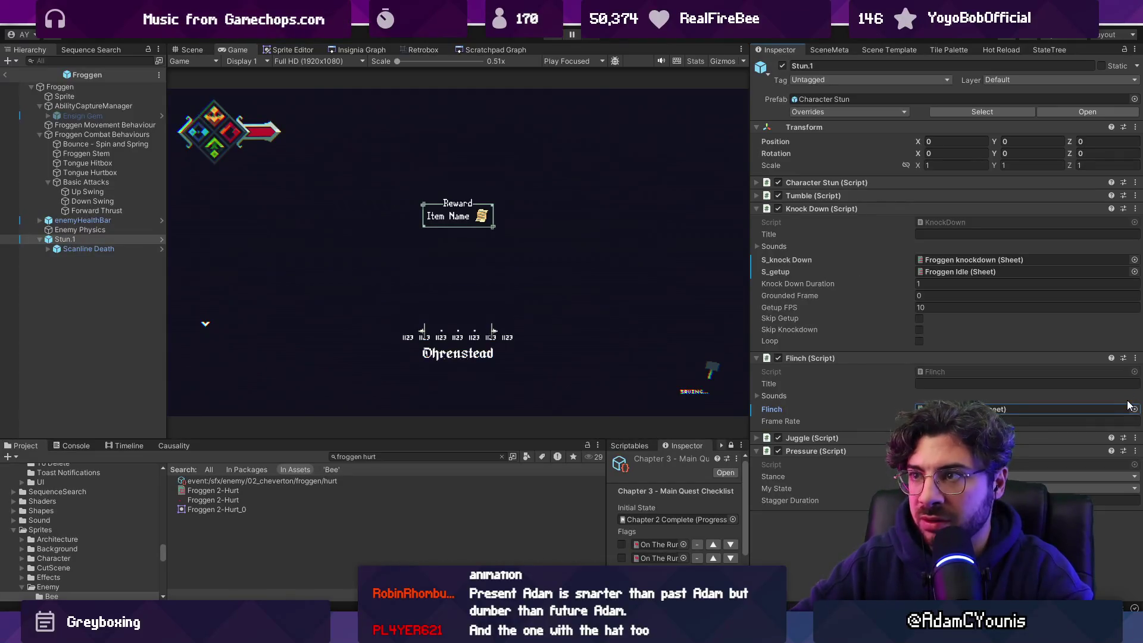
click(6, 75)
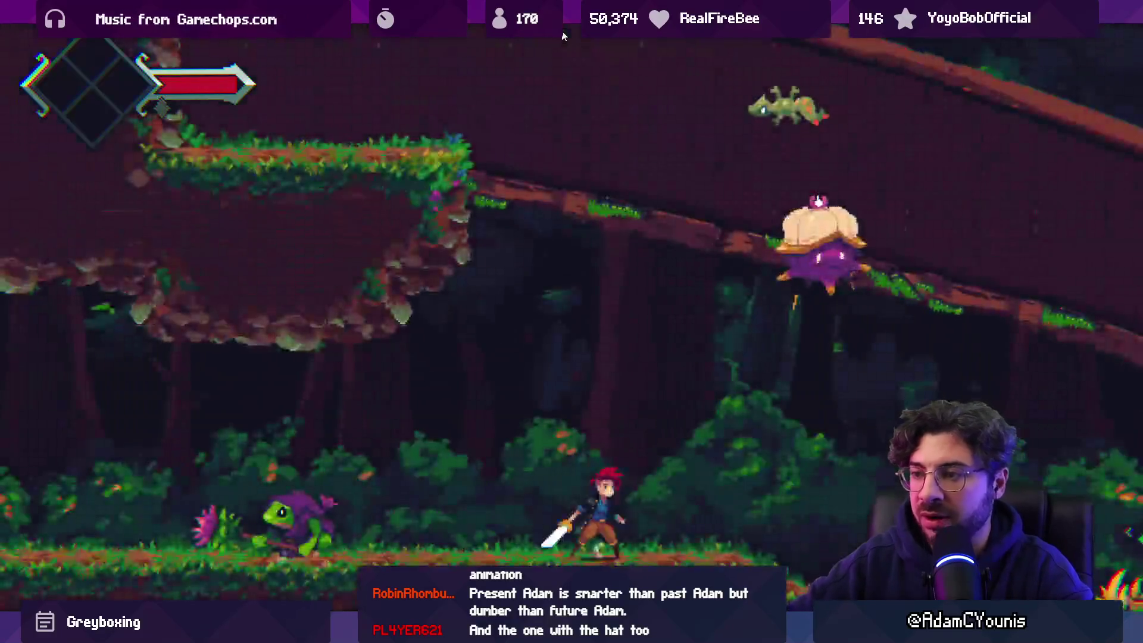
Step: Move the hero around the frog, slash it with the sword repeatedly, then pause the game
key(Left)
key(x)
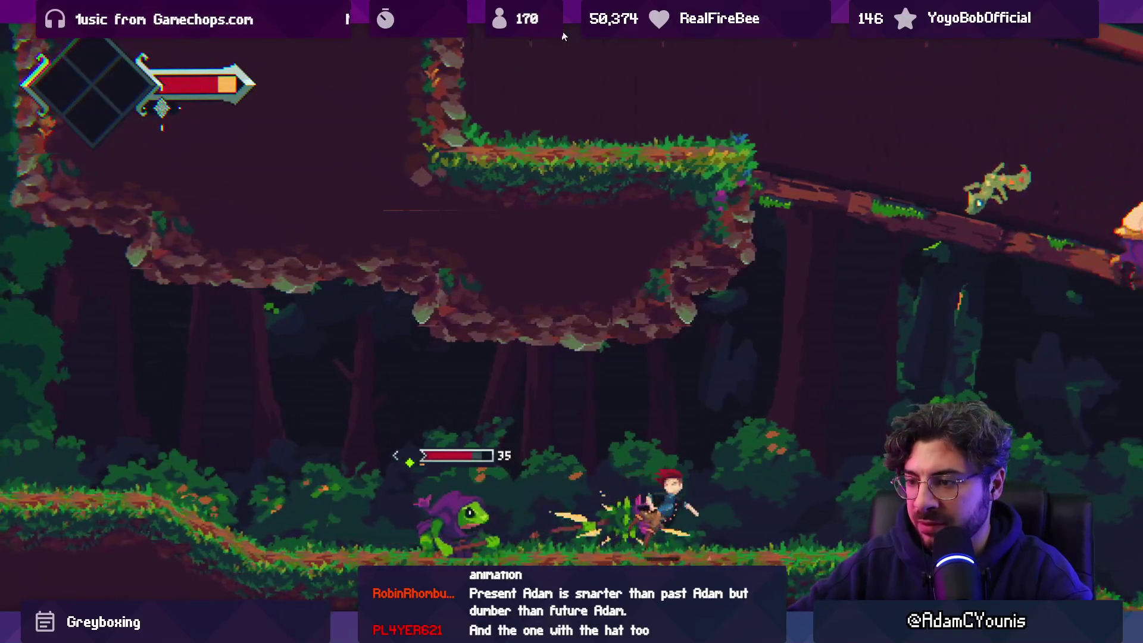
key(Right)
key(x)
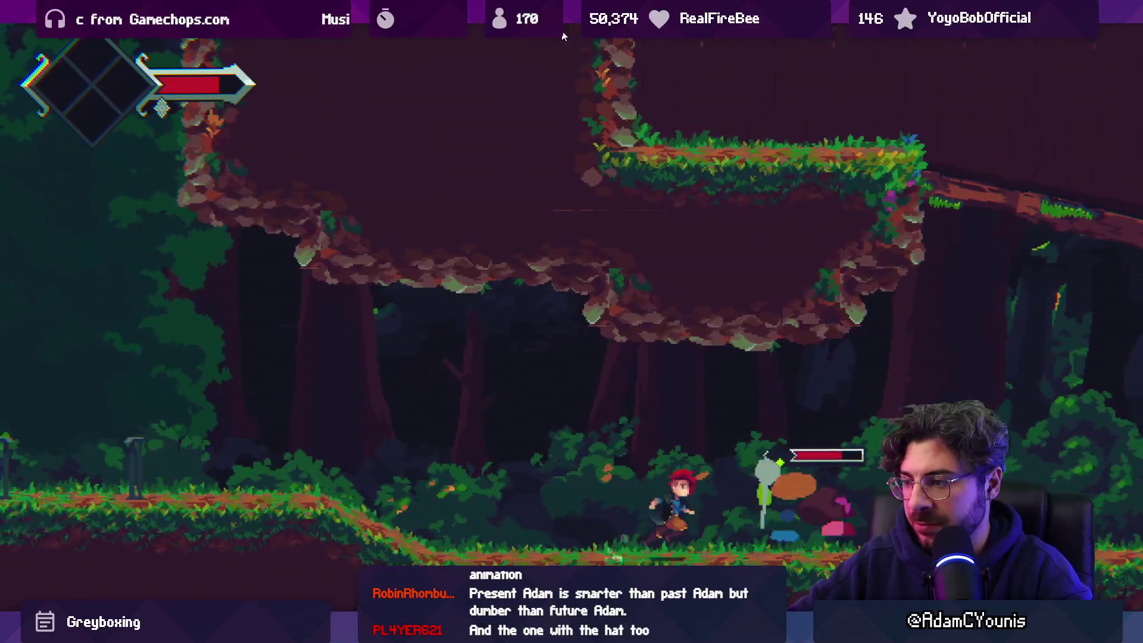
key(Right)
key(x)
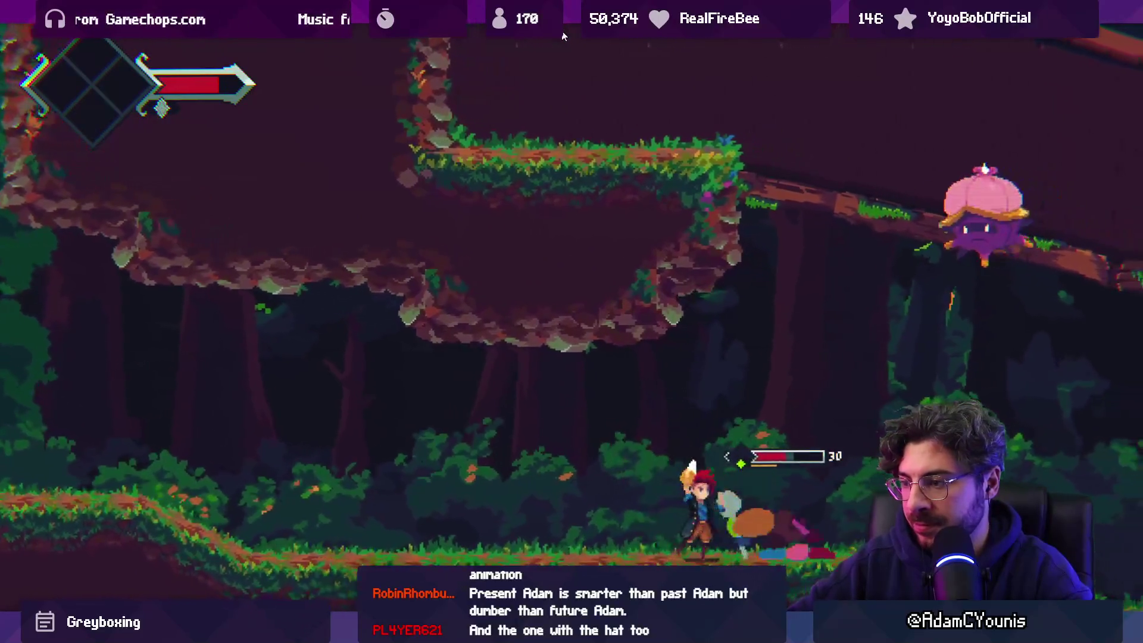
key(Left)
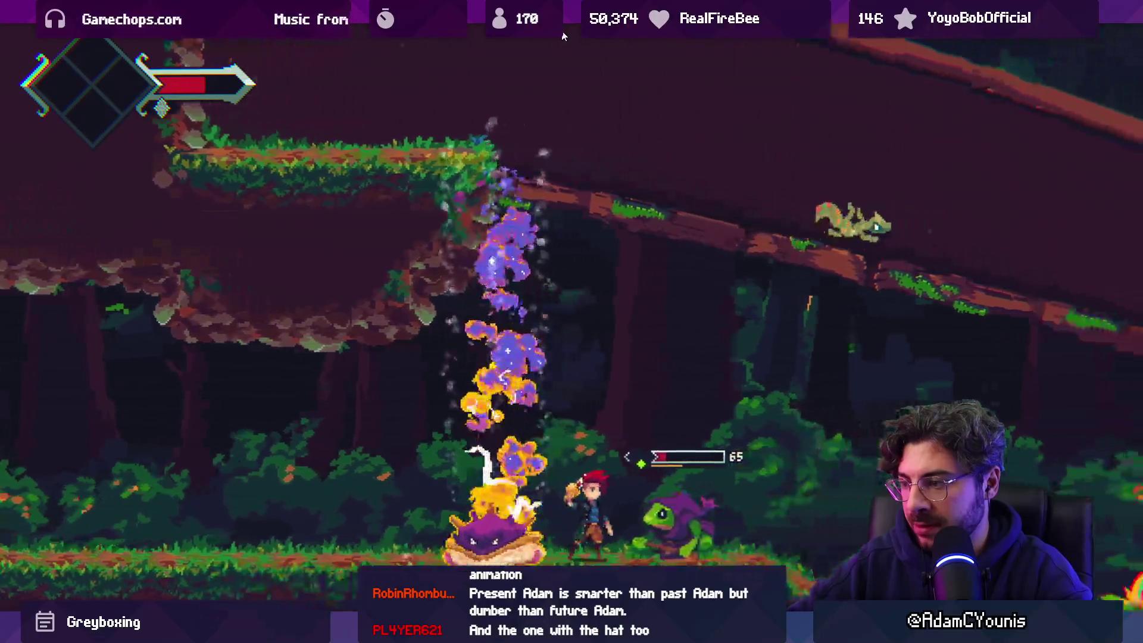
key(Left)
key(x)
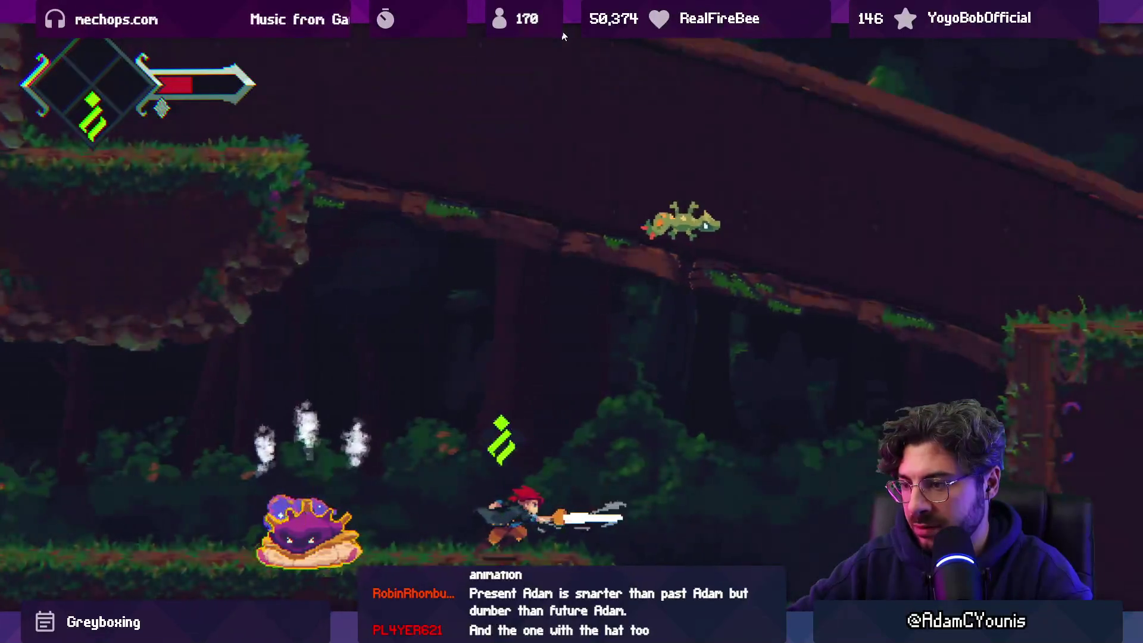
key(ctrl+shift+p)
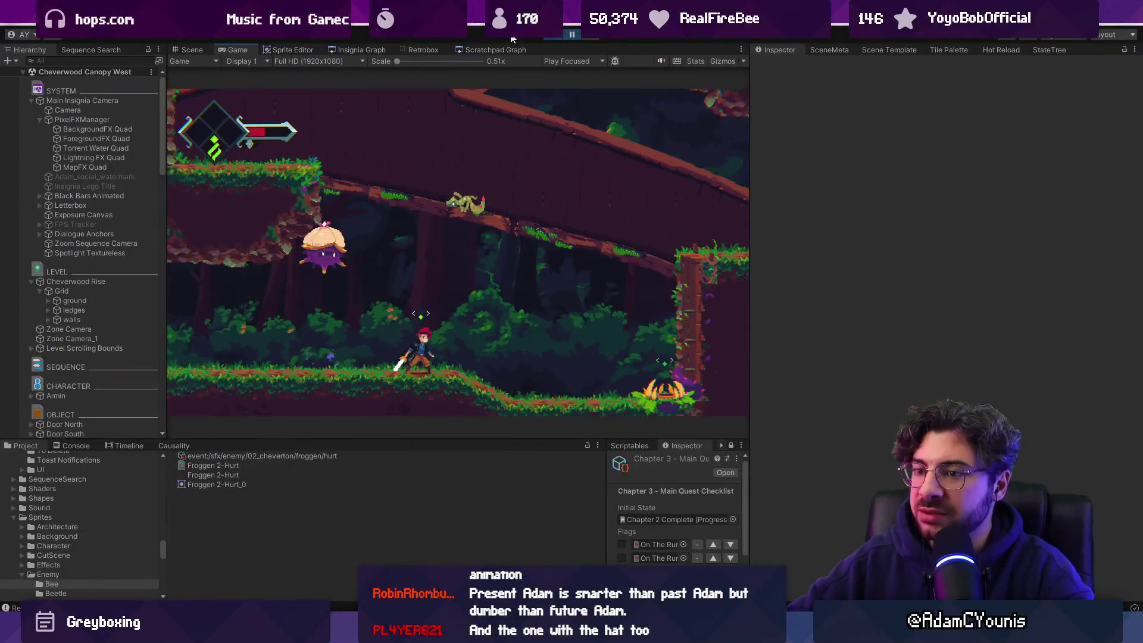
Step: Restart Play and slash the frog again to see its red hurt flash
click(558, 38)
click(558, 38)
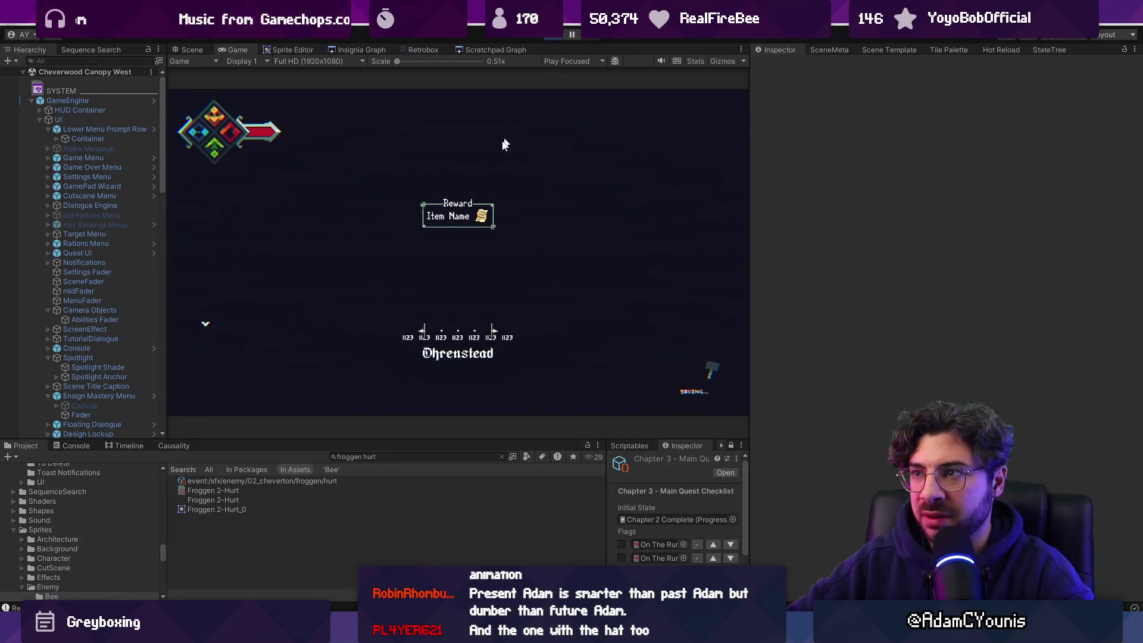
key(Right)
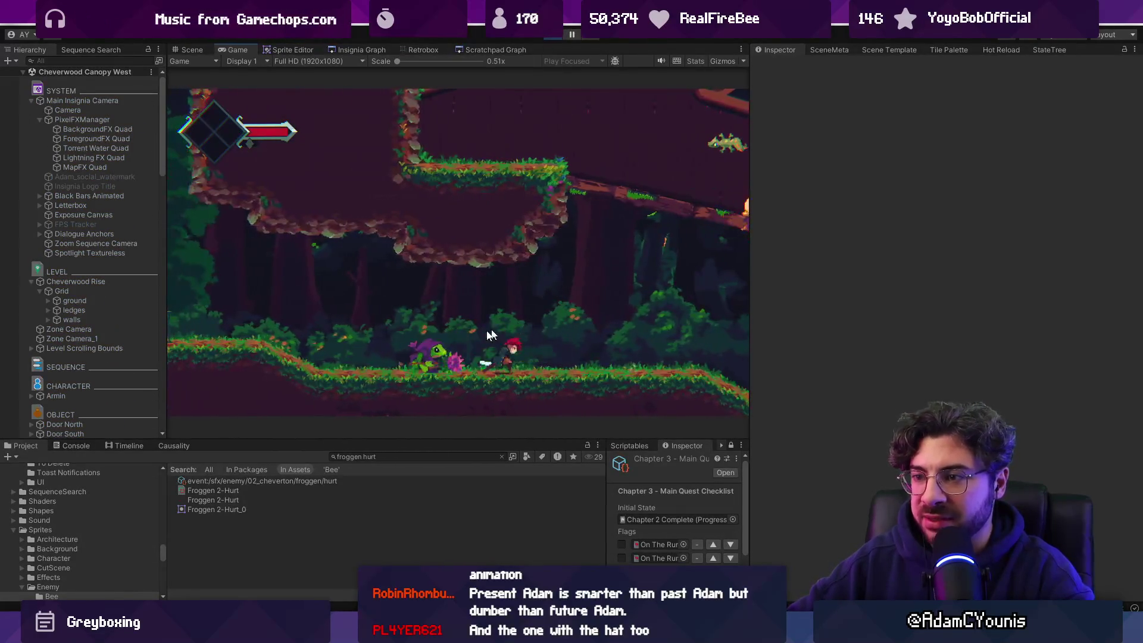
key(x)
key(x)
key(x)
key(x)
key(Left)
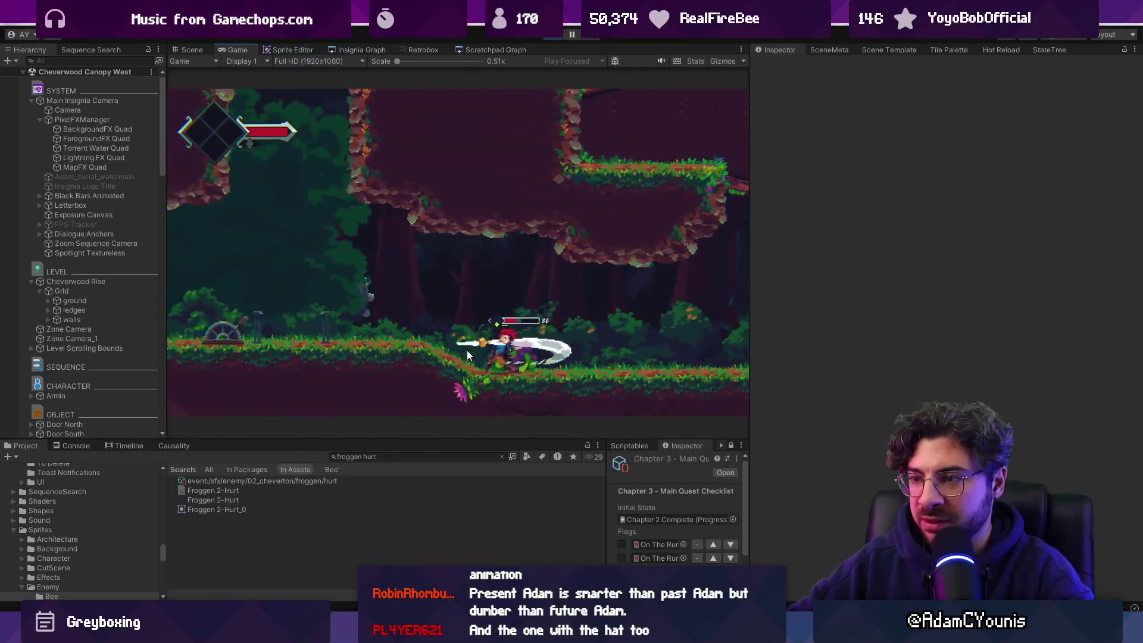
key(x)
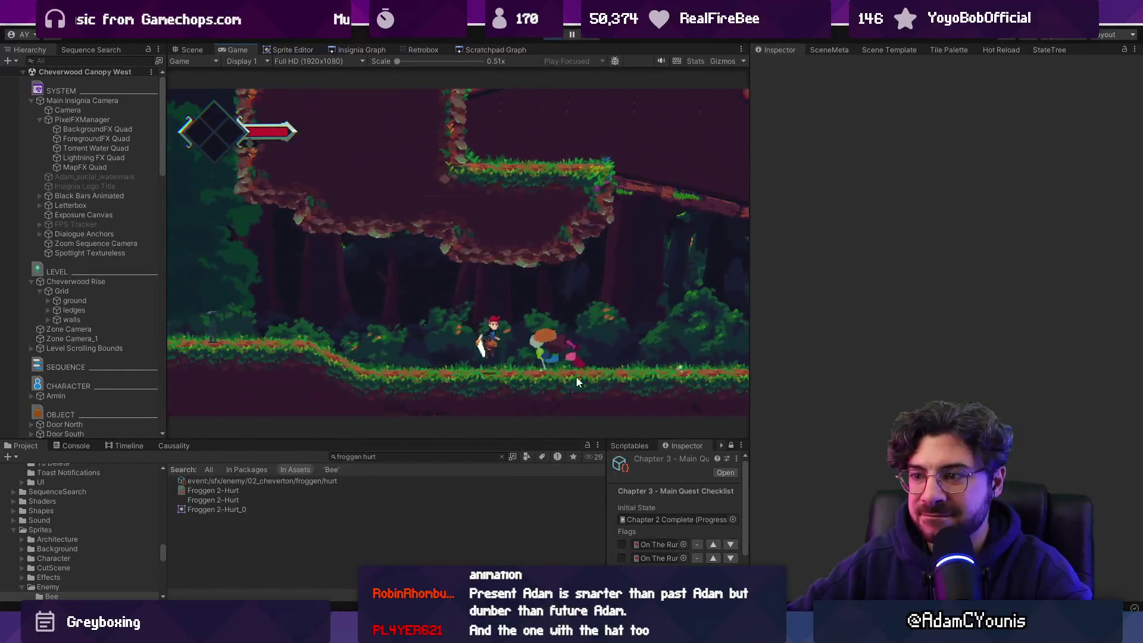
key(x)
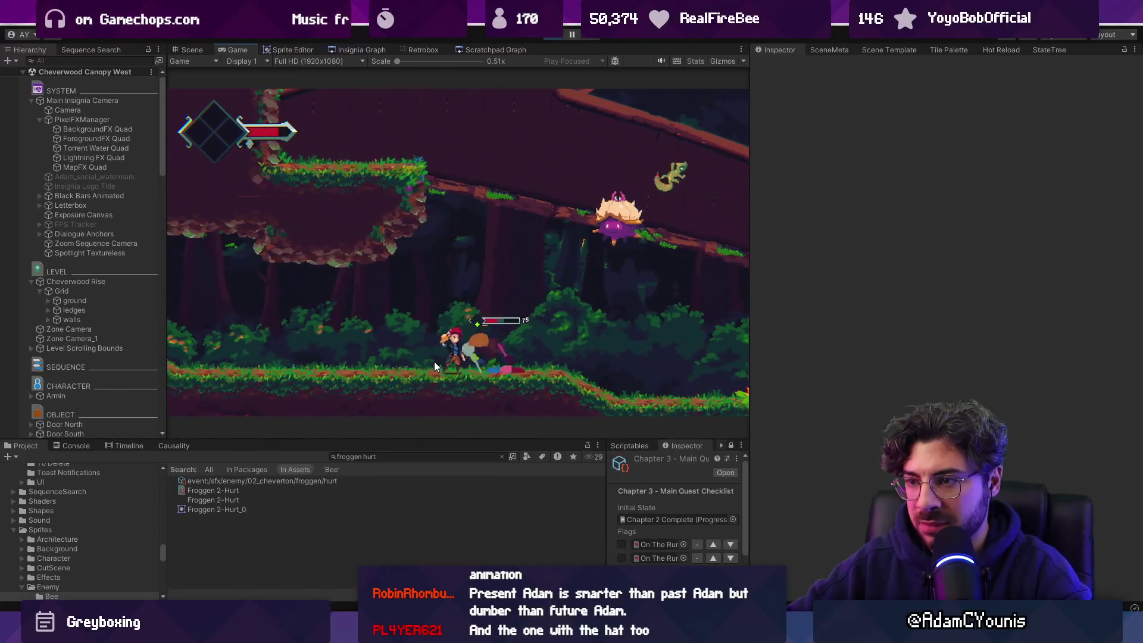
key(x)
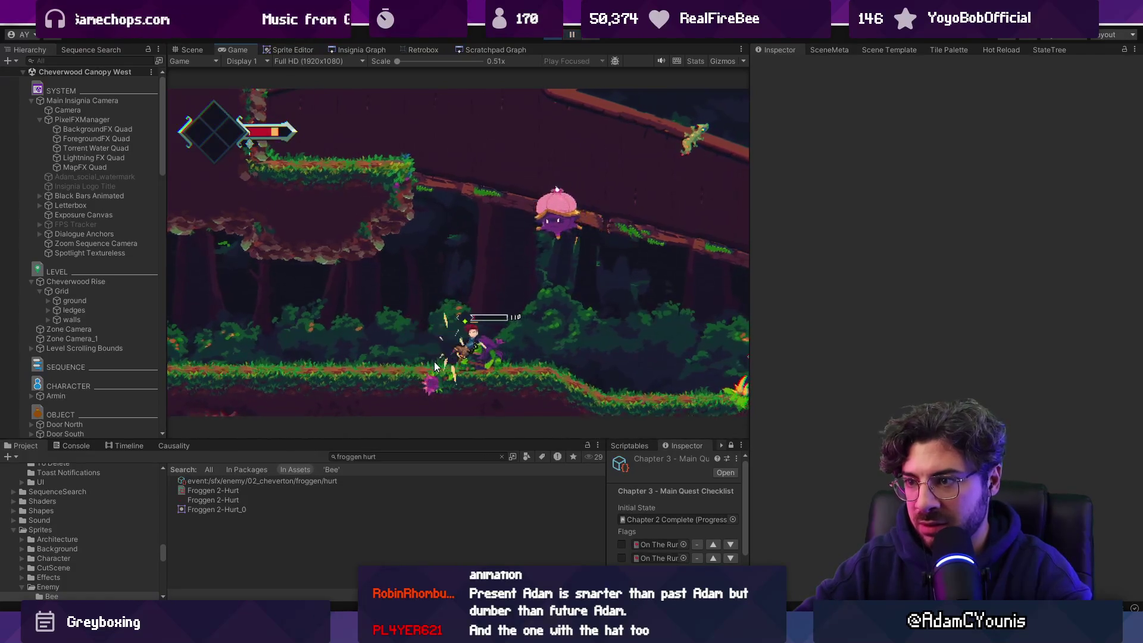
key(x)
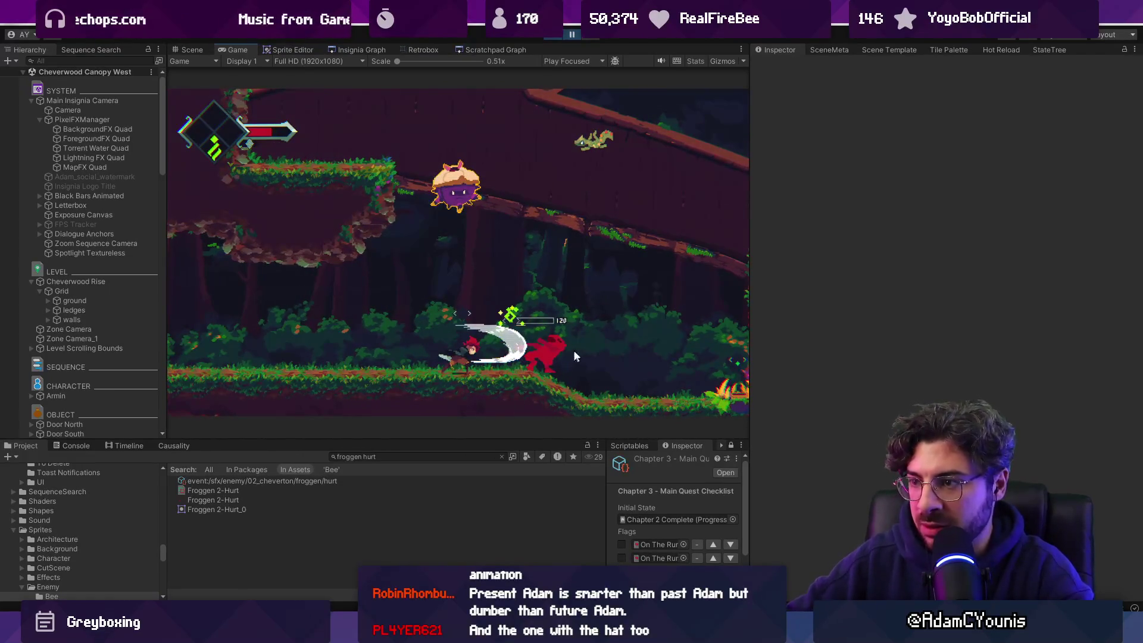
scroll(326, 228, up, 2)
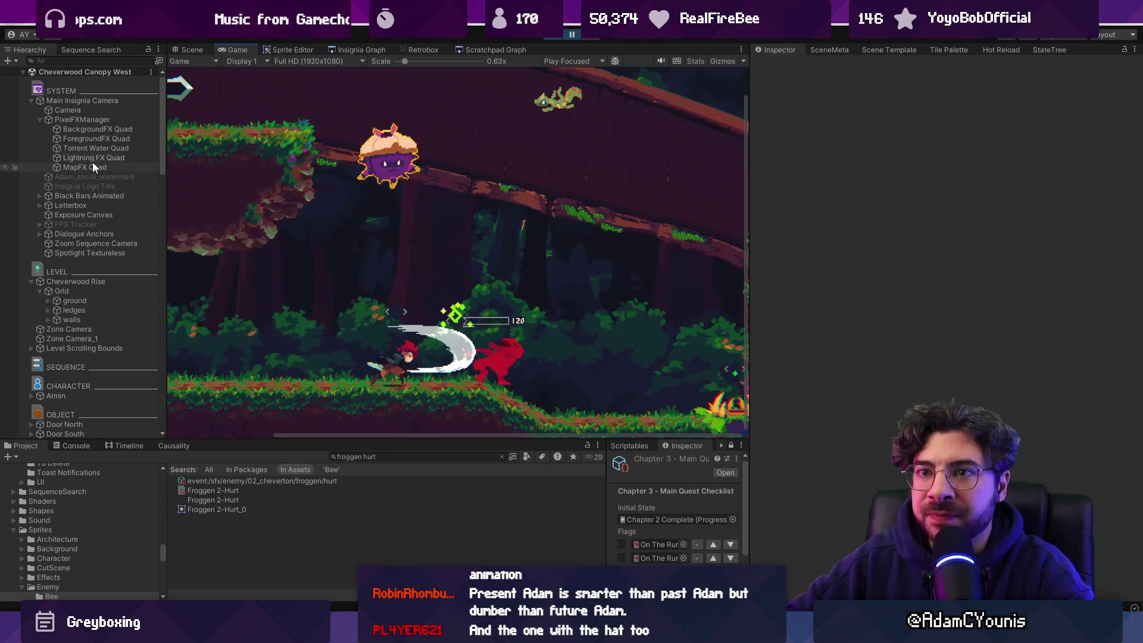
scroll(95, 172, down, 10)
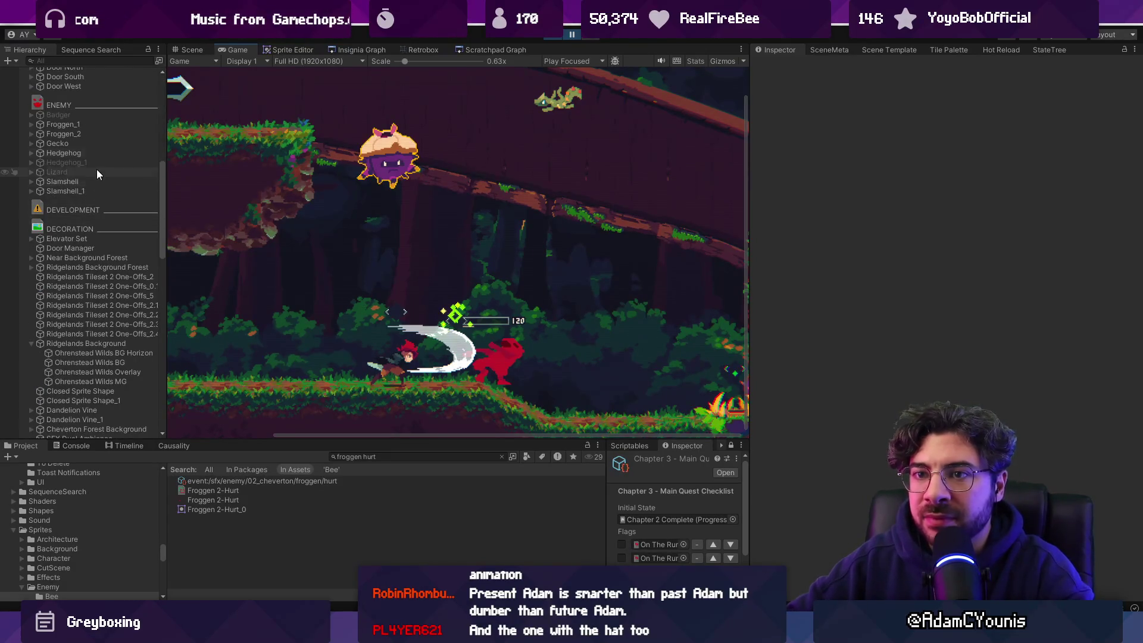
Step: Select Froggen_1, focus the Scene on Froggen_2 and switch the view to 2D
click(88, 124)
click(180, 49)
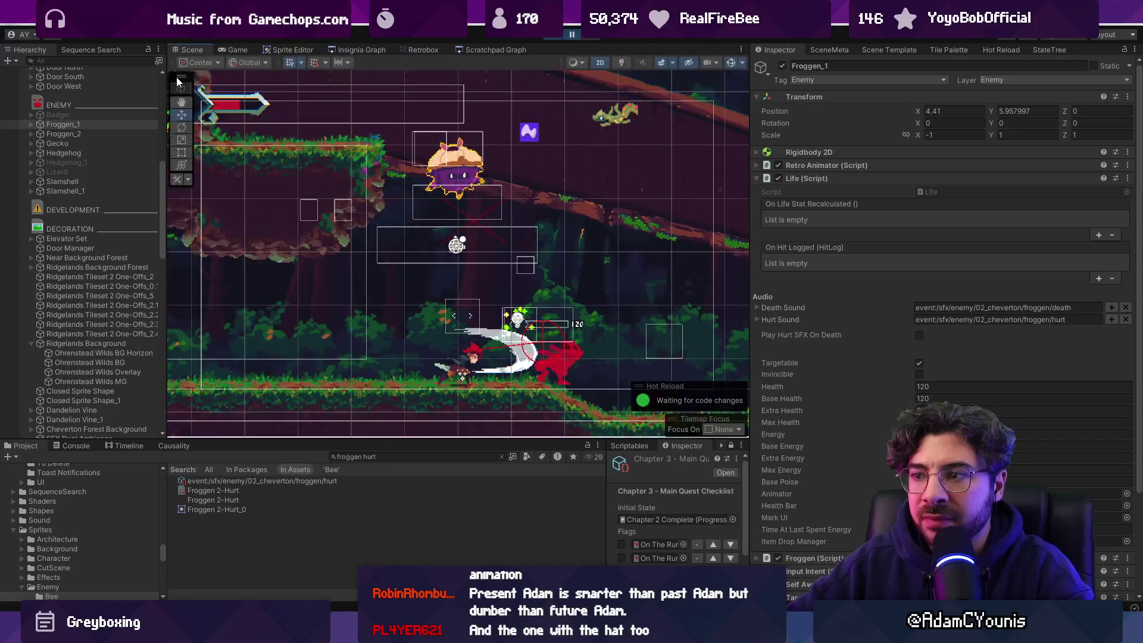
double_click(85, 134)
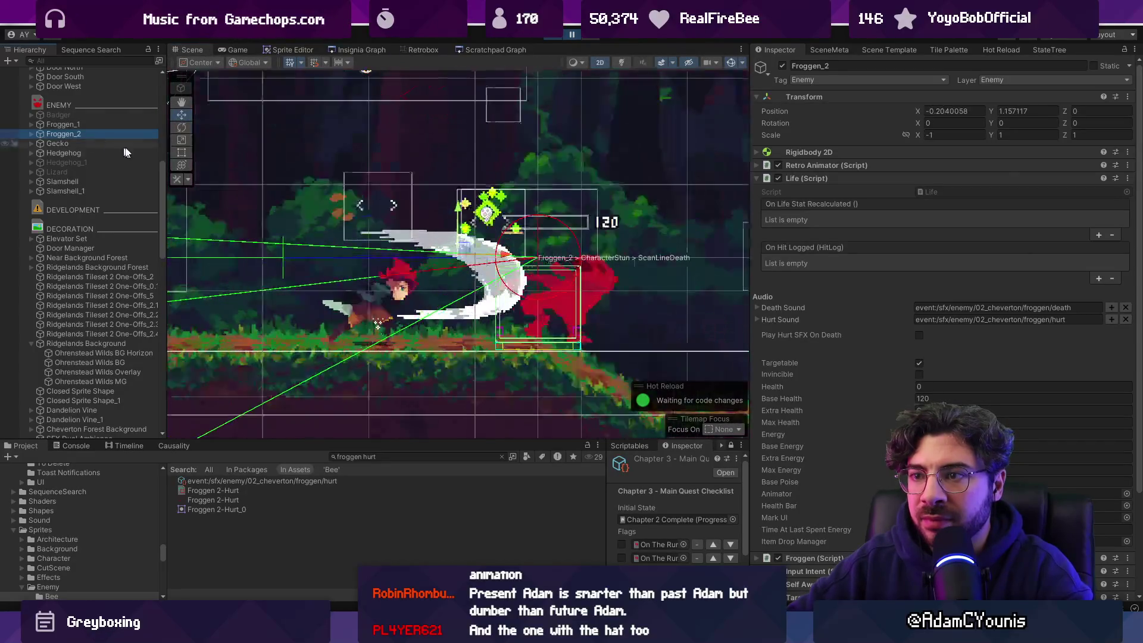
click(597, 59)
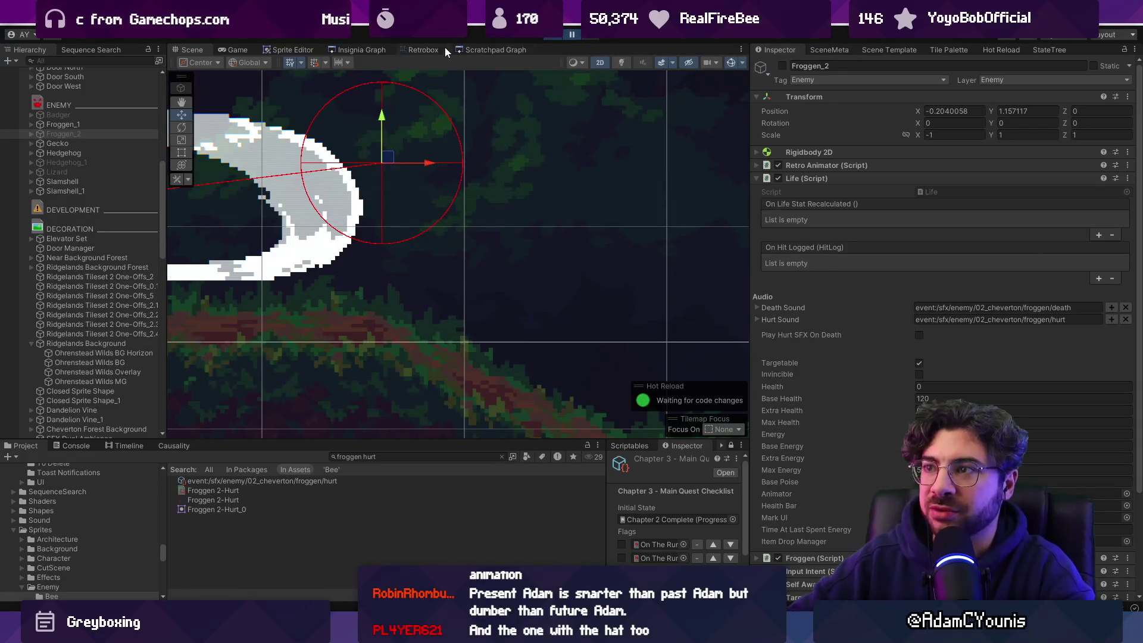
key(alt+Tab)
key(ctrl+p)
text(frogg)
key(Return)
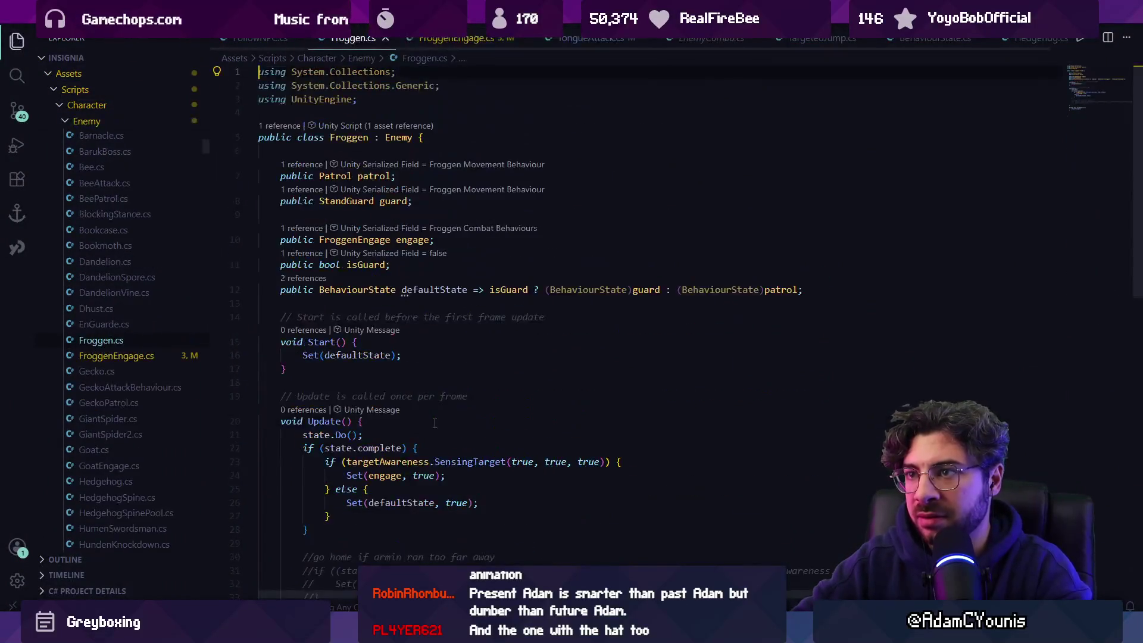
key(ctrl+f)
text(seta)
text(gameobject.set)
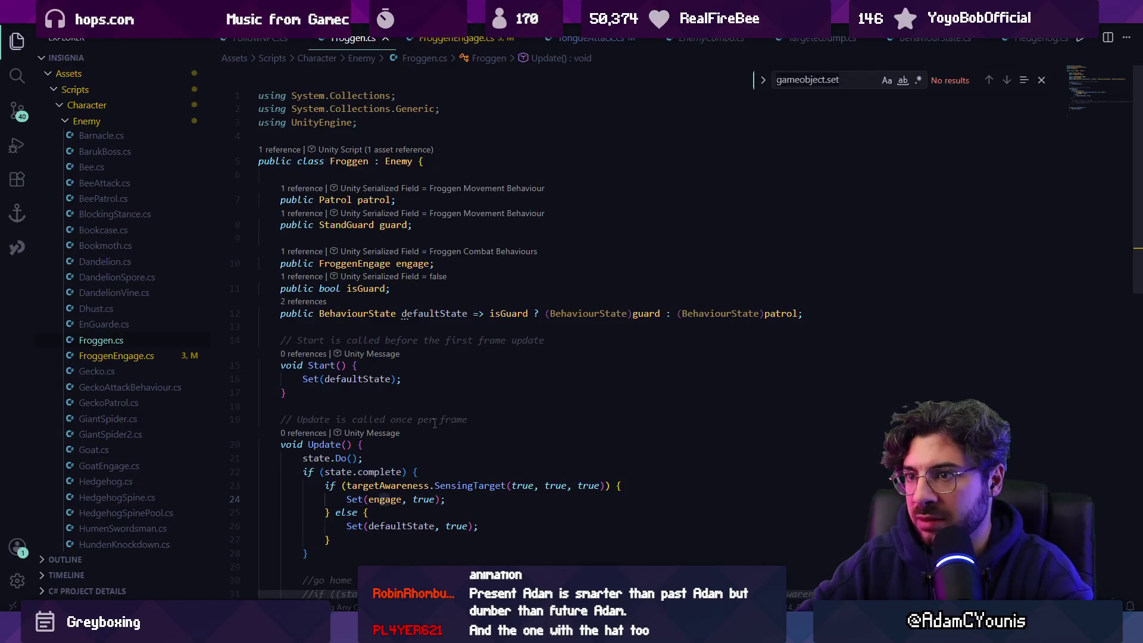
key(Escape)
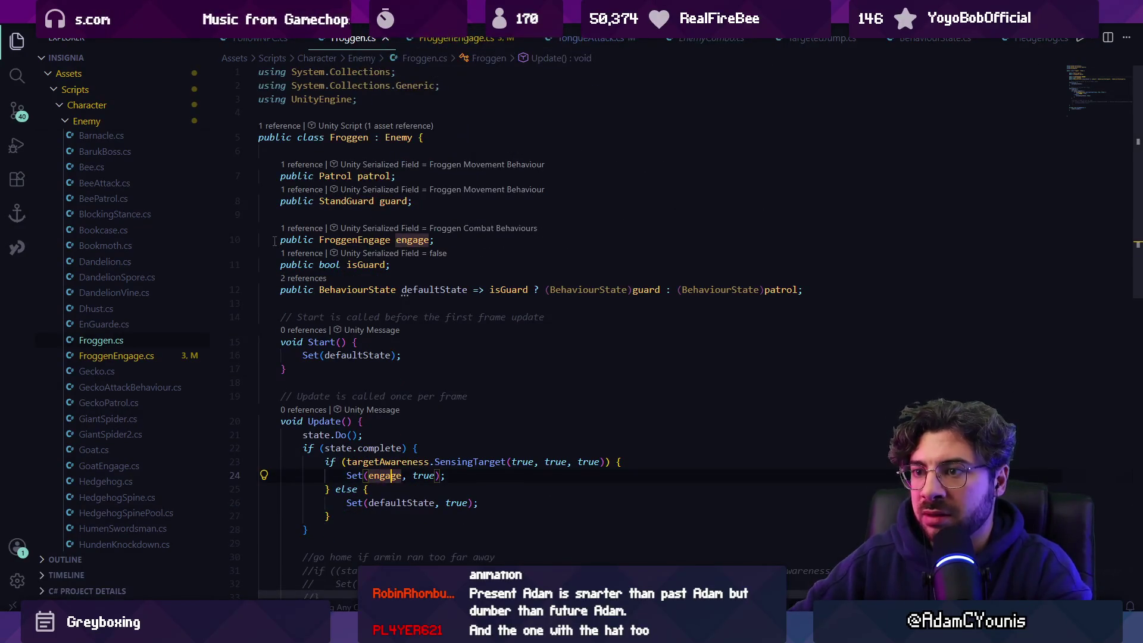
ctrl+click(336, 239)
key(ctrl+f)
text(setactive)
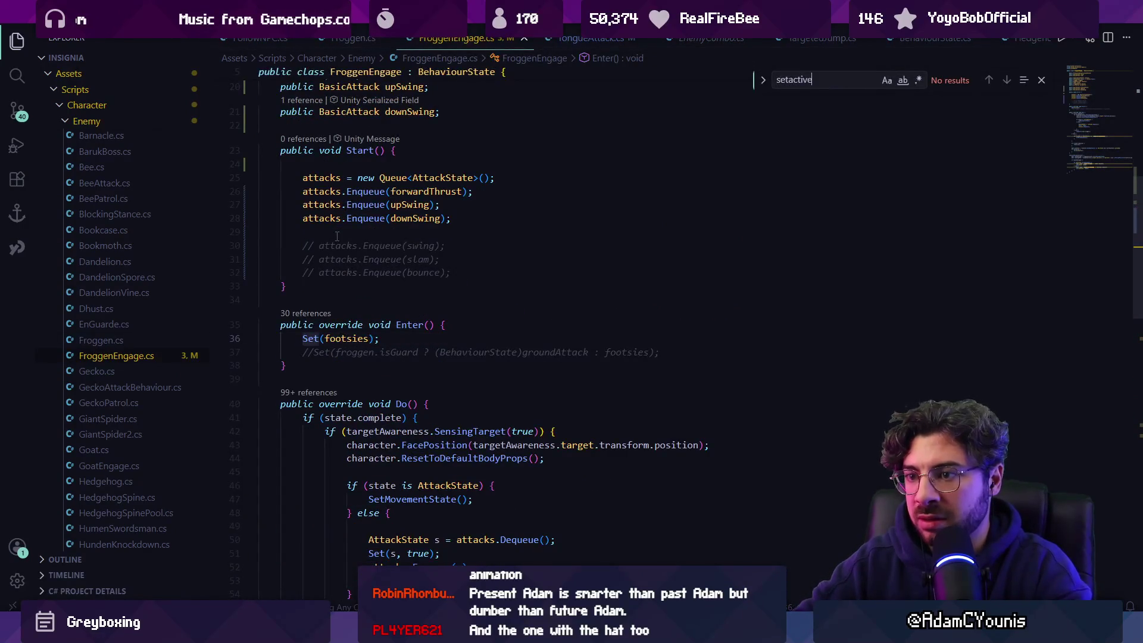
text(nab)
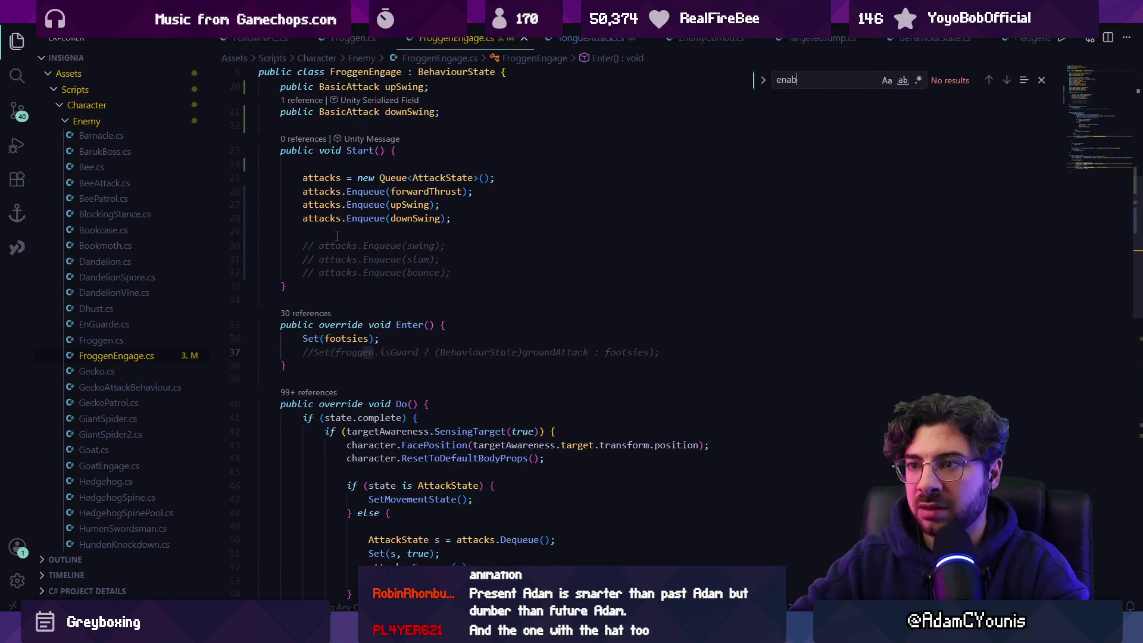
key(BackSpace)
key(BackSpace)
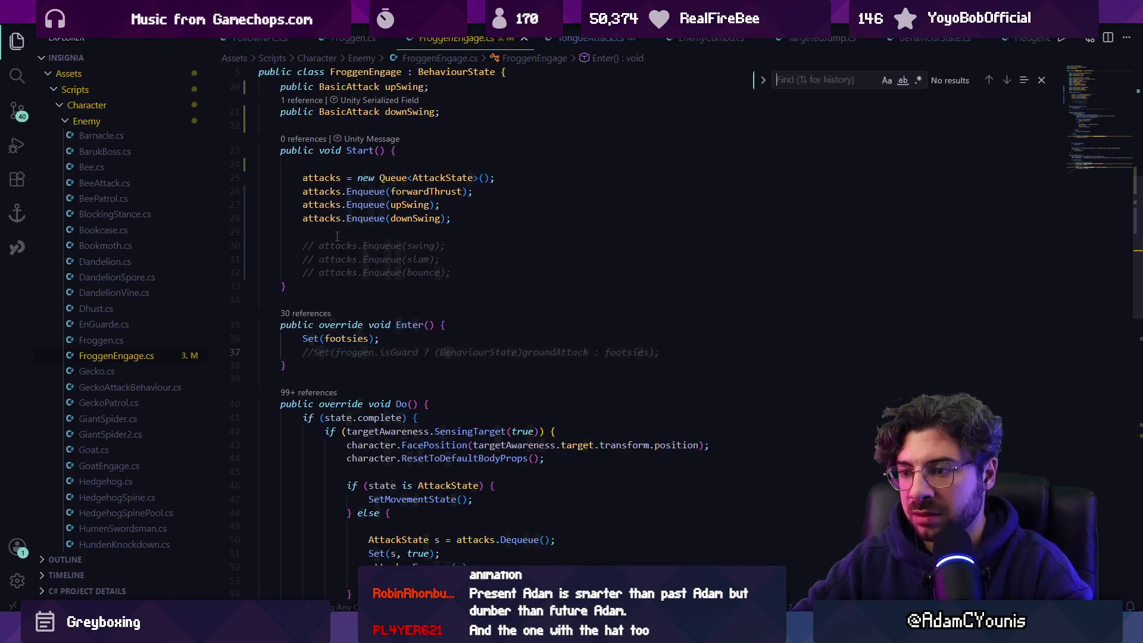
scroll(337, 236, down, 15)
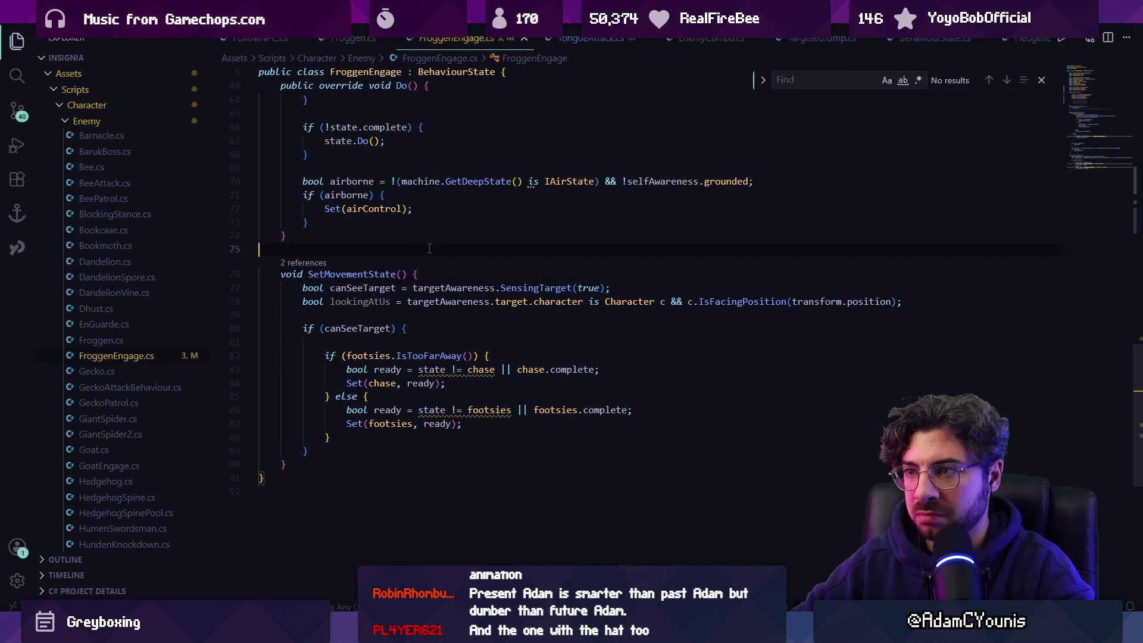
scroll(429, 247, up, 20)
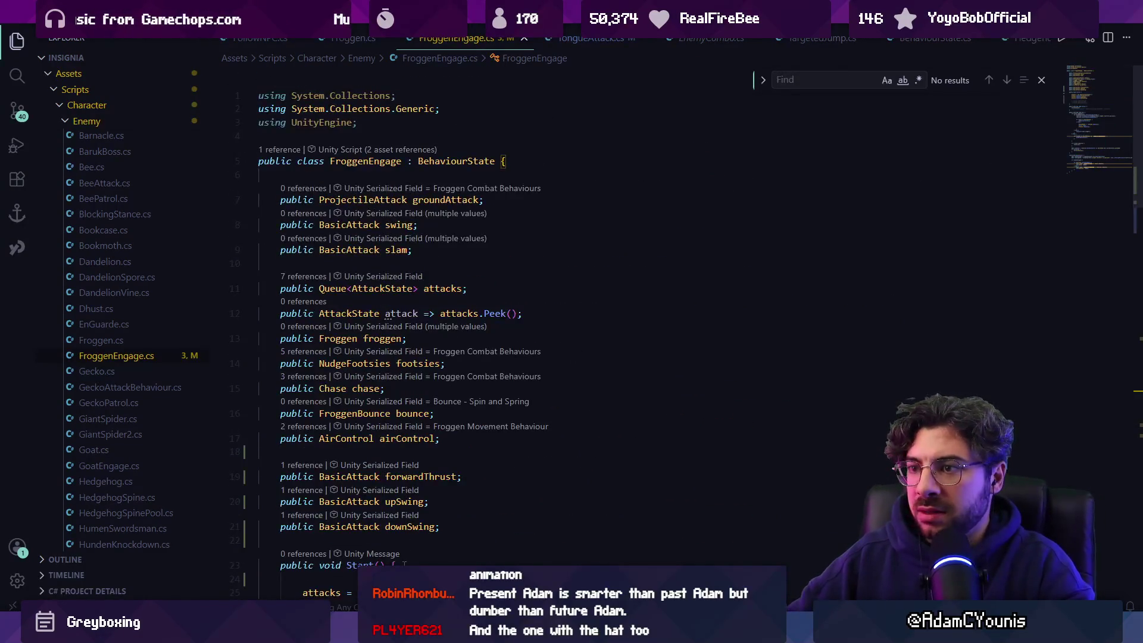
key(alt+Tab)
scroll(91, 313, down, 15)
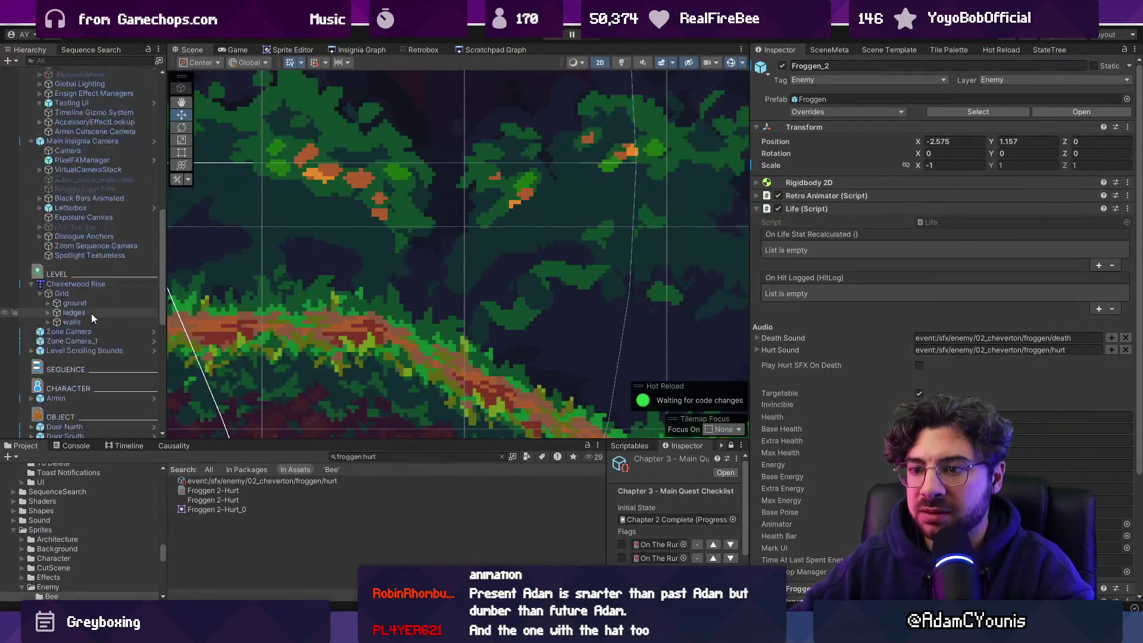
Step: Search the Project for 'froggen', open the Froggen prefab and select Scanline Death
click(409, 456)
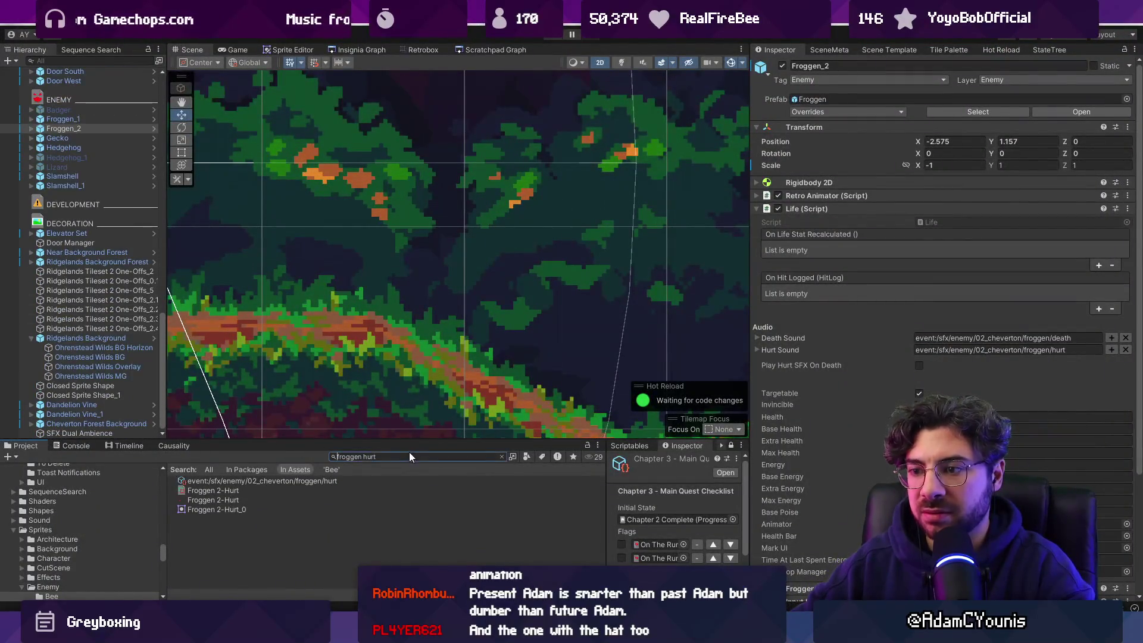
key(BackSpace)
key(BackSpace)
key(BackSpace)
text(n)
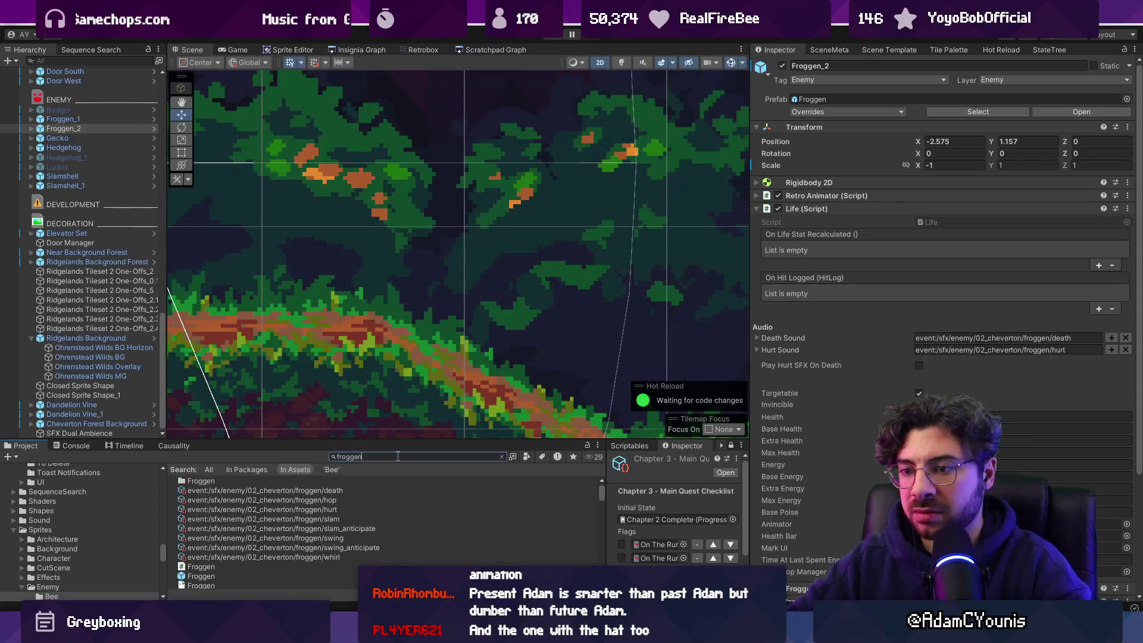
double_click(216, 577)
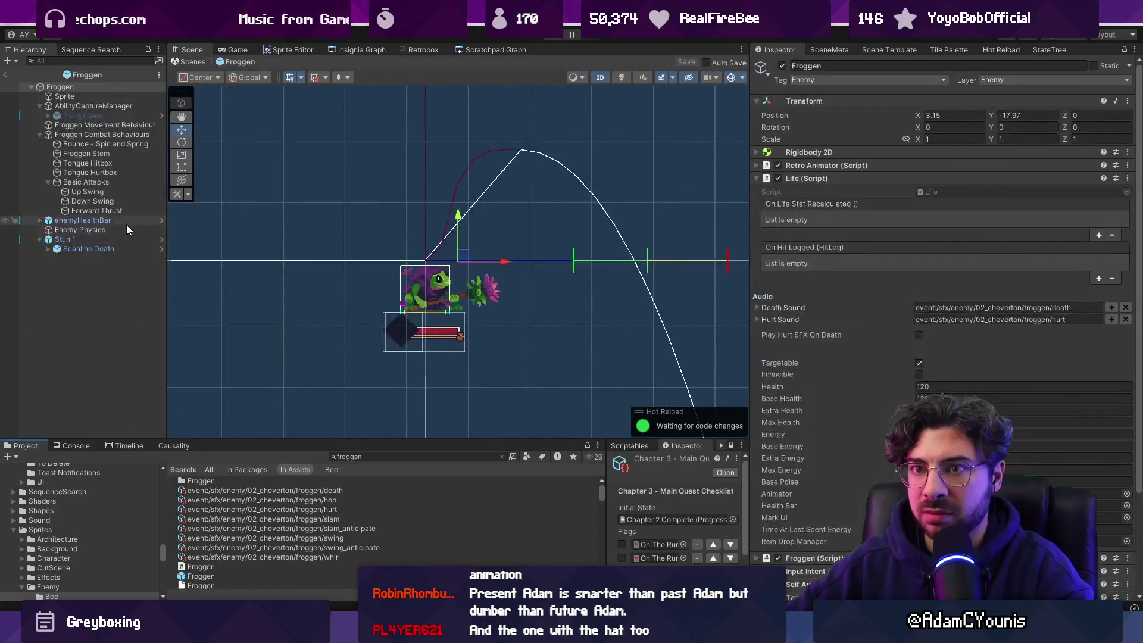
click(829, 181)
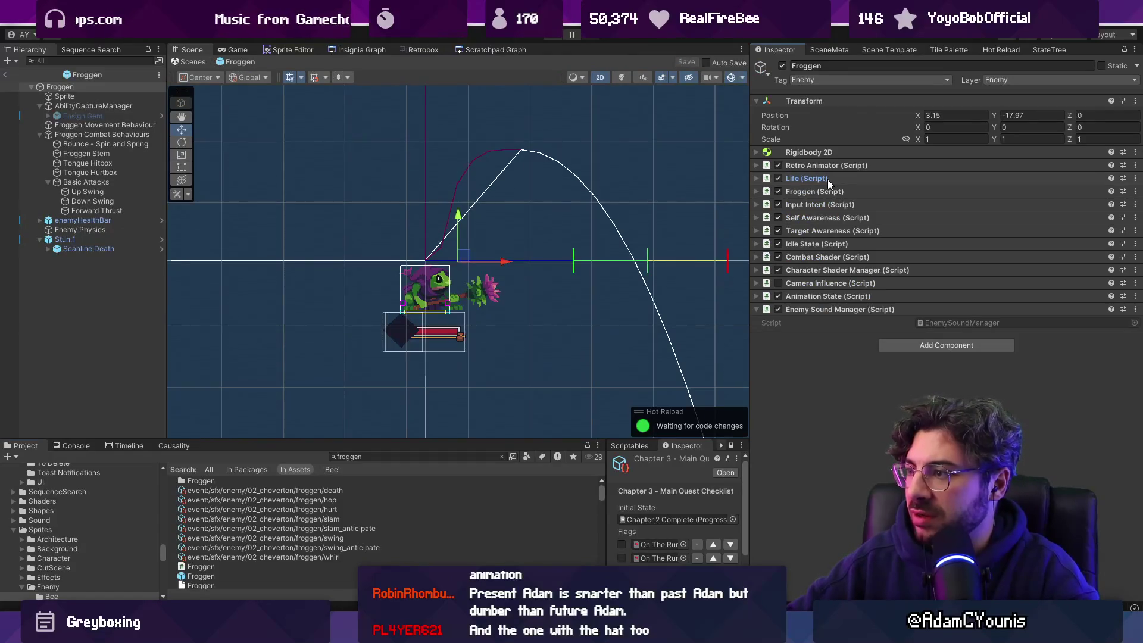
click(827, 180)
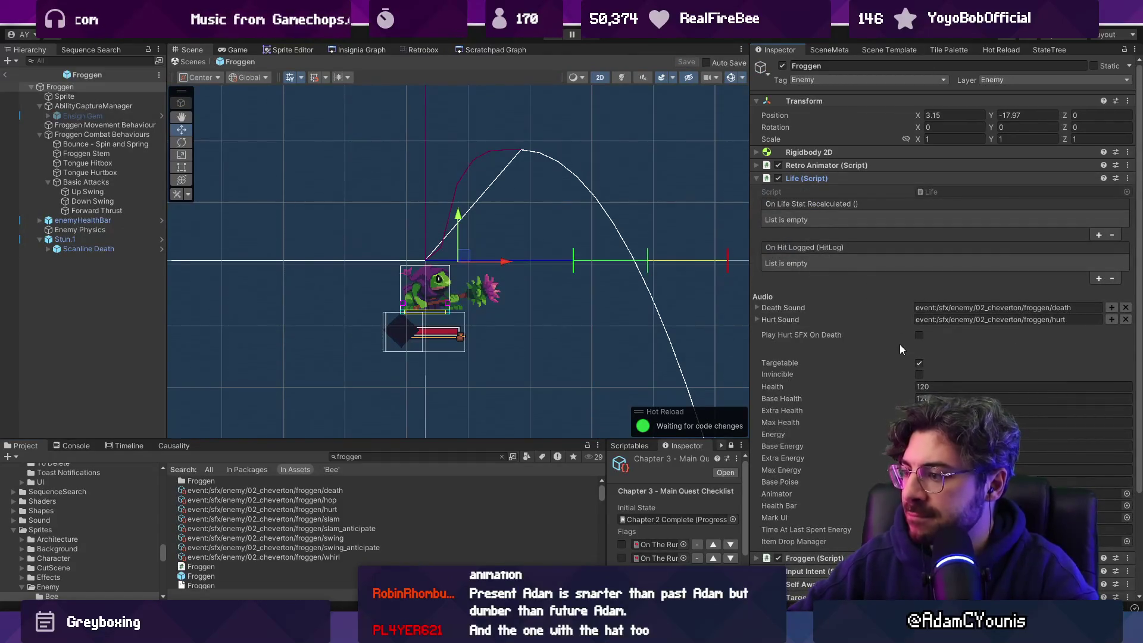
click(93, 247)
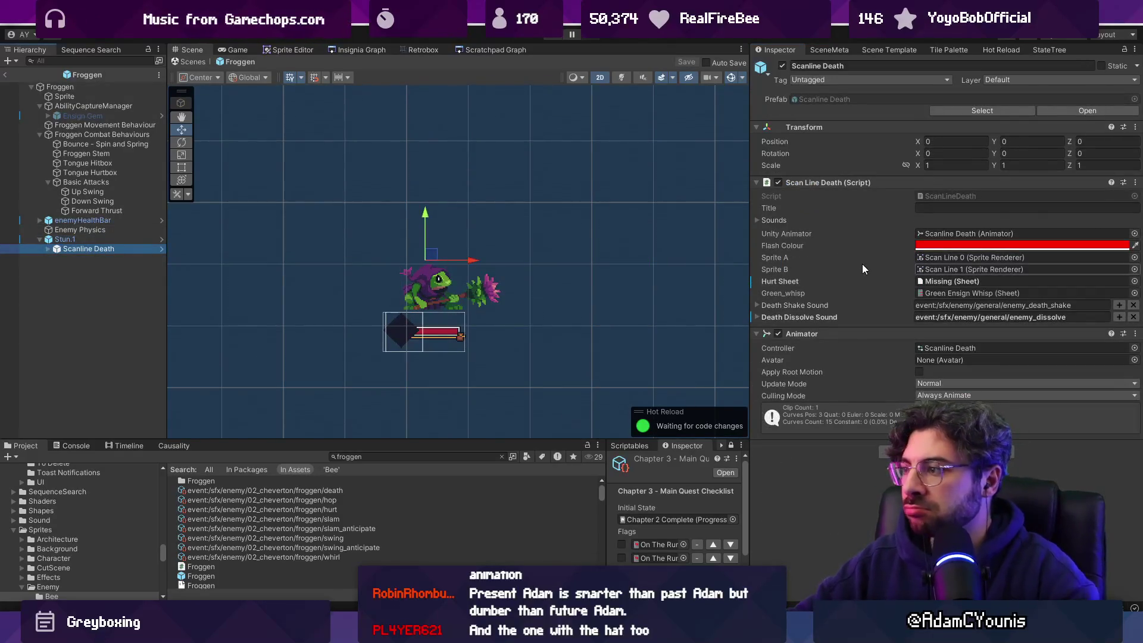
Step: Set Scanline Death's Hurt Sheet to Froggen 2-Hurt and open the ScanLineDeath script
click(1134, 281)
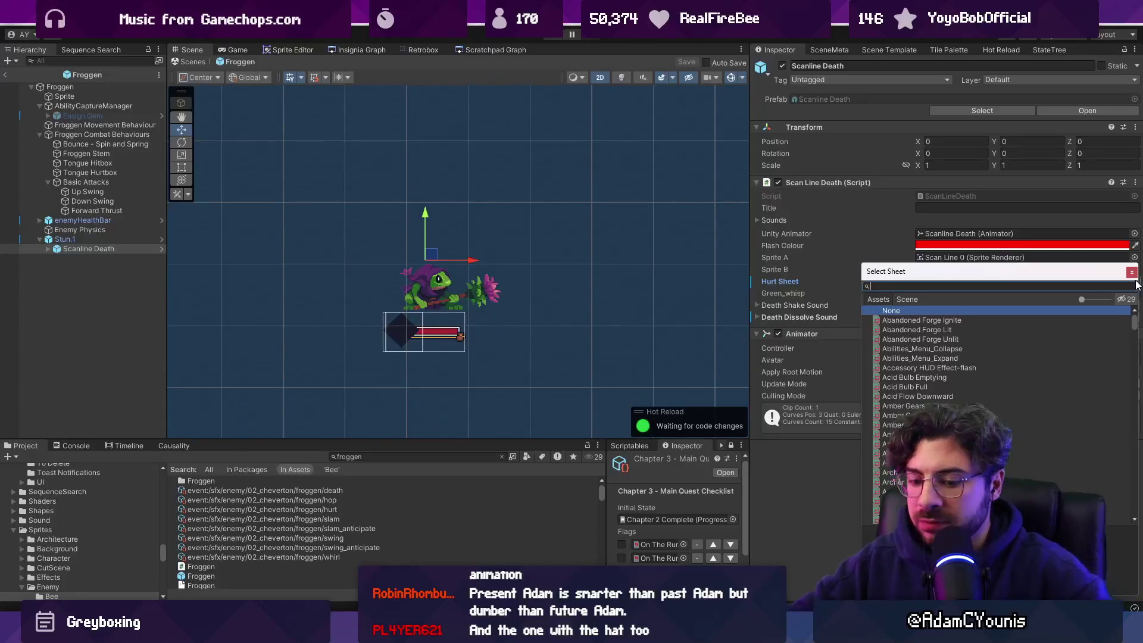
text(froggen hurt)
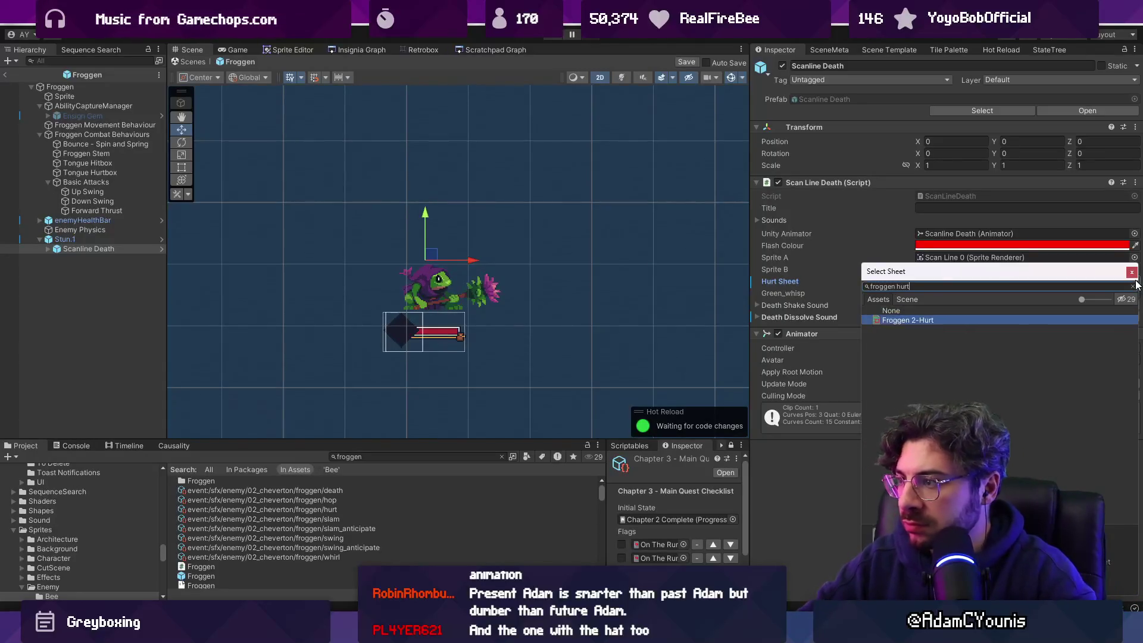
key(Return)
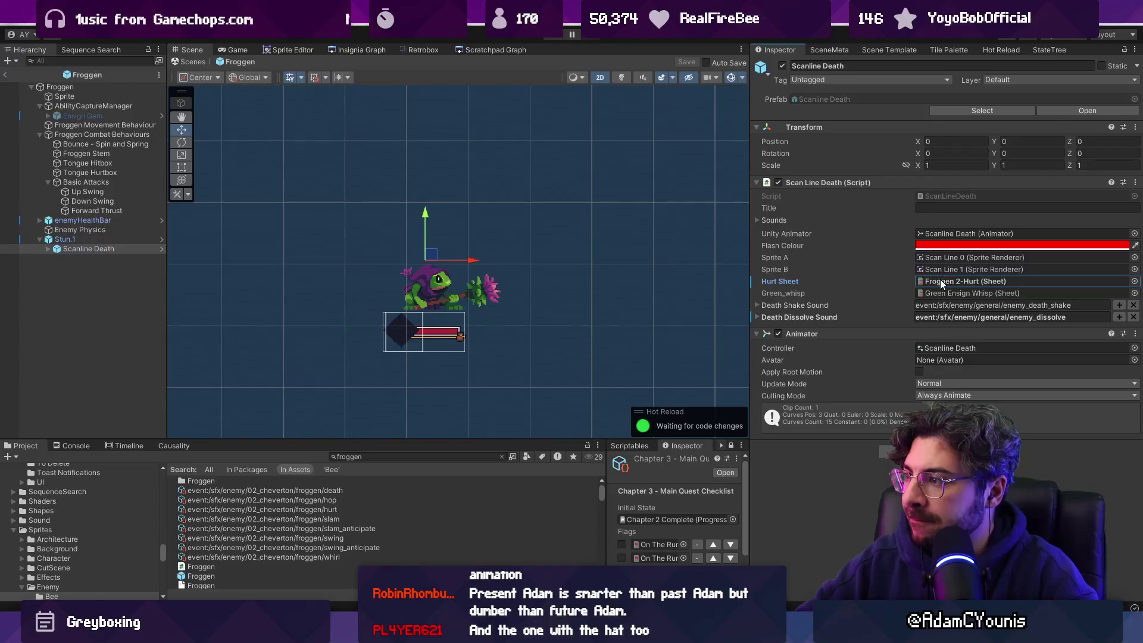
double_click(945, 198)
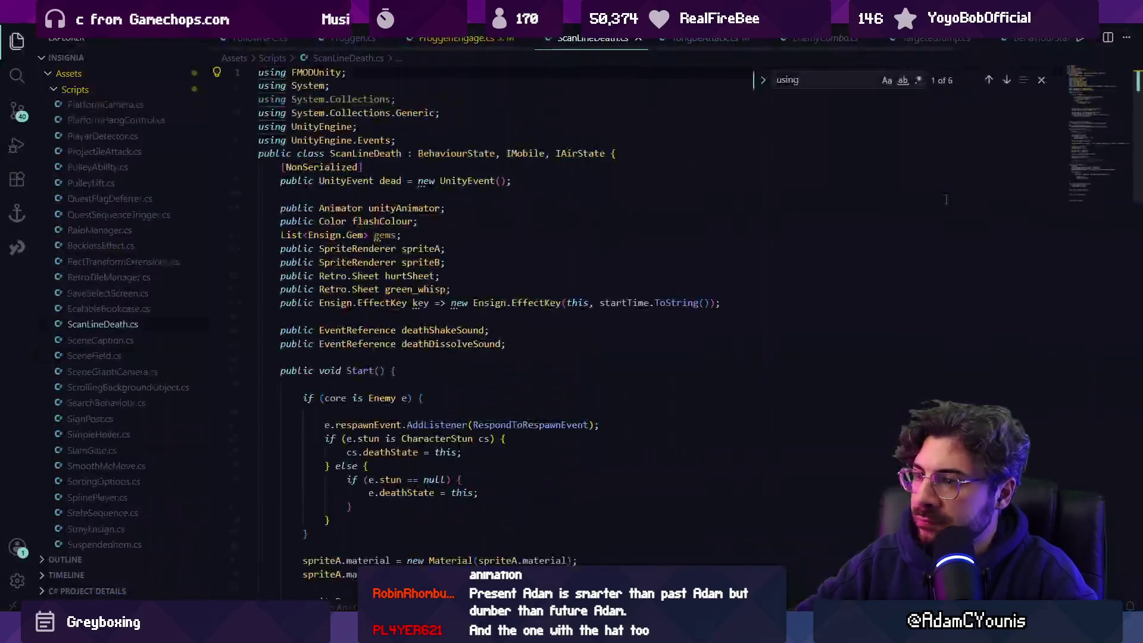
Step: Search ScanLineDeath.cs for 'complete' and close the find box at the match
text(gameobjectg)
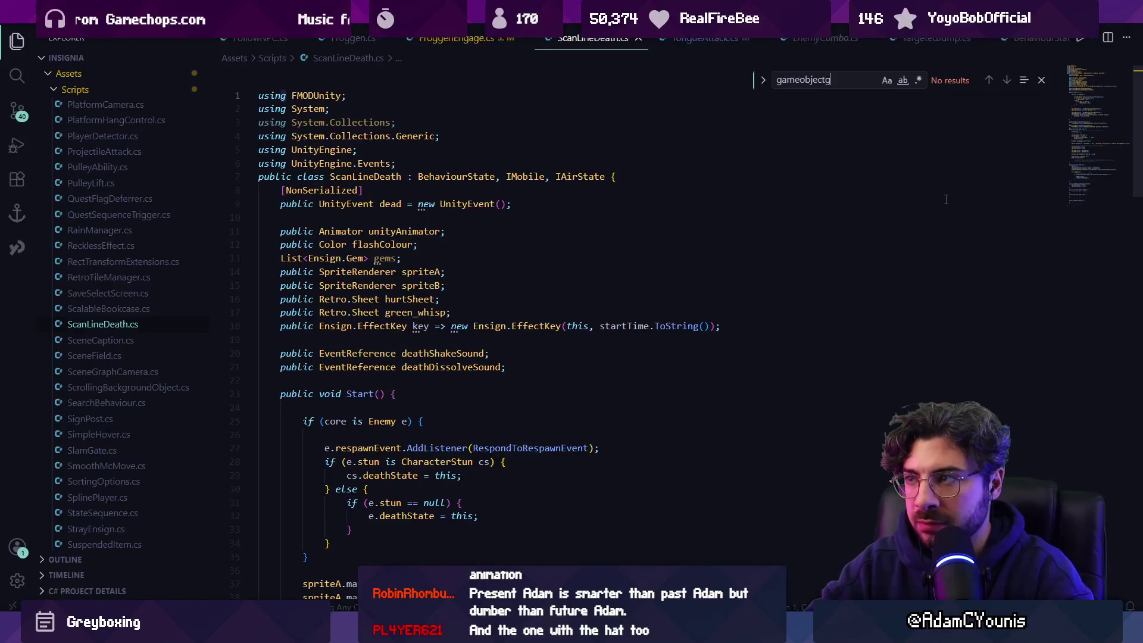
key(ctrl+BackSpace)
text(complete)()
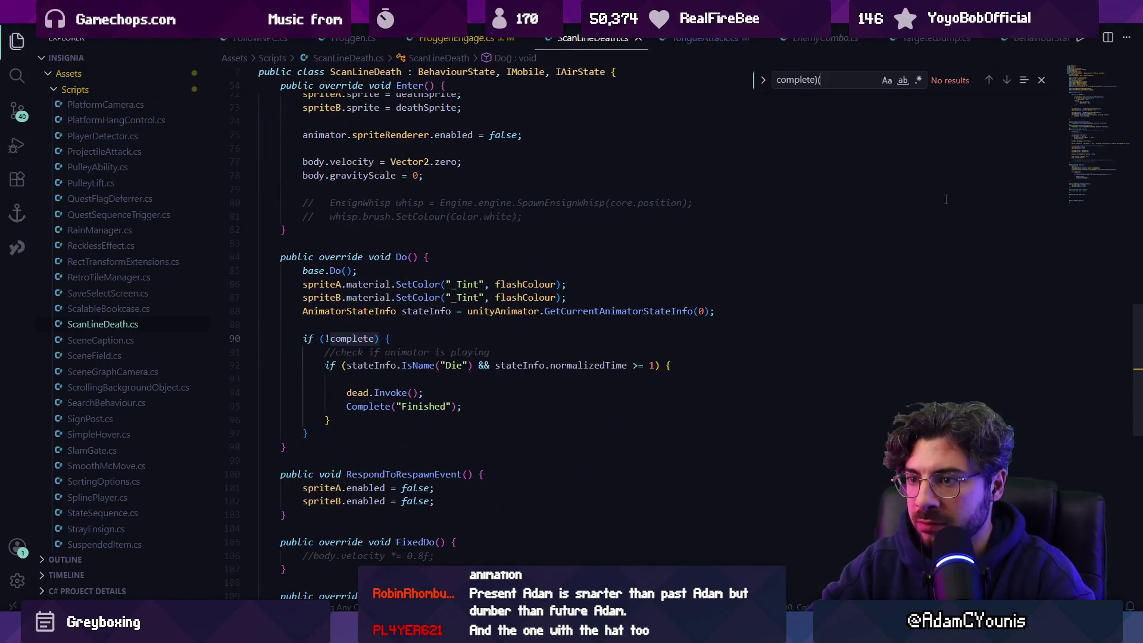
key(Escape)
Step: Back in Unity, select the Froggen prefab root to show its Life settings
key(alt+Tab)
click(128, 89)
scroll(868, 336, down, 5)
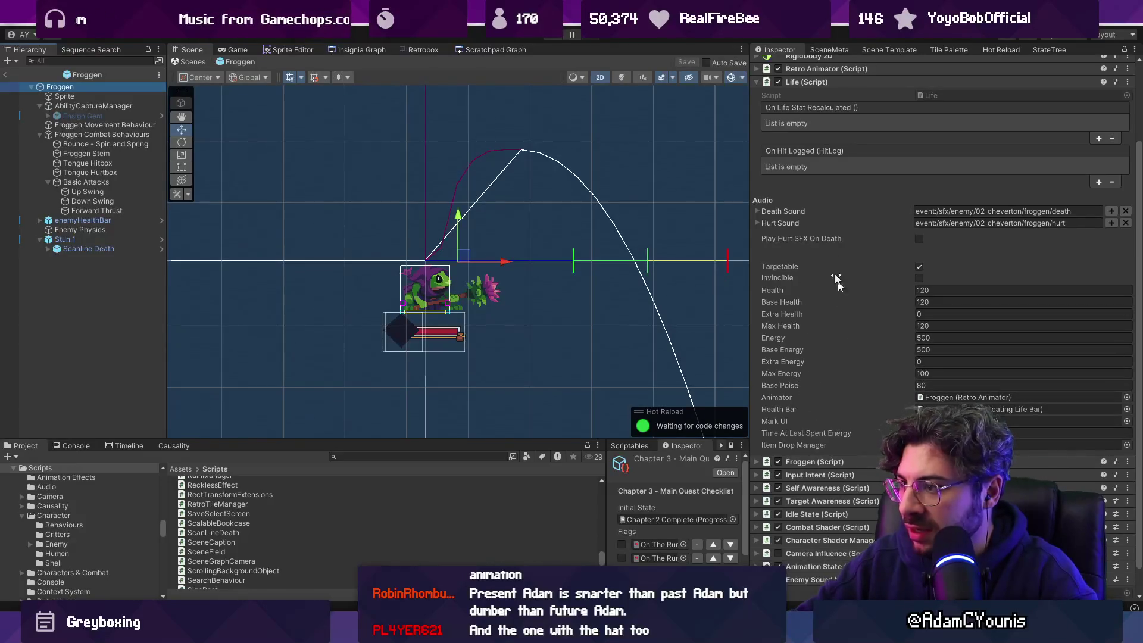
Step: Collapse Life, expand Froggen (Script), set Death State to Scanline Death and start Play
scroll(810, 255, up, 5)
click(804, 178)
click(798, 191)
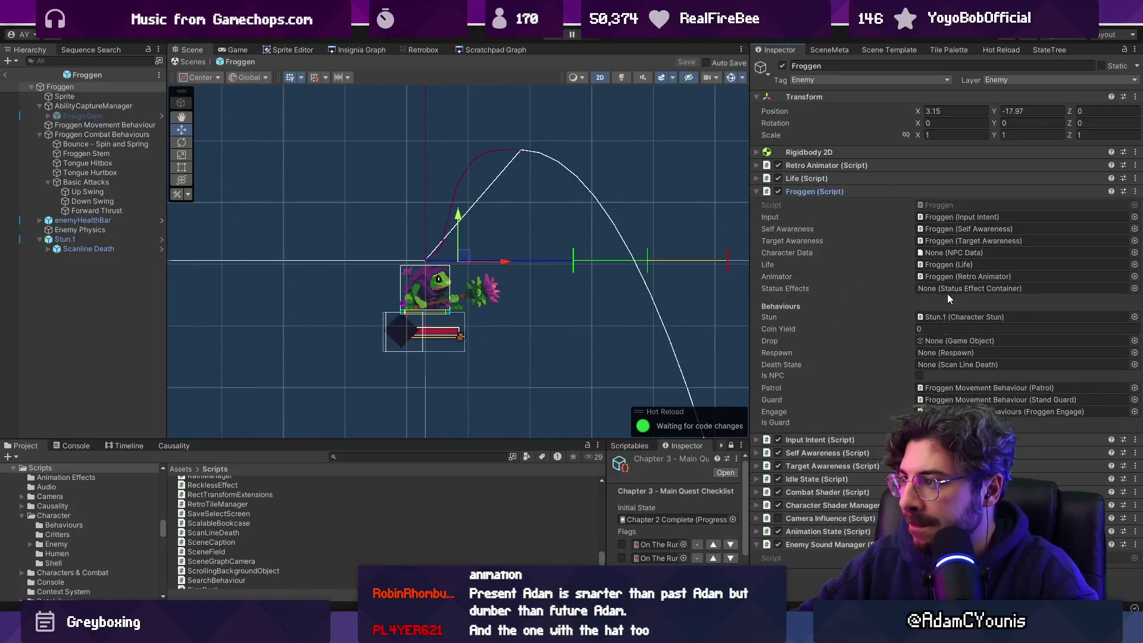
mouse_move(935, 366)
mouse_down()
mouse_move(84, 241)
mouse_move(222, 277)
mouse_move(952, 364)
mouse_up()
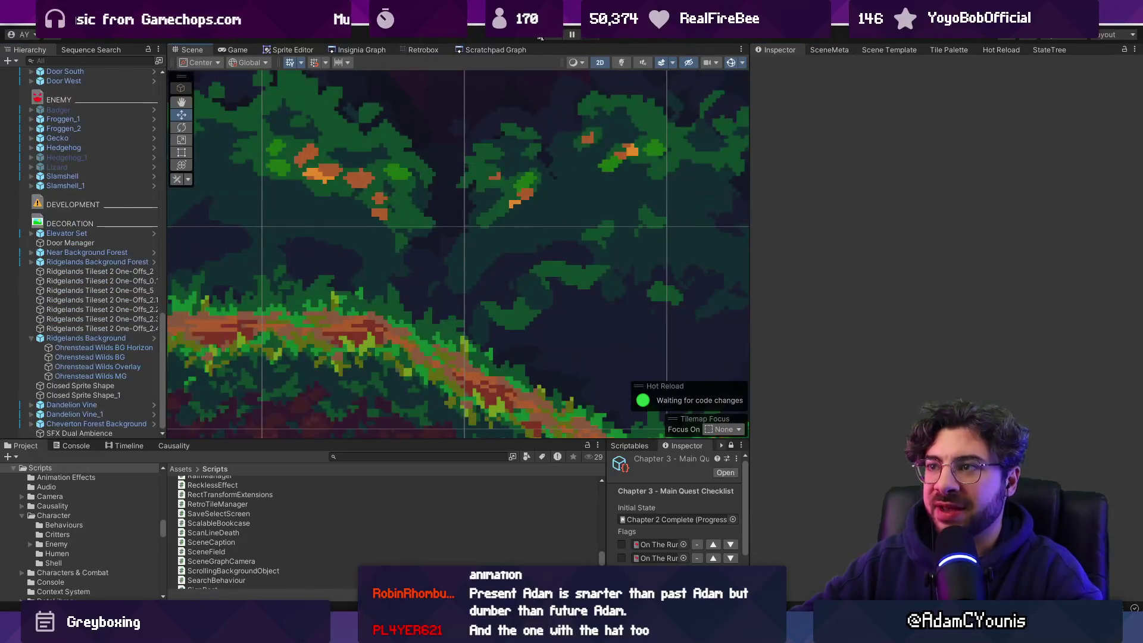
click(540, 38)
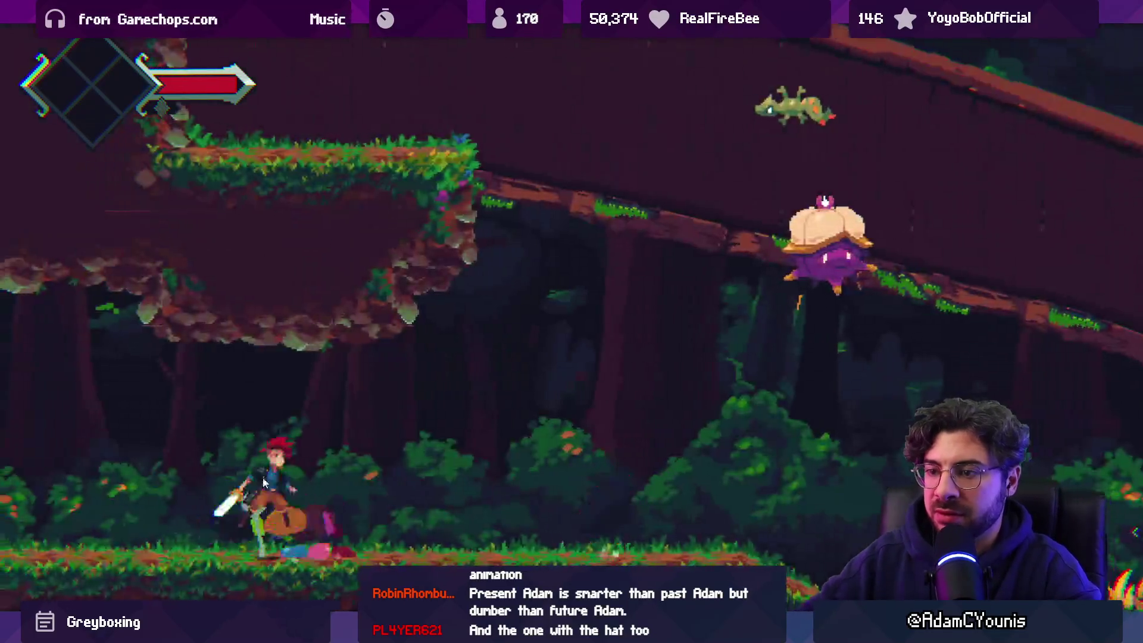
Step: Run right, defeat the frog and slash the descending capped enemy
key(Right)
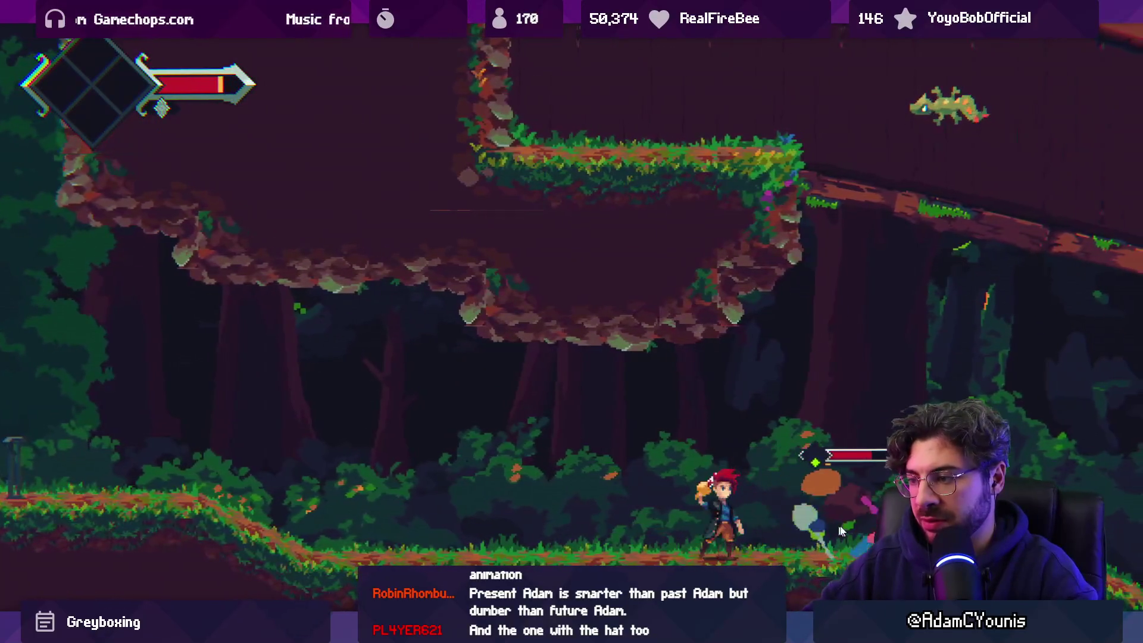
key(Right)
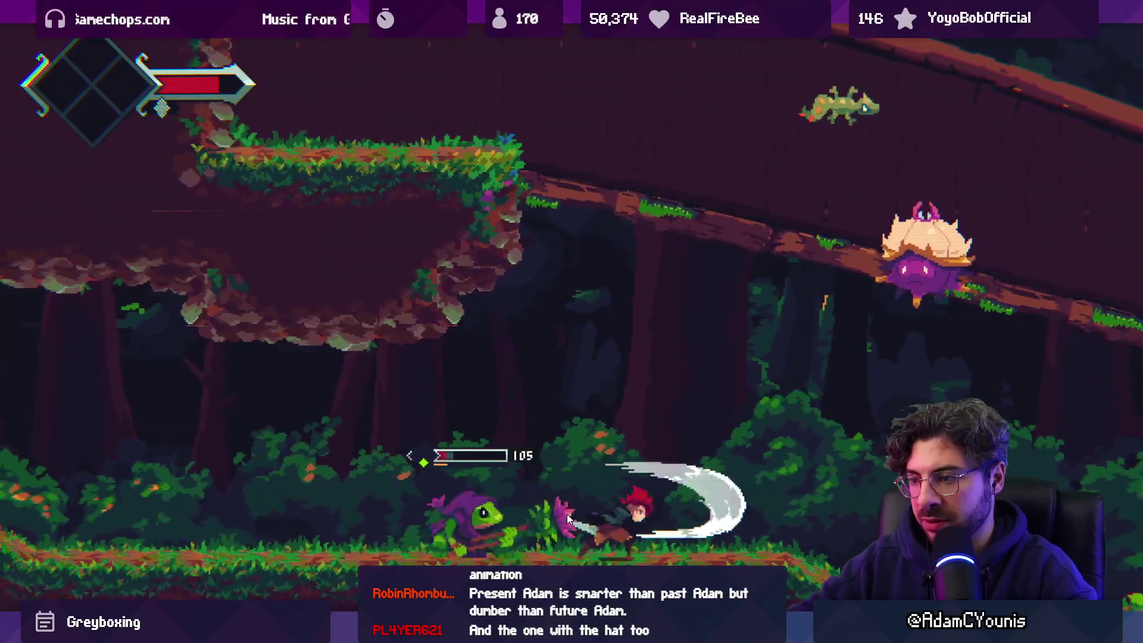
key(x)
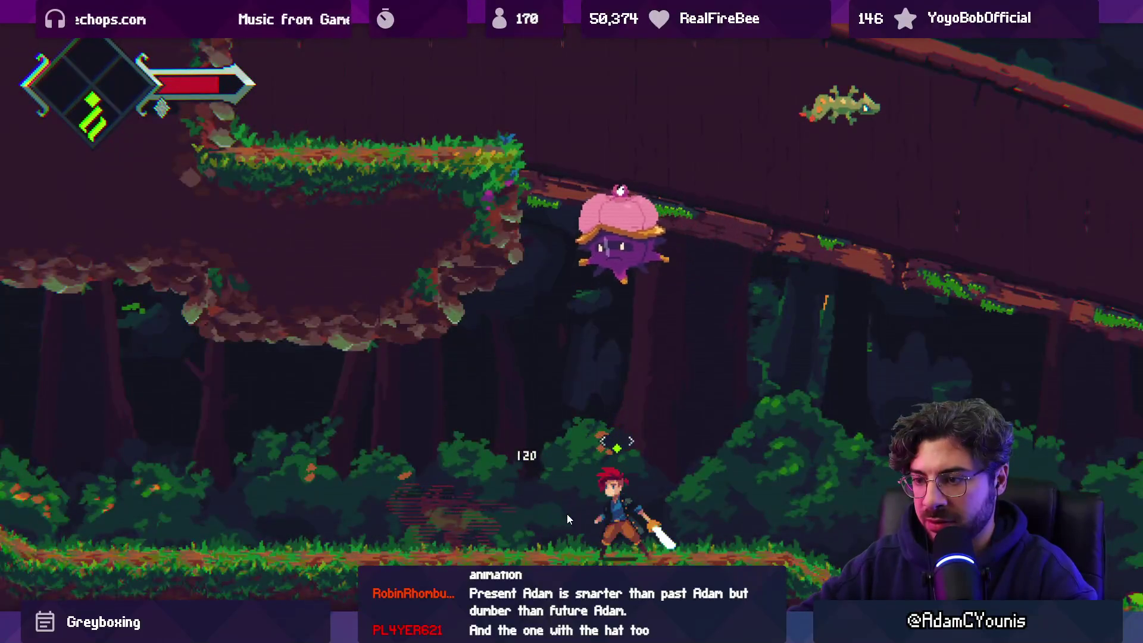
key(x)
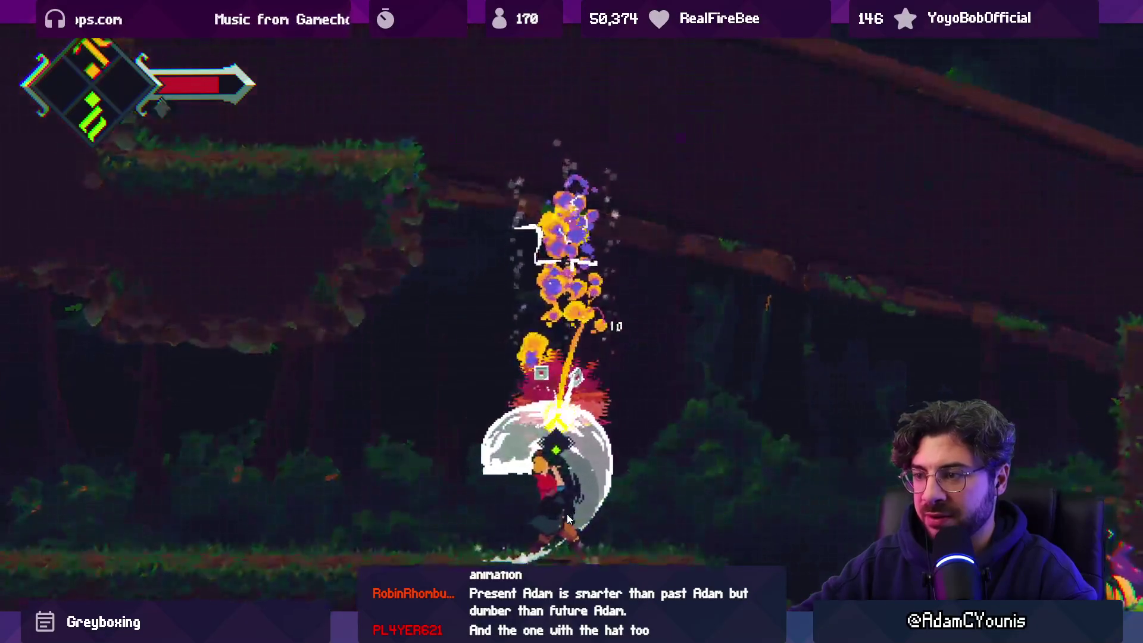
key(Right)
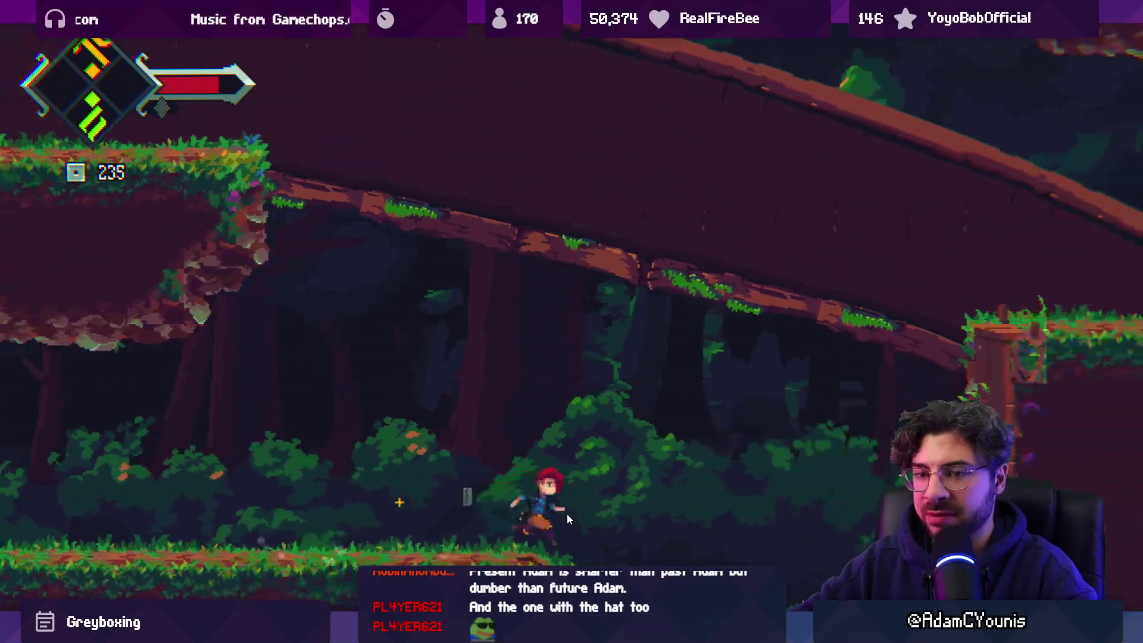
key(x)
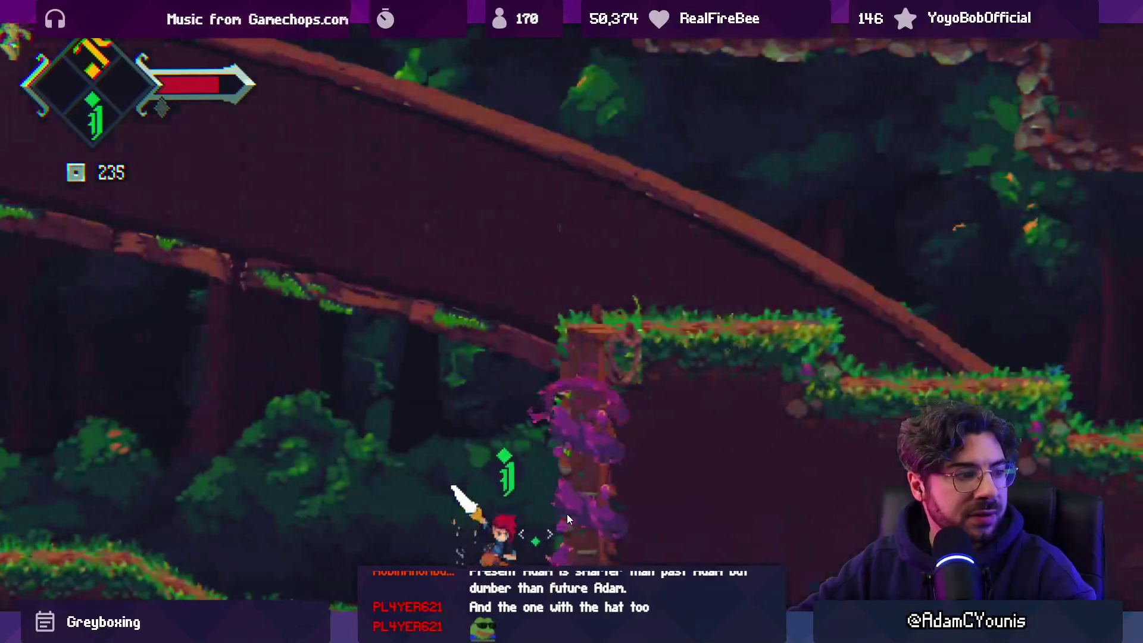
Step: Climb the vine pillar onto the ledge, attack, then drop down and jump left
key(Up)
key(Right)
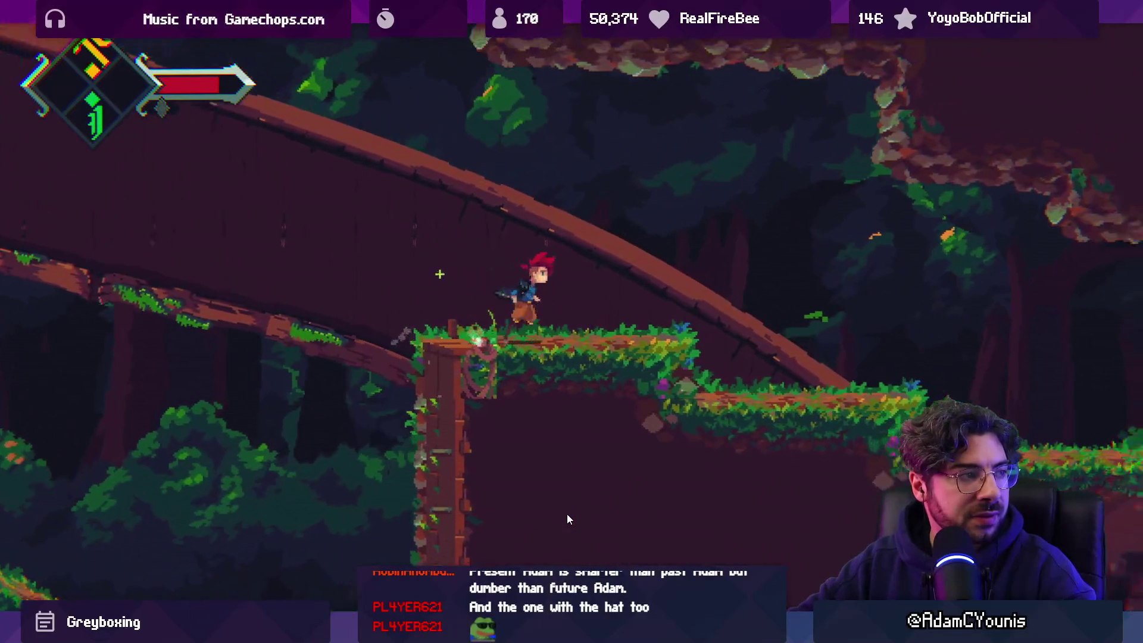
key(Left)
key(x)
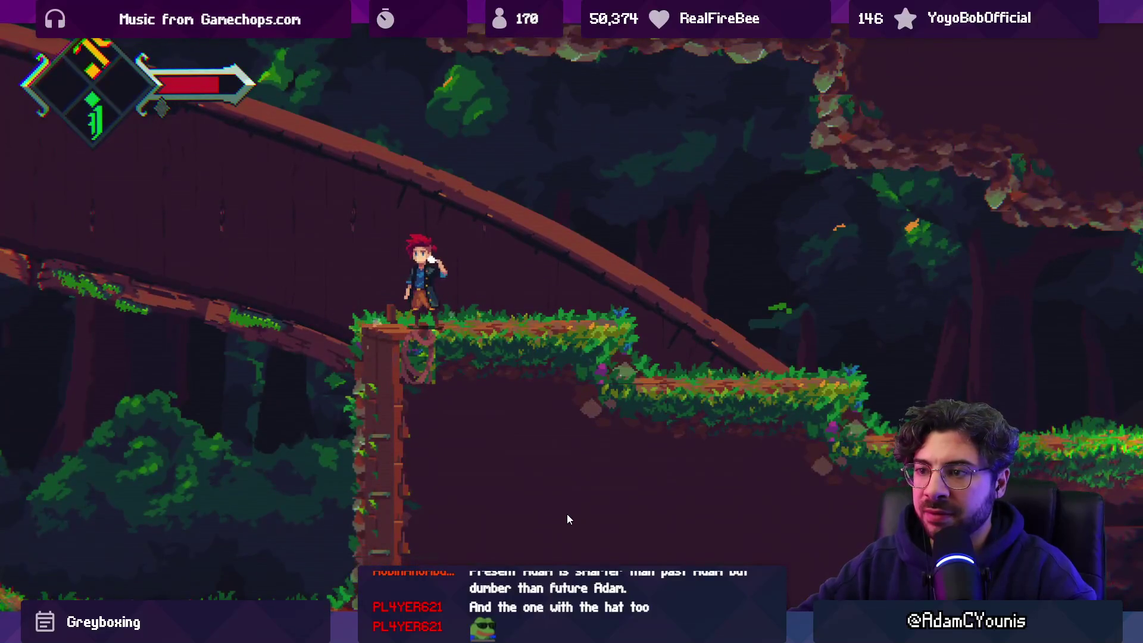
key(Left)
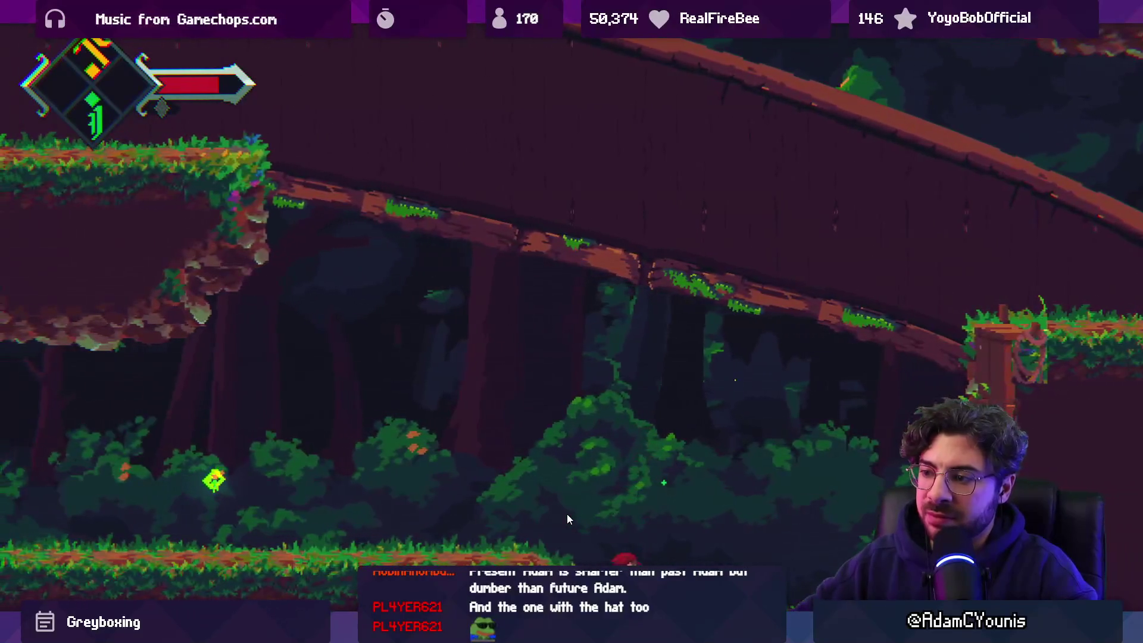
key(Left)
key(z)
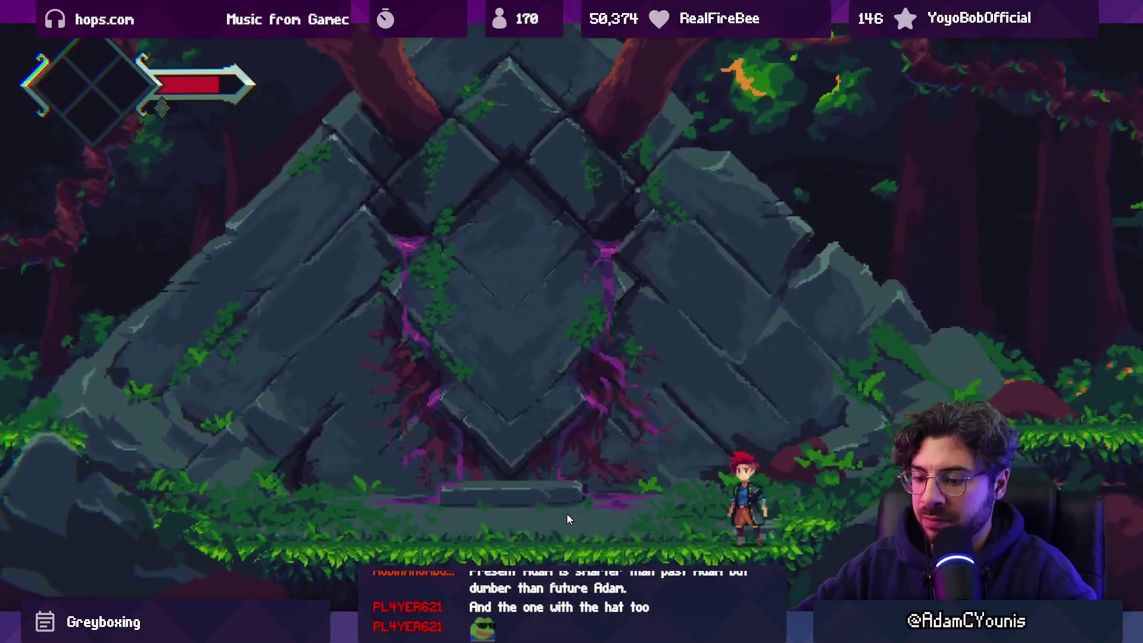
Step: Leave fullscreen Play and stage all changed files in the git client
key(shift+space)
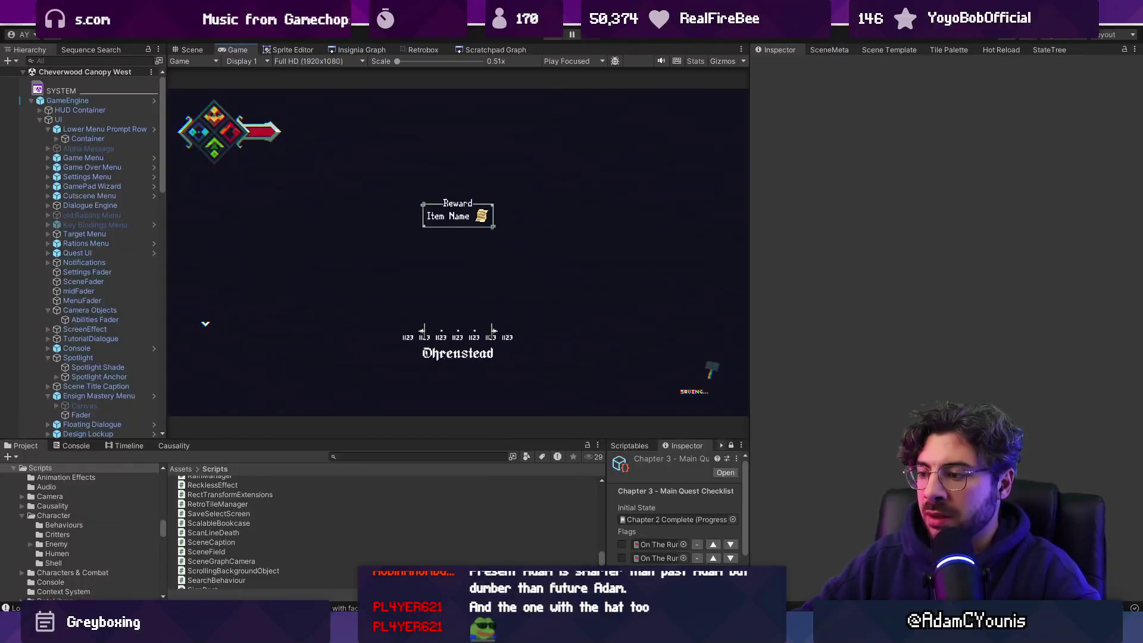
key(alt+Tab)
key(ctrl+shift+a)
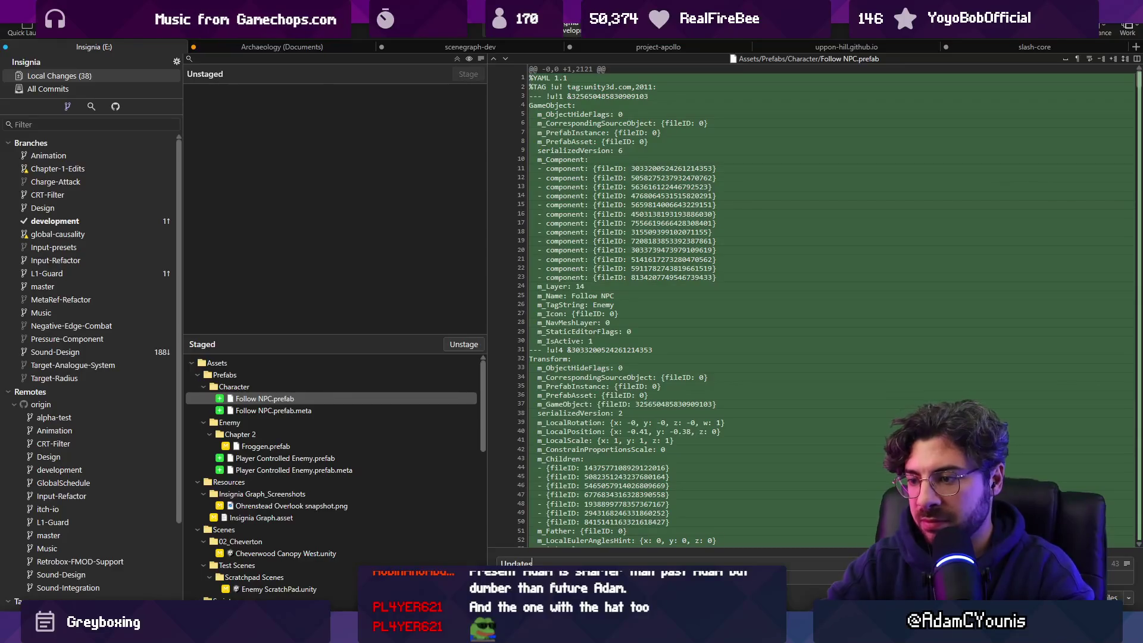
Step: Commit the Froggen changes with a subject ending 'oggen with three new anima' and push to origin
text( Froggen wi)
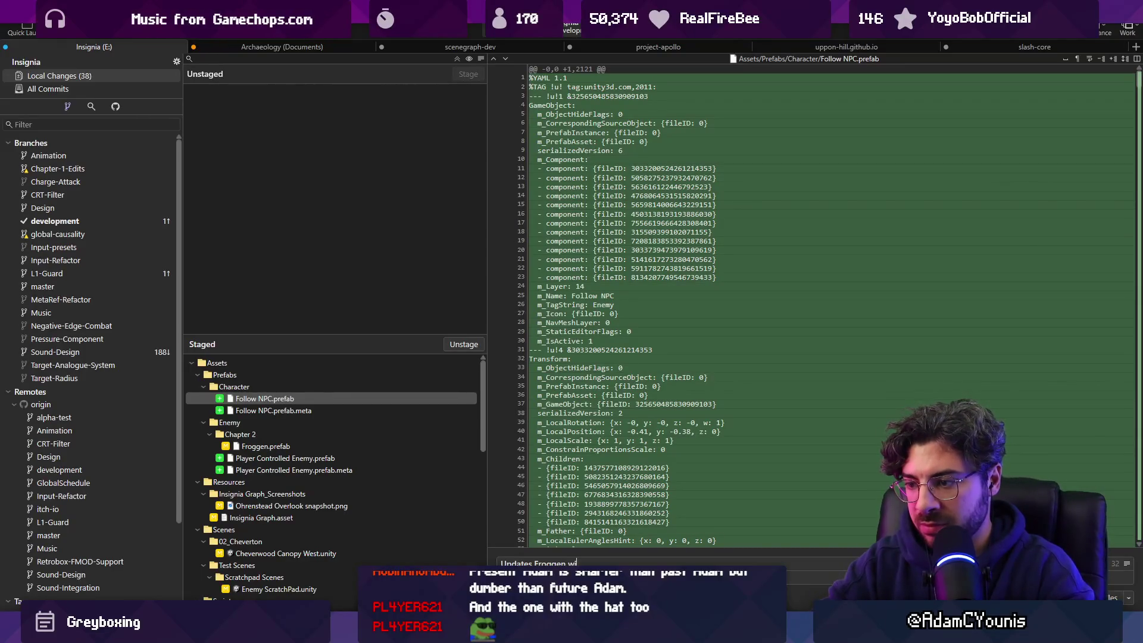
text(th three new anima)
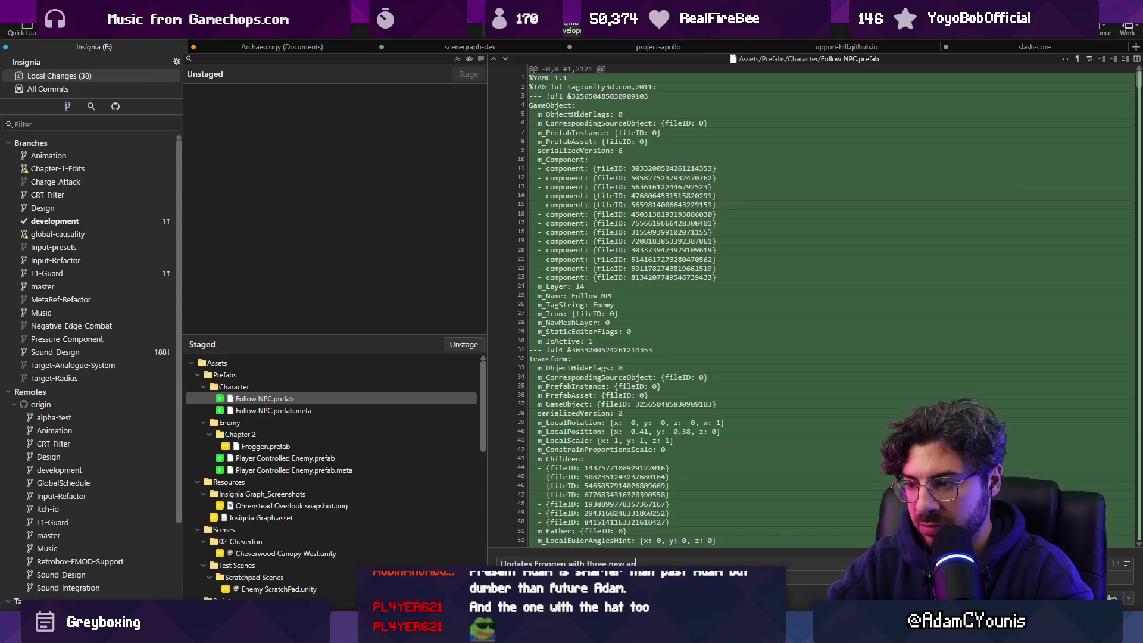
key(ctrl+Return)
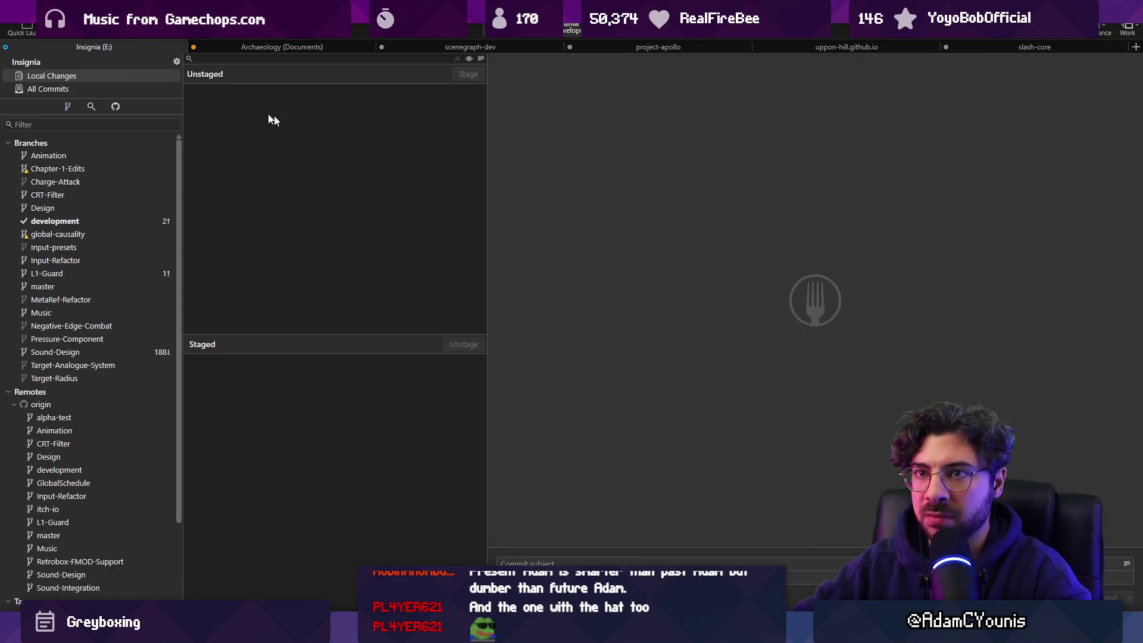
click(134, 20)
key(Return)
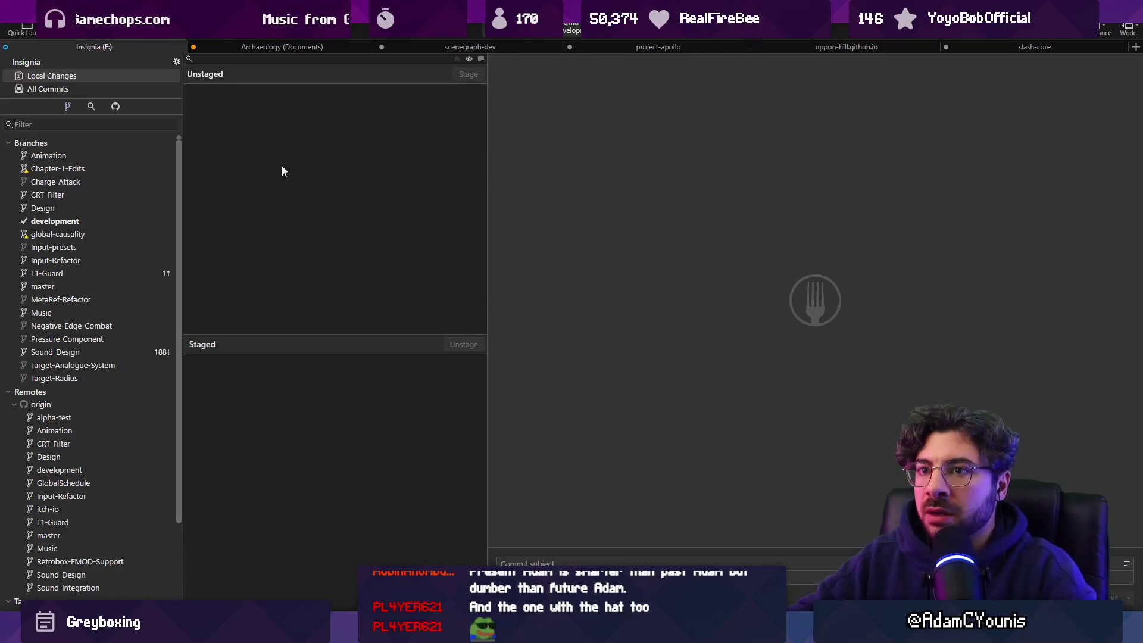
key(alt+Tab)
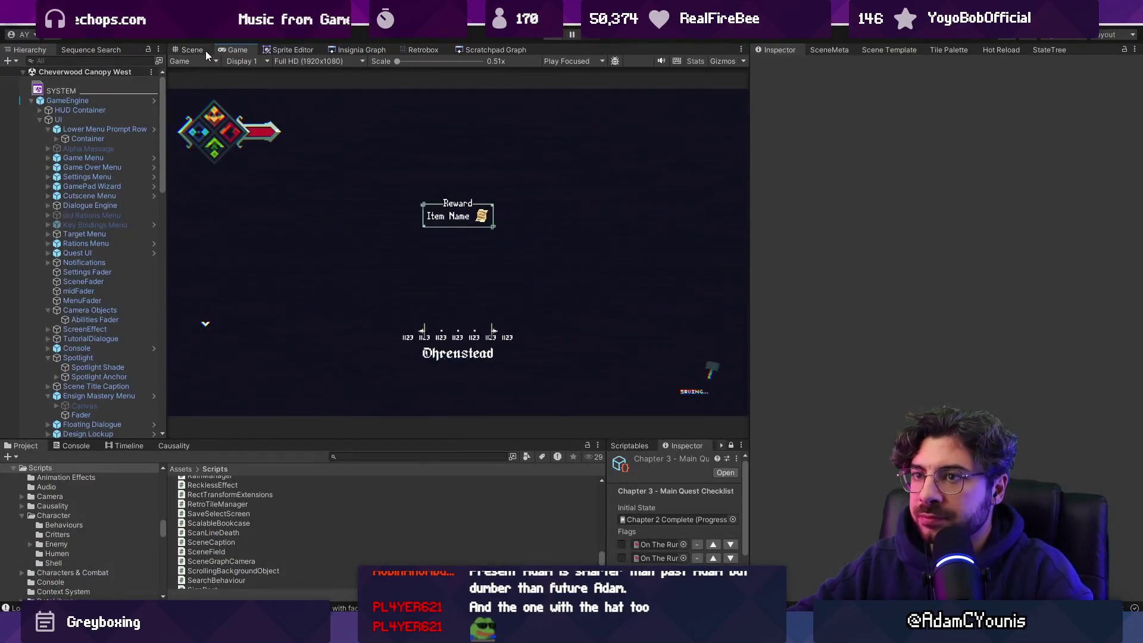
Step: Switch to the Scene view and zoom around the forest level
click(202, 51)
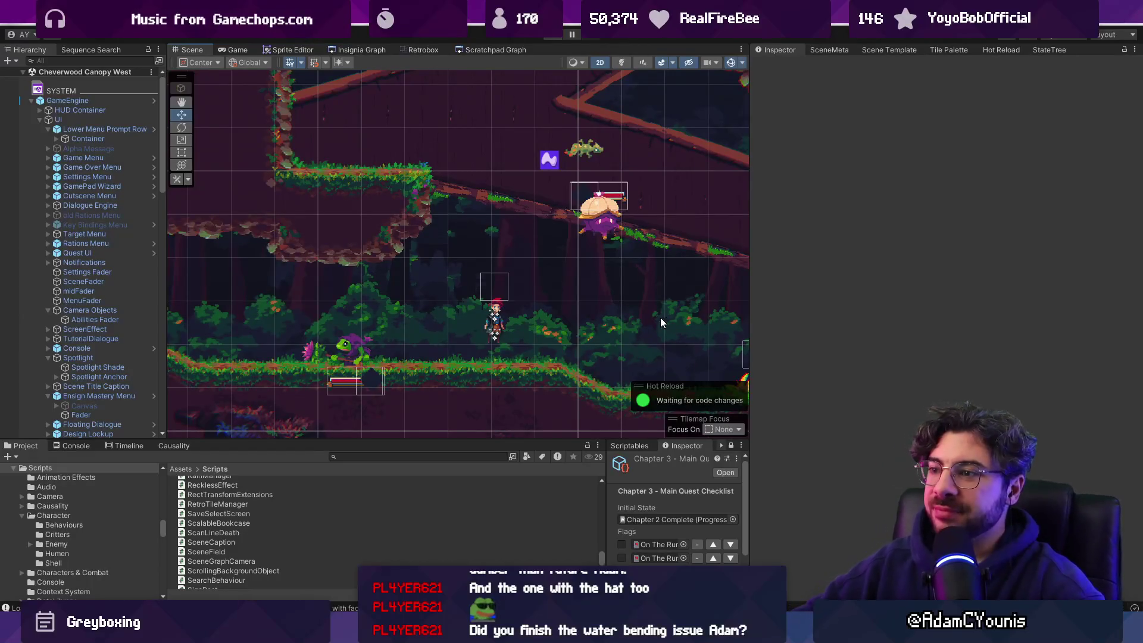
scroll(476, 298, down, 5)
scroll(524, 310, up, 3)
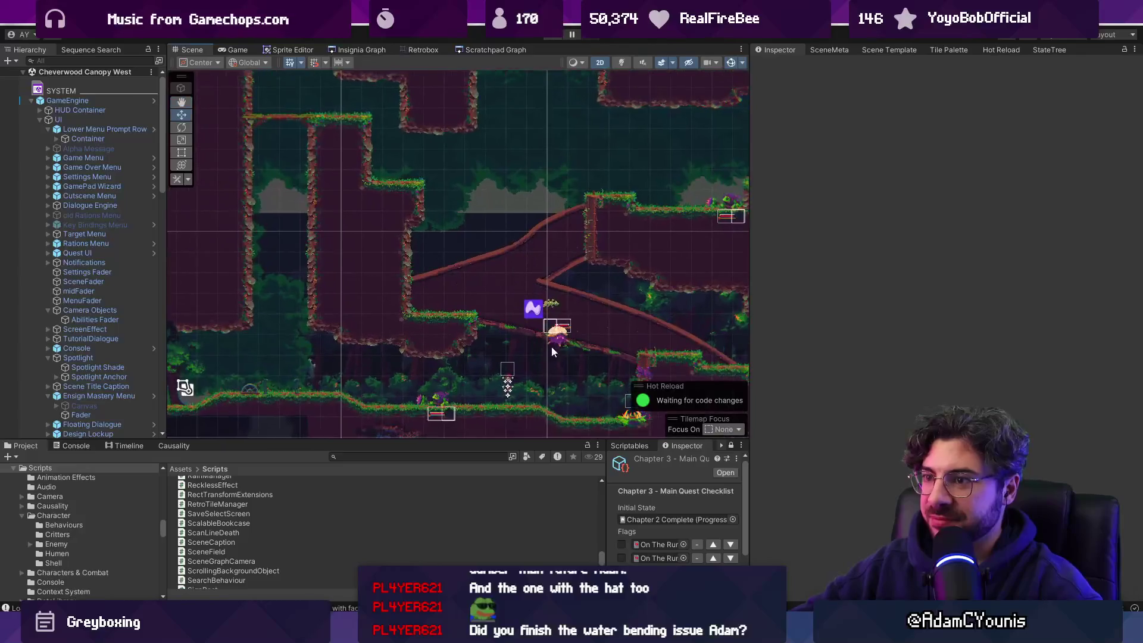
key(alt+Tab)
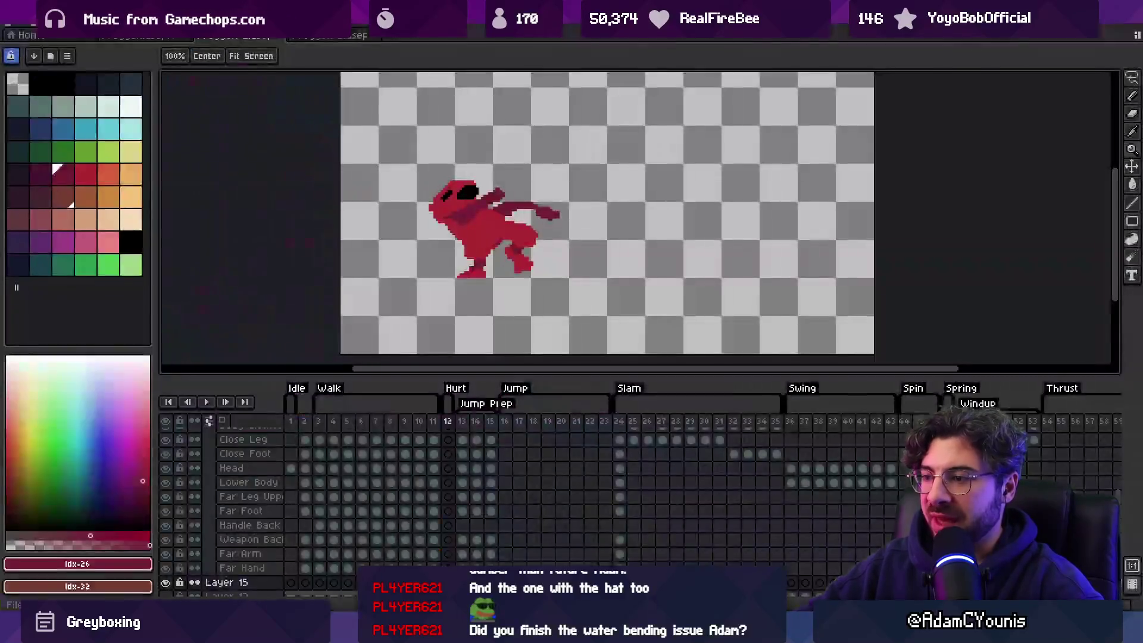
Step: Close the frog and characters sprite documents and bring up the Everything file search
click(281, 36)
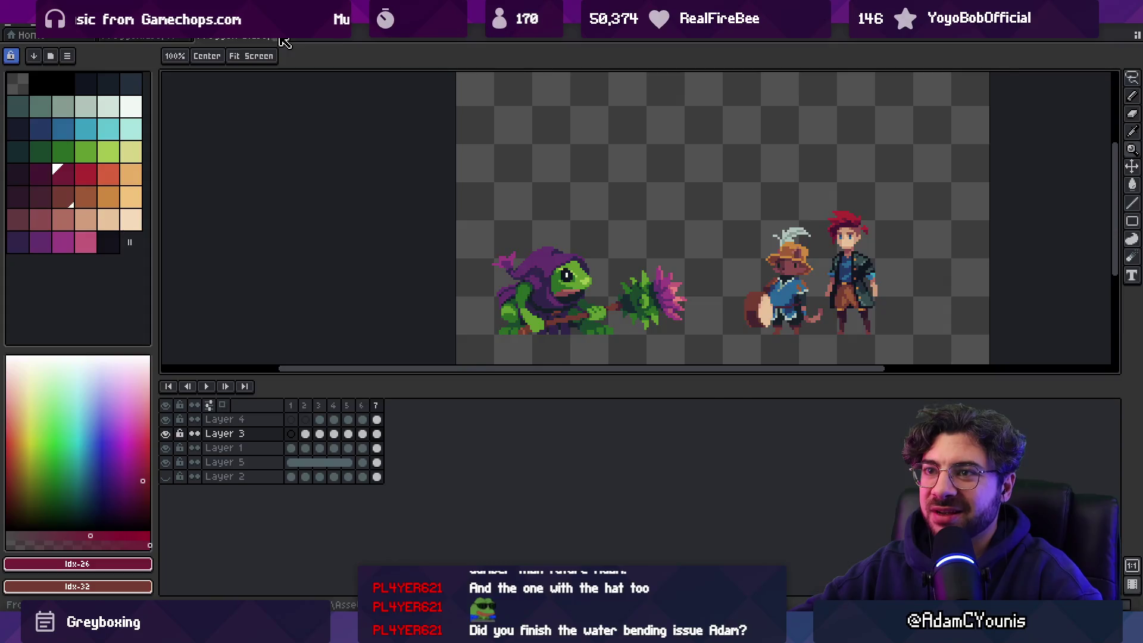
key(ctrl+w)
key(ctrl+w)
key(ctrl+alt+f)
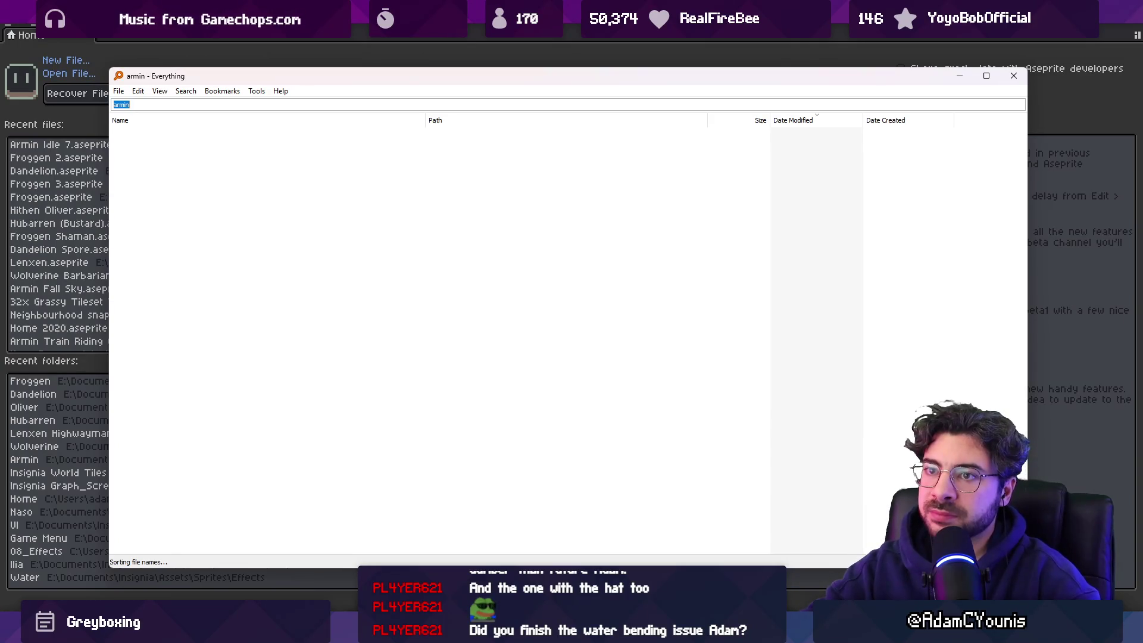
Step: Search Everything for 'water .ase' and open Water Effect Concept Demo.aseprite, playing it zoomed in
text(water.ase)
click(164, 133)
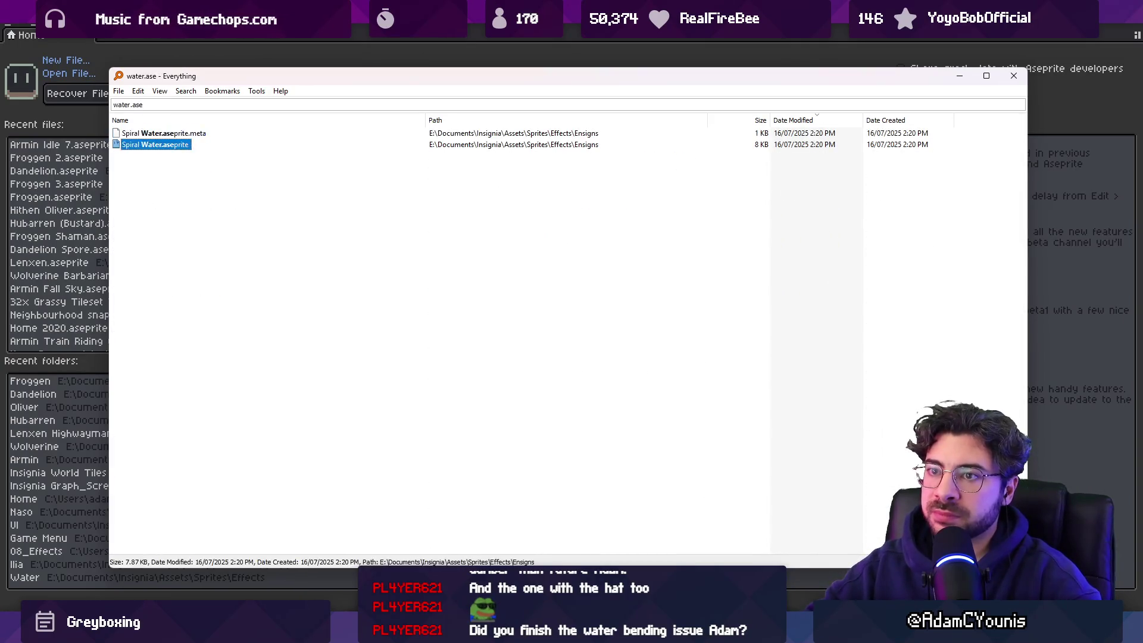
click(113, 104)
click(128, 104)
key(Down)
key(Down)
click(181, 133)
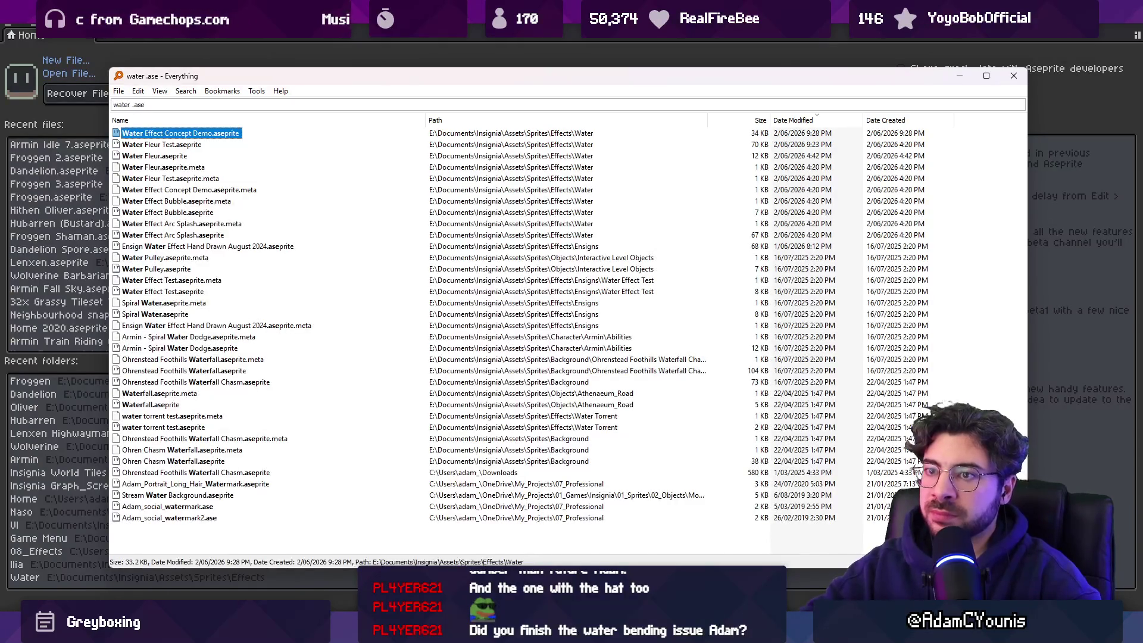
key(Return)
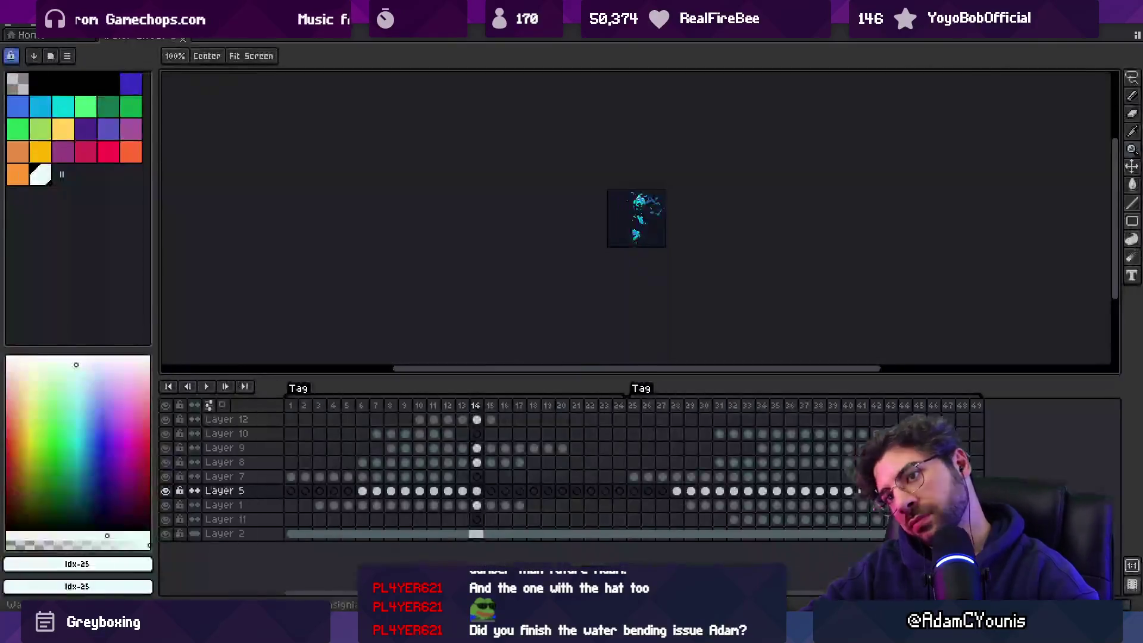
scroll(676, 244, up, 2)
key(Return)
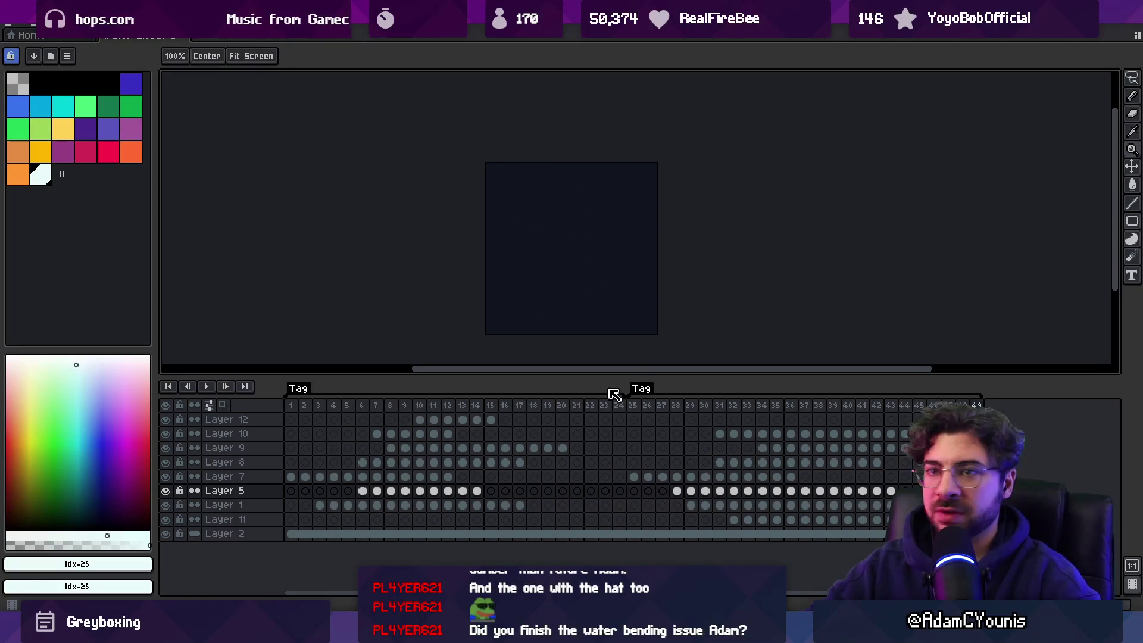
Step: Return to the water search results and open Water Effect Arc Splash.aseprite in Aseprite
key(alt+Tab)
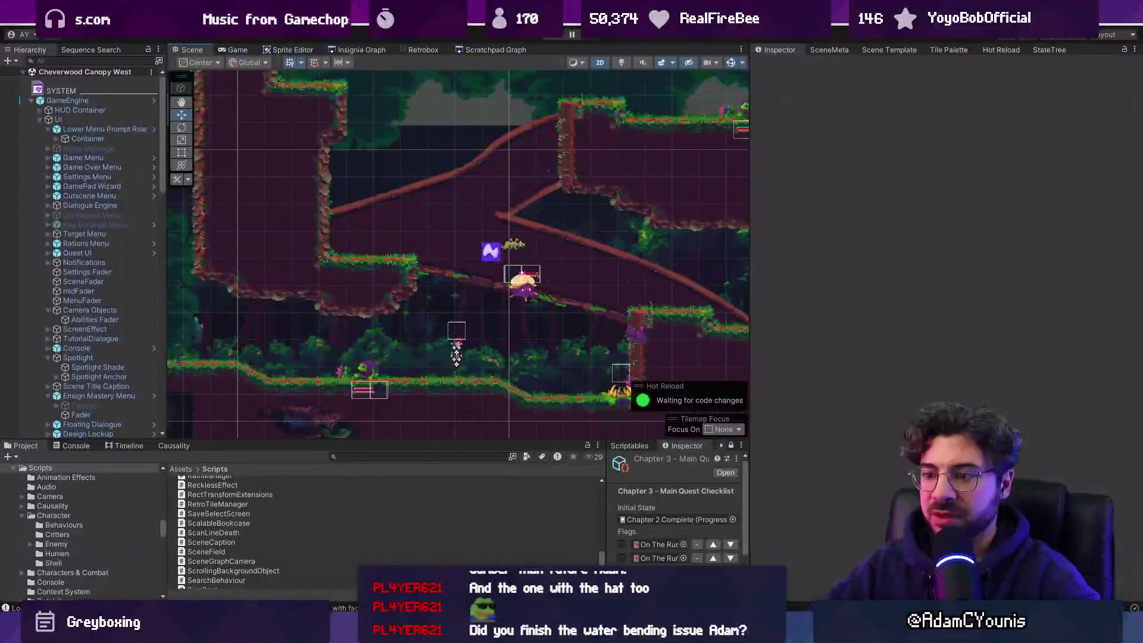
key(alt+Tab)
click(215, 190)
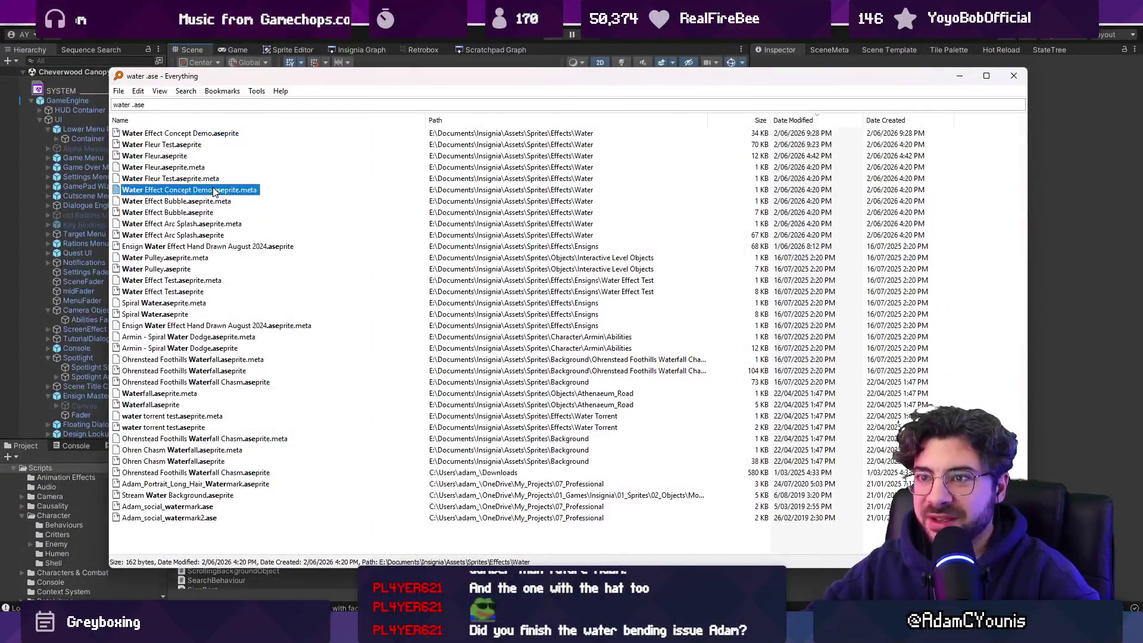
click(234, 205)
double_click(214, 237)
scroll(711, 227, up, 2)
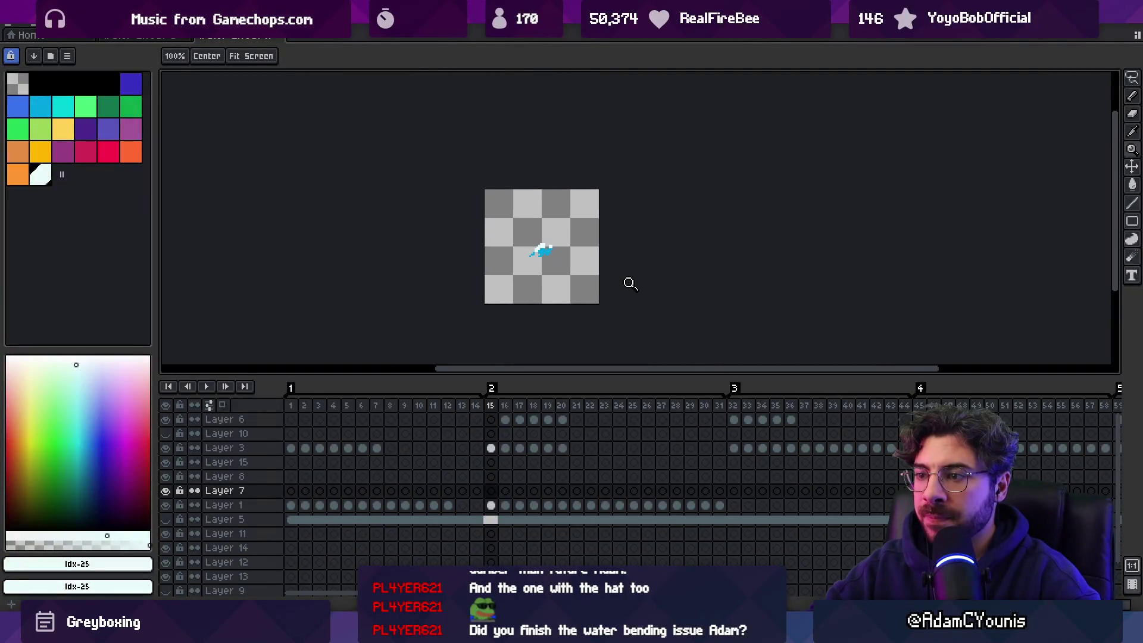
Step: Play the Arc Splash animation, then return to Everything's water search results
key(Return)
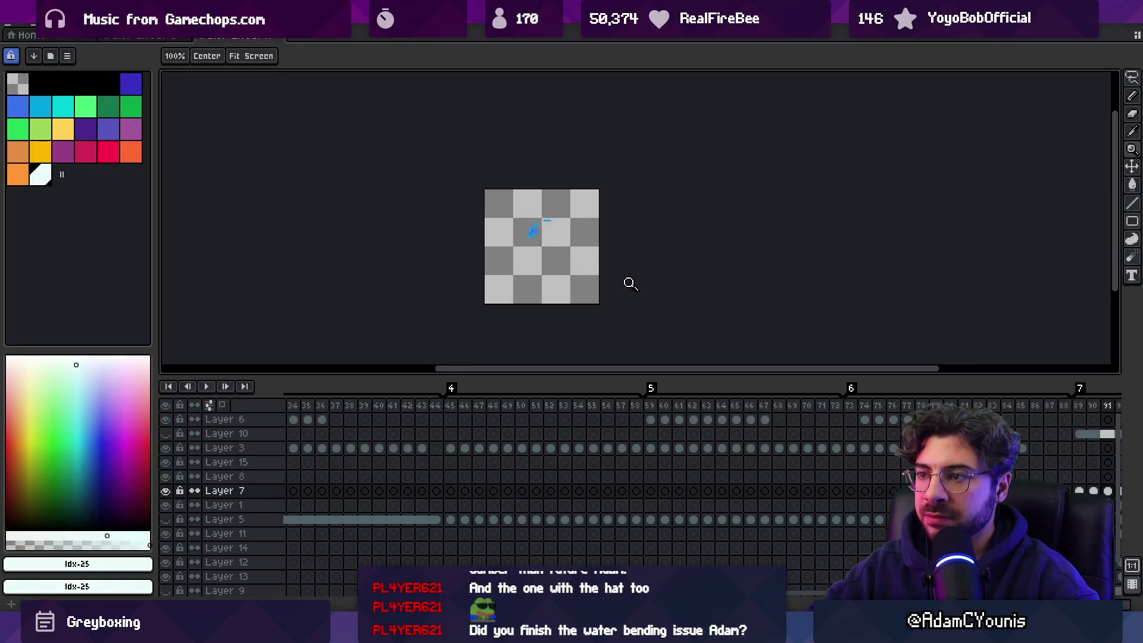
key(alt+Tab)
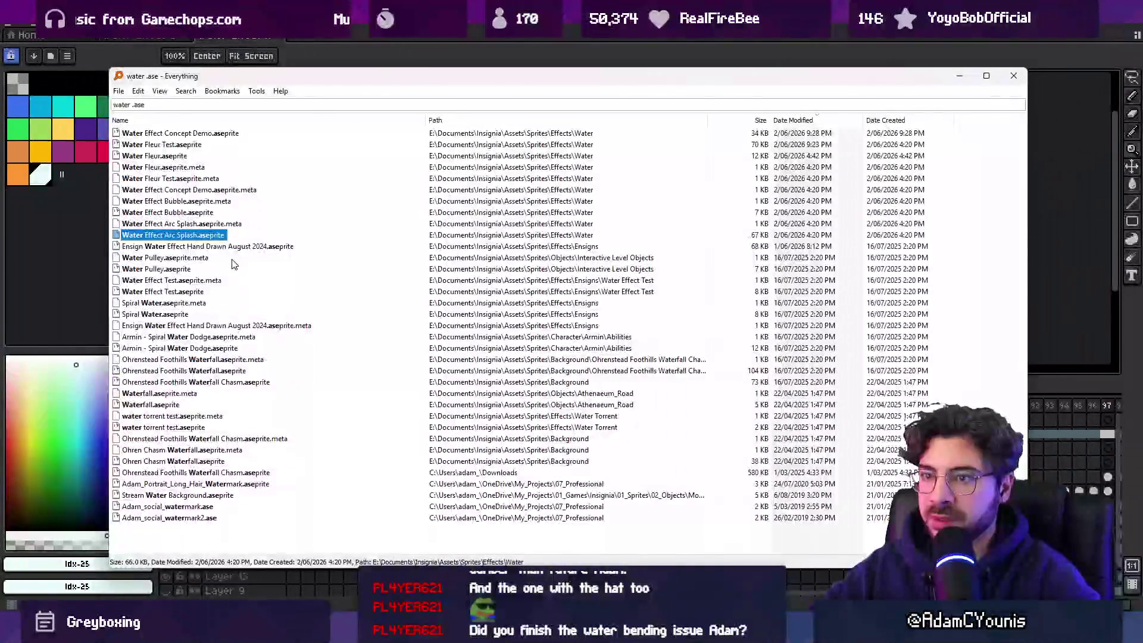
key(ctrl+space)
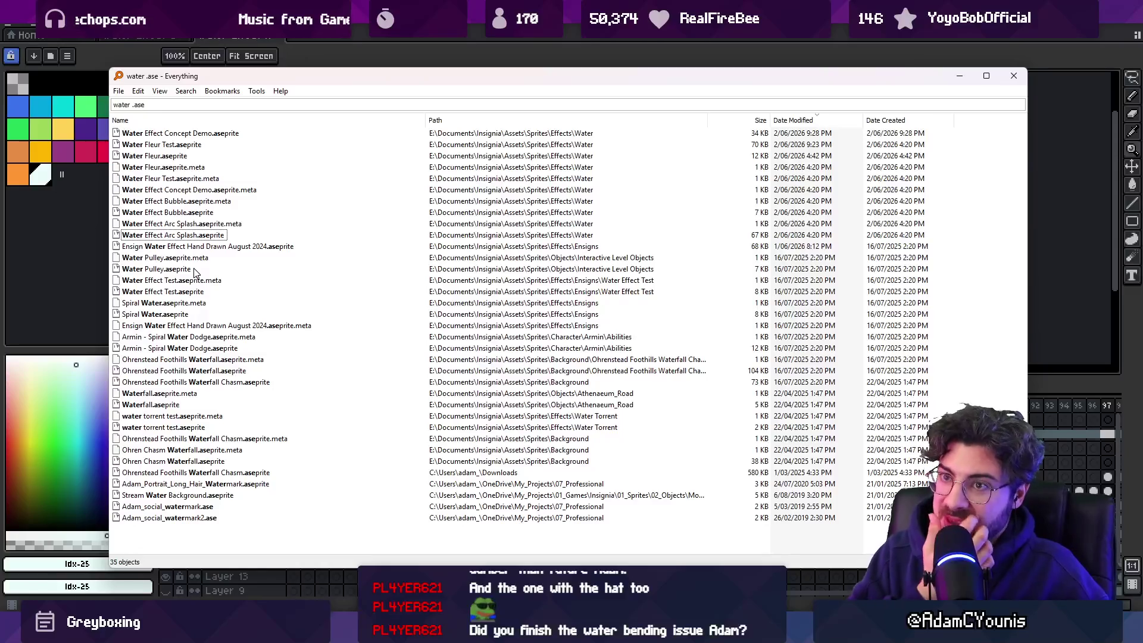
Step: Open Water Fleur.aseprite, play and stop its animation, then open Water Fleur Test.aseprite
double_click(130, 155)
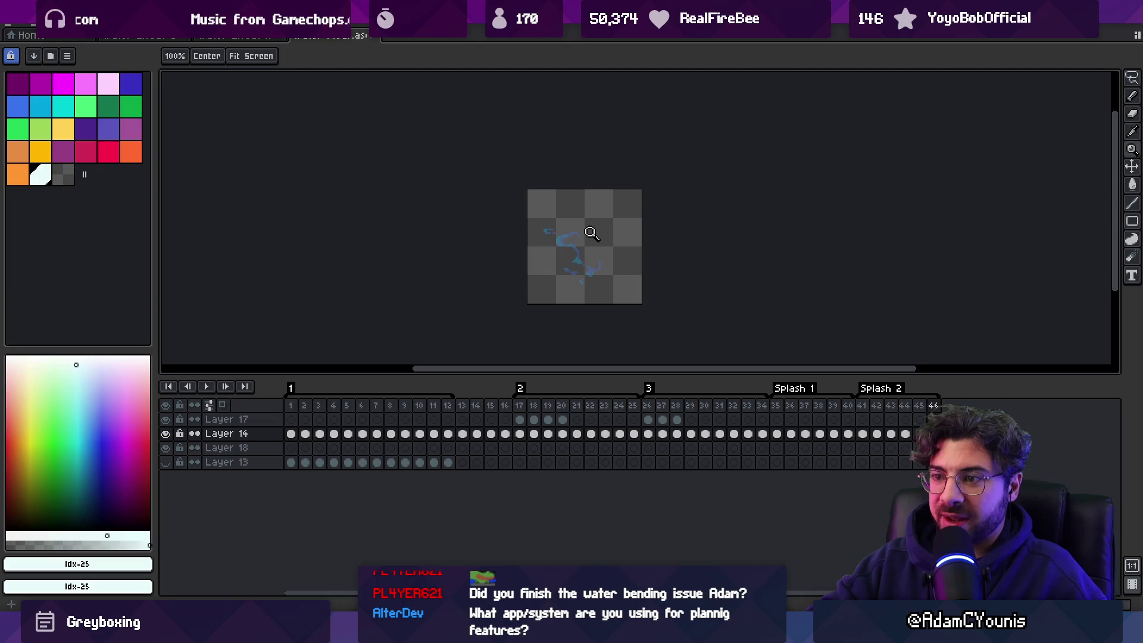
key(Return)
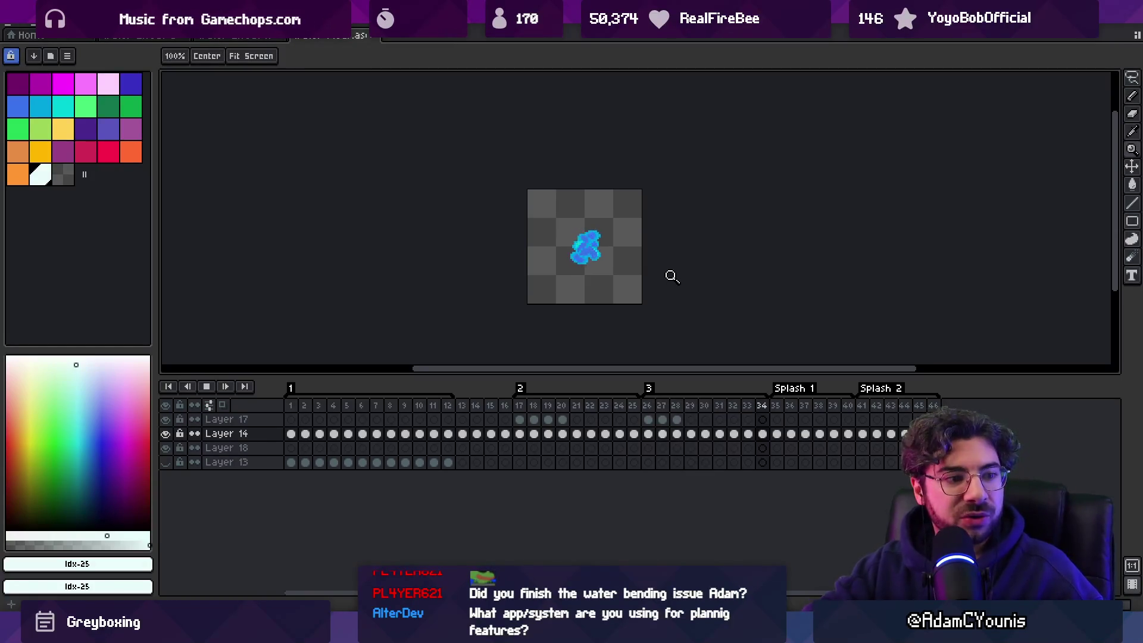
key(Return)
key(Return)
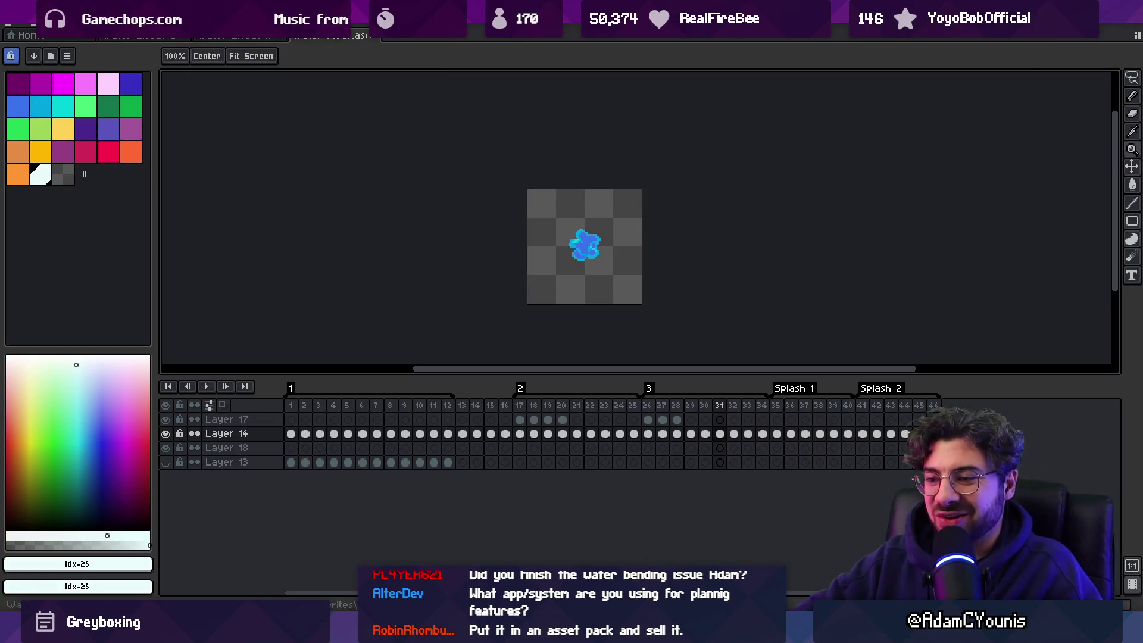
key(alt+Tab)
double_click(174, 144)
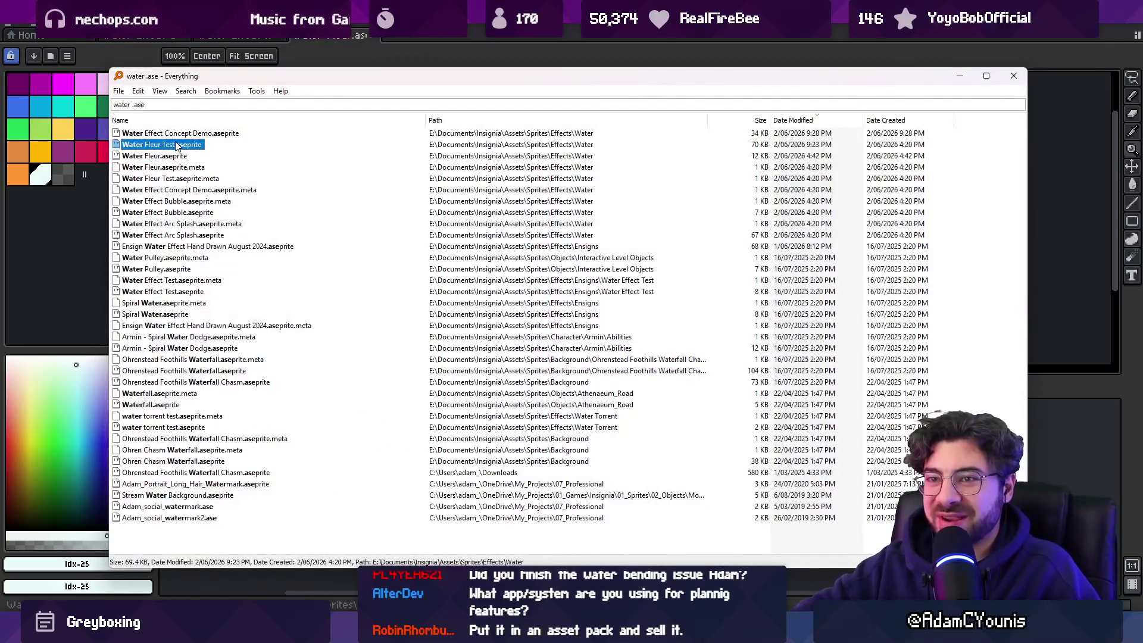
Step: Select the timeline frames from 56 onward and loop-play that range of the water dash
drag(308, 408, 896, 414)
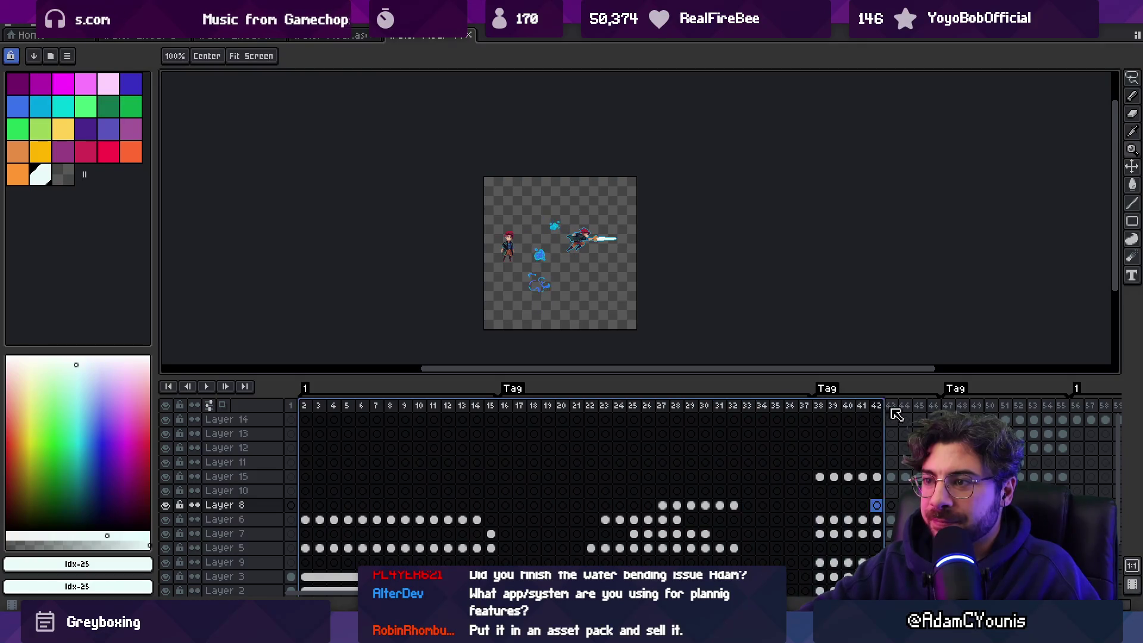
mouse_move(1061, 410)
mouse_down()
mouse_move(1095, 411)
mouse_move(492, 416)
mouse_move(765, 416)
mouse_move(898, 431)
mouse_up()
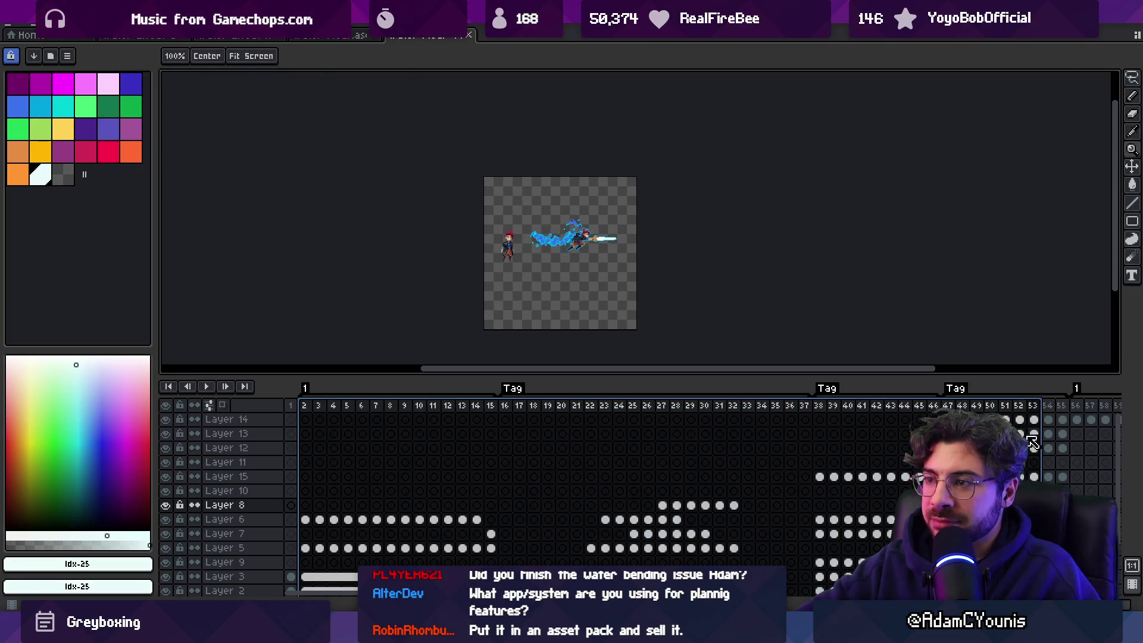
scroll(834, 359, right, 5)
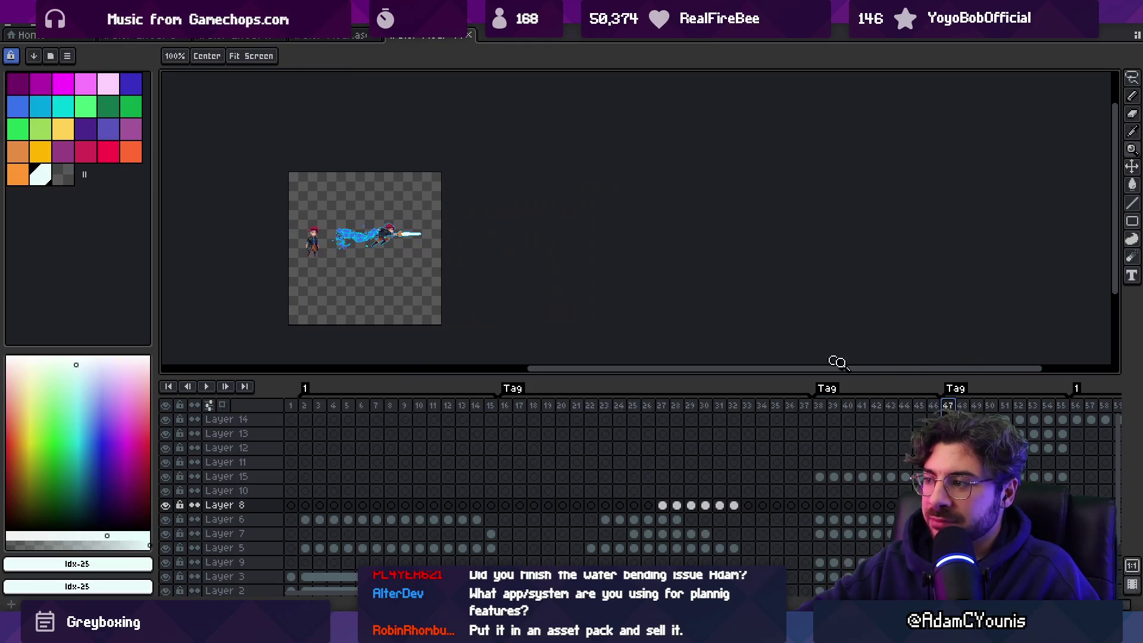
scroll(410, 424, right, 10)
mouse_move(384, 411)
mouse_down()
mouse_move(1073, 413)
mouse_move(459, 408)
mouse_up()
key(Return)
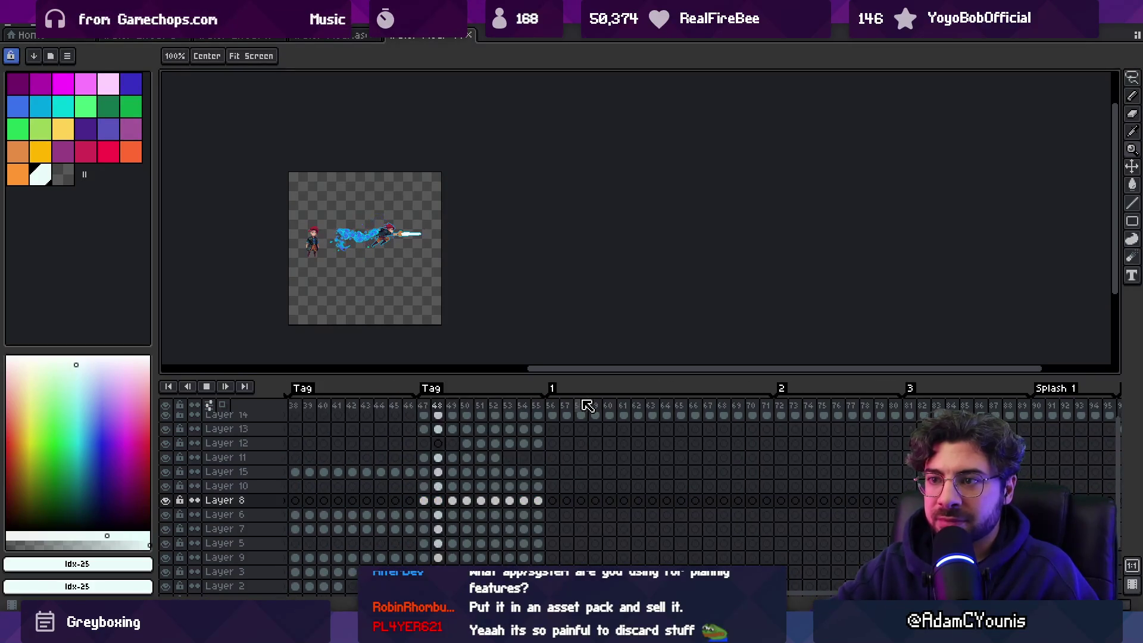
Step: Watch the looping dash, then enter the calculation 15*52*7 in Chrome's address bar
scroll(350, 235, up, 3)
scroll(350, 235, up, 1)
scroll(510, 276, down, 2)
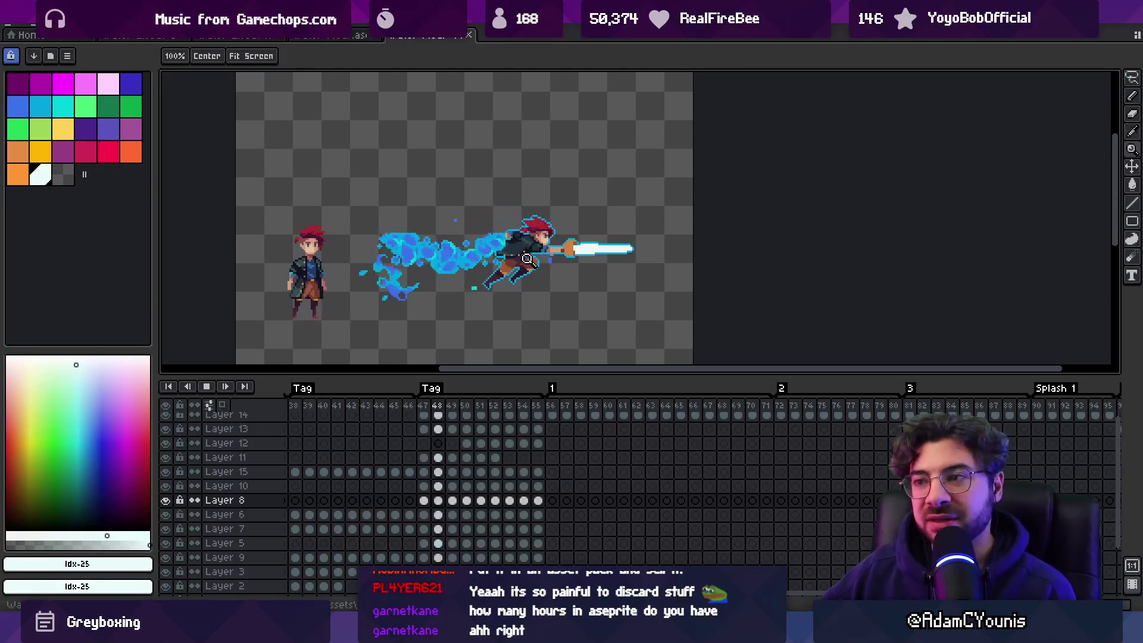
scroll(530, 250, down, 1)
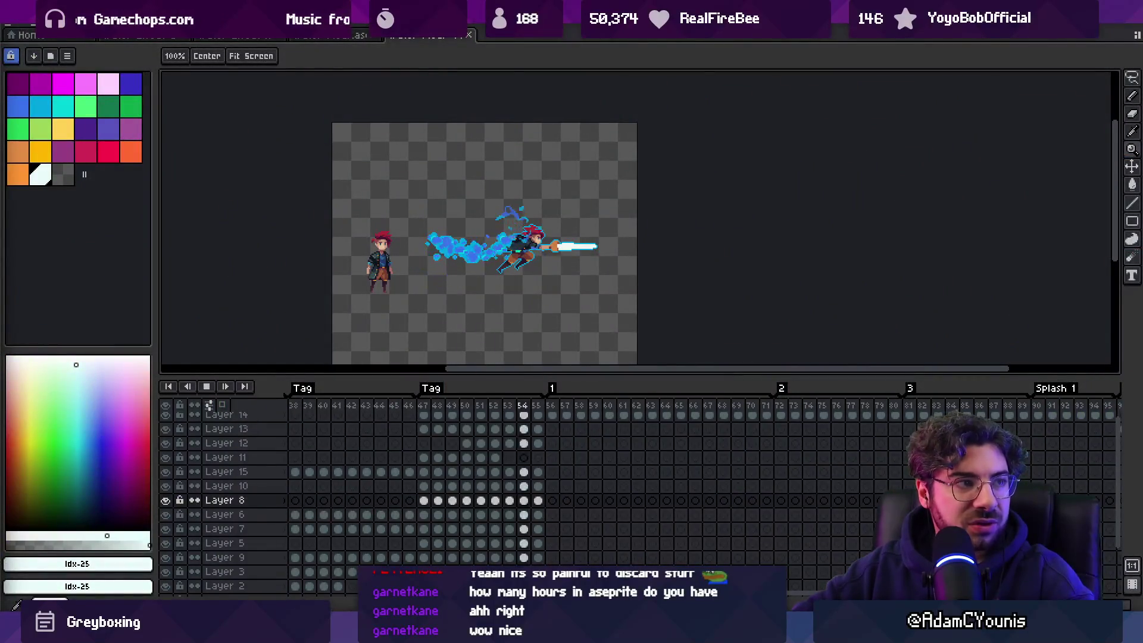
text(1)
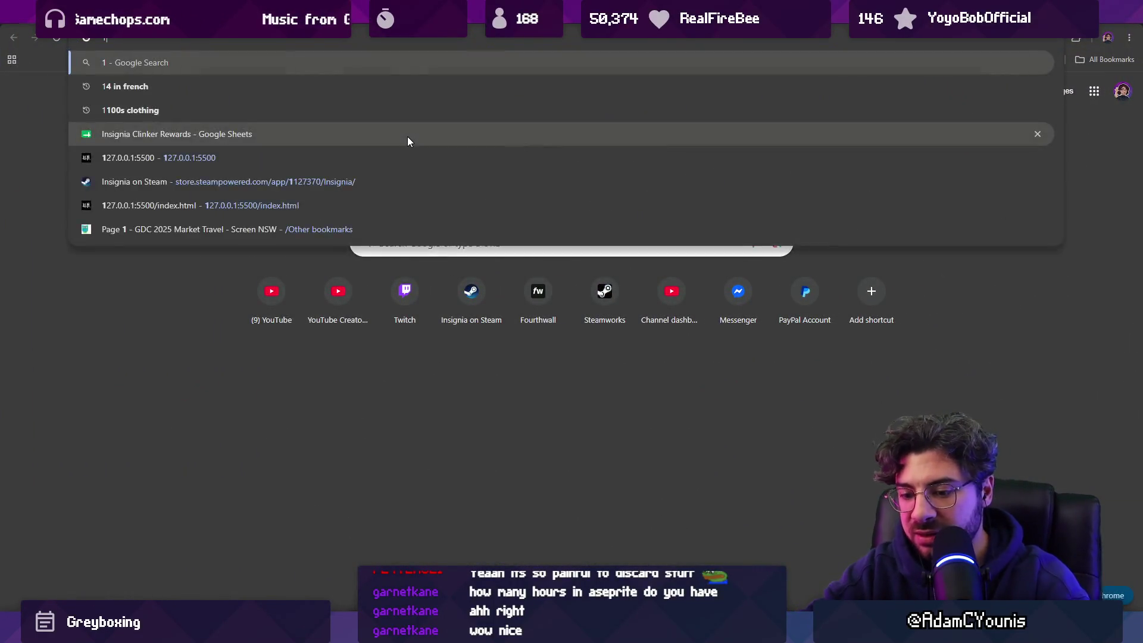
text(5*)
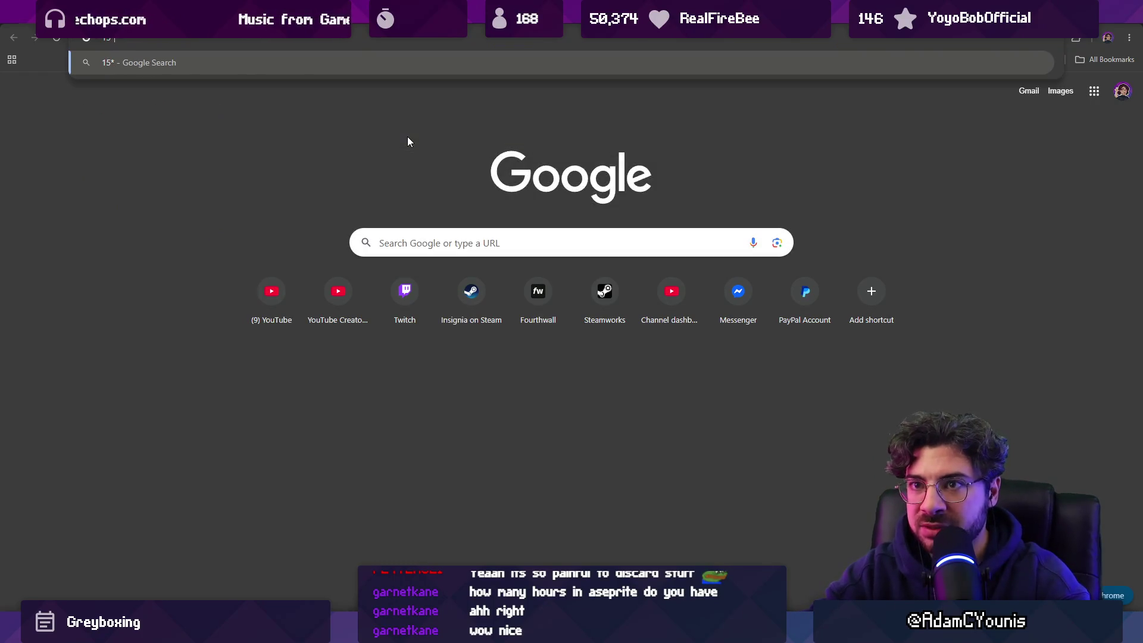
text(52*7)
Step: Calculate 15*52*8 (6240), 15*52*10 (7800) and 20*52*10 (10400) in Google, then return to Aseprite
key(BackSpace)
text(8)
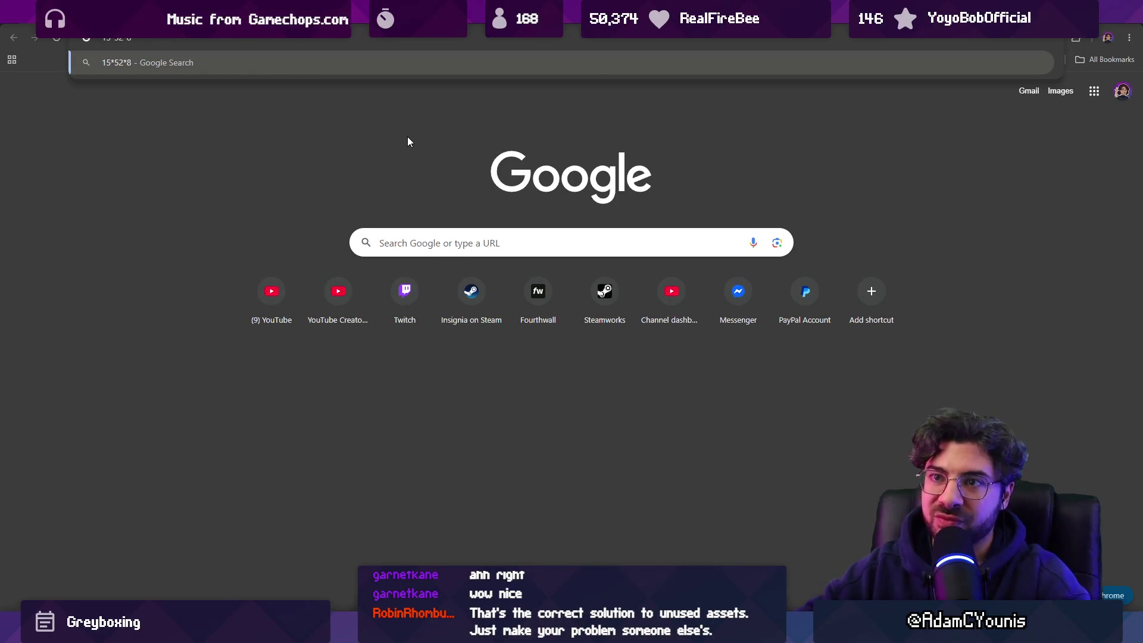
key(Return)
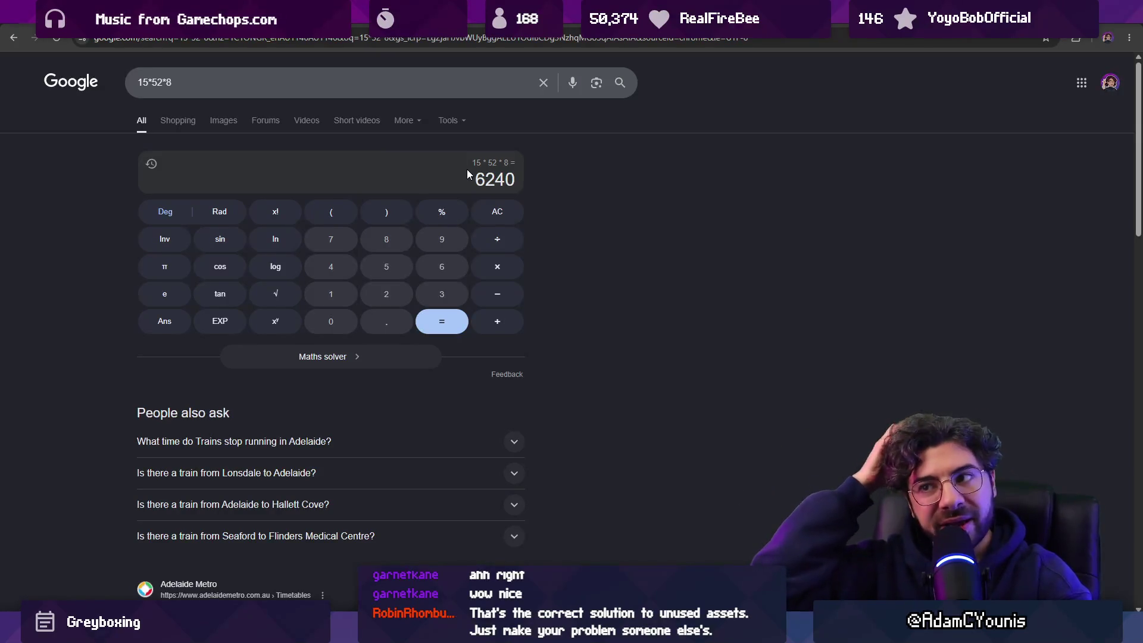
click(213, 87)
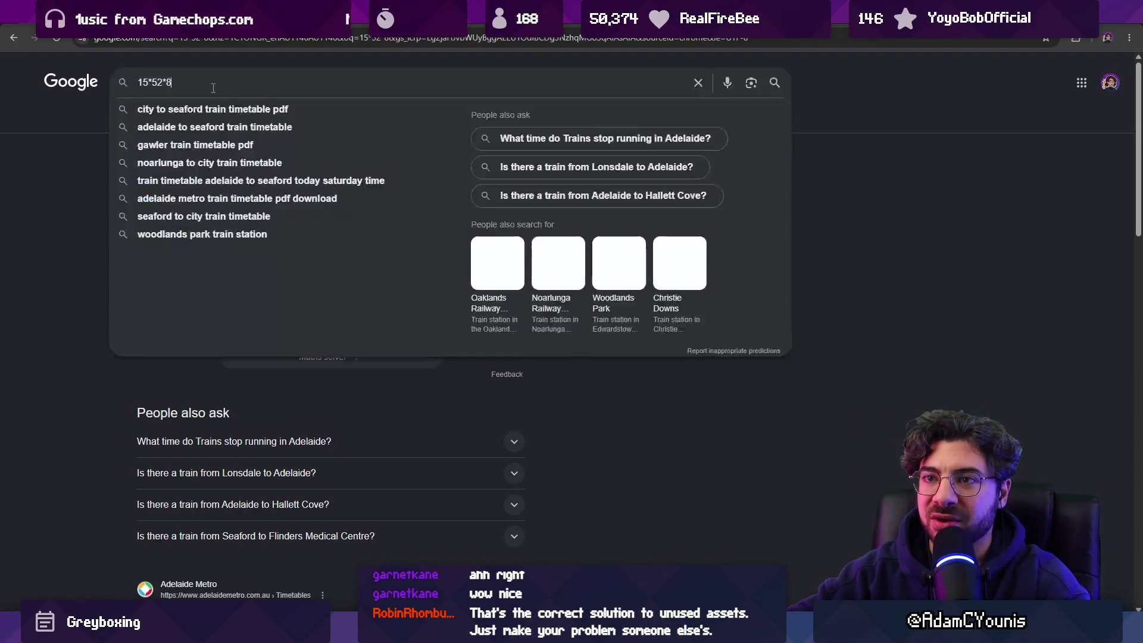
key(BackSpace)
text(10)
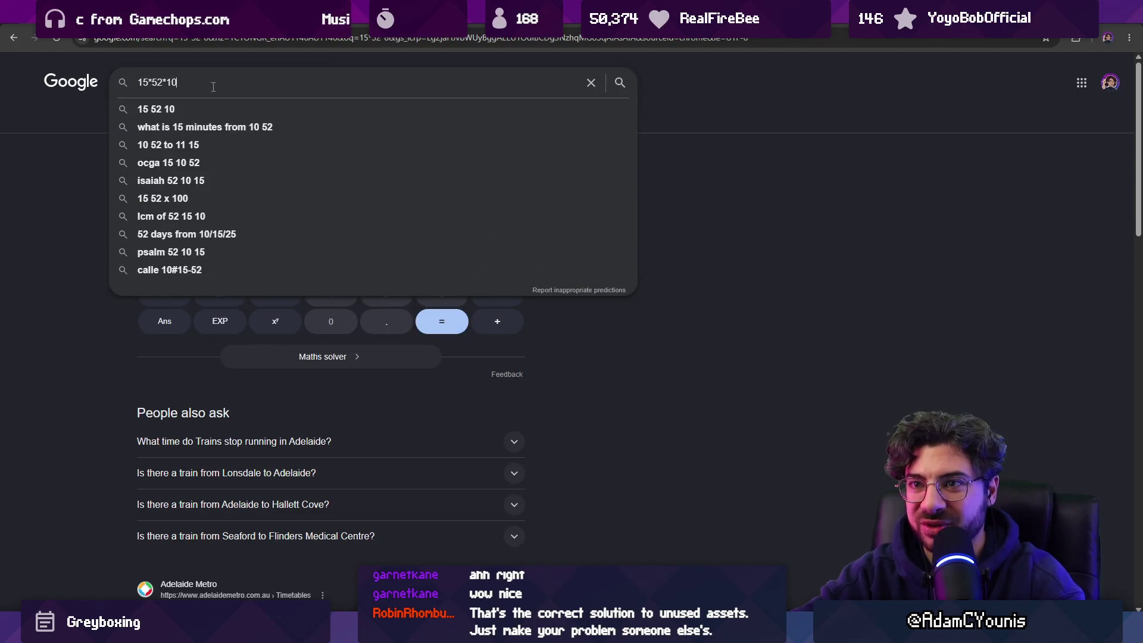
key(Return)
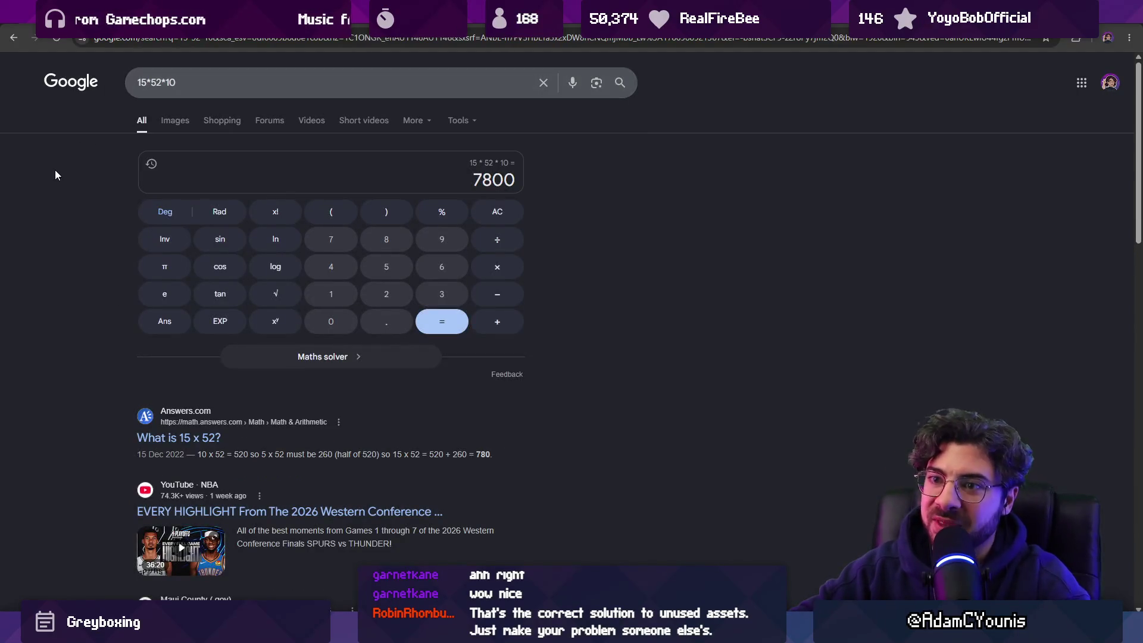
click(143, 82)
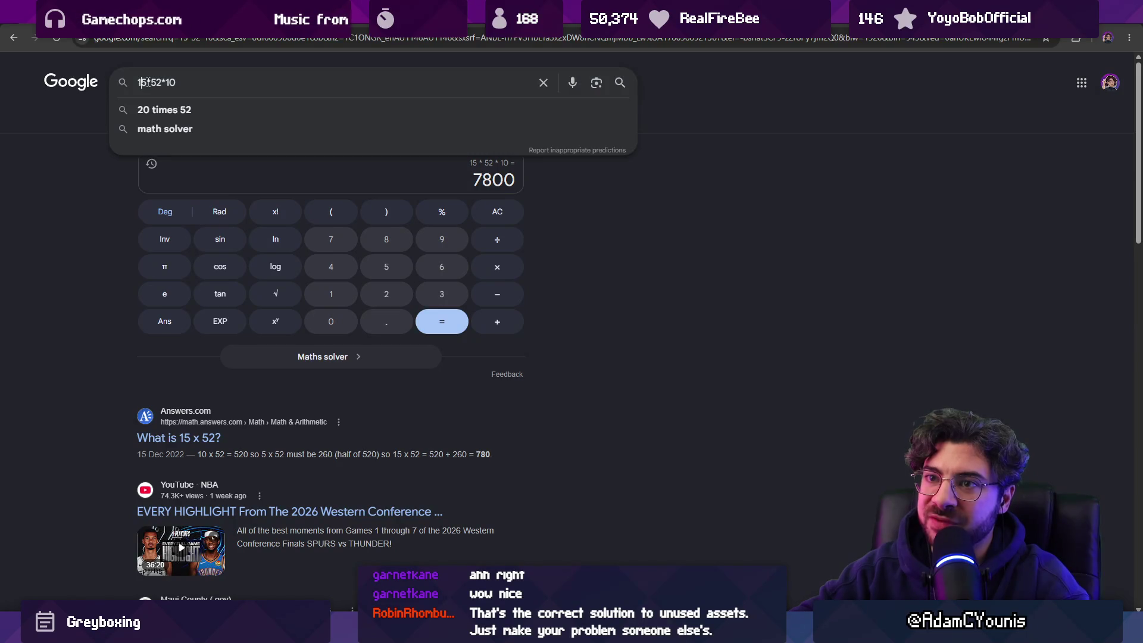
key(Escape)
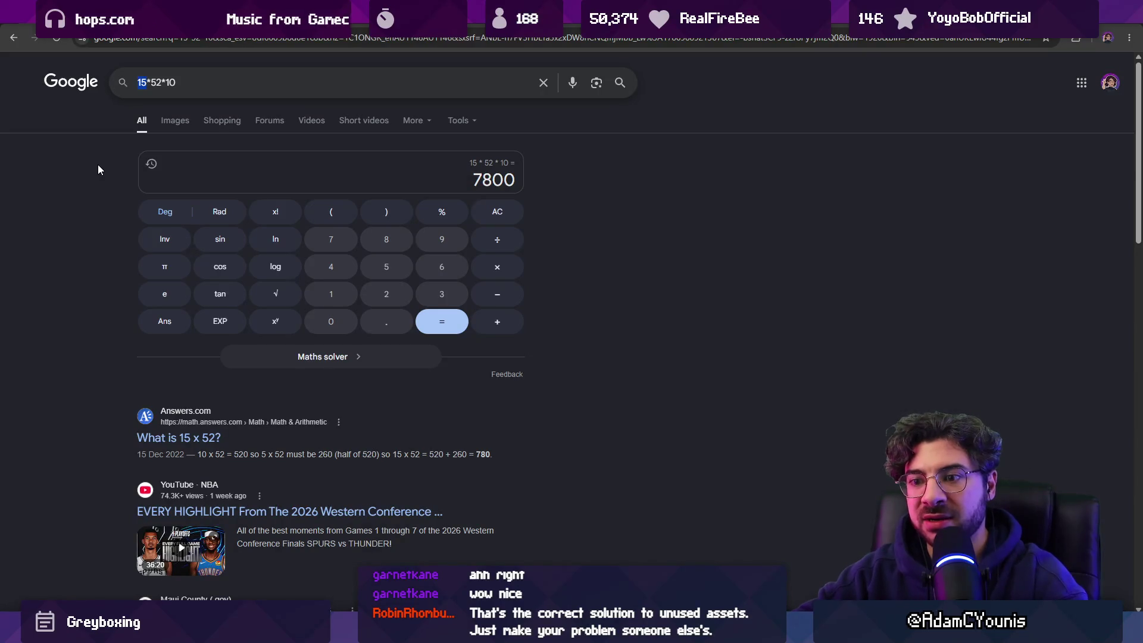
text(20)
key(Return)
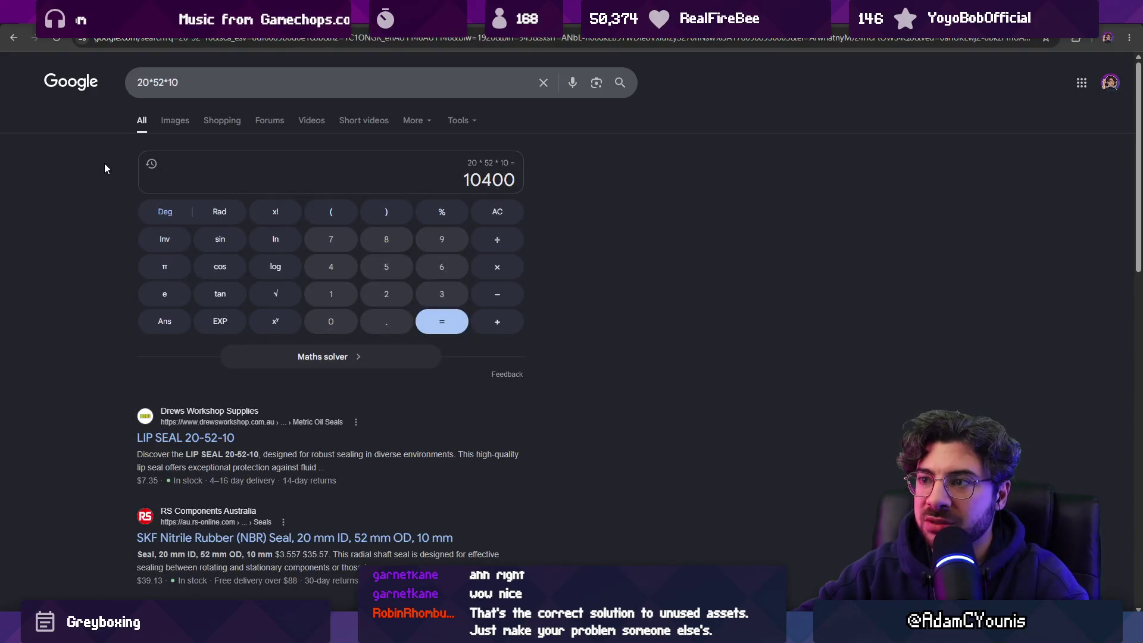
key(alt+Tab)
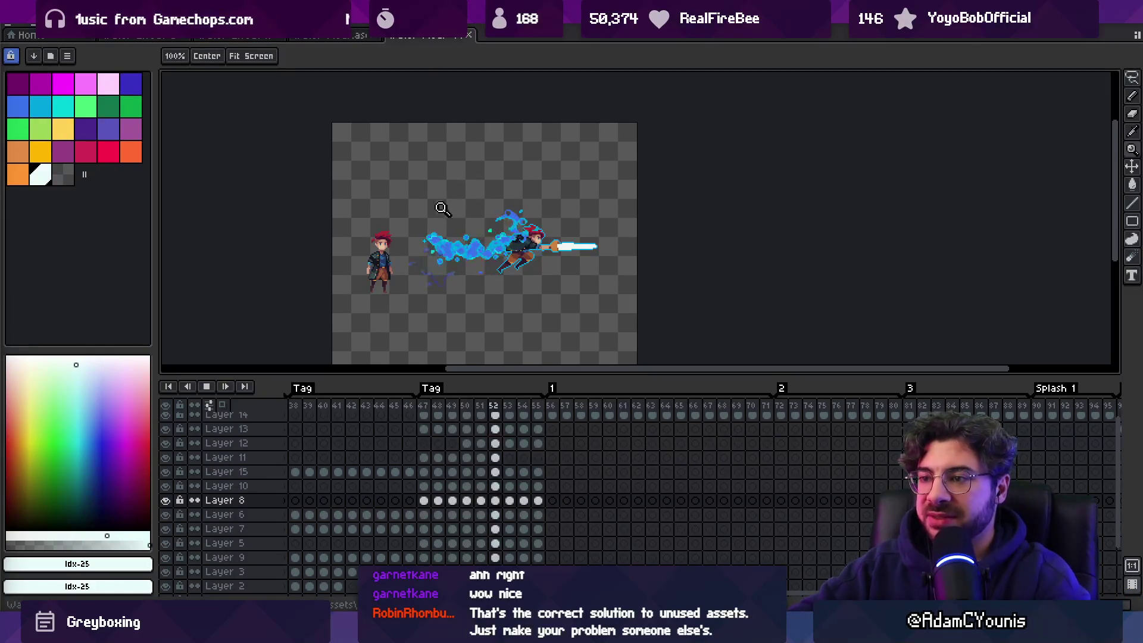
Step: Create a new blank 128×128 sprite
click(474, 79)
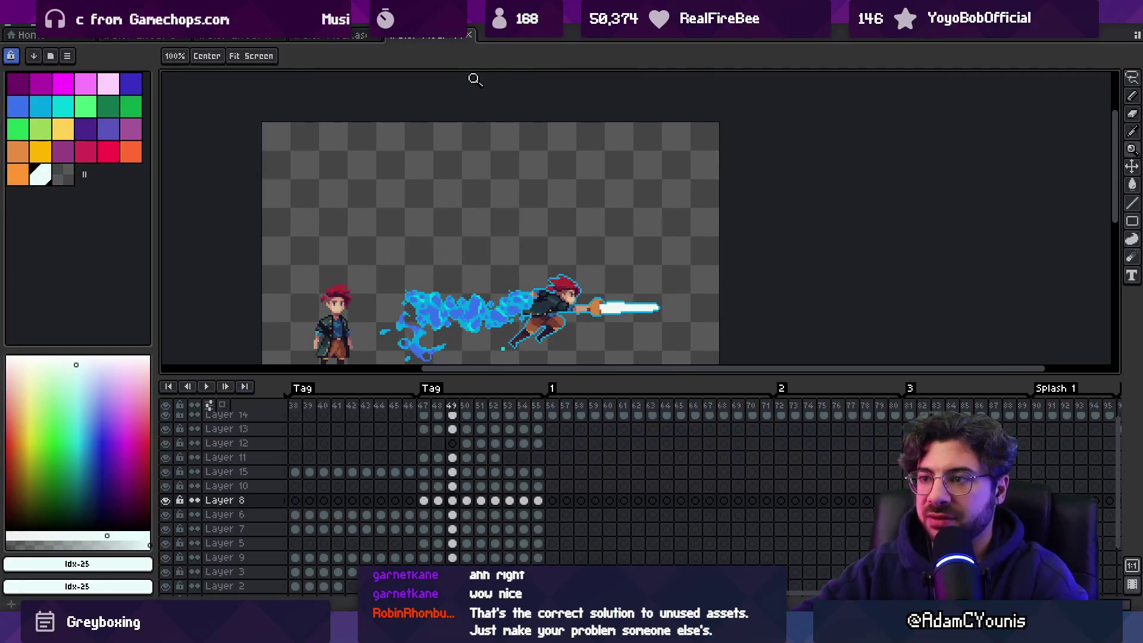
key(alt+f)
key(n)
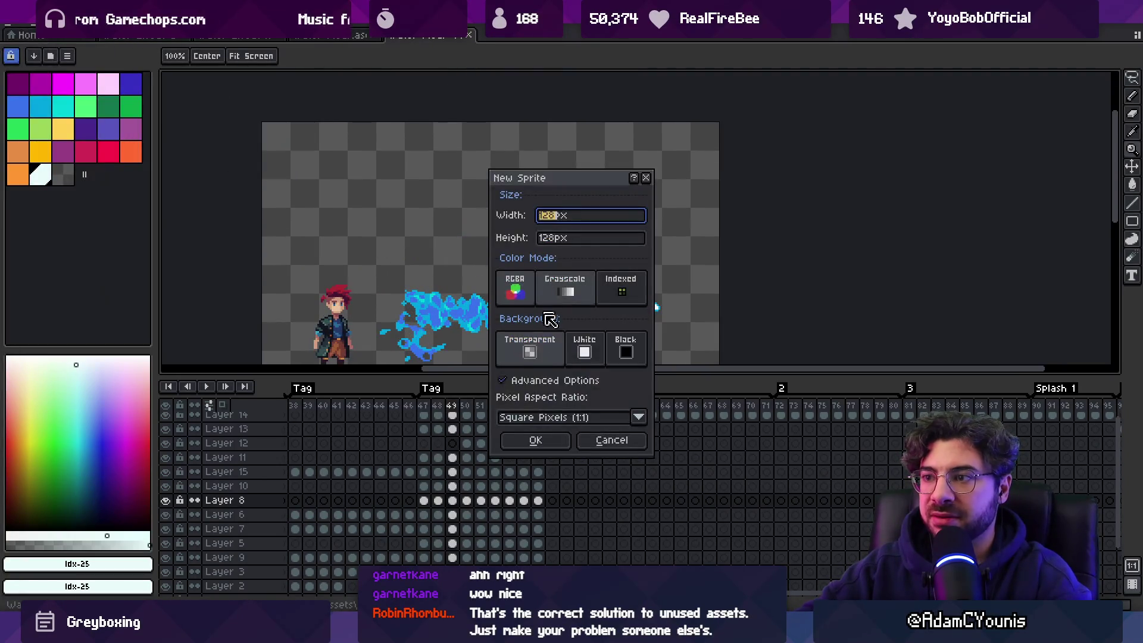
click(552, 438)
click(663, 215)
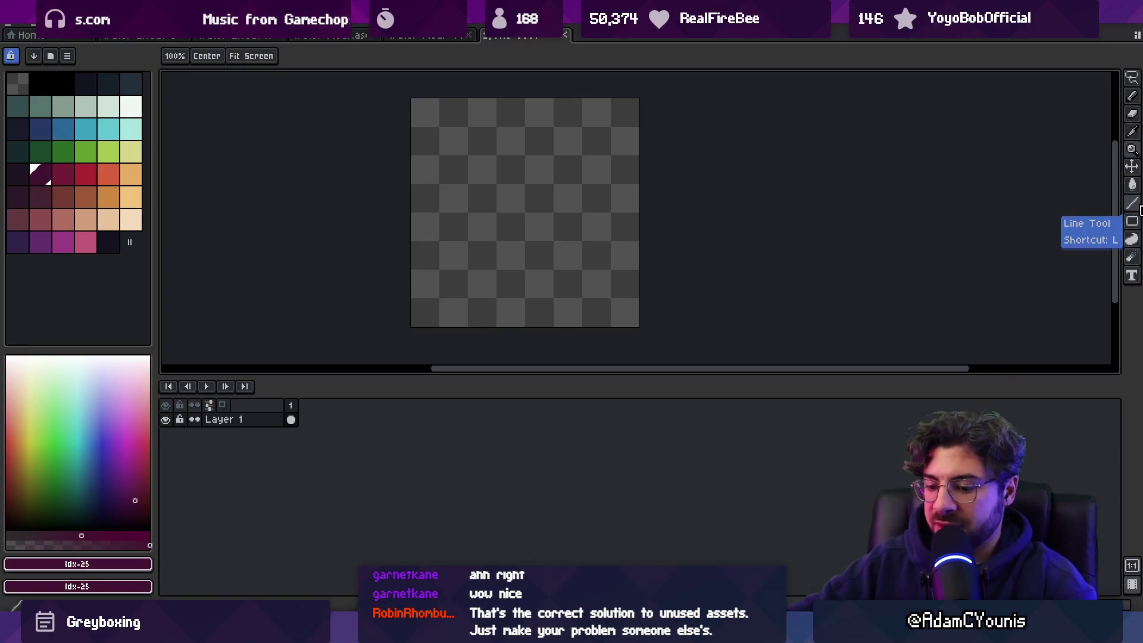
Step: Add frames and layers to reach 13 frames and 6 layers, making Layer 6 frame 1 active
key(alt+n)
key(alt+n)
key(alt+n)
key(alt+n)
key(alt+n)
key(alt+n)
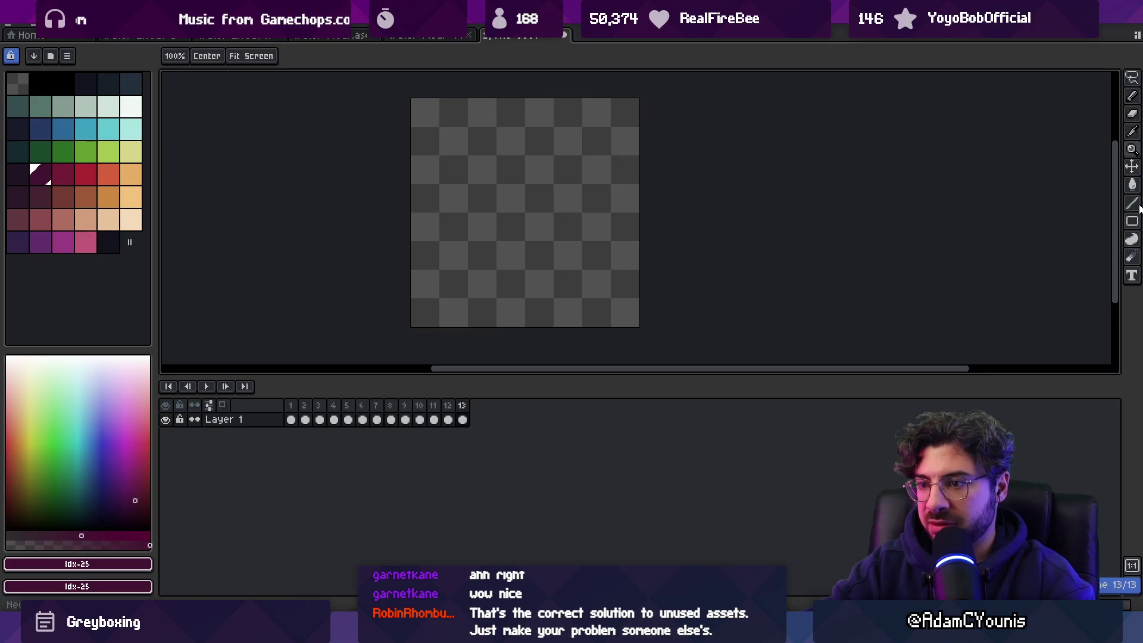
key(shift+n)
key(shift+n)
key(shift+n)
drag(291, 492, 463, 448)
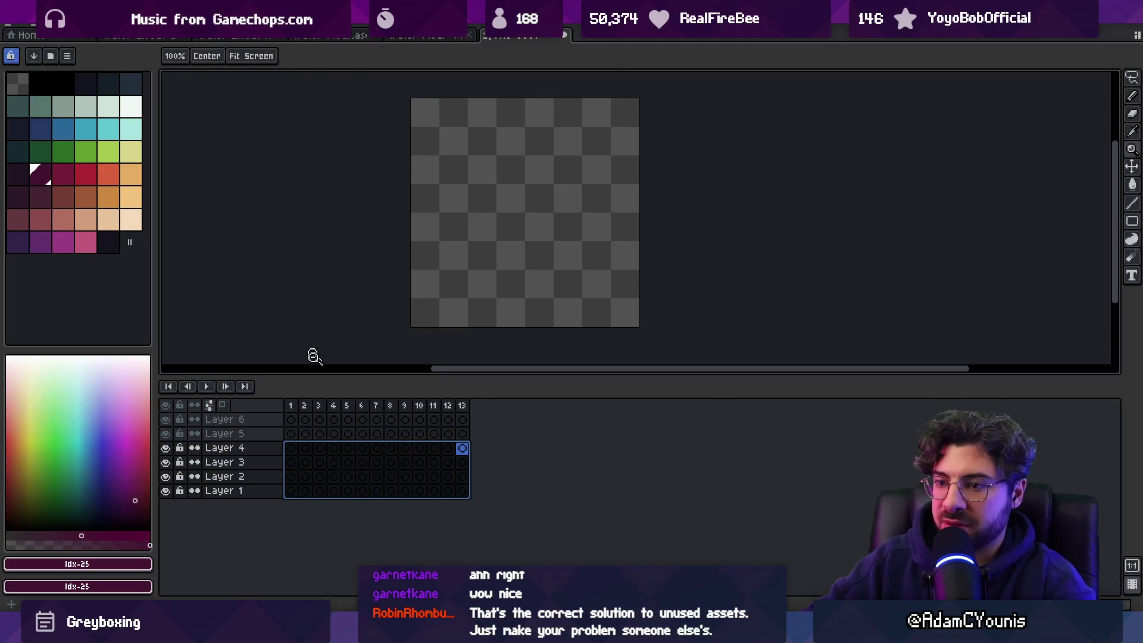
click(291, 418)
scroll(534, 218, up, 1)
drag(534, 218, 504, 195)
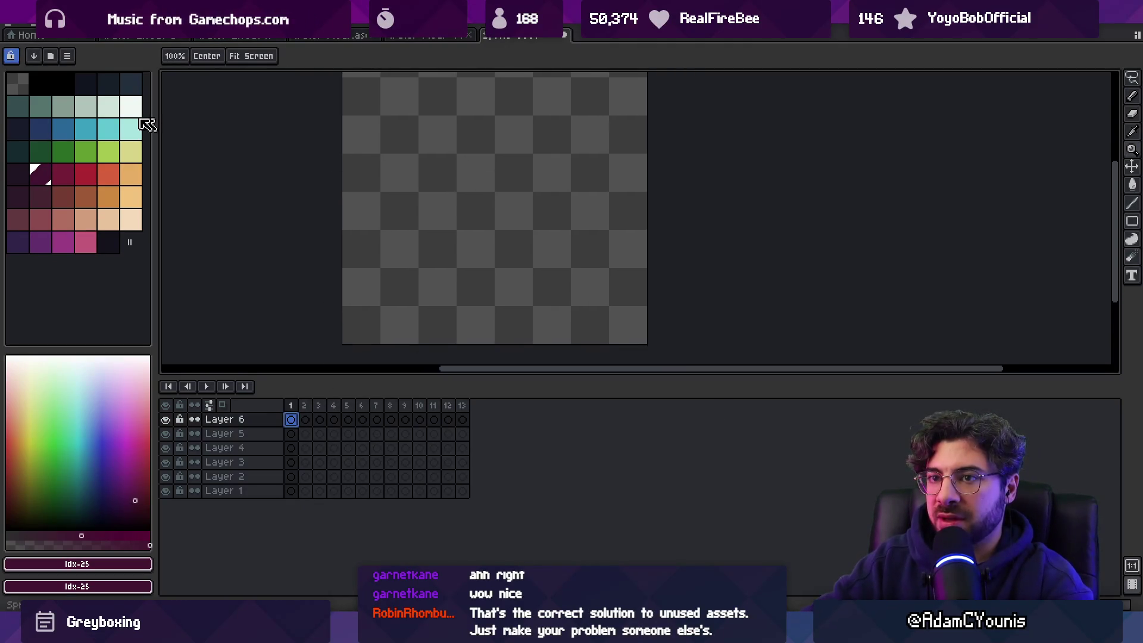
Step: Pick a light palette colour with the pencil and open the preset palette list
click(131, 105)
key(b)
click(67, 56)
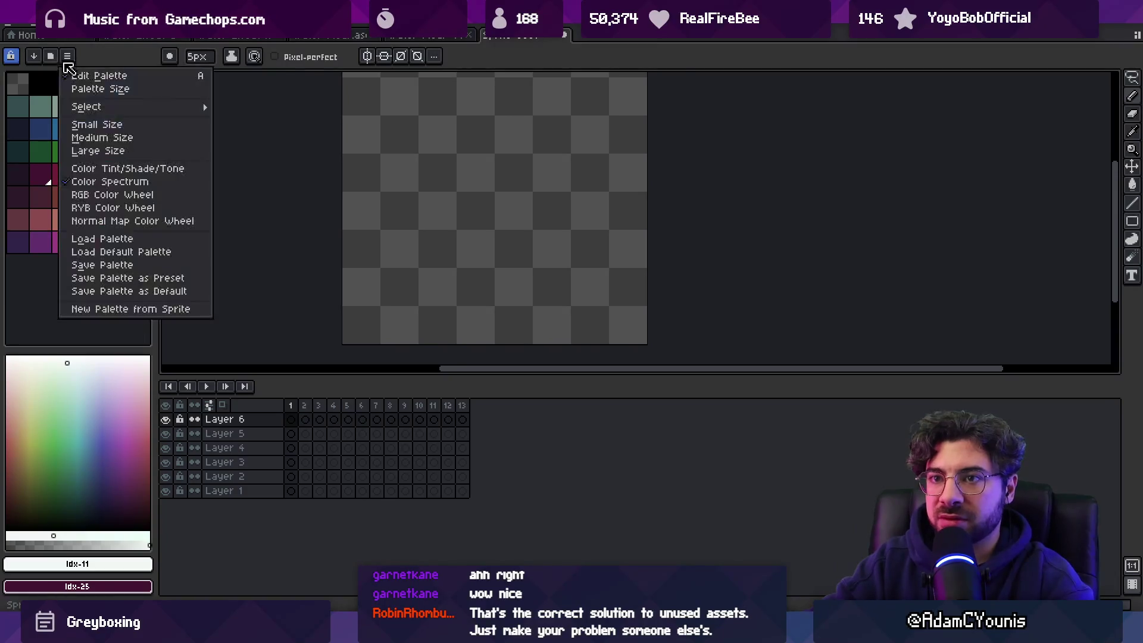
click(50, 58)
click(50, 56)
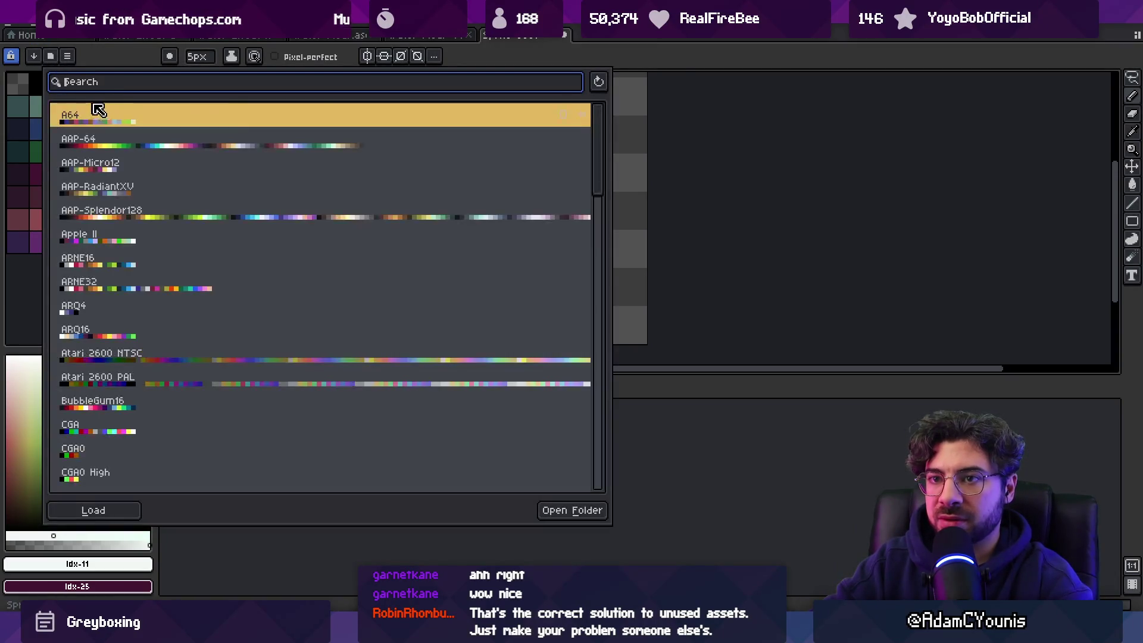
Step: Load the Ensigns palette, narrow it to five columns, pick cyan (index 8) and use an 8px brush
text(ensi)
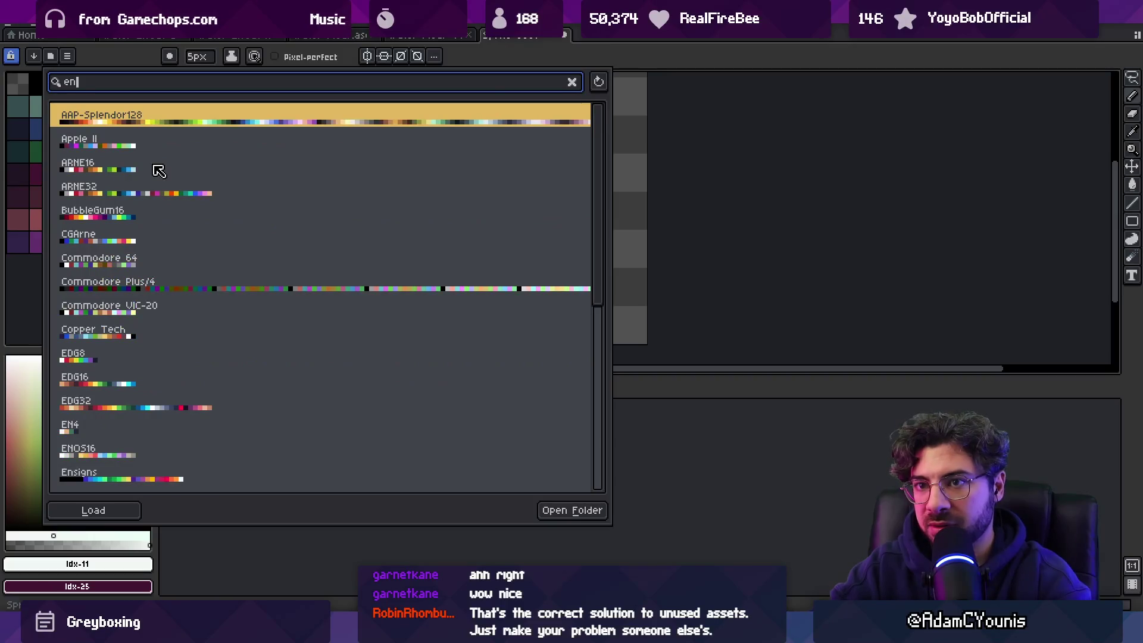
key(Return)
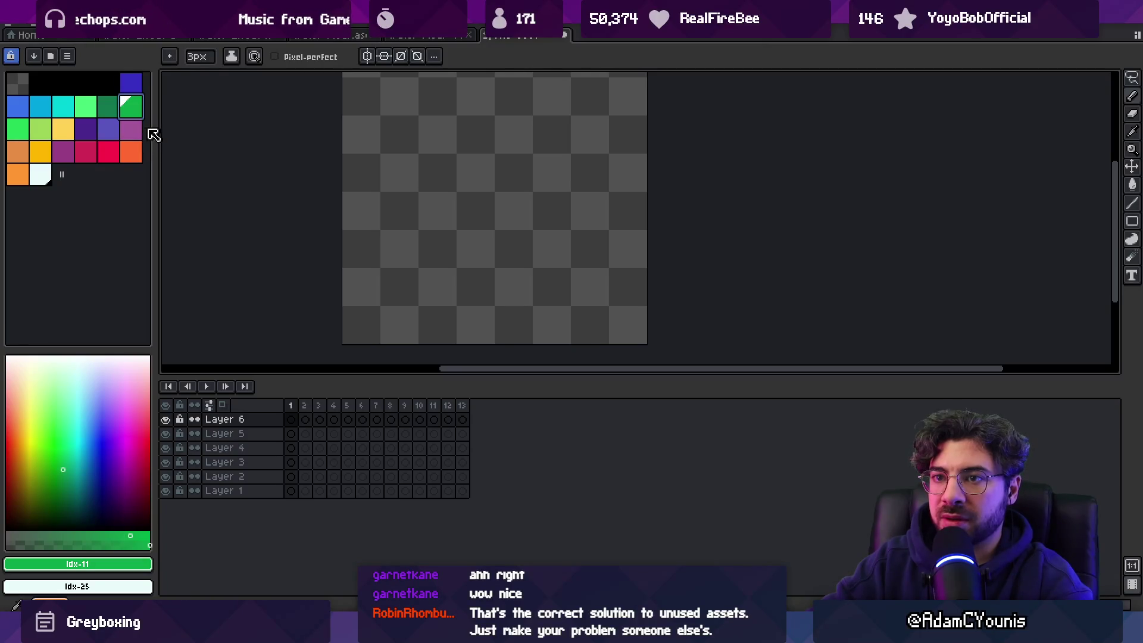
drag(156, 135, 149, 136)
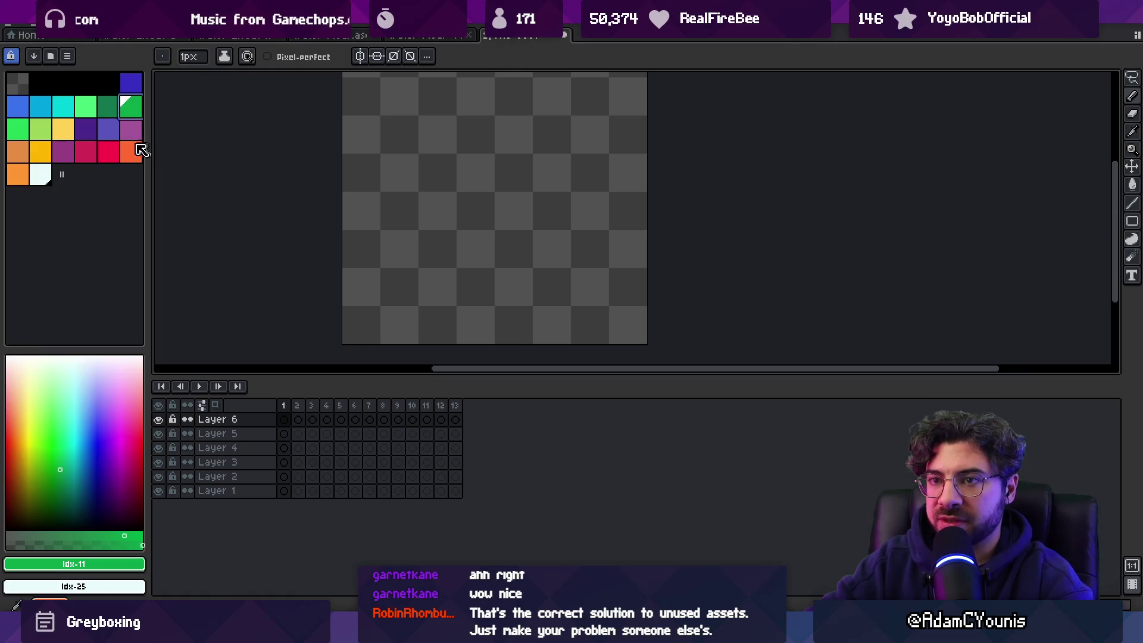
drag(158, 156, 128, 145)
click(85, 107)
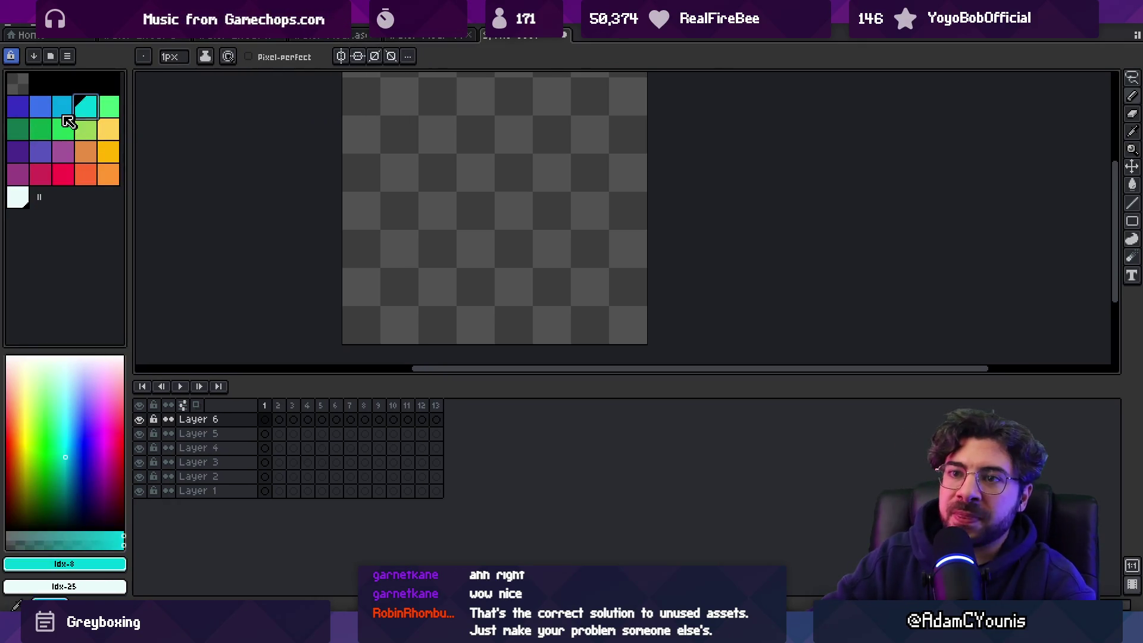
key(plus)
key(plus)
key(plus)
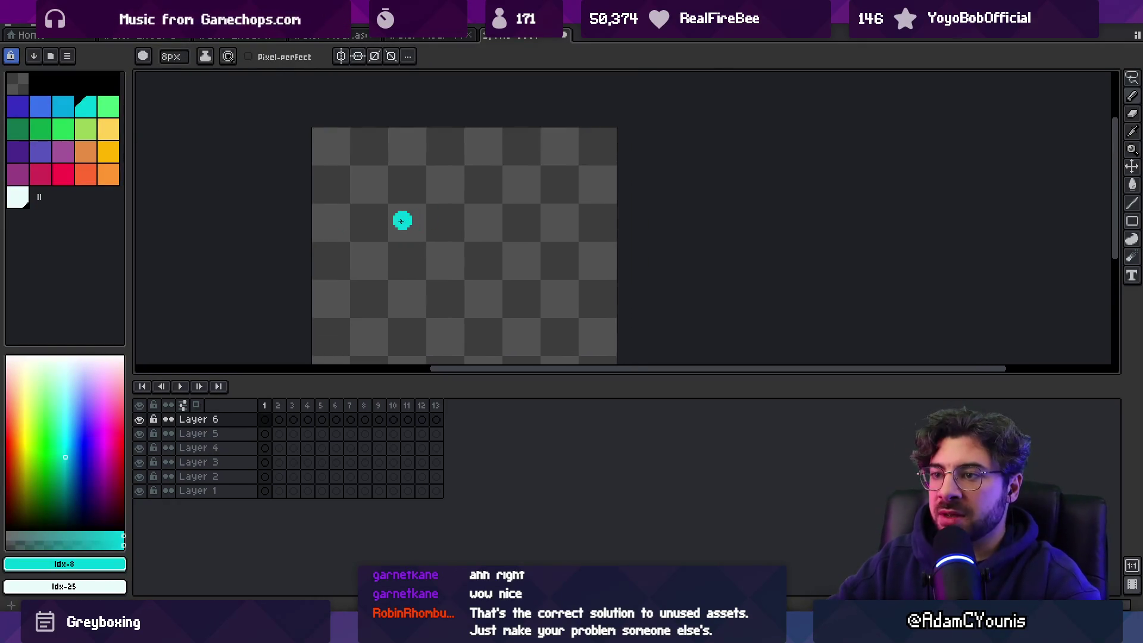
Step: Paint a cyan diagonal stroke on Layer 6 frame 1 and erase its stray bump
drag(364, 179, 405, 218)
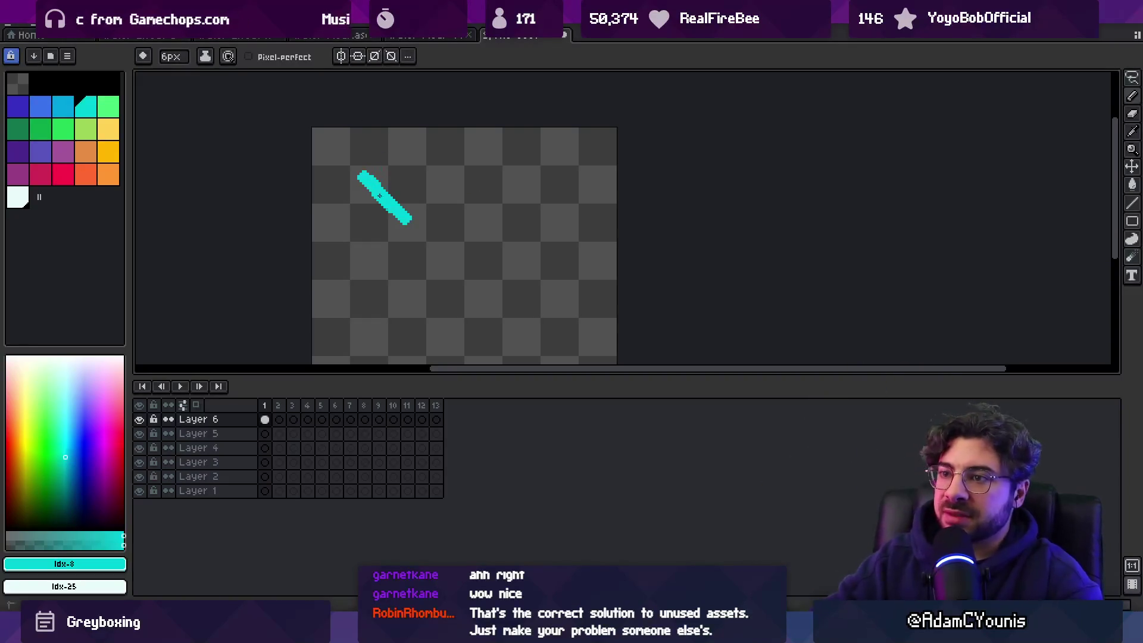
key(ctrl+z)
key(b)
scroll(416, 209, up, 1)
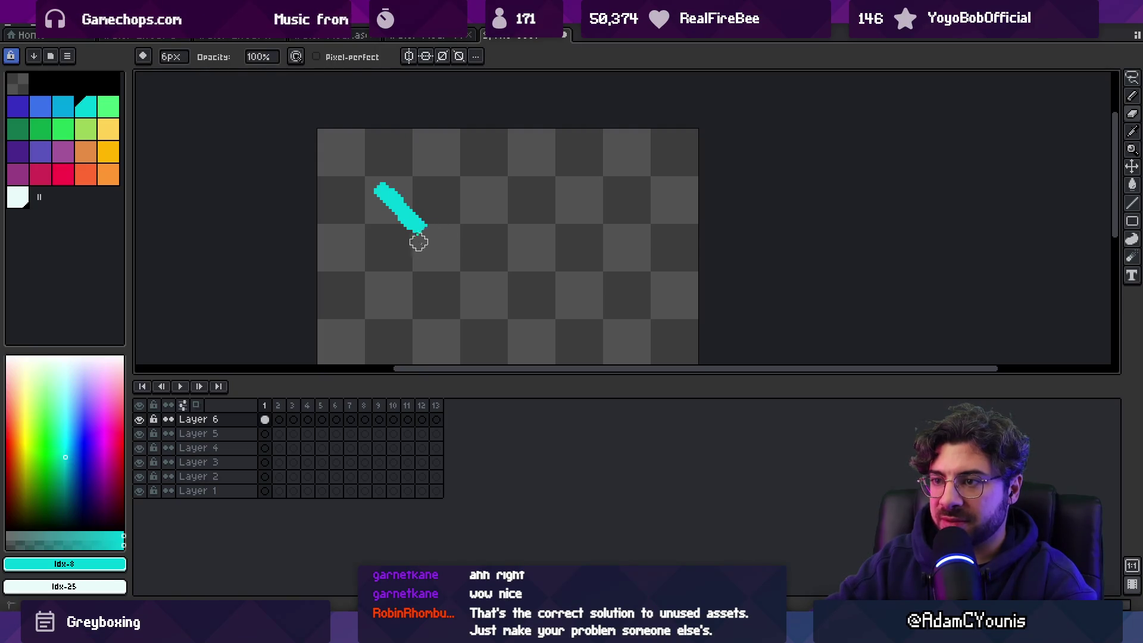
key(e)
drag(395, 195, 415, 185)
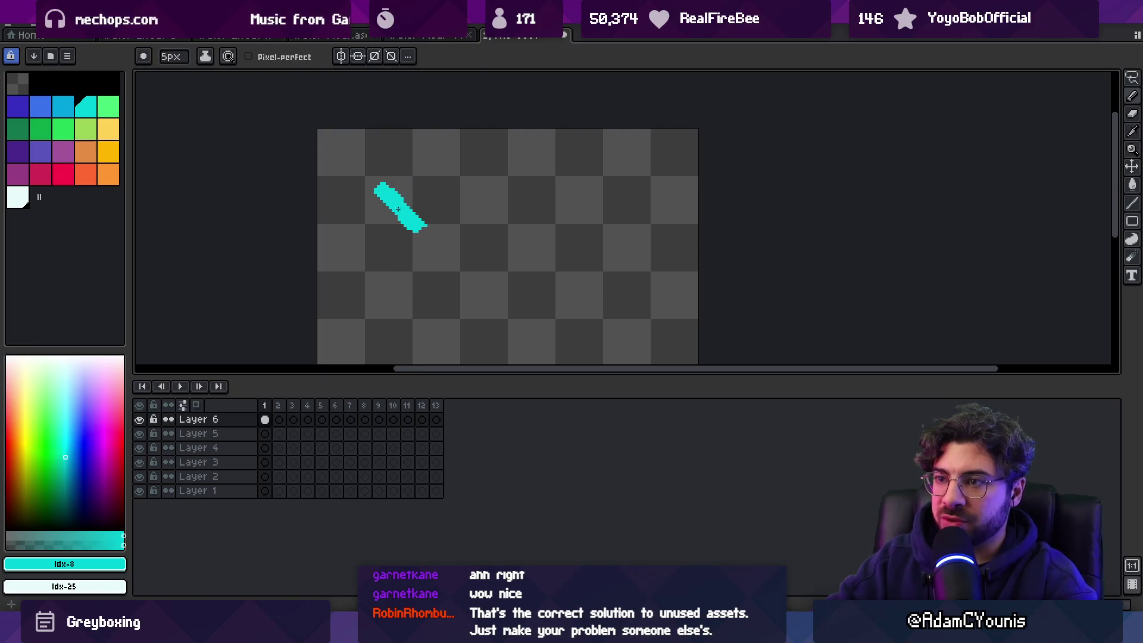
scroll(404, 194, up, 1)
key(minus)
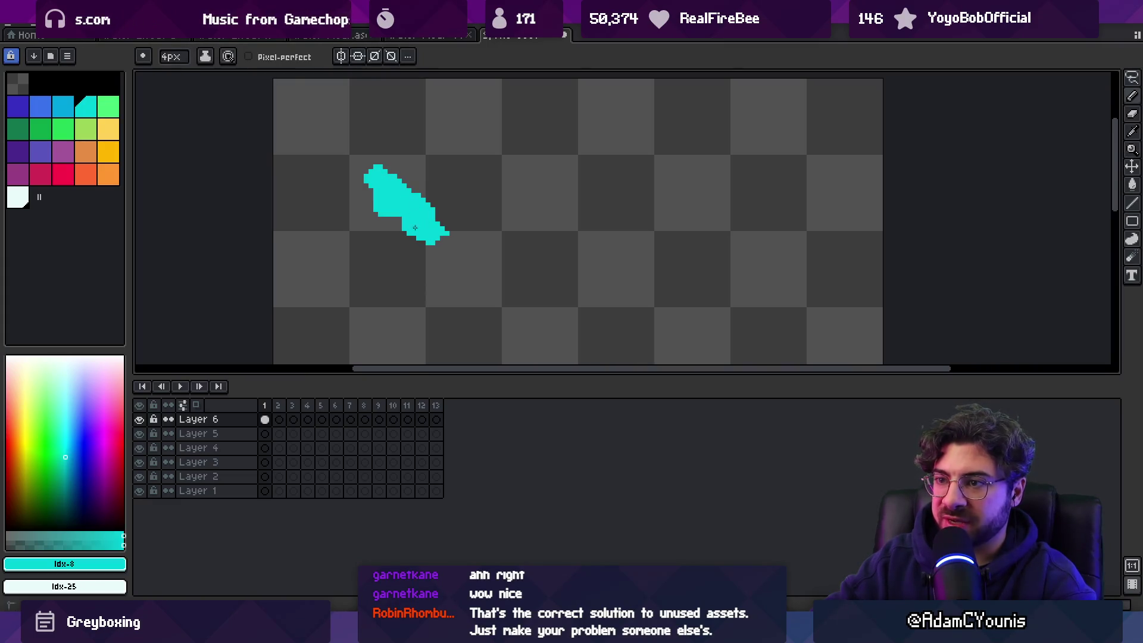
key(b)
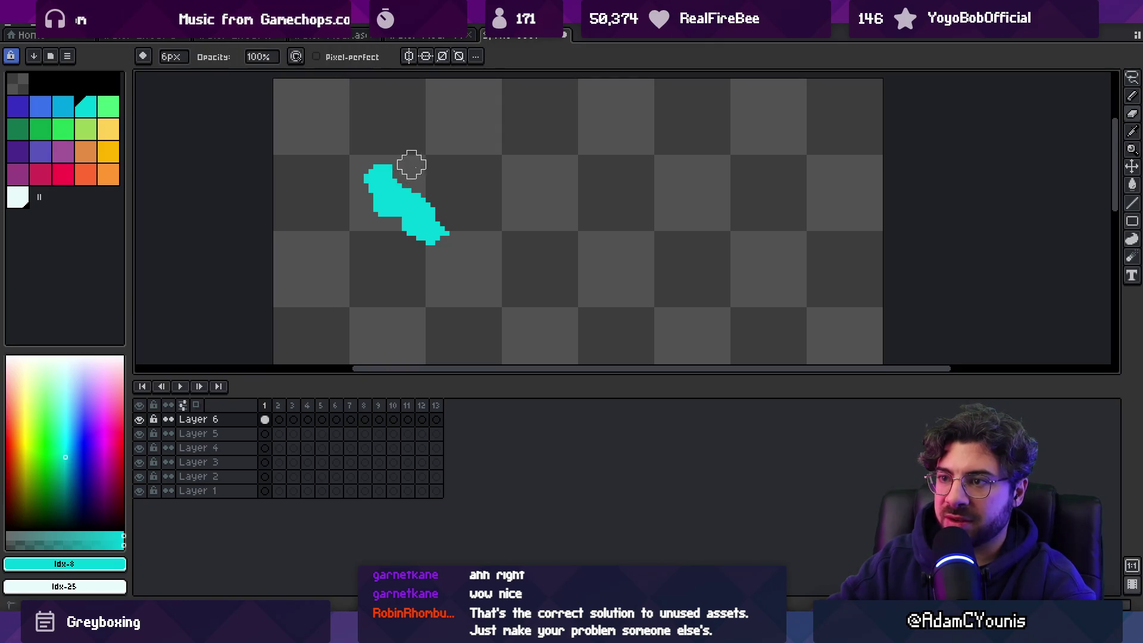
key(e)
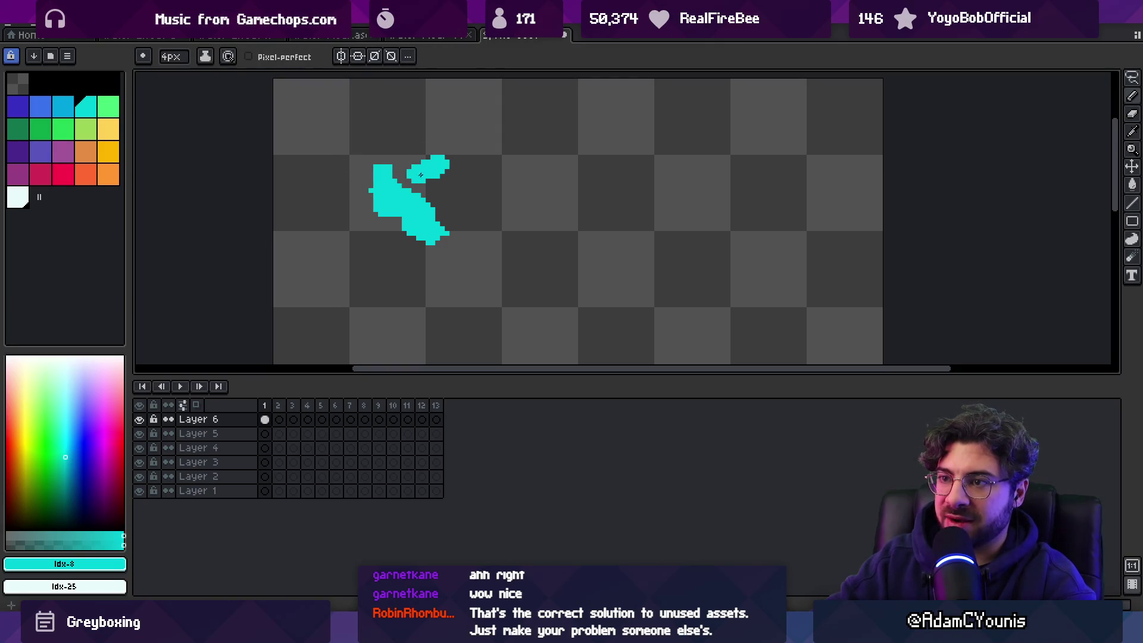
scroll(431, 186, down, 1)
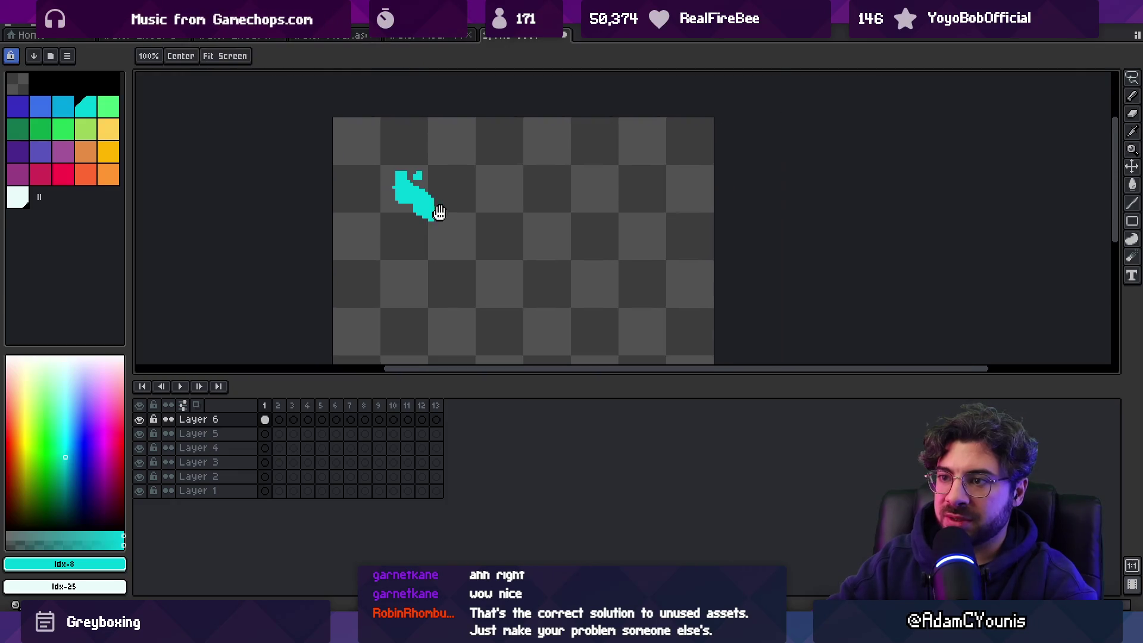
Step: Move the Layer 6 cel to frame 3 and place Layer 6 below Layer 5
key(m)
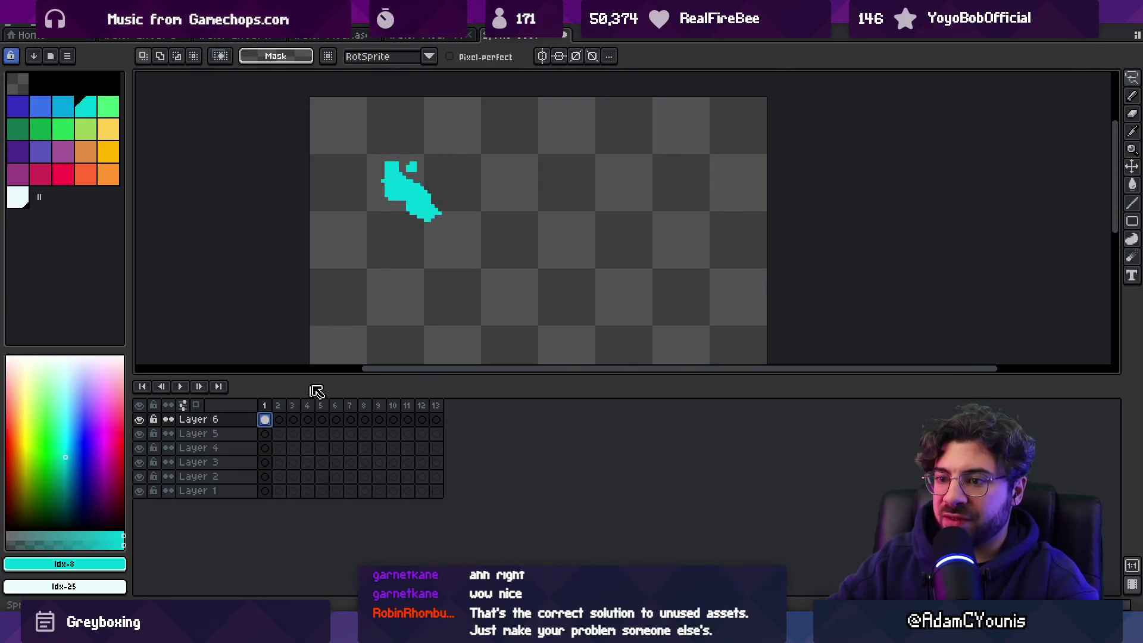
drag(275, 422, 294, 420)
key(e)
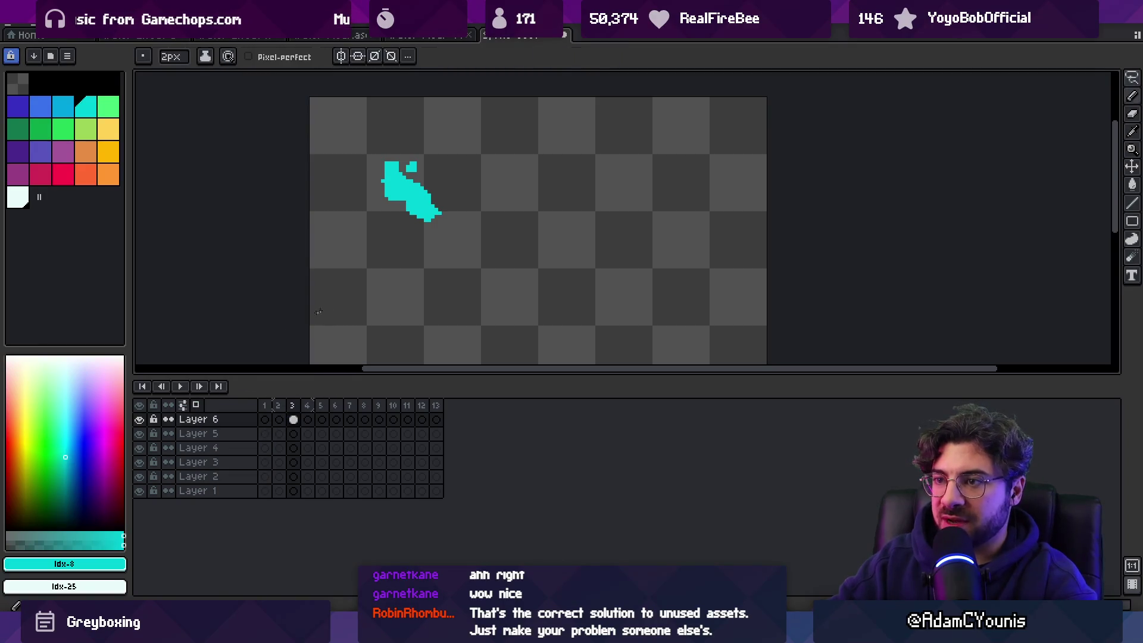
mouse_move(249, 412)
mouse_down()
mouse_move(230, 426)
mouse_move(238, 421)
mouse_move(235, 444)
mouse_up()
click(268, 421)
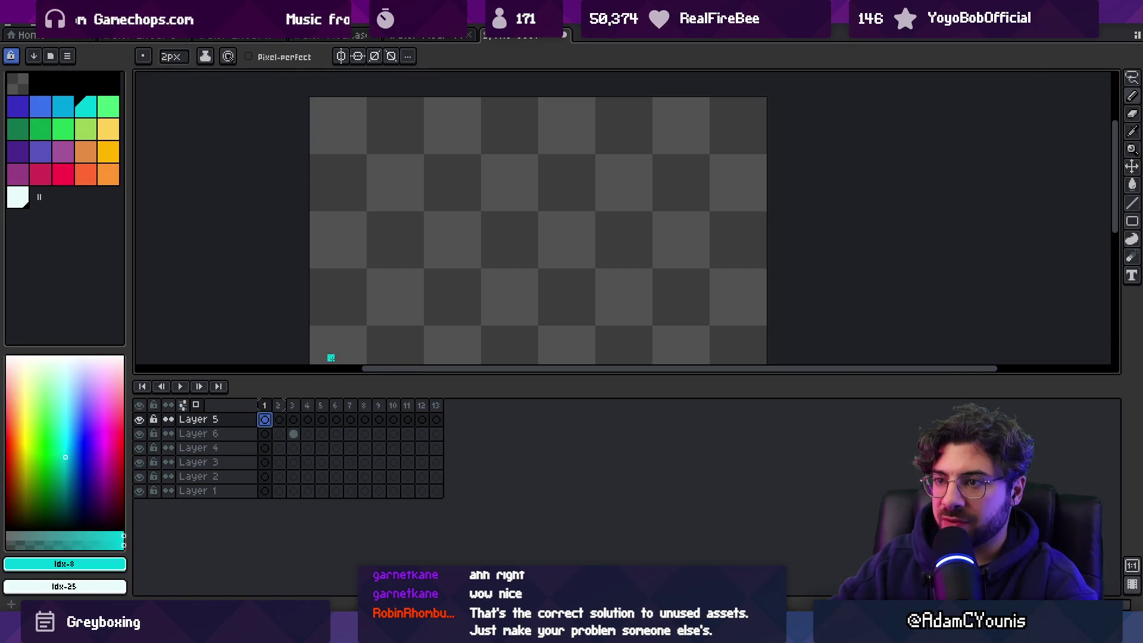
Step: With frame 3 shown as onion skin, draw cyan splash strokes on Layer 5 across frames 1–7
drag(284, 404, 298, 404)
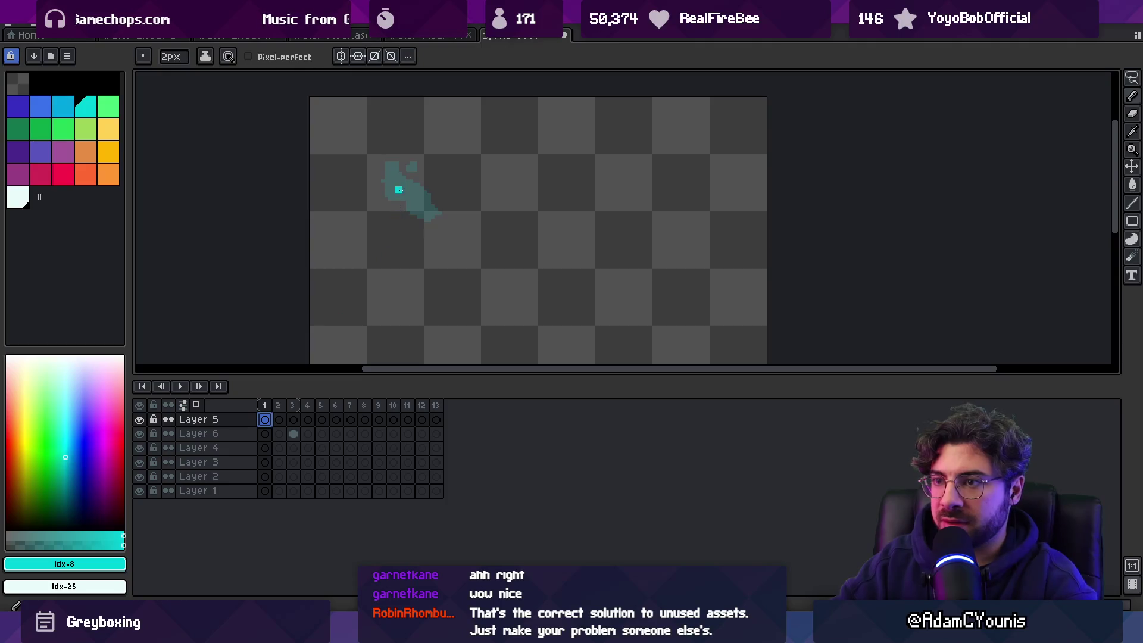
mouse_move(388, 172)
mouse_down()
mouse_move(400, 188)
mouse_move(394, 164)
mouse_up()
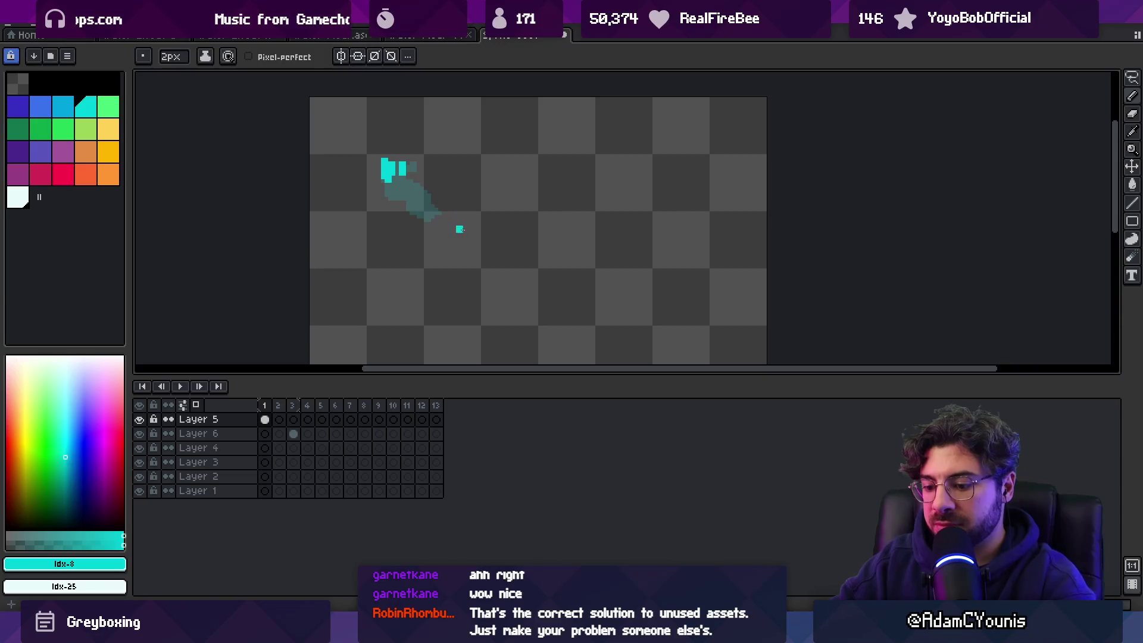
key(period)
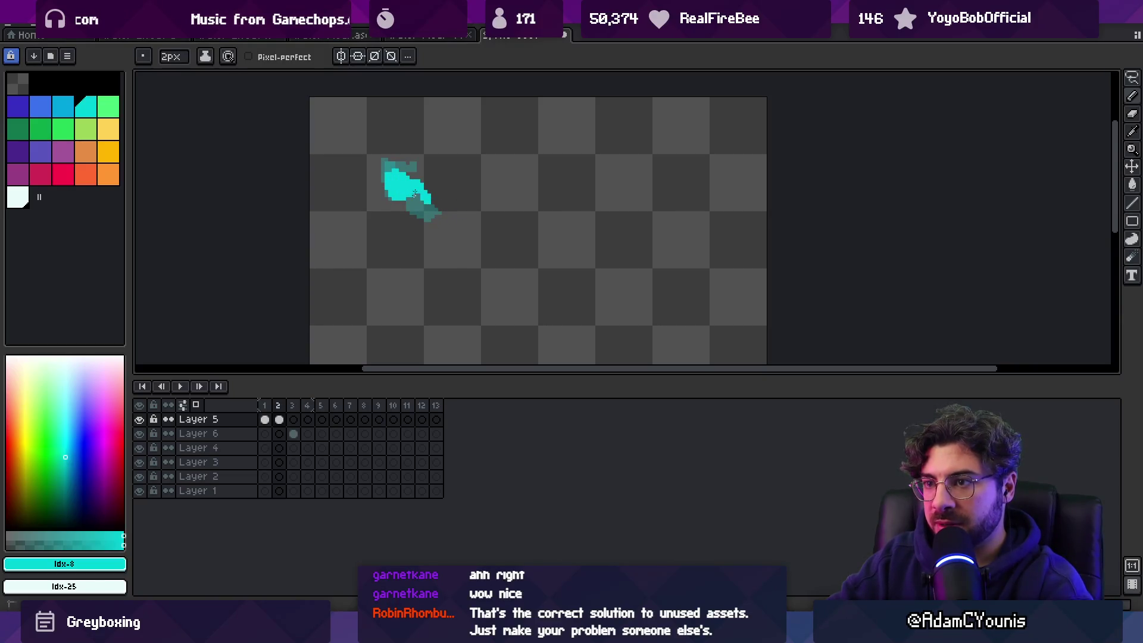
key(period)
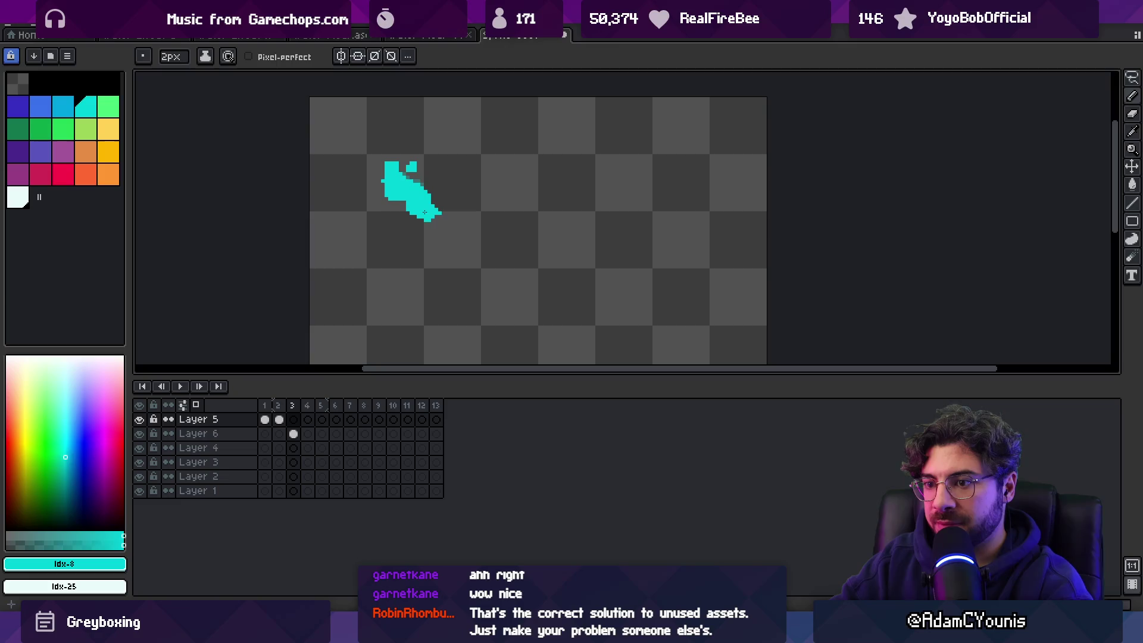
key(period)
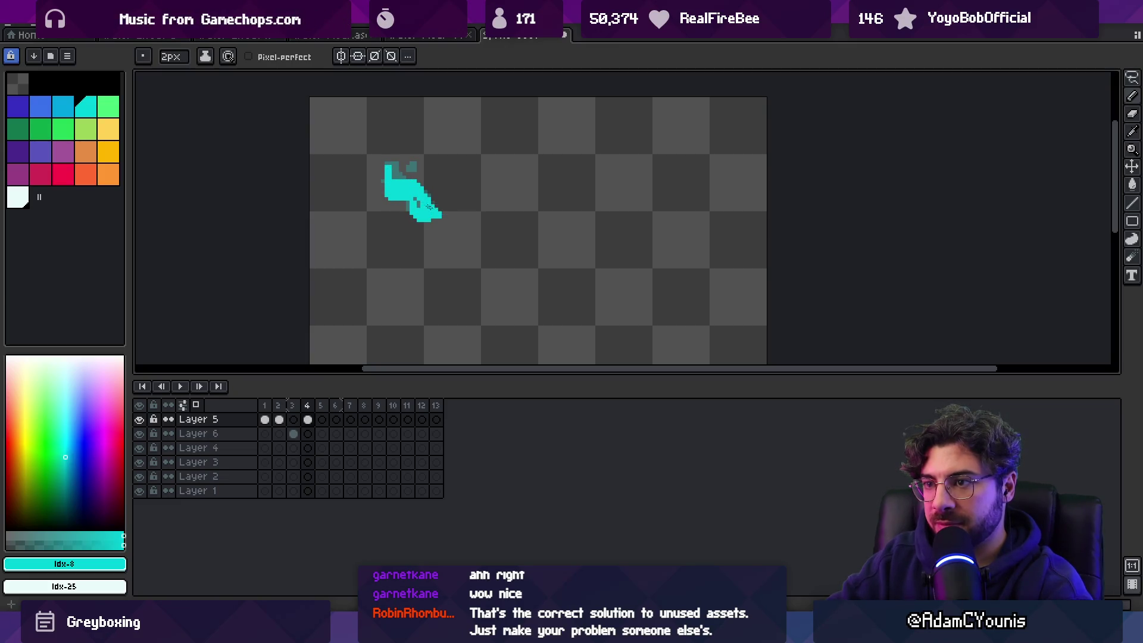
drag(433, 211, 443, 219)
key(period)
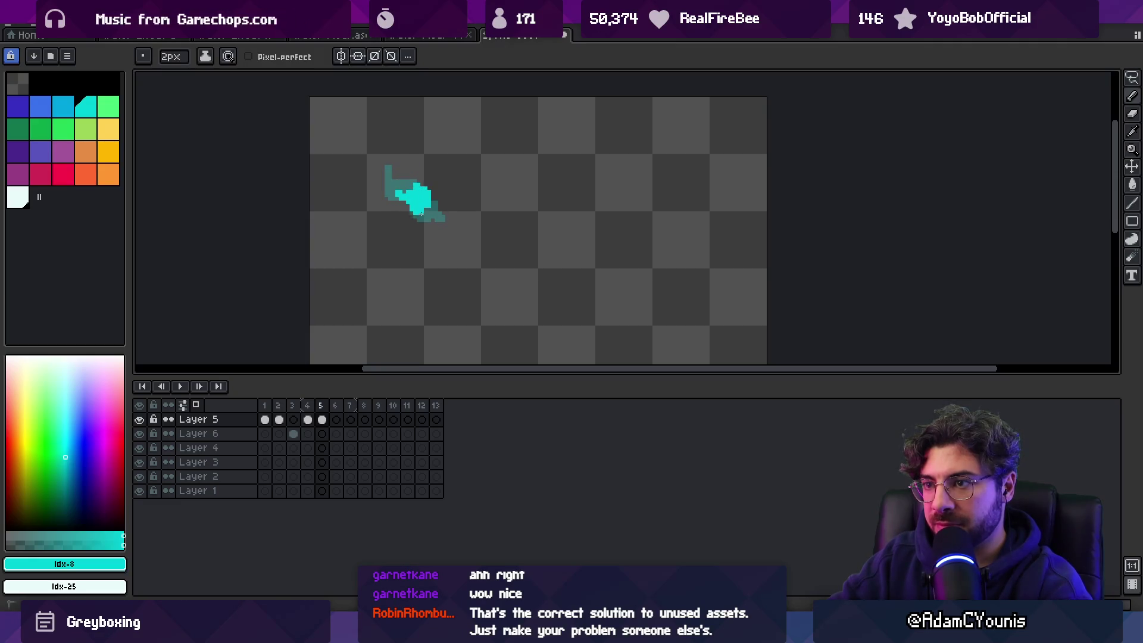
key(period)
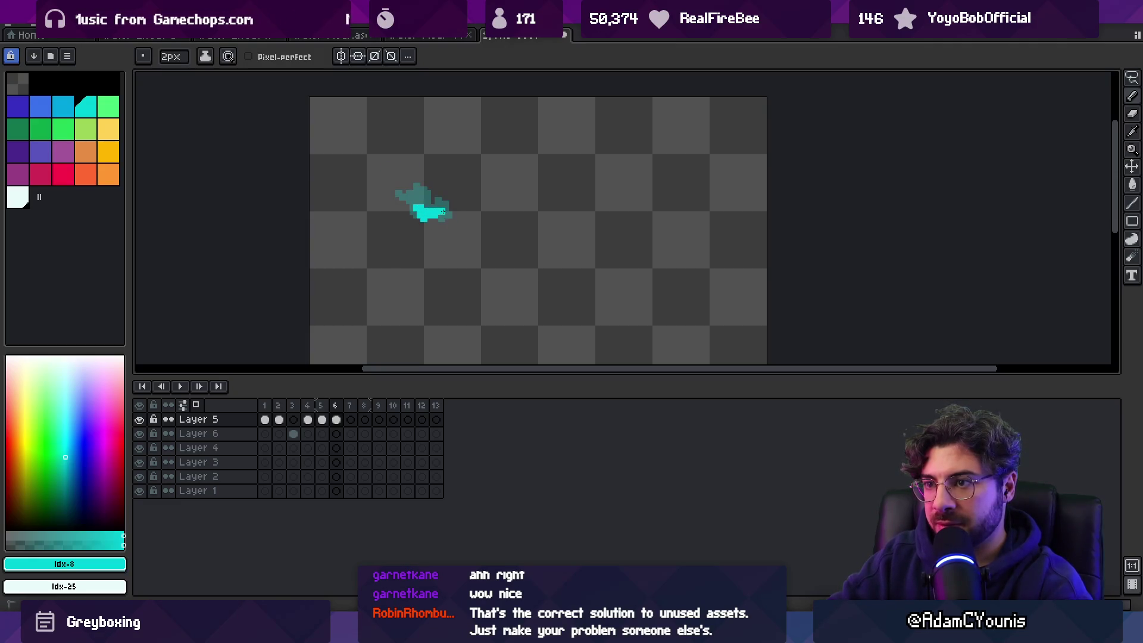
key(period)
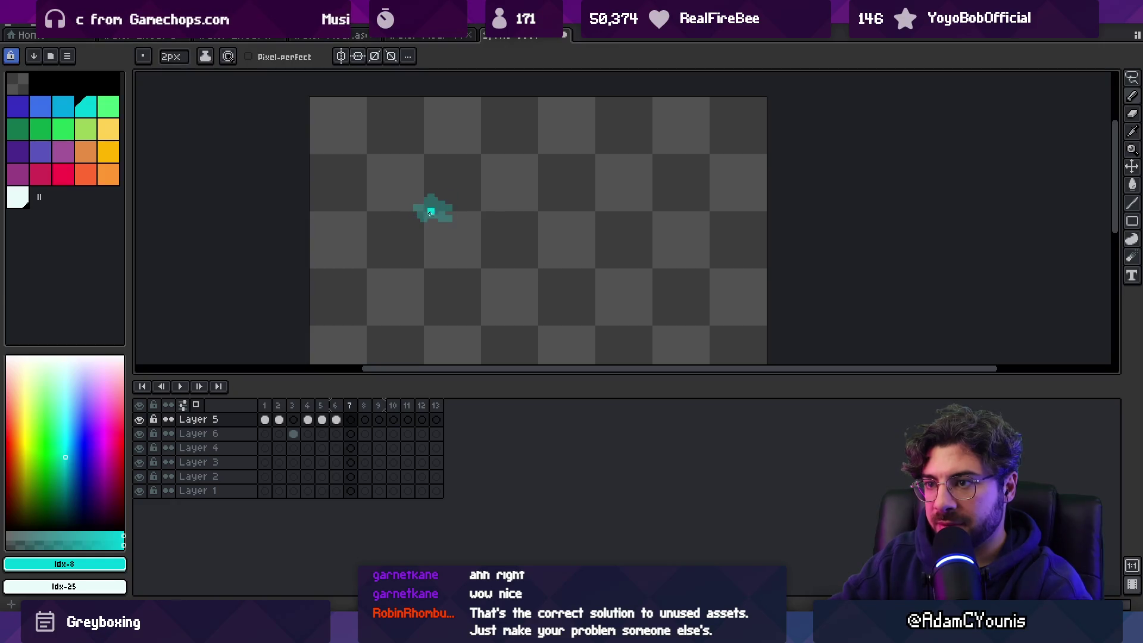
Step: Move Layer 6's frame 3 splash cel into Layer 5 and play the animation
key(comma)
key(comma)
key(comma)
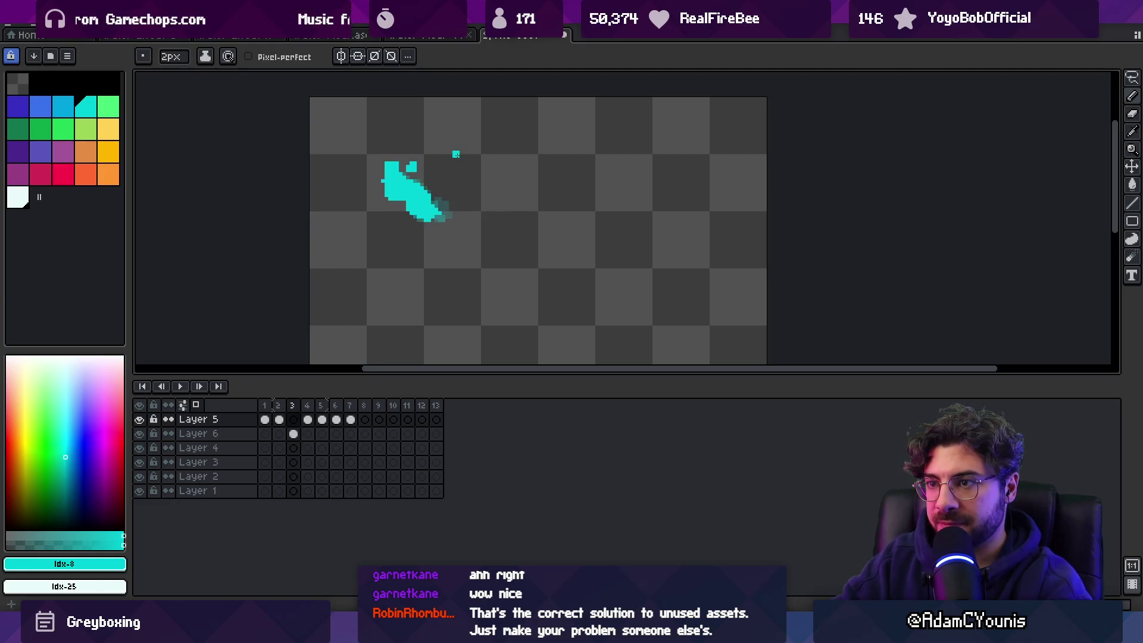
click(295, 433)
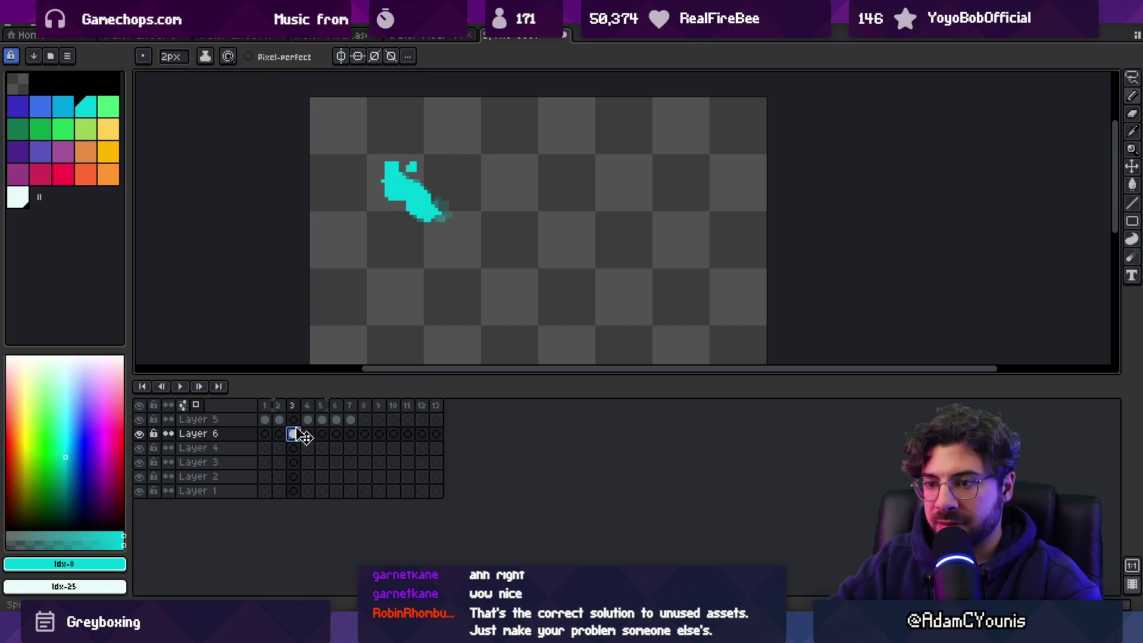
click(205, 419)
key(Return)
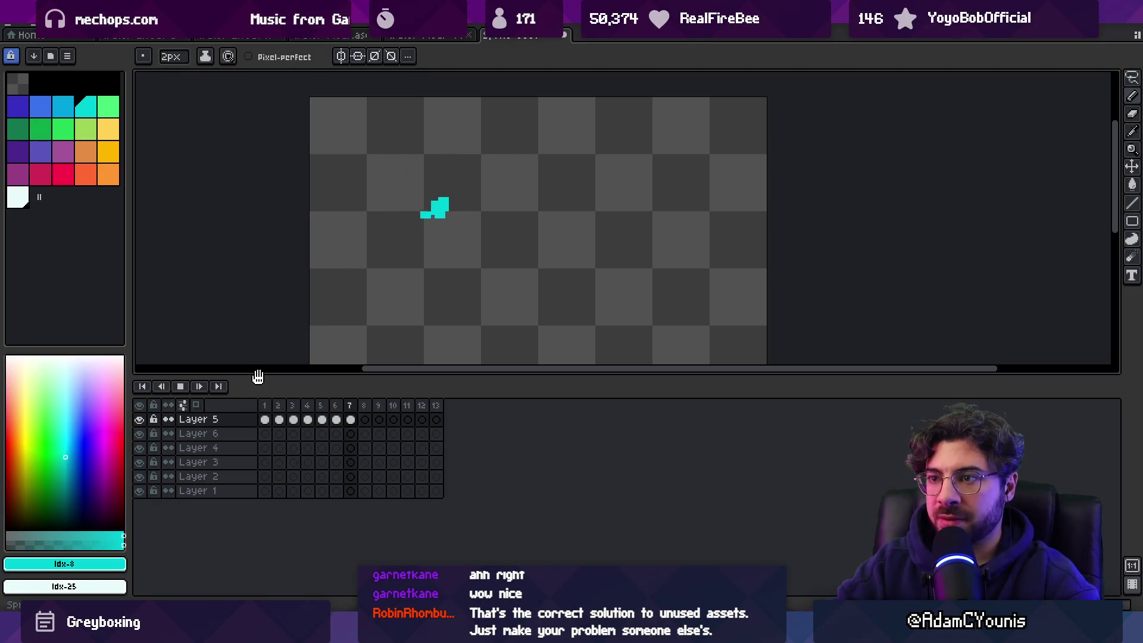
Step: Stop playback and reshape the cyan splash on frame 5 with extra pixels
key(z)
scroll(461, 258, down, 1)
scroll(480, 303, down, 2)
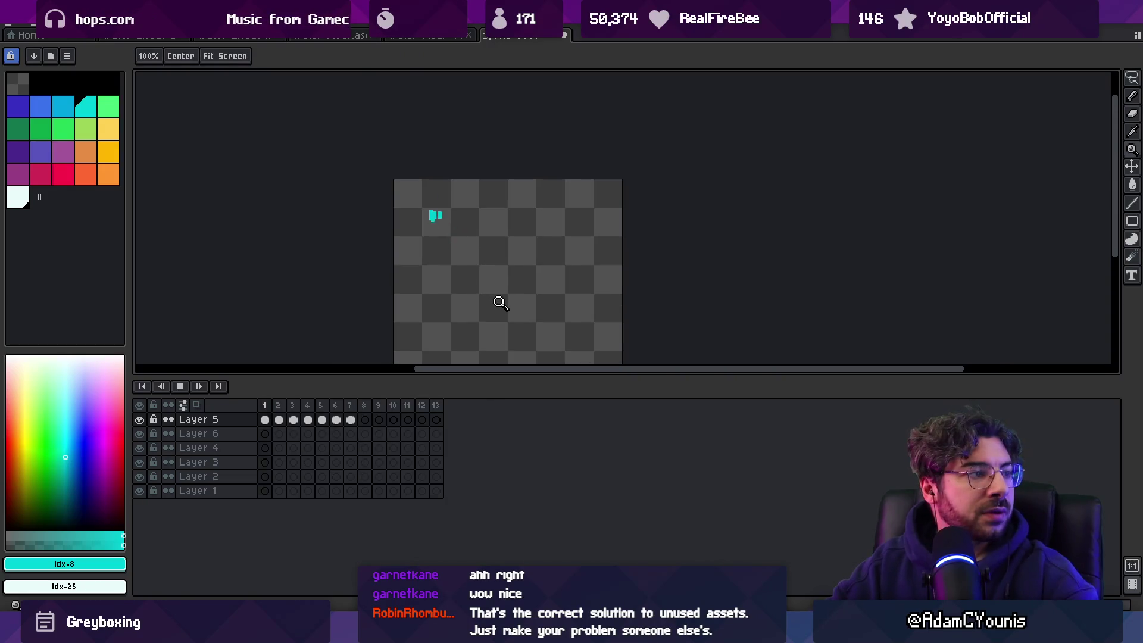
scroll(499, 233, up, 1)
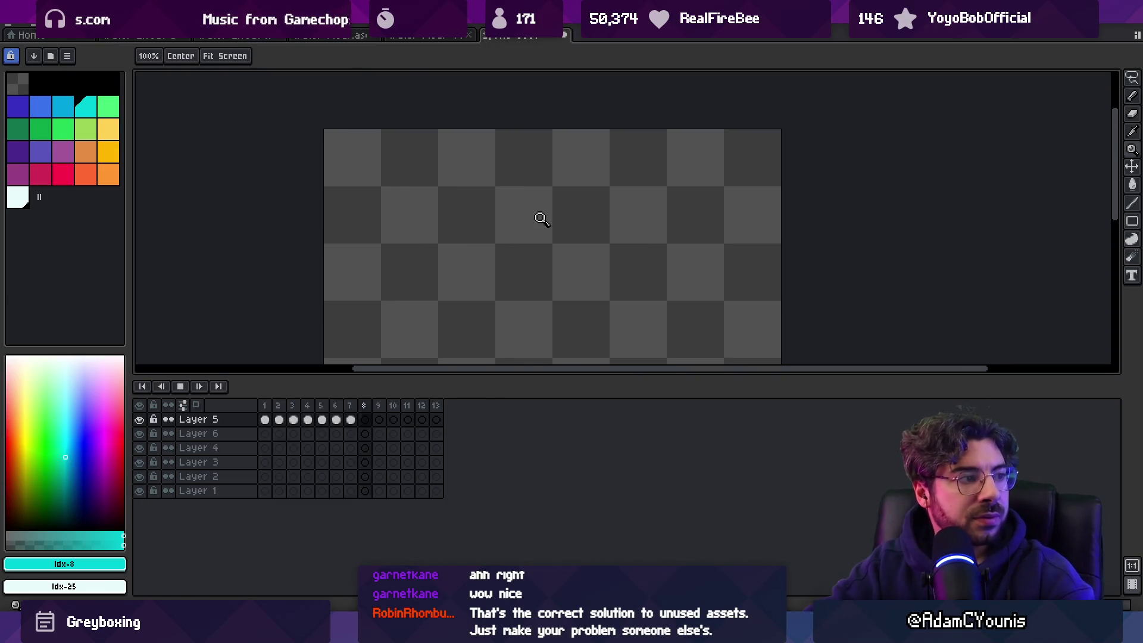
key(Return)
key(Right)
key(Right)
key(Right)
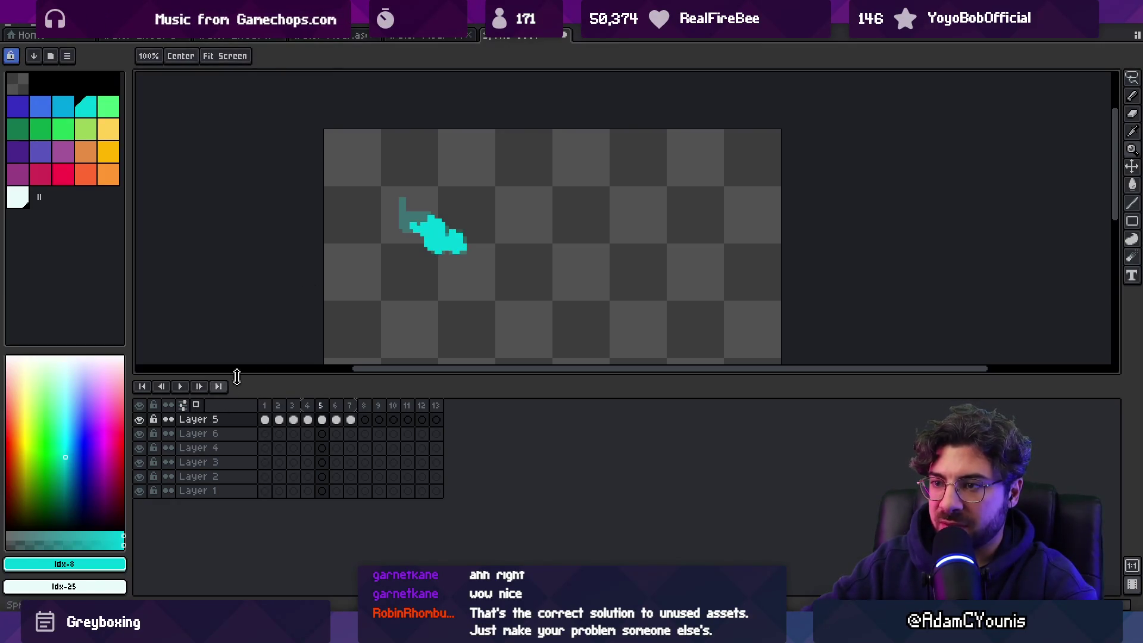
scroll(417, 225, up, 2)
key(b)
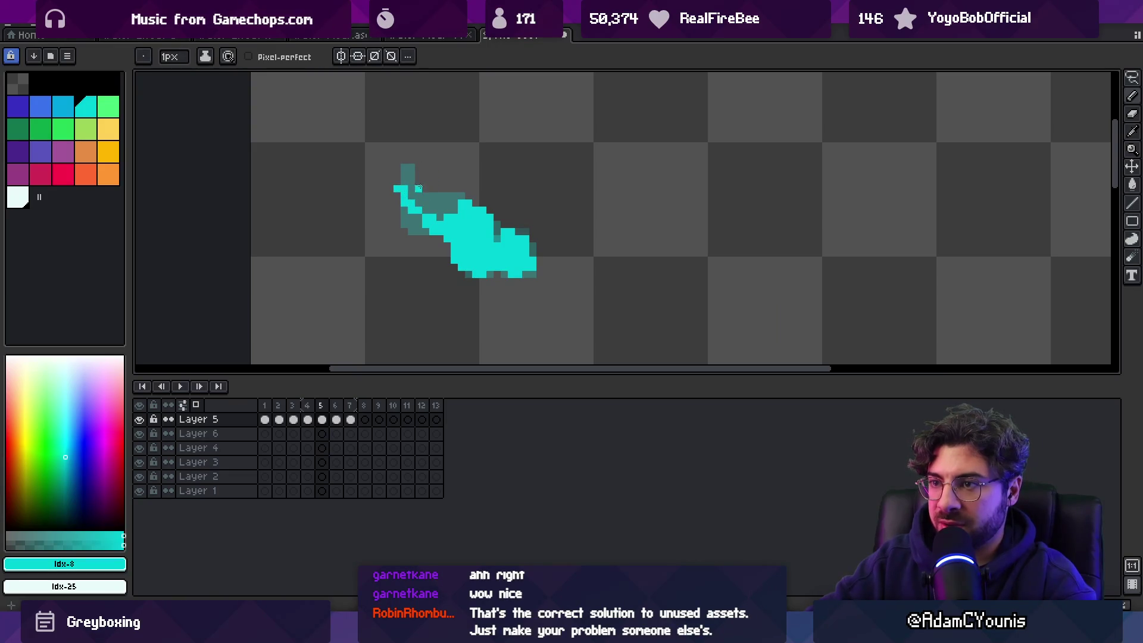
key(ctrl+z)
drag(446, 189, 453, 195)
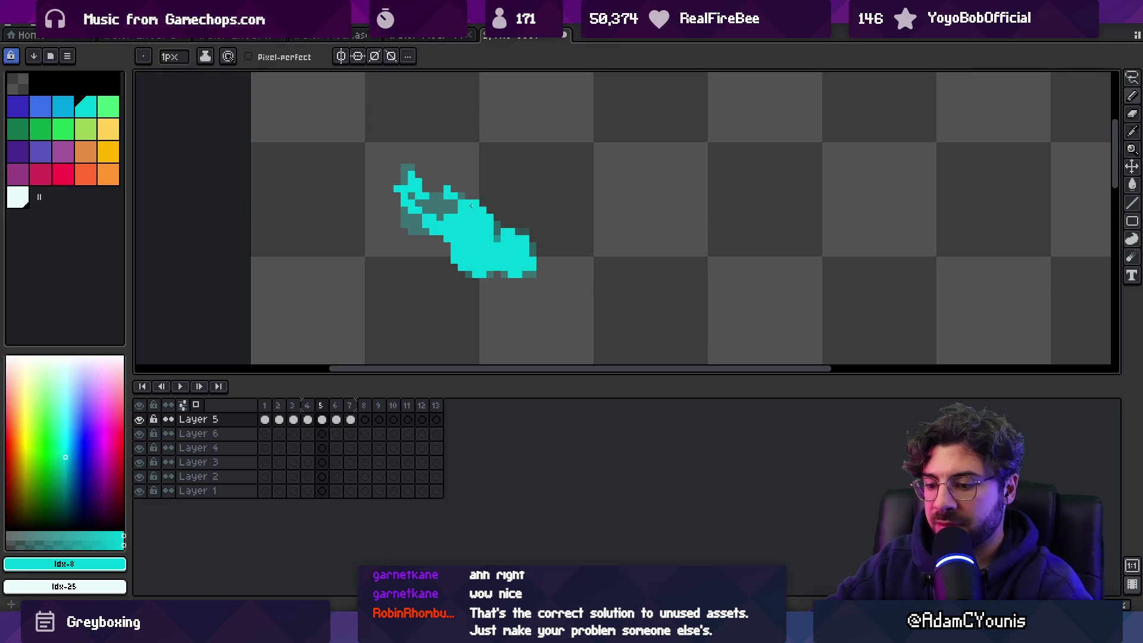
Step: Paint small scattered cyan droplets on the empty frame 8 and play the animation
key(Right)
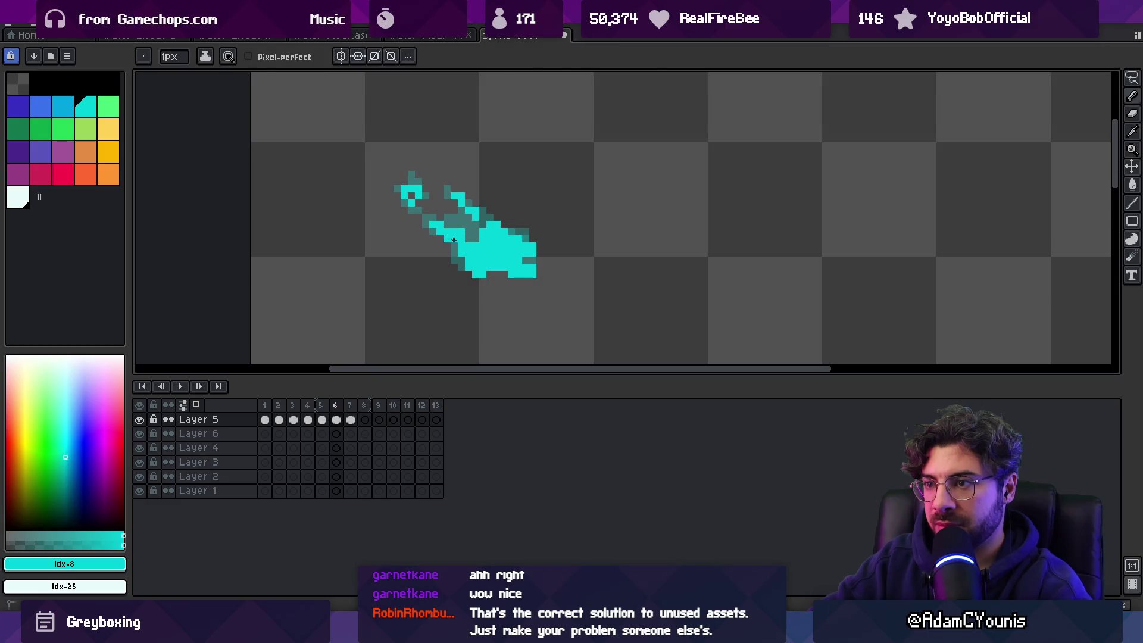
key(Right)
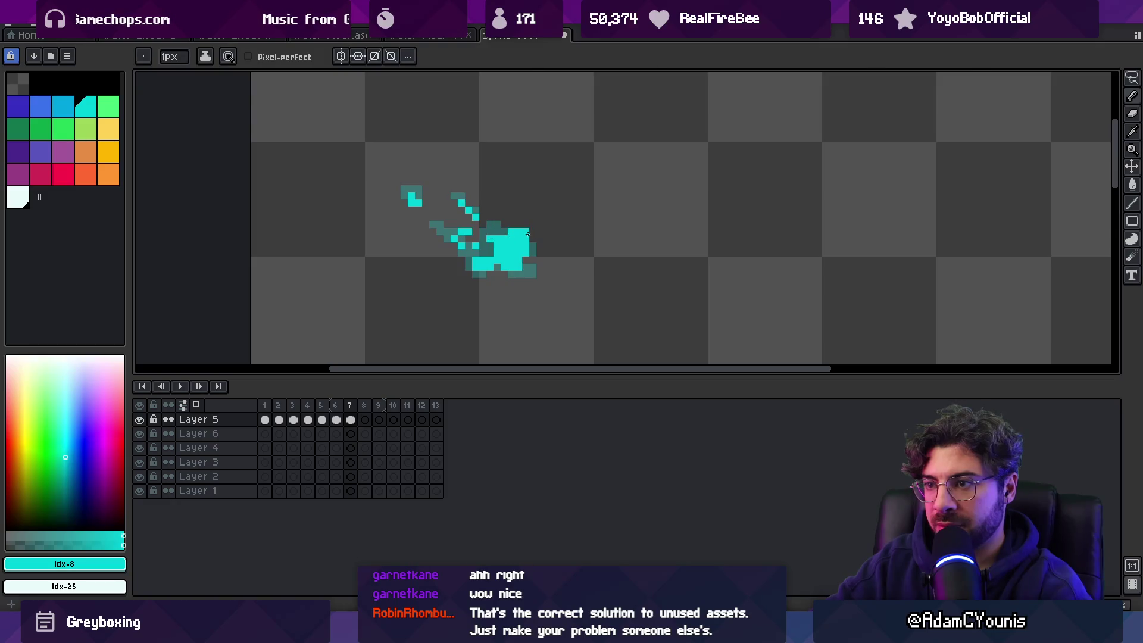
key(Right)
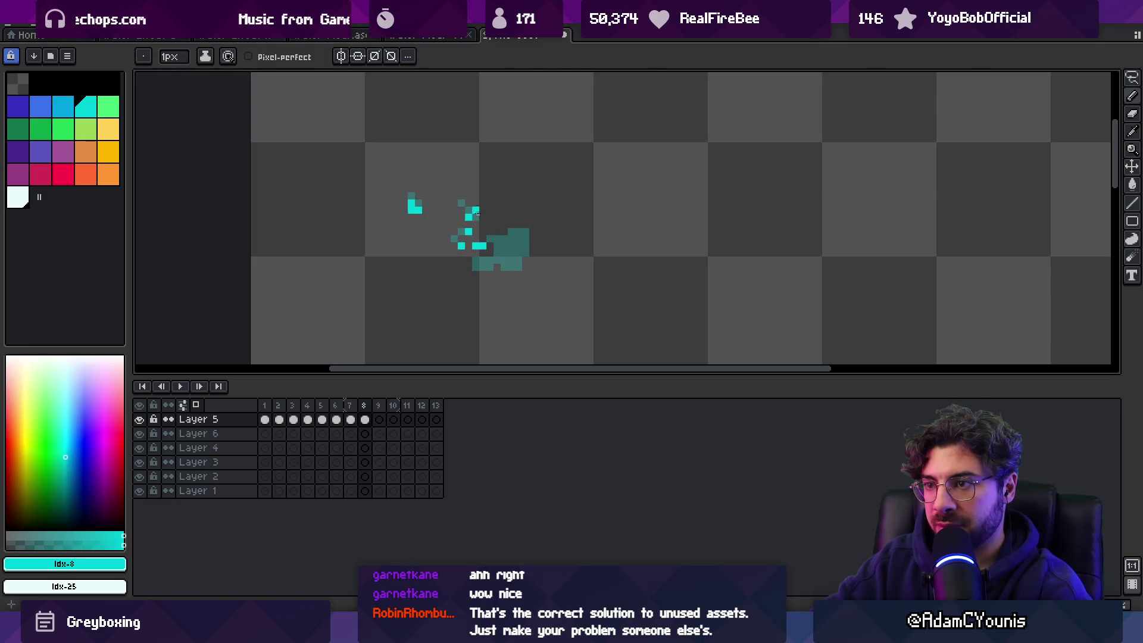
drag(497, 261, 520, 242)
key(z)
scroll(339, 304, down, 3)
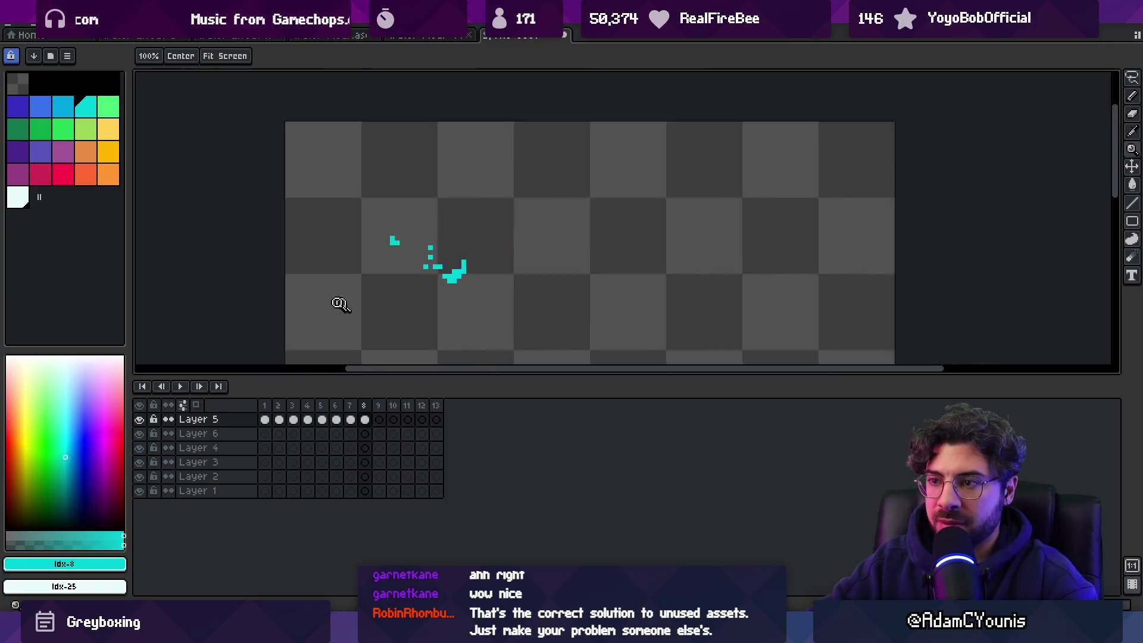
key(Return)
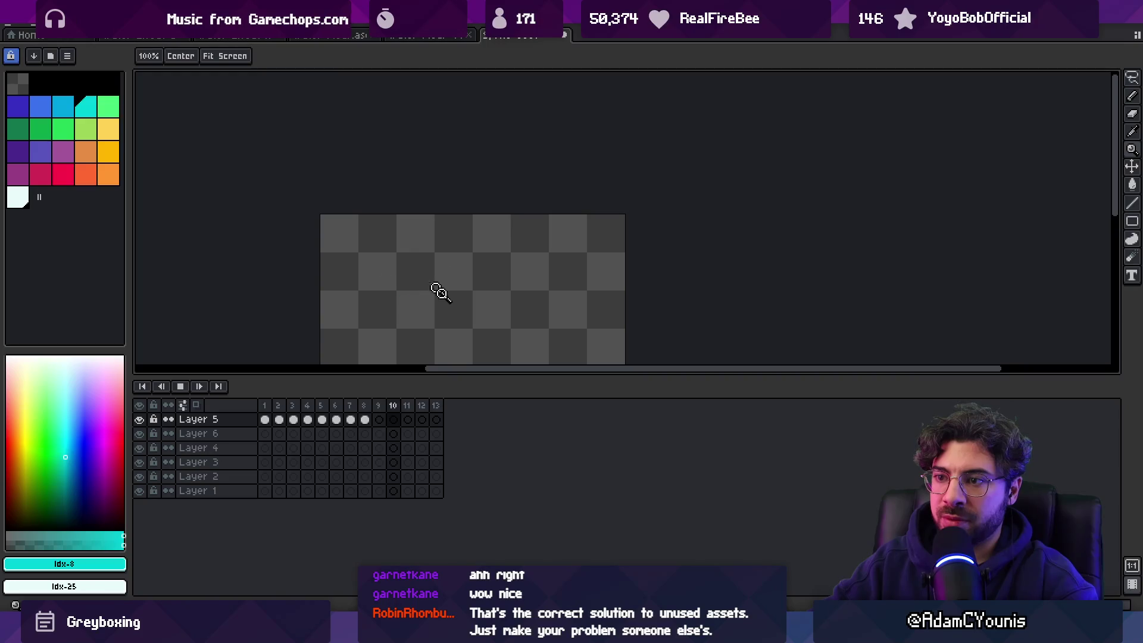
Step: Apply one shared duration to all 13 frames through Frame Properties
key(Return)
drag(436, 407, 264, 406)
key(p)
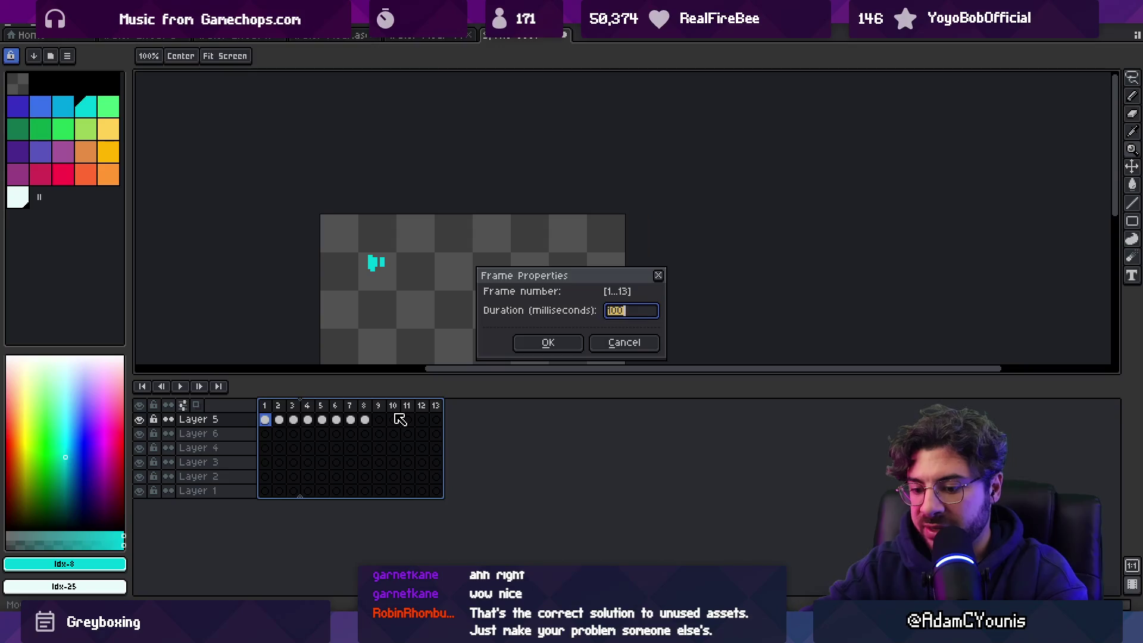
key(Return)
key(Return)
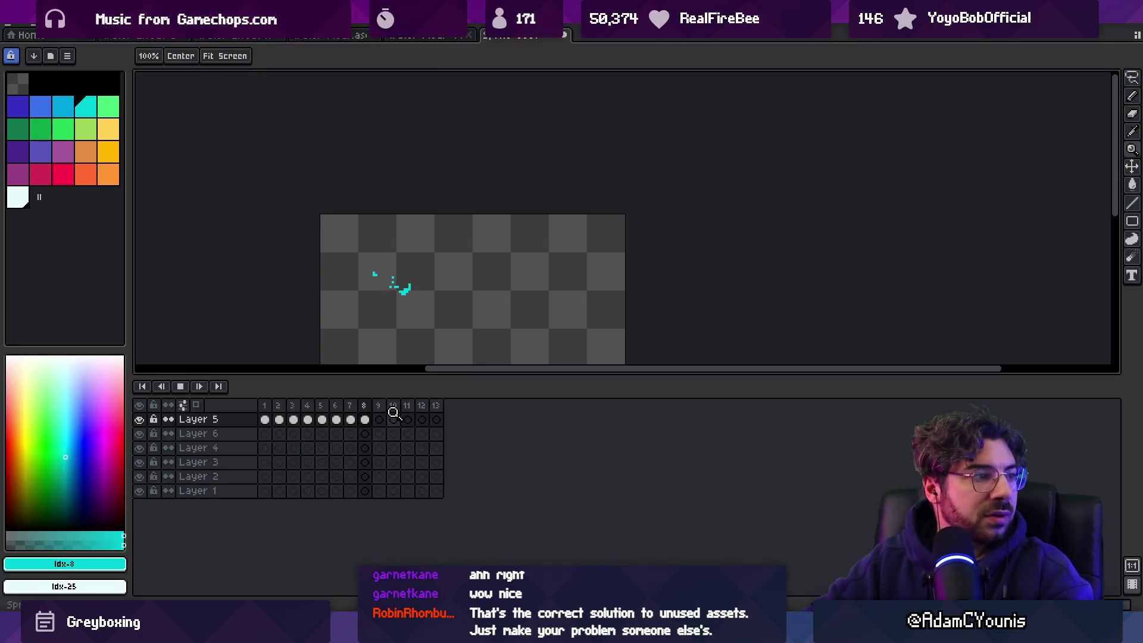
scroll(482, 239, down, 2)
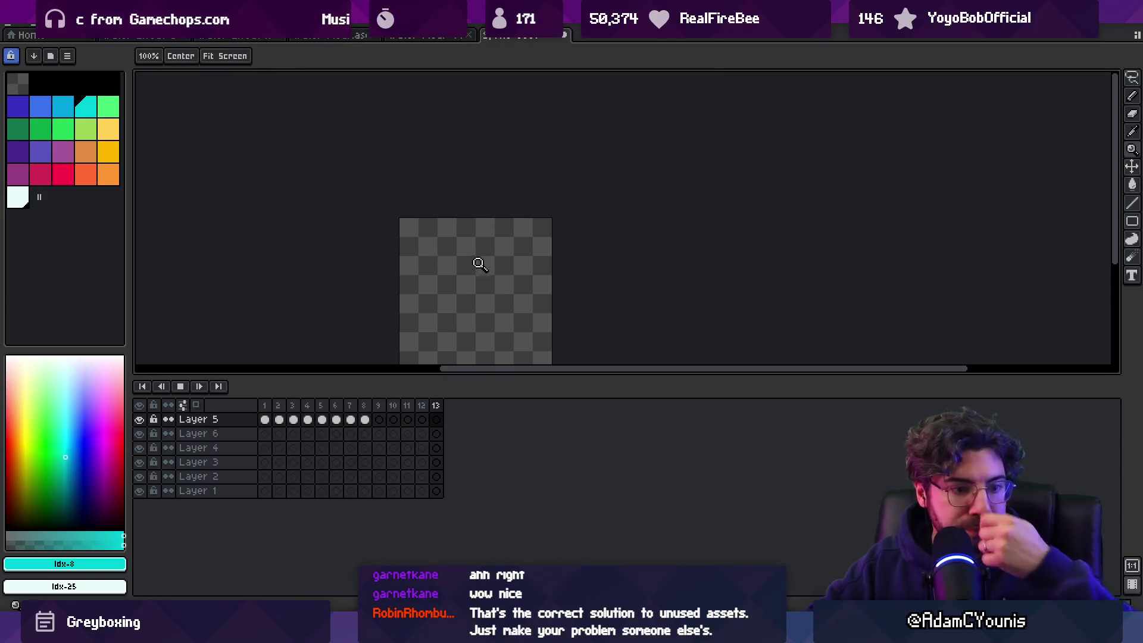
scroll(480, 264, up, 3)
Step: Select Layer 6's splash cels at frames 3–11 and scrub and play to compare them with Layer 5
key(Return)
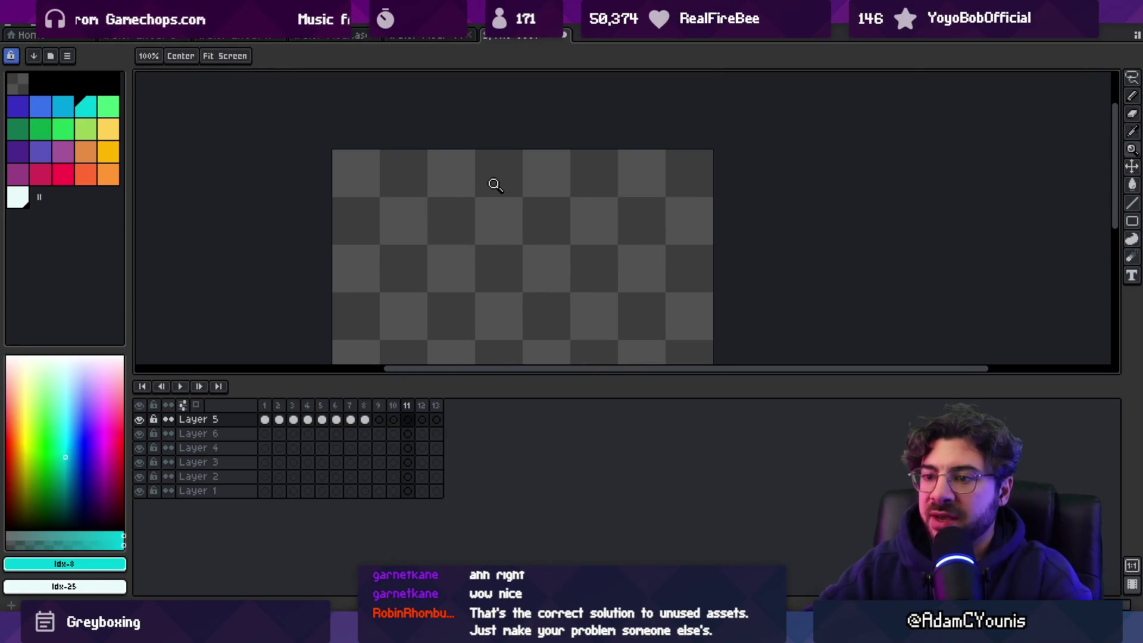
drag(365, 419, 265, 419)
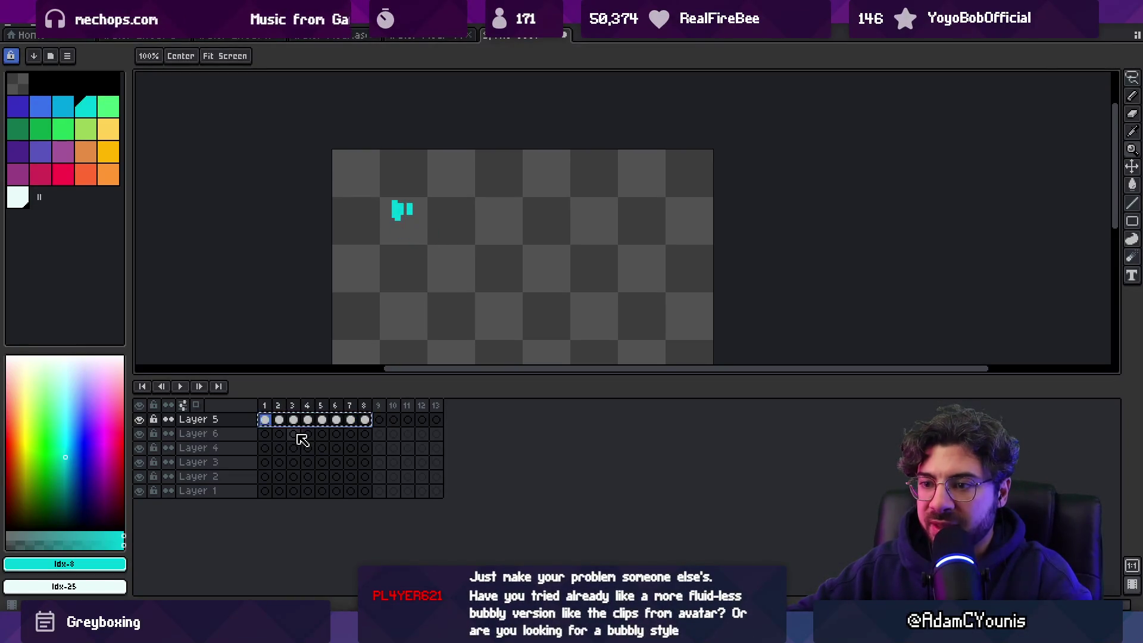
click(295, 434)
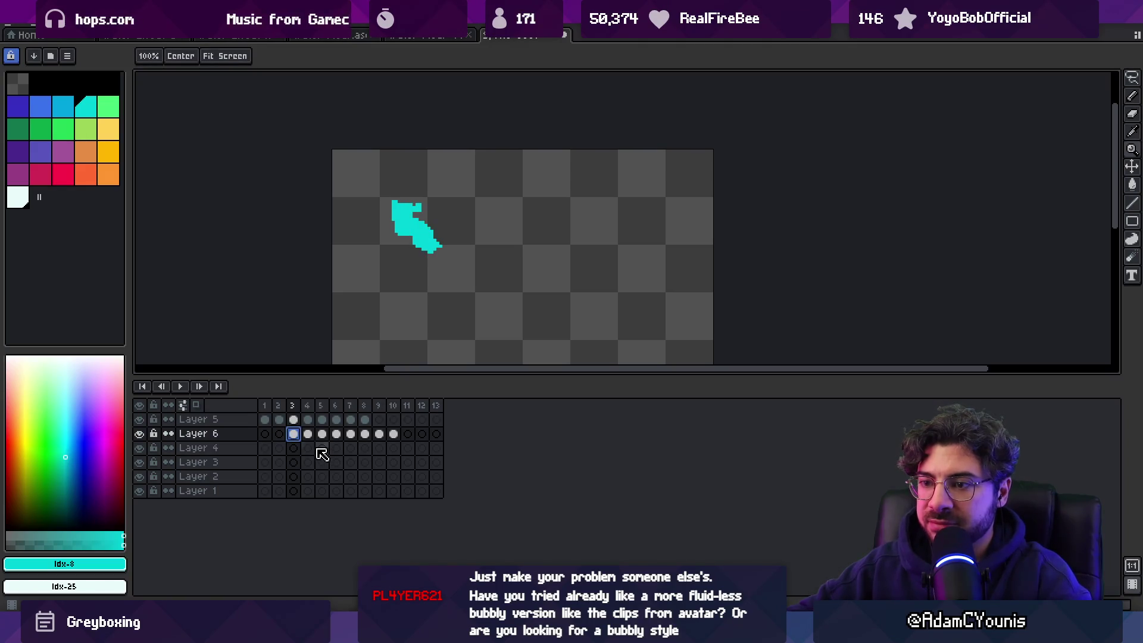
drag(394, 434, 297, 437)
key(v)
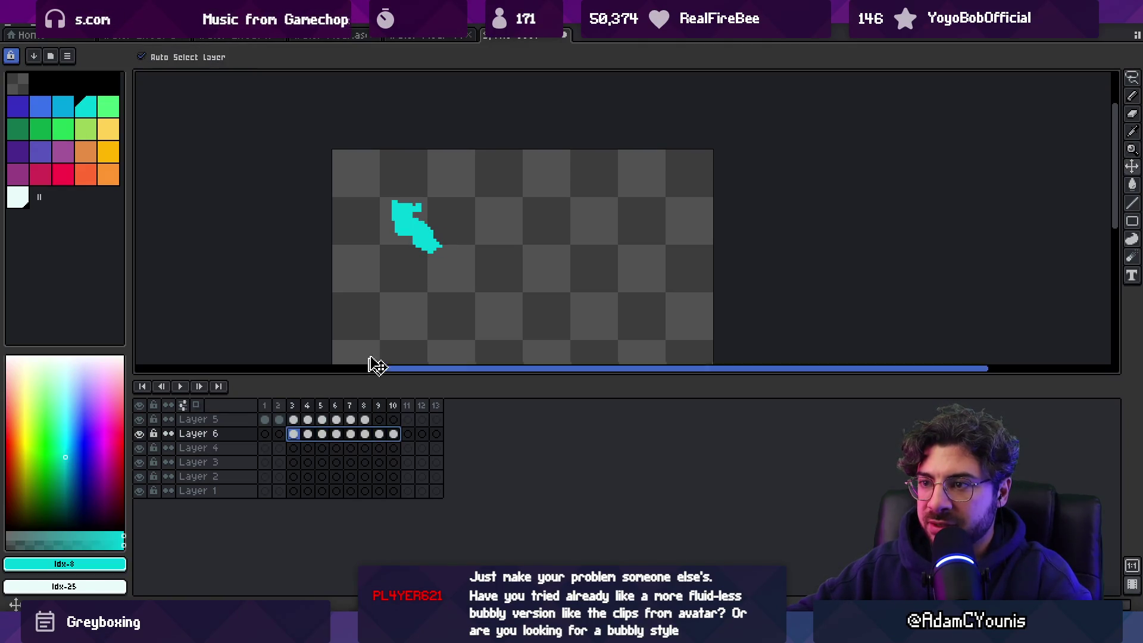
click(393, 435)
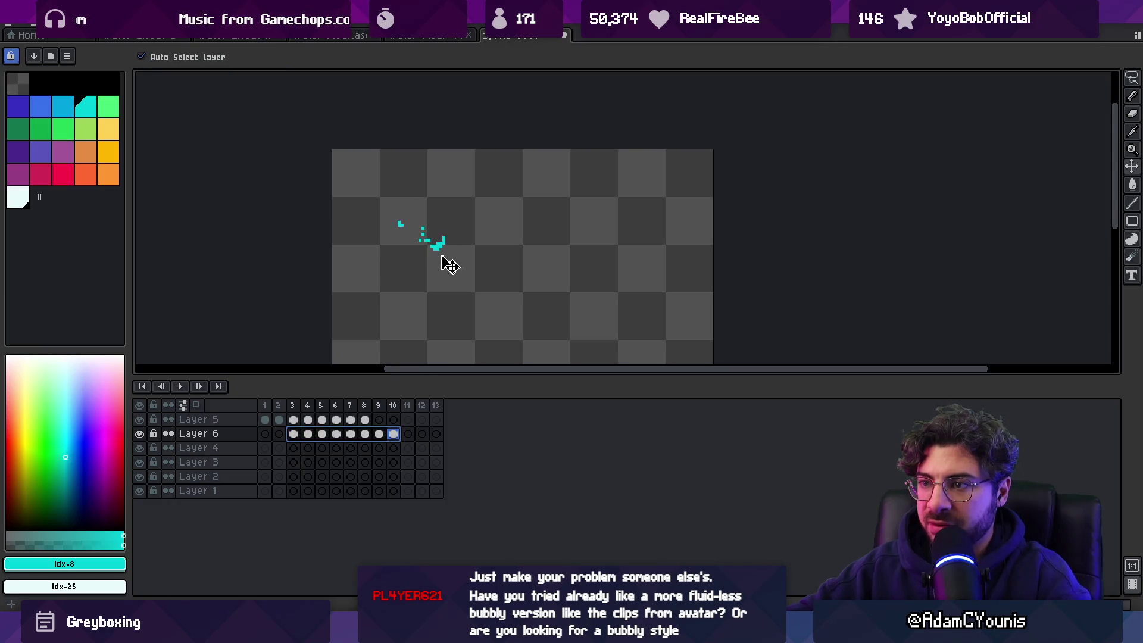
mouse_move(277, 411)
mouse_down()
mouse_move(396, 414)
mouse_move(253, 414)
mouse_up()
key(Return)
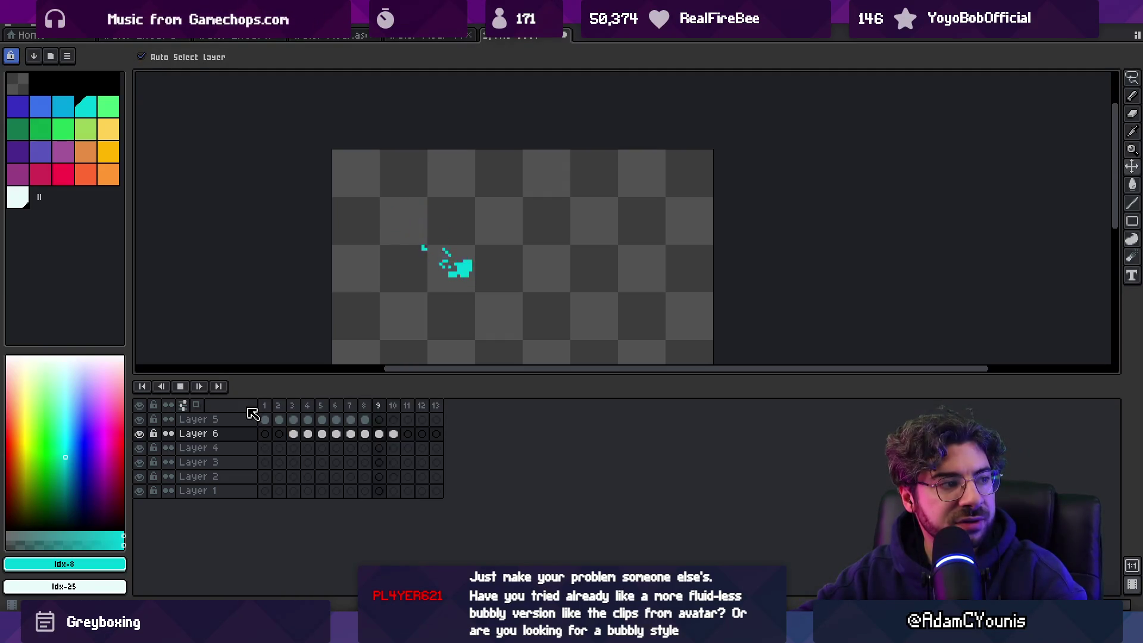
key(Return)
drag(299, 435, 405, 434)
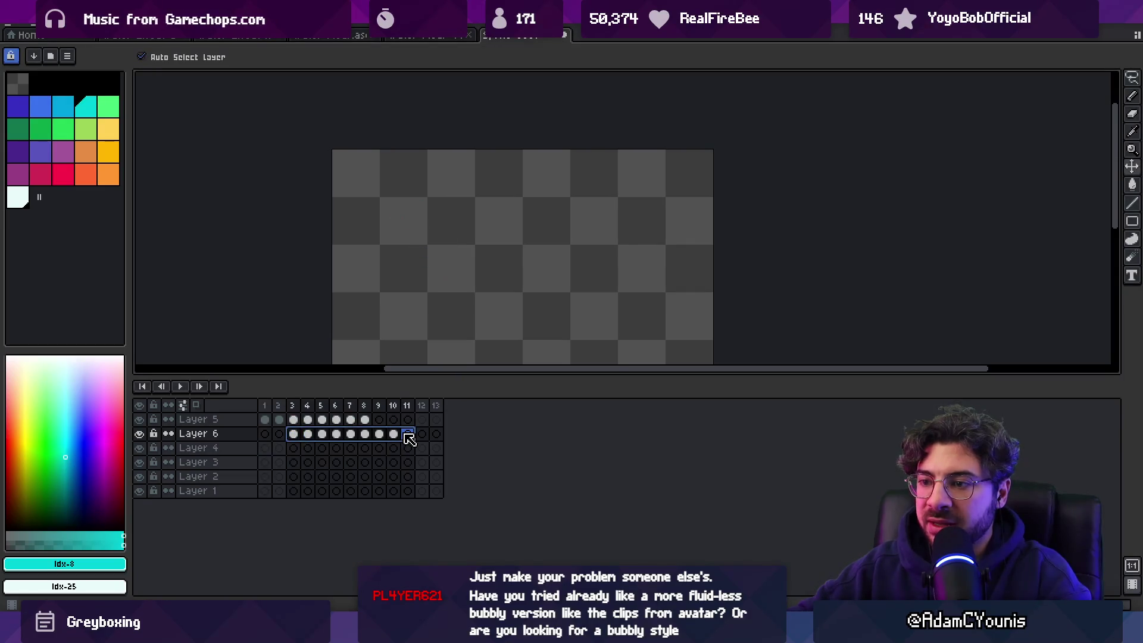
Step: Marquee the droplet on Layer 4's frames 3–10 and rotate it about -26.6°
click(294, 448)
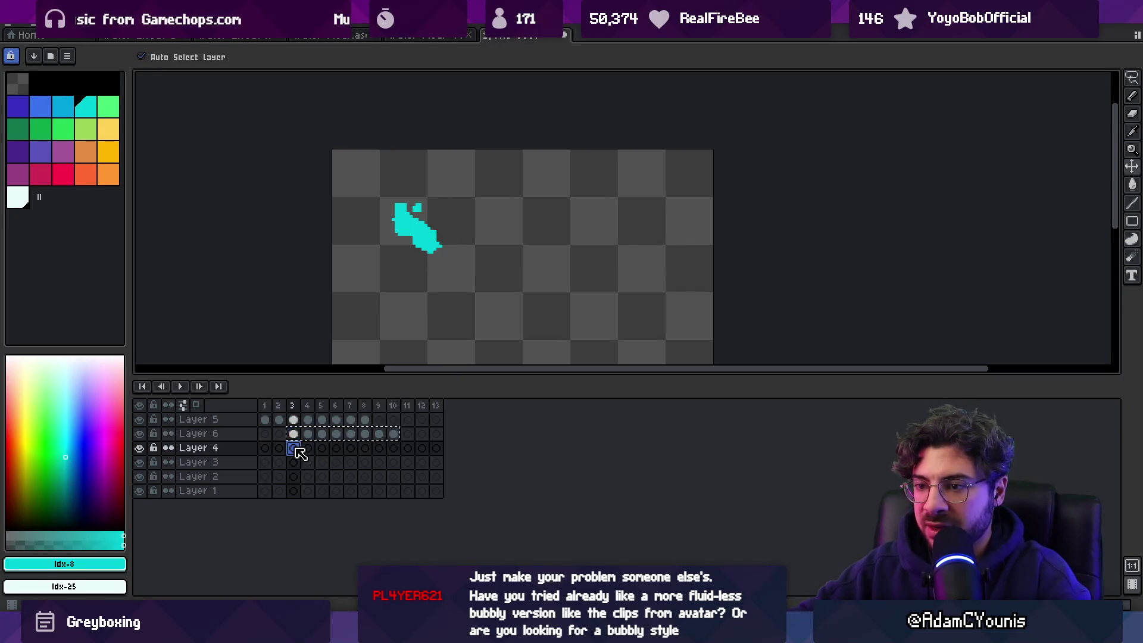
shift+click(394, 447)
key(m)
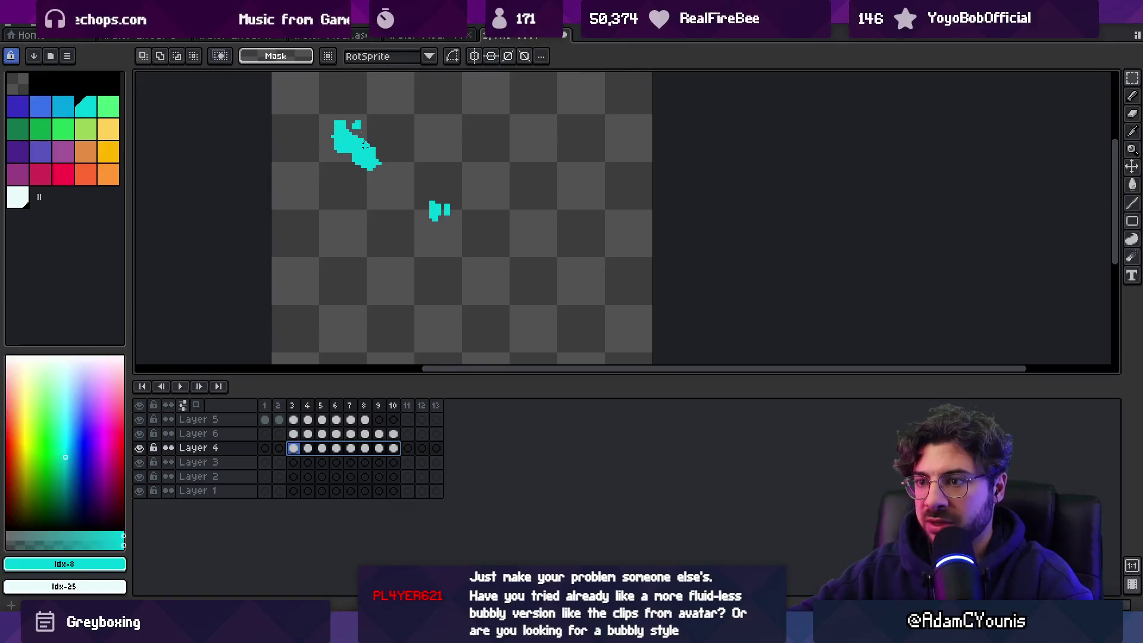
mouse_move(347, 106)
mouse_down()
mouse_move(482, 230)
mouse_move(523, 289)
mouse_up()
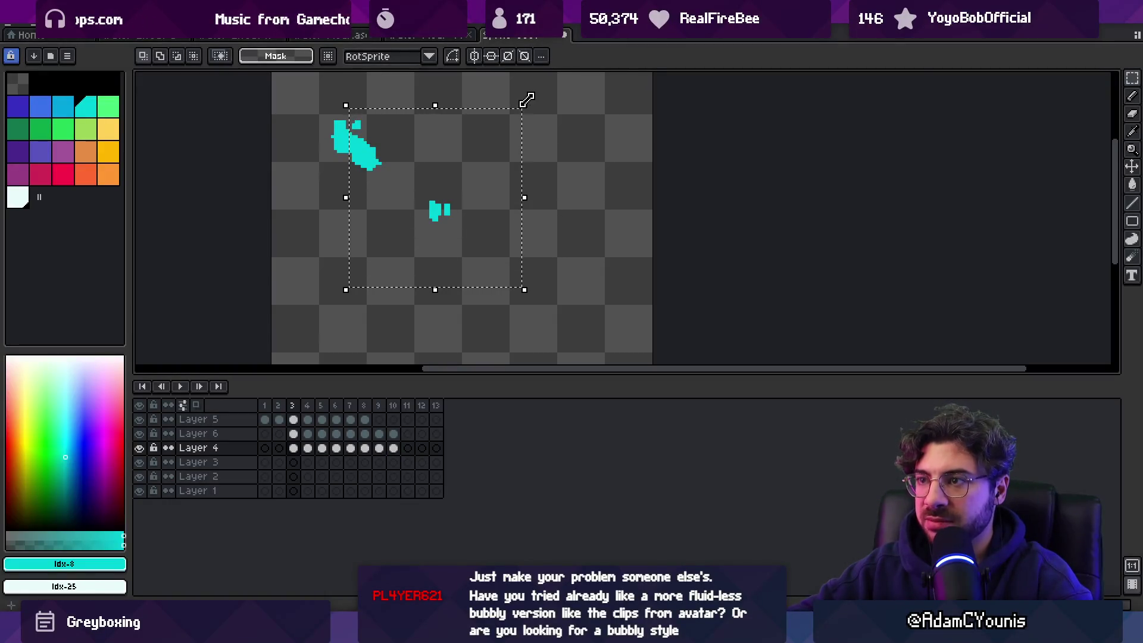
drag(533, 98, 579, 145)
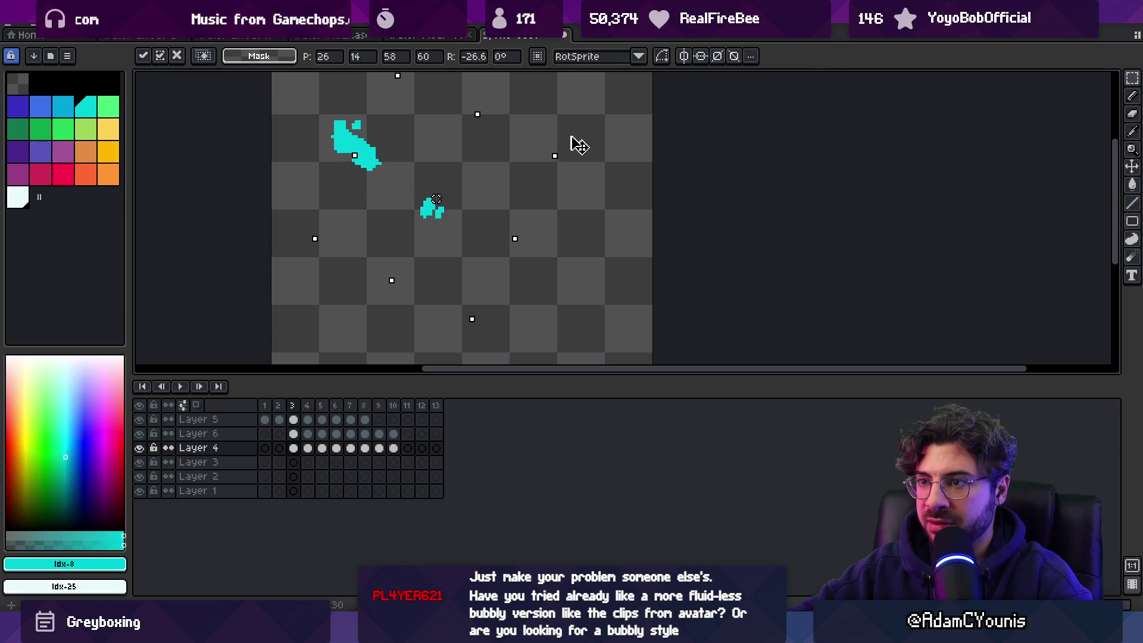
drag(264, 405, 382, 410)
Step: Apply the -26.6° rotation to all of Layer 4's cels 3–10 and review frames 1–9
key(Return)
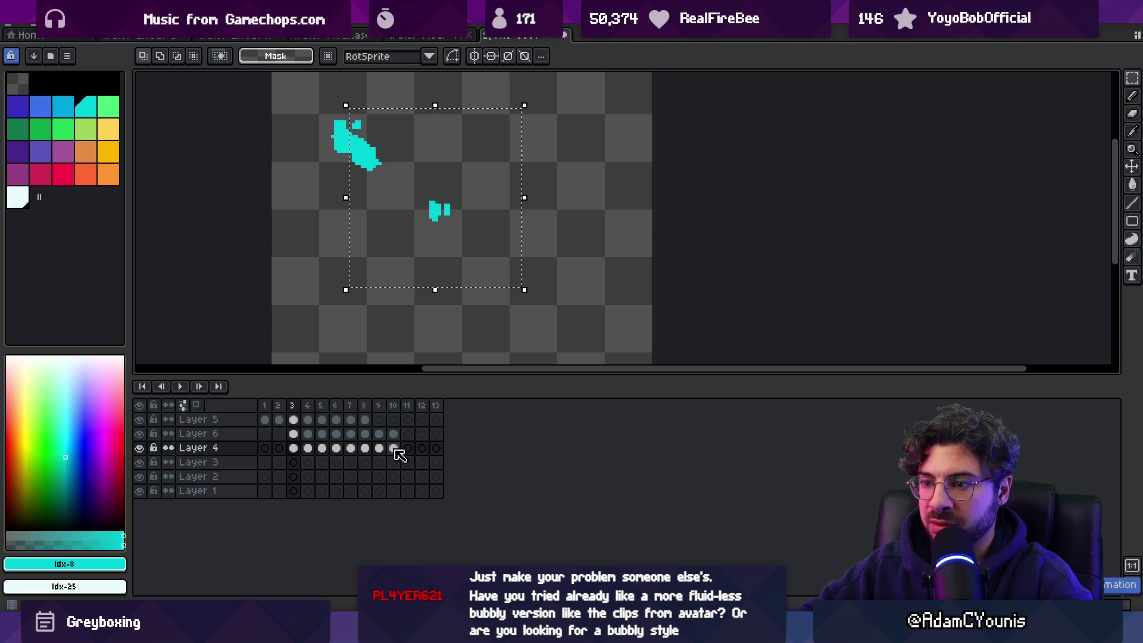
drag(394, 450, 293, 450)
mouse_move(536, 296)
mouse_down()
mouse_move(530, 314)
mouse_move(468, 345)
mouse_up()
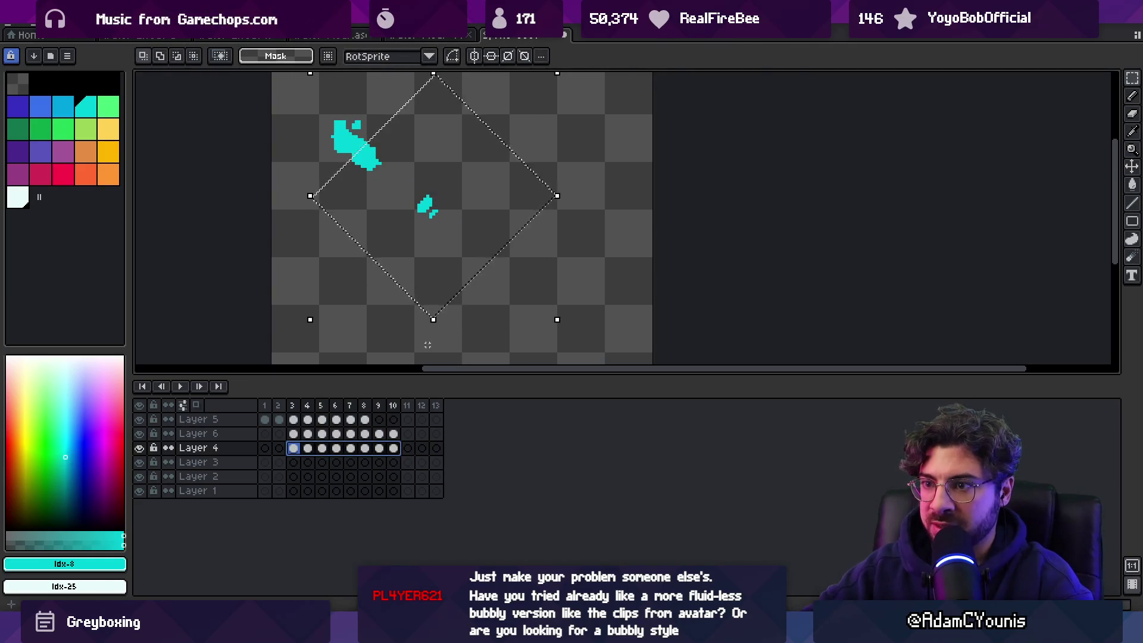
key(Return)
mouse_move(265, 405)
mouse_down()
mouse_move(388, 396)
mouse_move(305, 398)
mouse_move(324, 405)
mouse_up()
Step: Reselect Layer 4's cels 3–10, play the animation and return to frame 1
drag(394, 447, 293, 453)
key(Return)
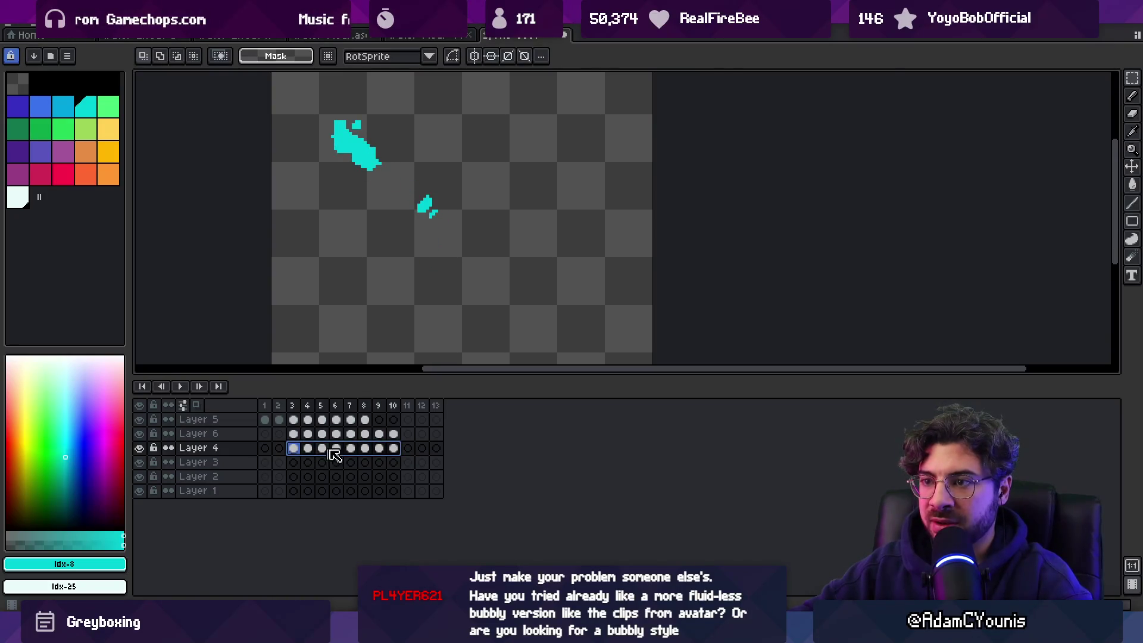
key(v)
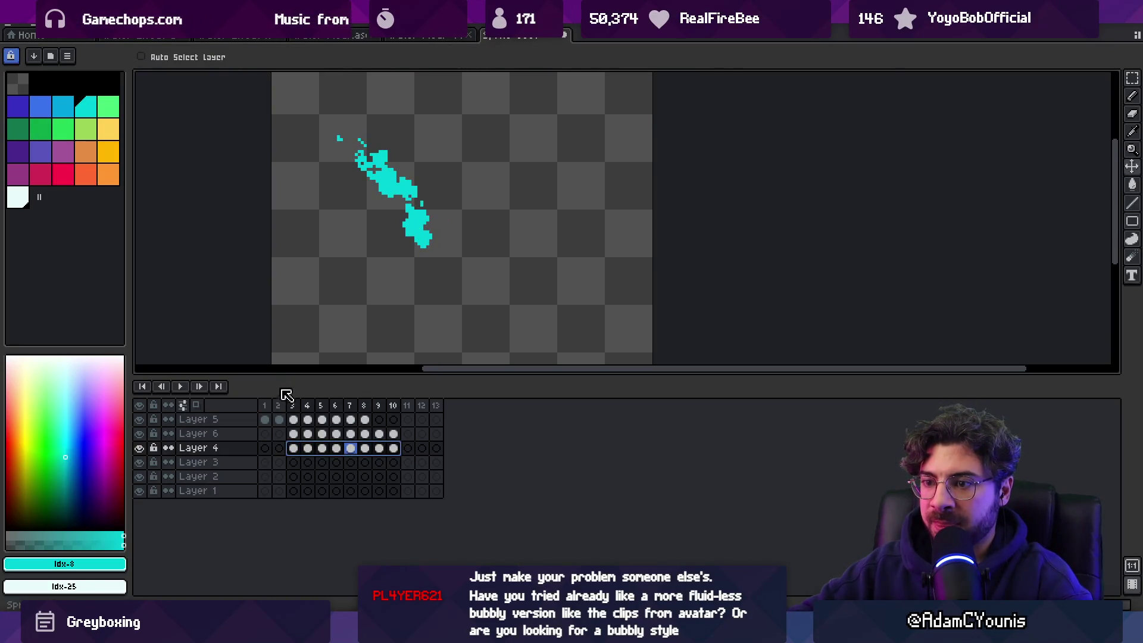
click(265, 405)
drag(301, 448, 416, 450)
click(265, 406)
Step: Play and stop the animation to review the rotated Layer 4 splash
key(Return)
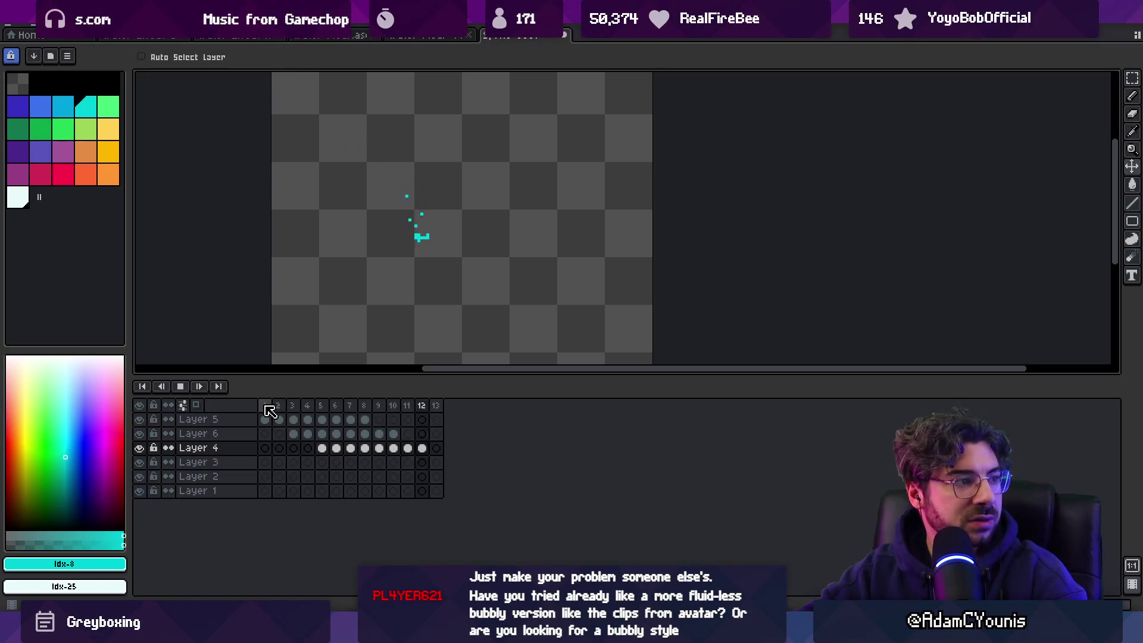
scroll(377, 271, down, 1)
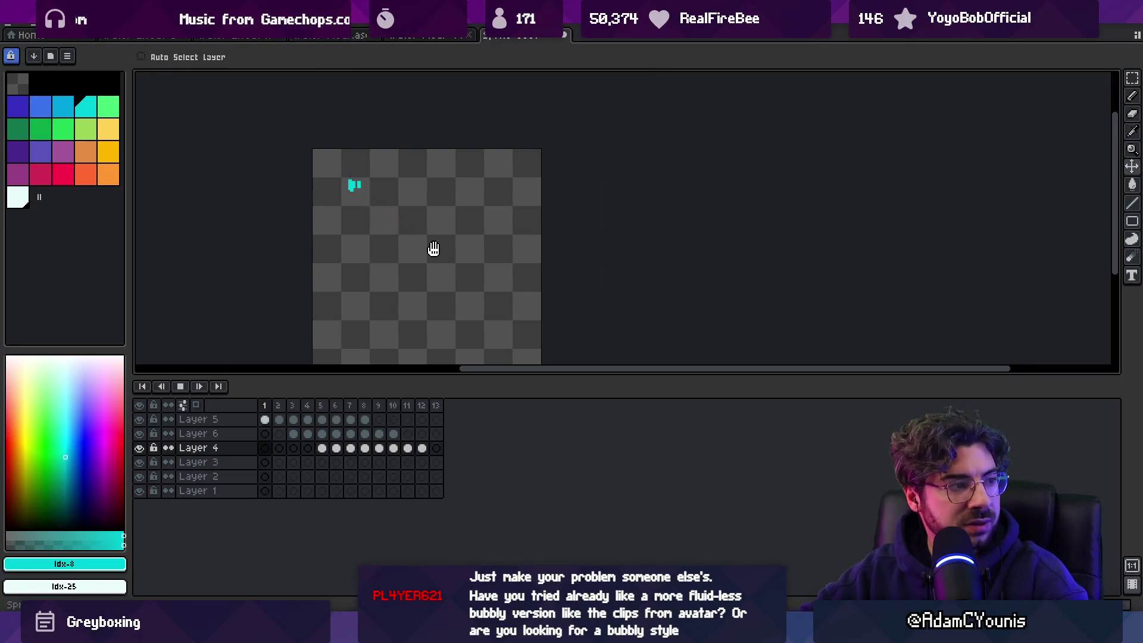
scroll(433, 248, up, 1)
key(Return)
scroll(368, 275, up, 1)
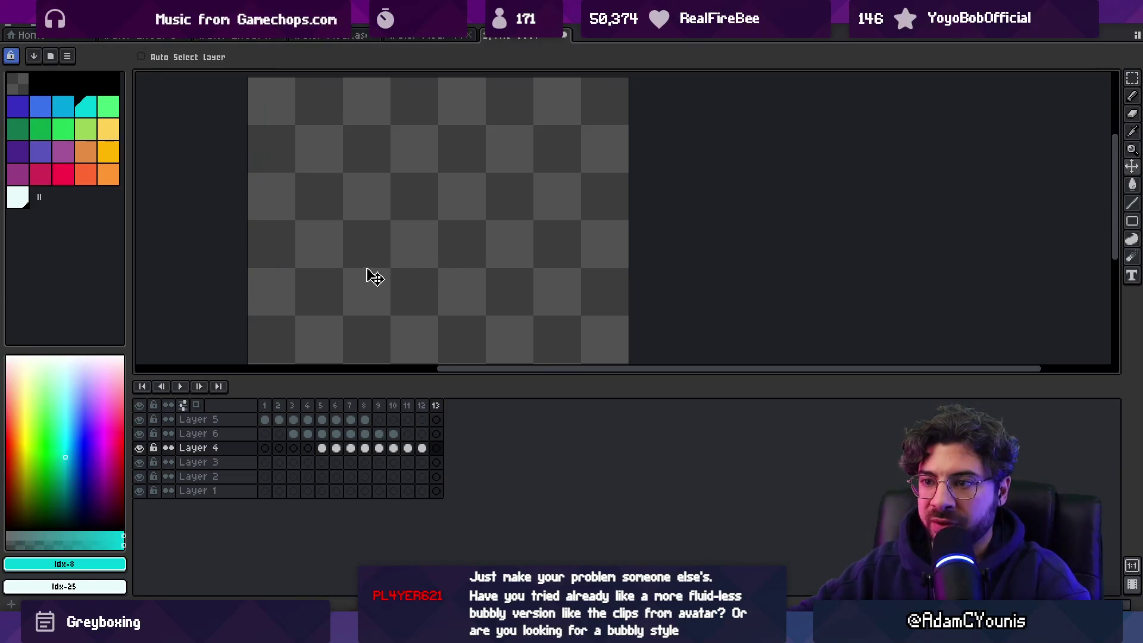
Step: Place Layer 4's splash cels on frames 5–12, play the result, then select Layer 6's cels 3–10
click(328, 411)
drag(422, 448, 332, 457)
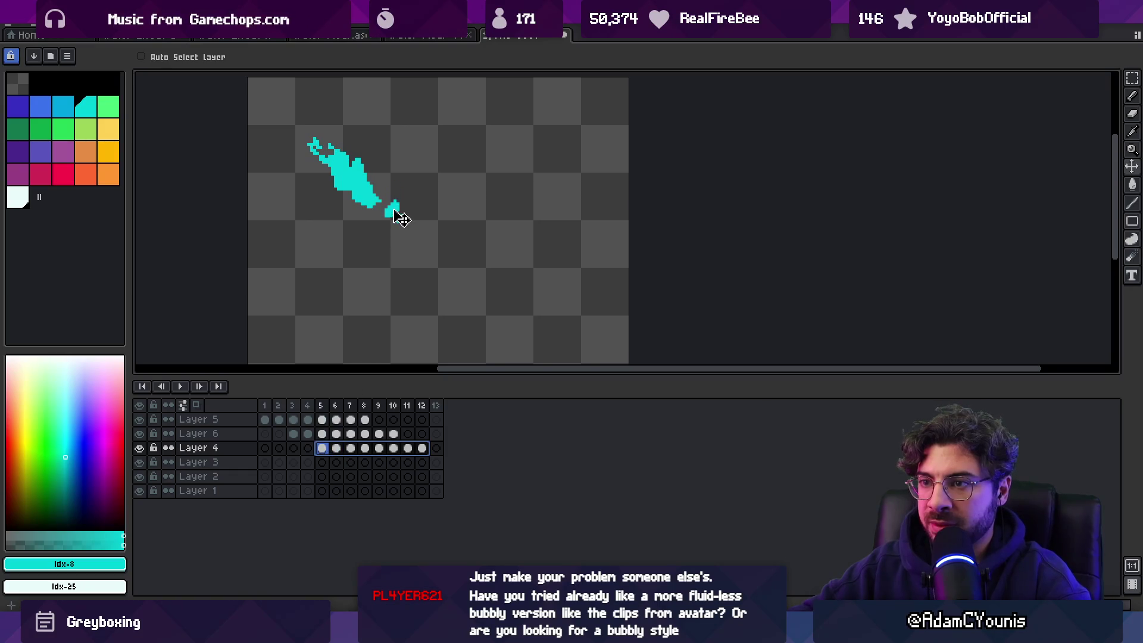
key(Return)
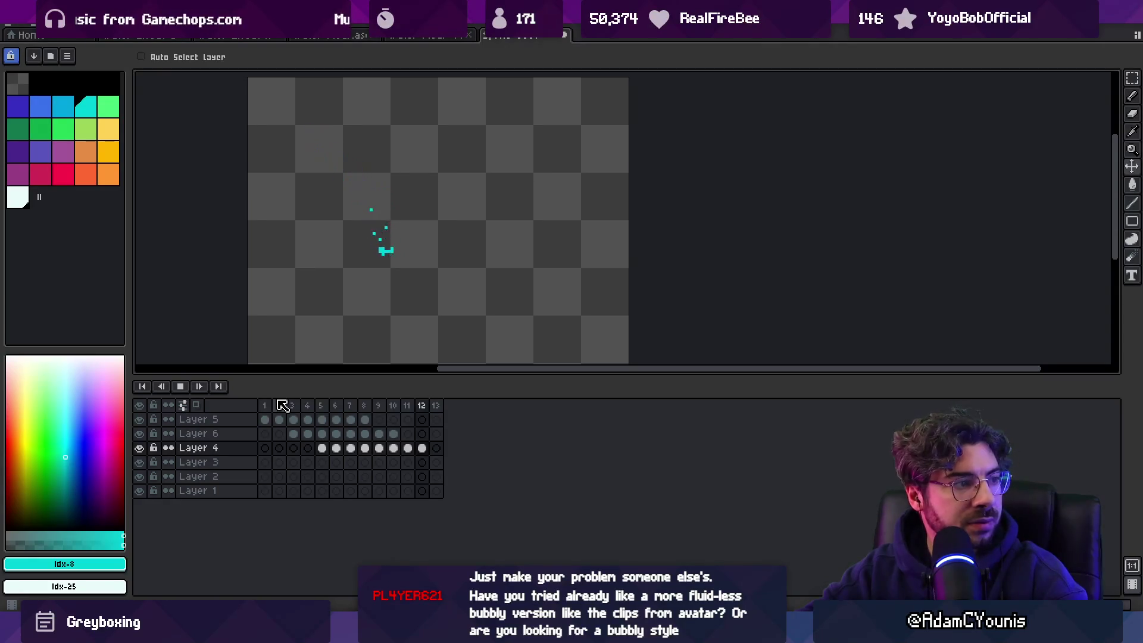
scroll(388, 259, down, 3)
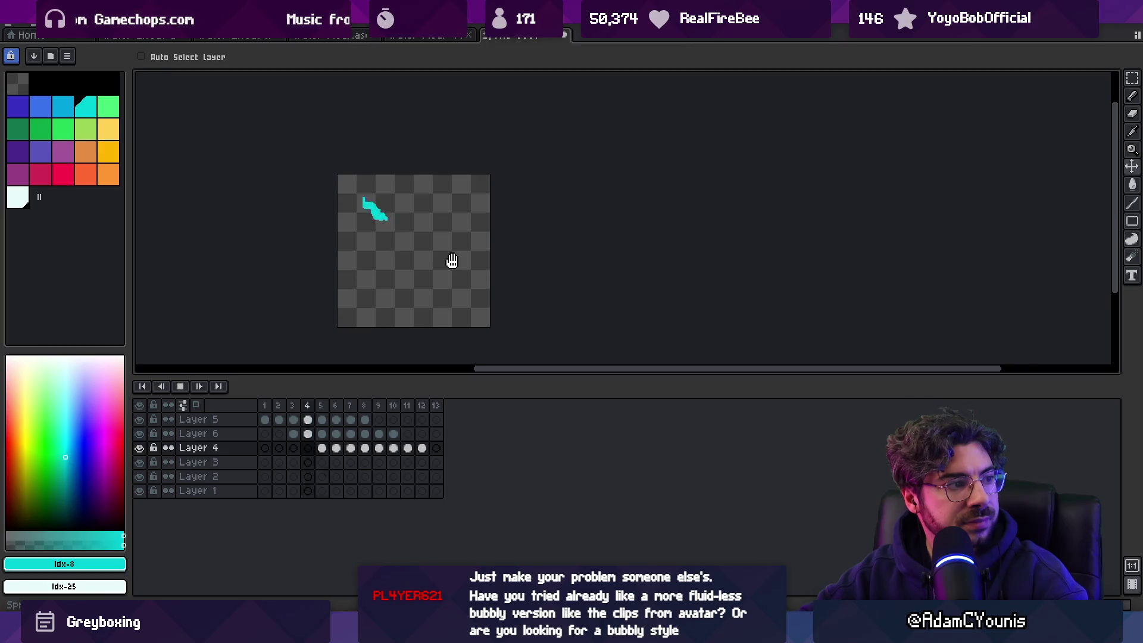
scroll(451, 266, up, 2)
drag(390, 433, 300, 441)
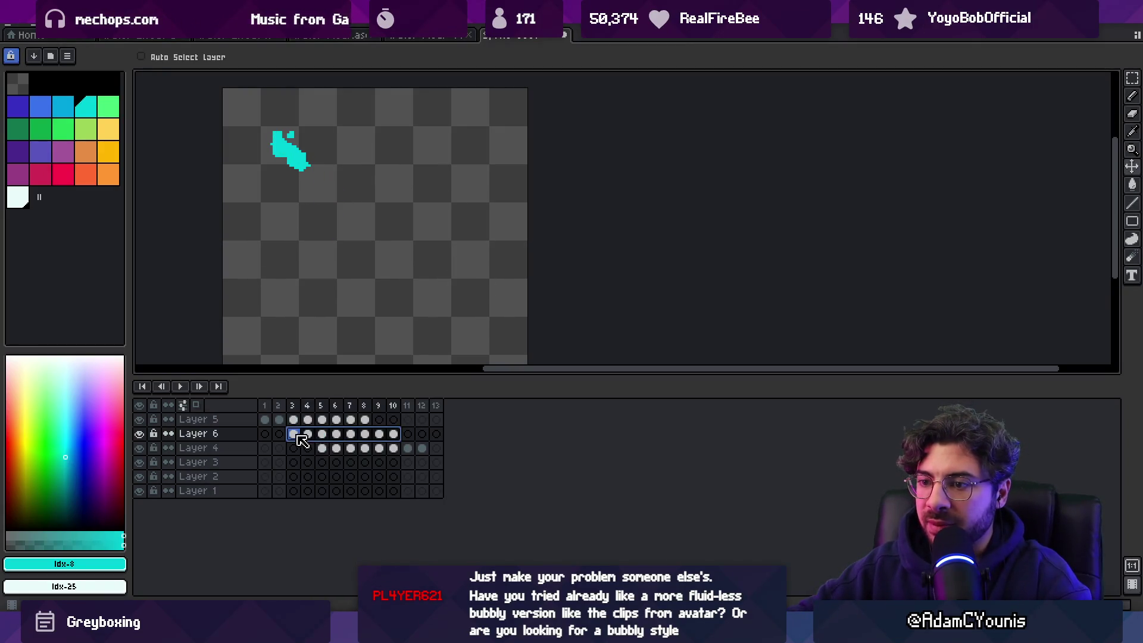
Step: Paste Layer 6's splash cels onto Layer 3 at frames 7–14 and scrub to preview
click(351, 462)
key(ctrl+v)
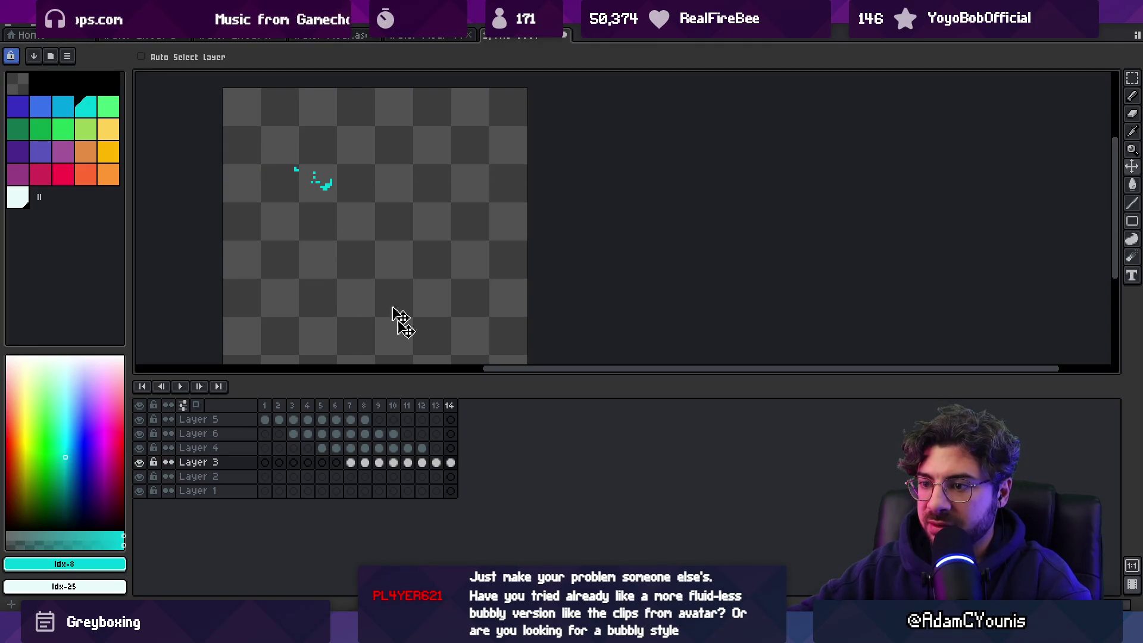
mouse_move(451, 463)
mouse_down()
mouse_move(351, 463)
mouse_move(448, 465)
mouse_up()
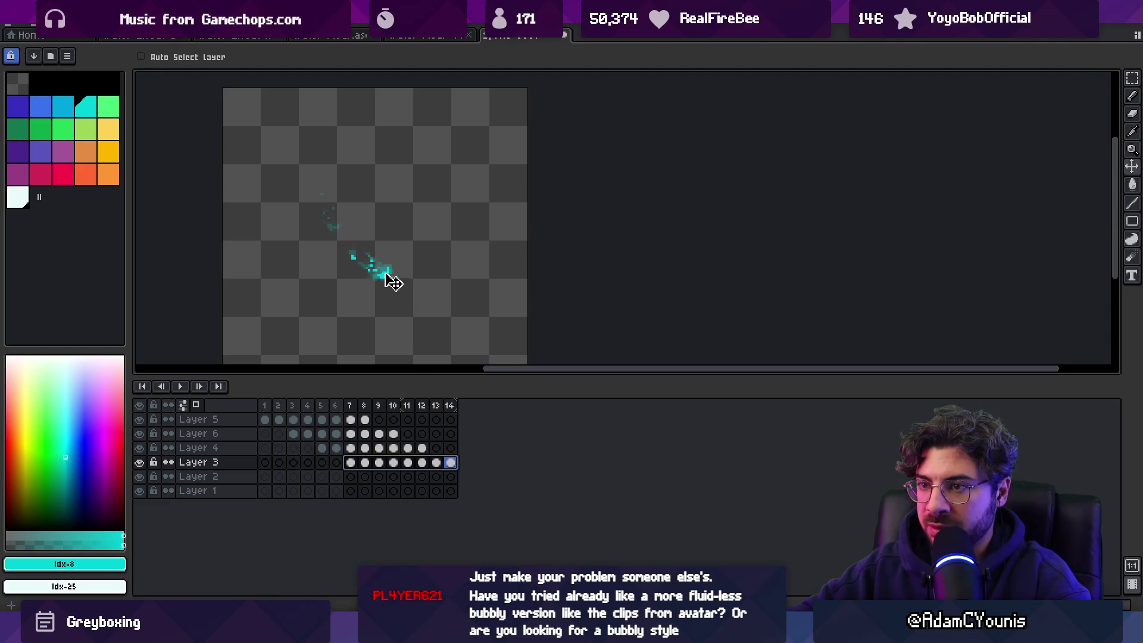
mouse_move(264, 405)
mouse_down()
mouse_move(447, 406)
mouse_move(298, 405)
mouse_move(381, 403)
mouse_up()
drag(415, 452, 329, 450)
drag(450, 463, 357, 463)
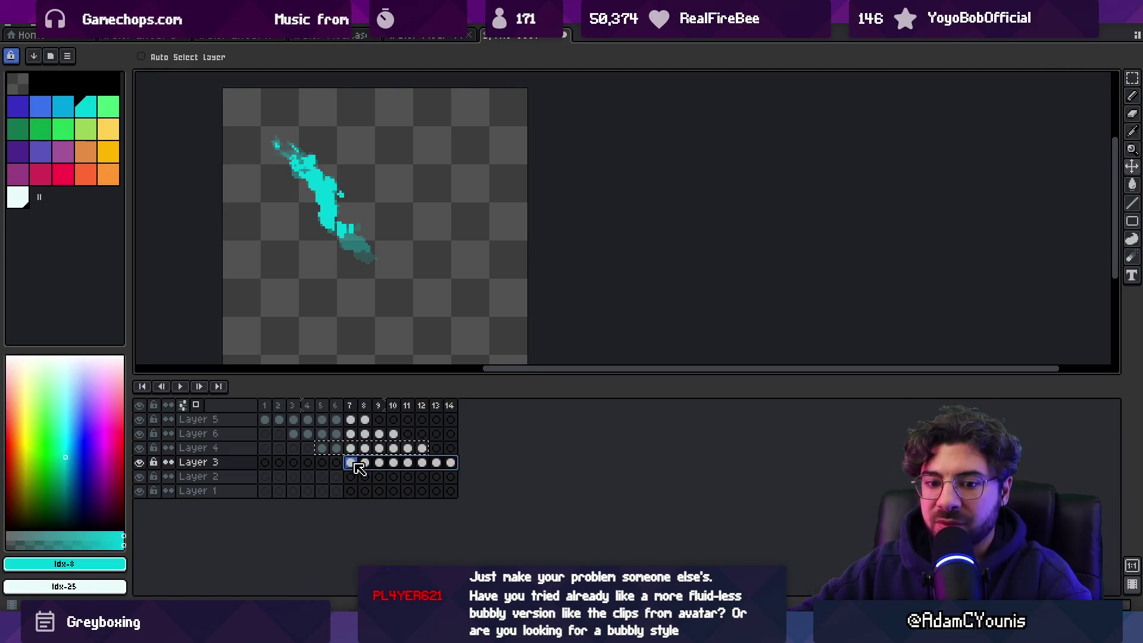
Step: Marquee the splash on Layer 3's cels 7–14, rotate it about 45° and confirm
key(m)
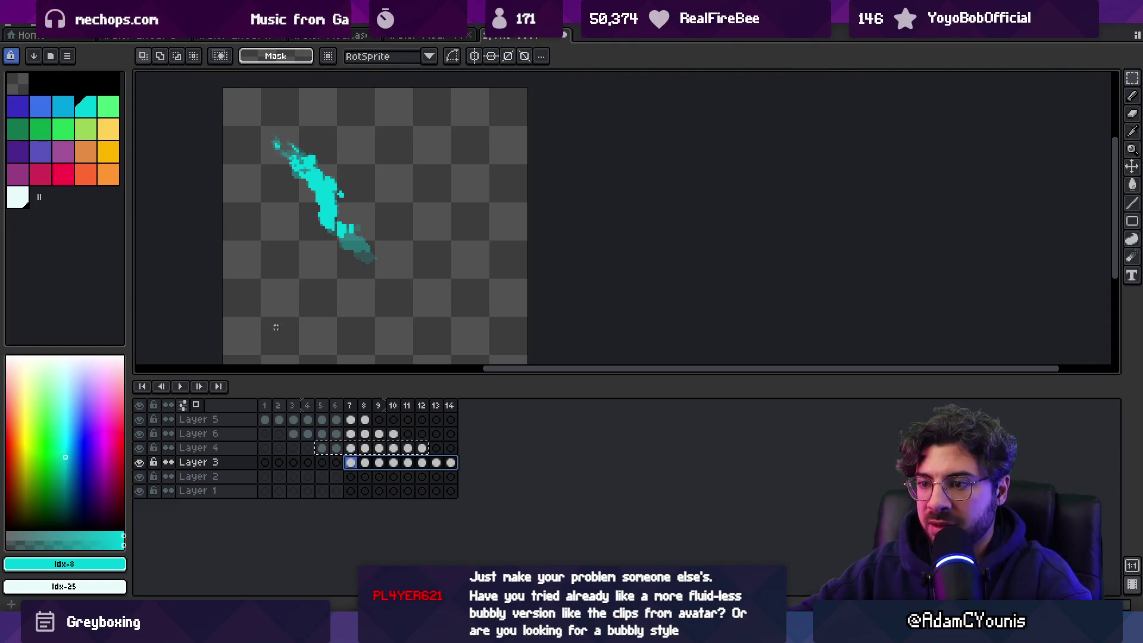
click(409, 406)
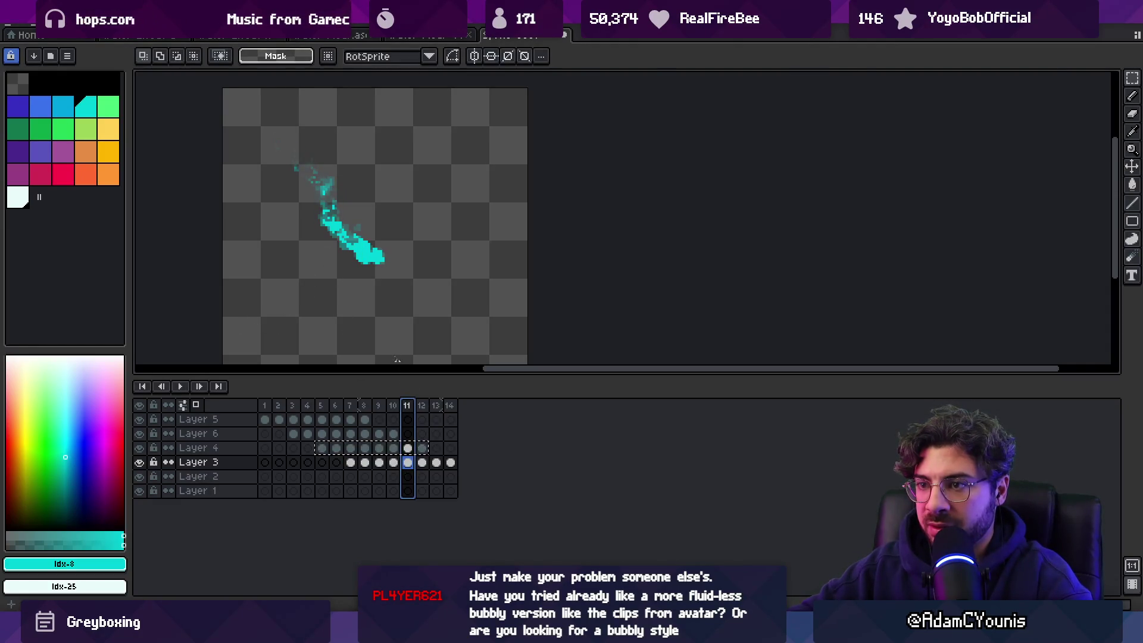
drag(351, 463, 447, 464)
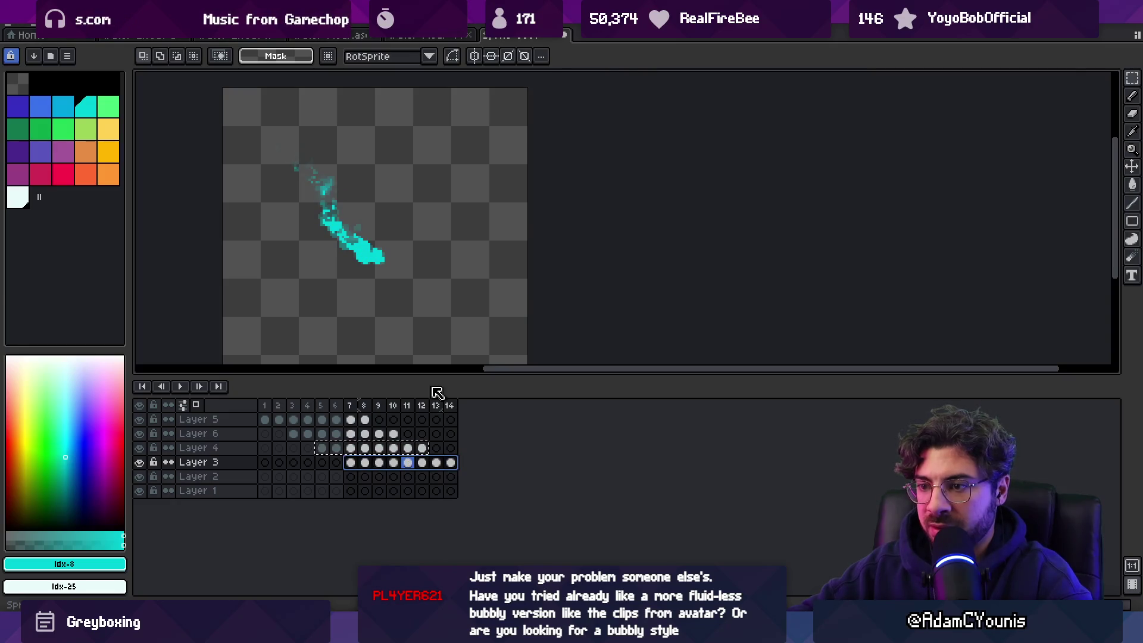
drag(271, 148, 454, 308)
mouse_move(464, 136)
mouse_down()
mouse_move(447, 105)
mouse_move(377, 81)
mouse_up()
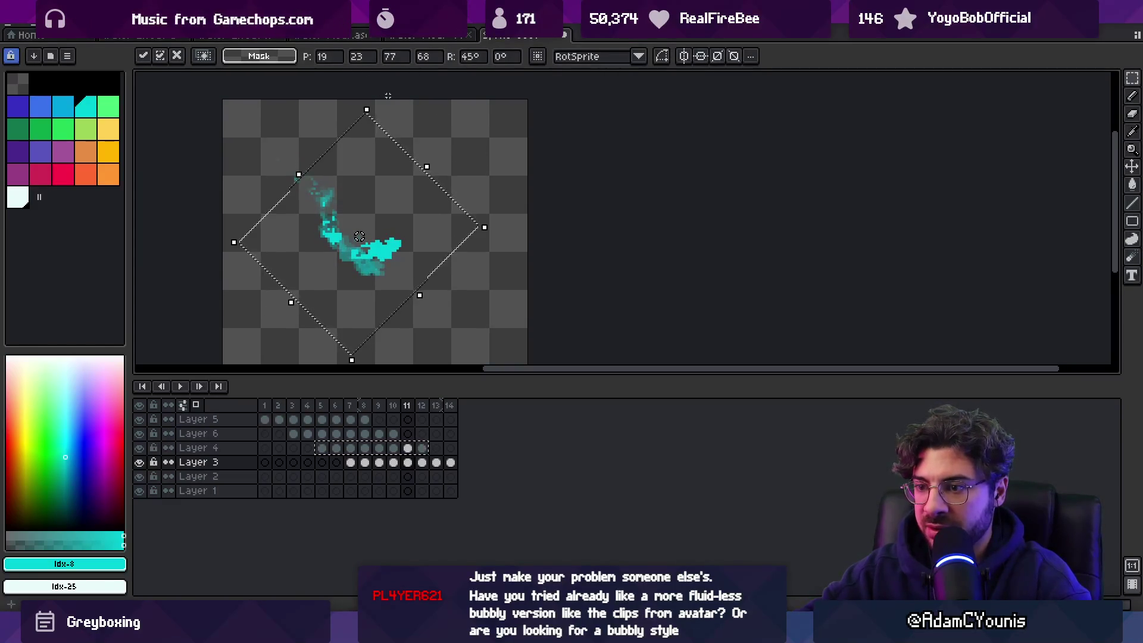
key(Return)
key(ctrl+d)
mouse_move(368, 407)
mouse_down()
mouse_move(433, 408)
mouse_move(408, 408)
mouse_up()
Step: Reselect the splash on Layer 3's cels 7–14 and commit another transform
key(ctrl+shift+d)
click(361, 464)
drag(358, 463, 451, 463)
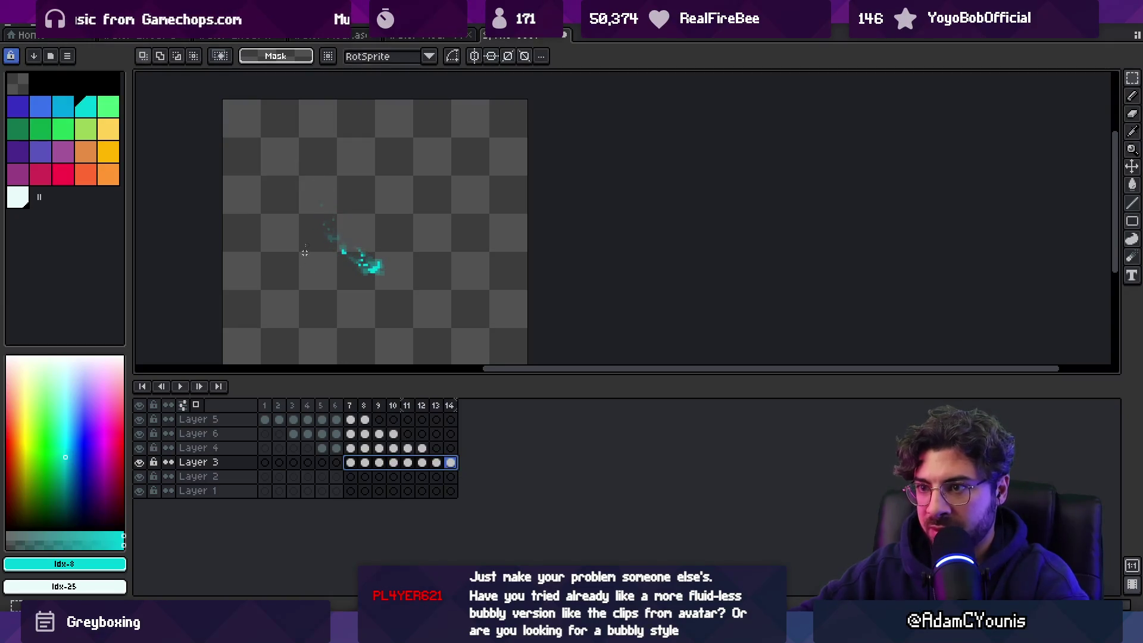
mouse_move(328, 218)
mouse_down()
mouse_move(426, 321)
mouse_move(508, 342)
mouse_up()
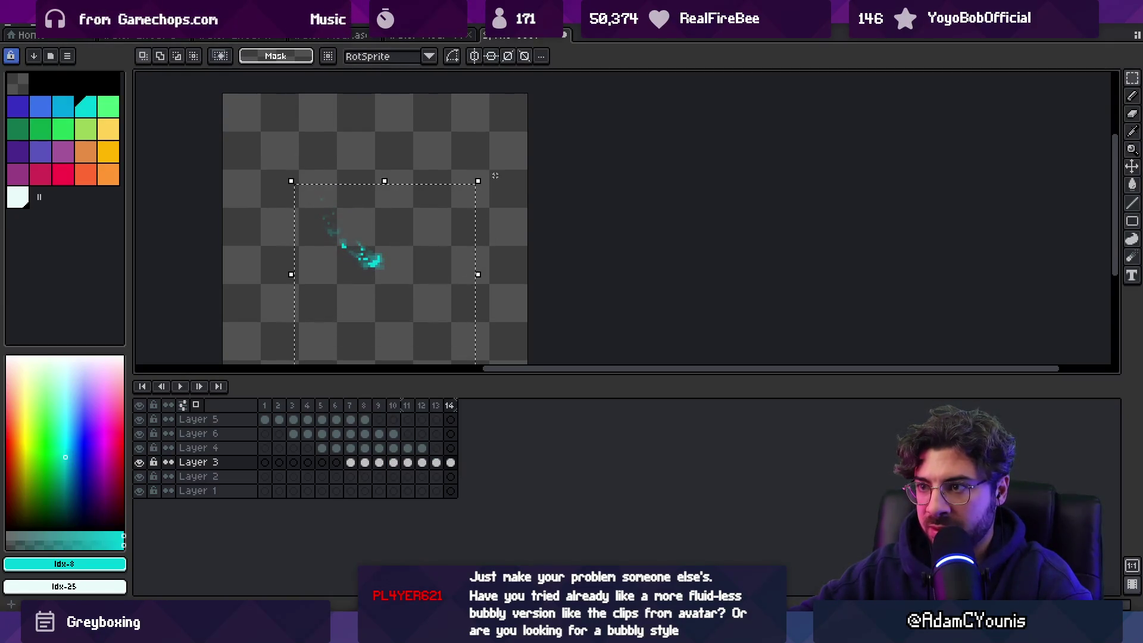
key(ctrl+t)
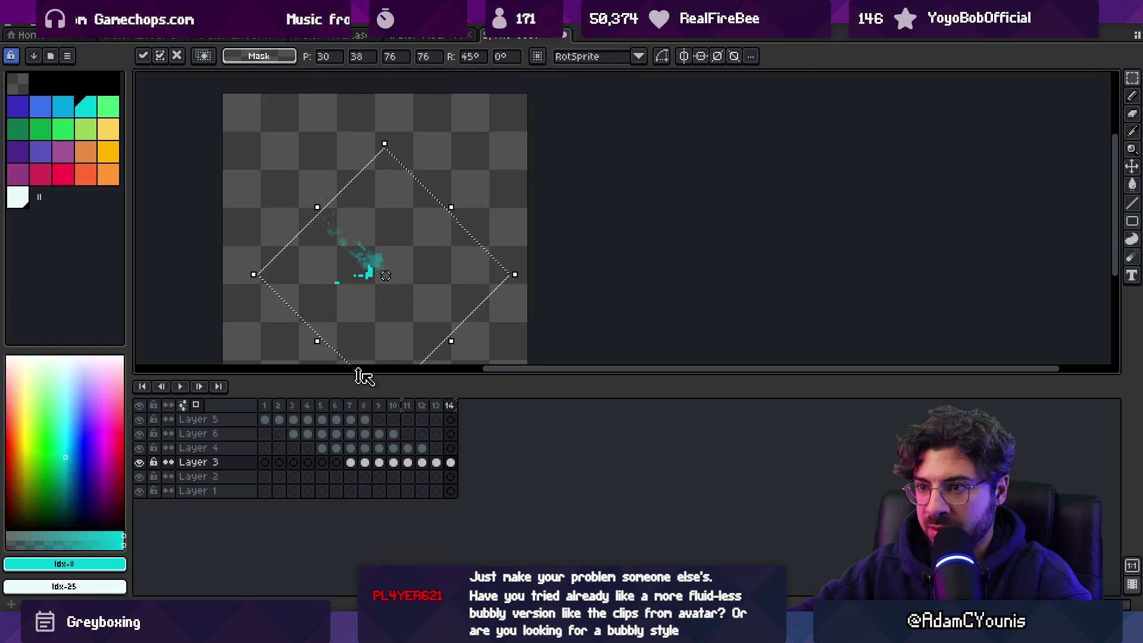
key(Return)
drag(265, 405, 429, 411)
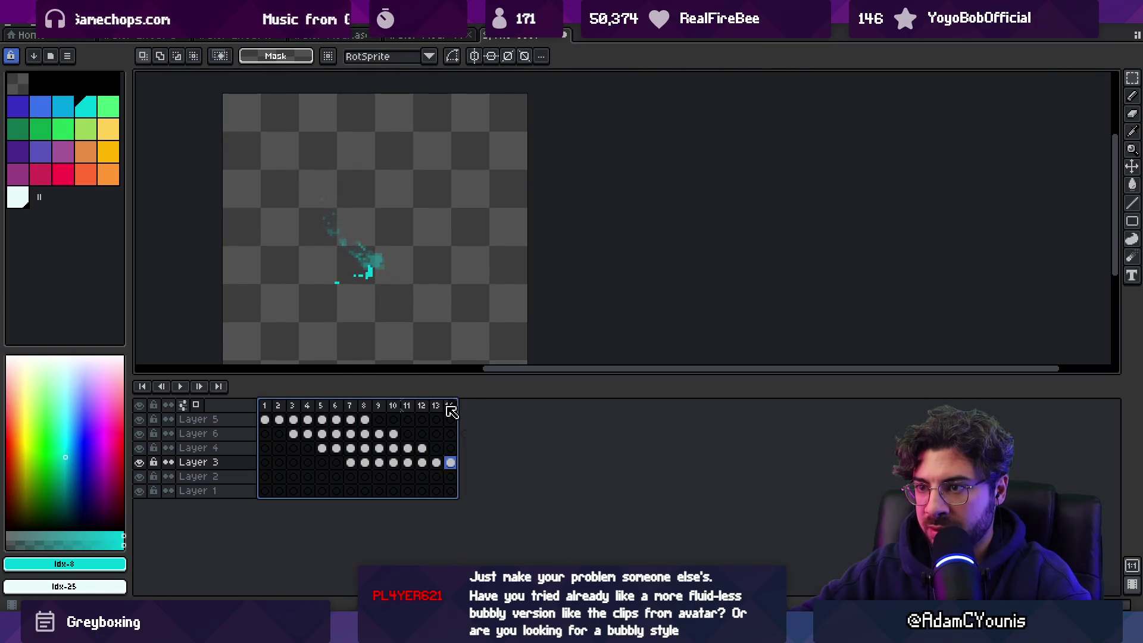
Step: Rotate the splash on Layer 3's cels 9–14 by about 45°
click(447, 464)
drag(441, 465, 357, 466)
mouse_move(264, 339)
mouse_down()
mouse_move(484, 165)
mouse_move(507, 124)
mouse_up()
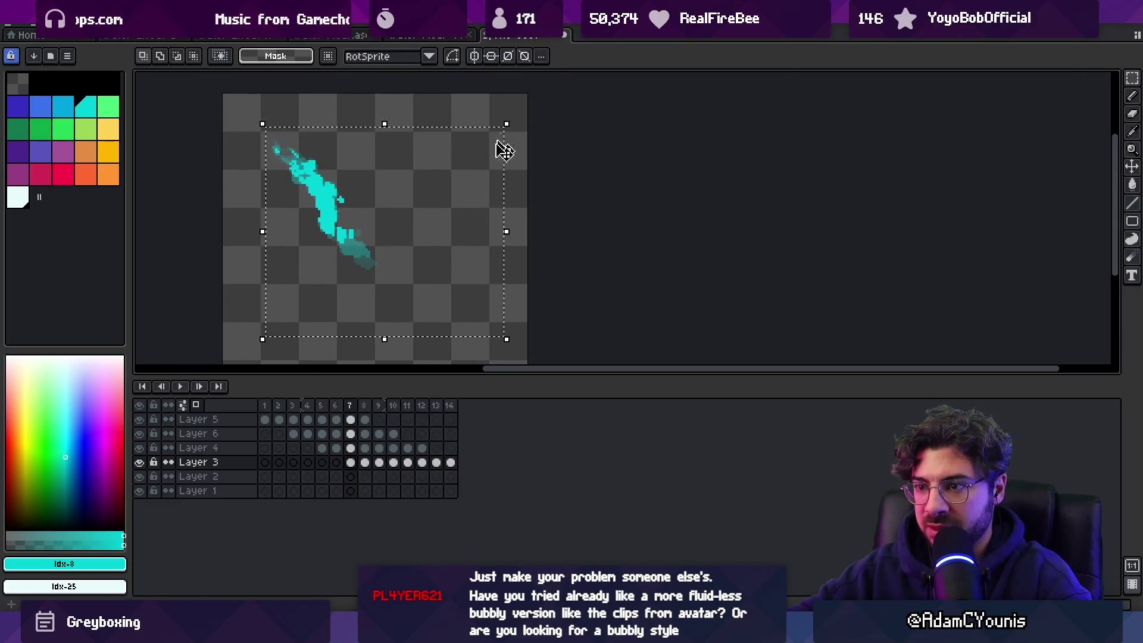
drag(451, 463, 354, 464)
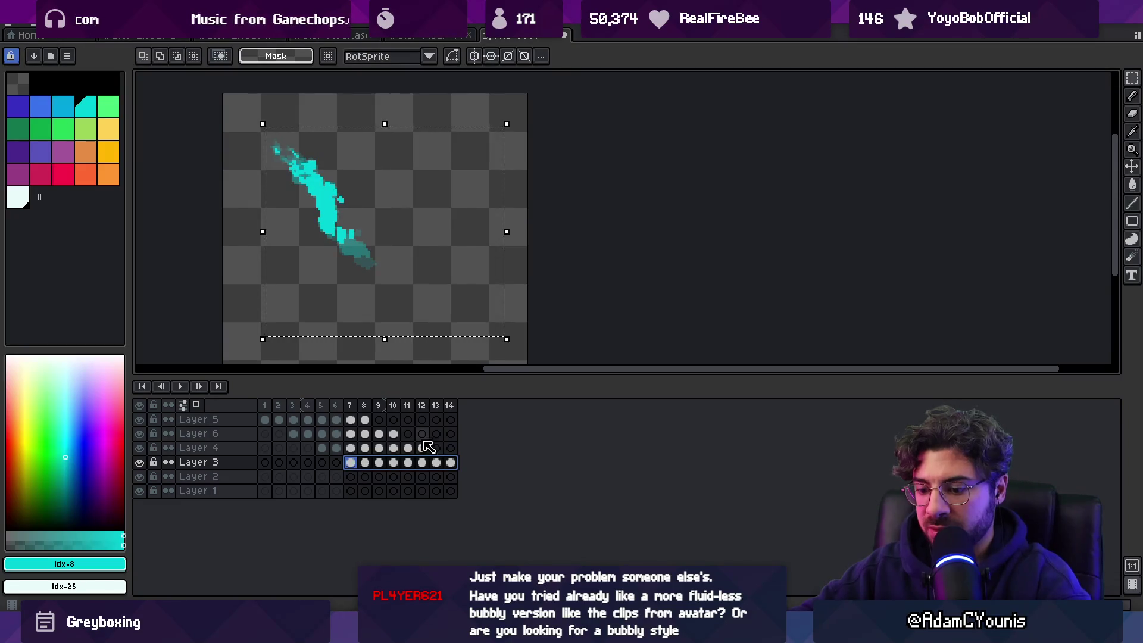
key(ctrl+t)
drag(553, 227, 415, 400)
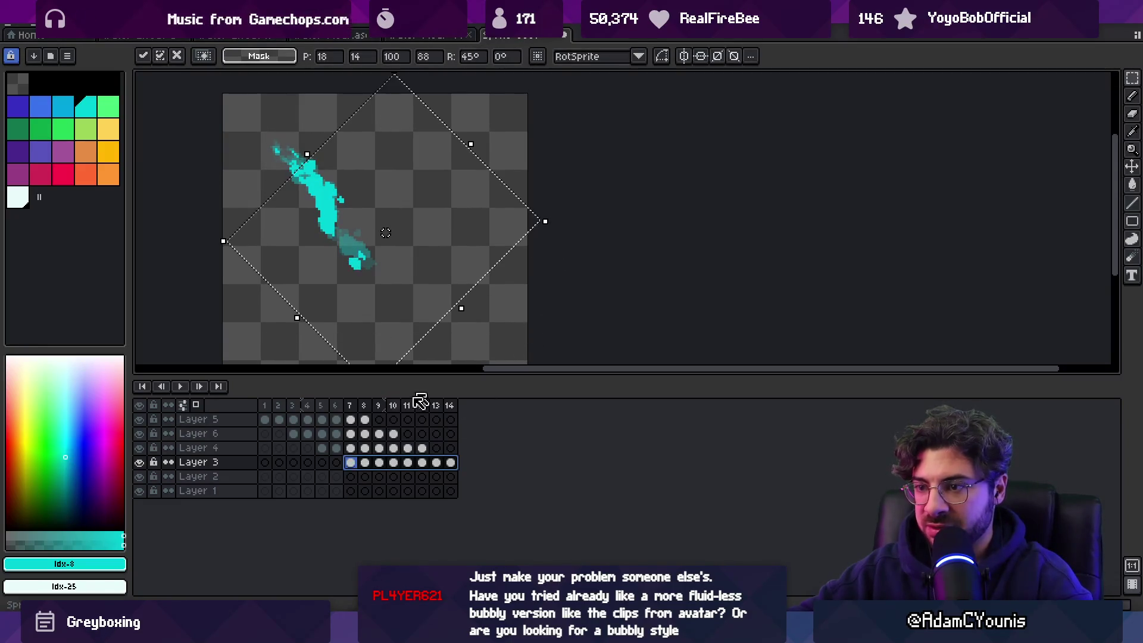
mouse_move(278, 405)
mouse_down()
mouse_move(447, 405)
mouse_move(334, 410)
mouse_move(411, 411)
mouse_up()
Step: On Layer 3 frame 10, move the lower cyan blob down-right, then select Layer 6's cels 3–10
drag(451, 464, 352, 462)
click(393, 462)
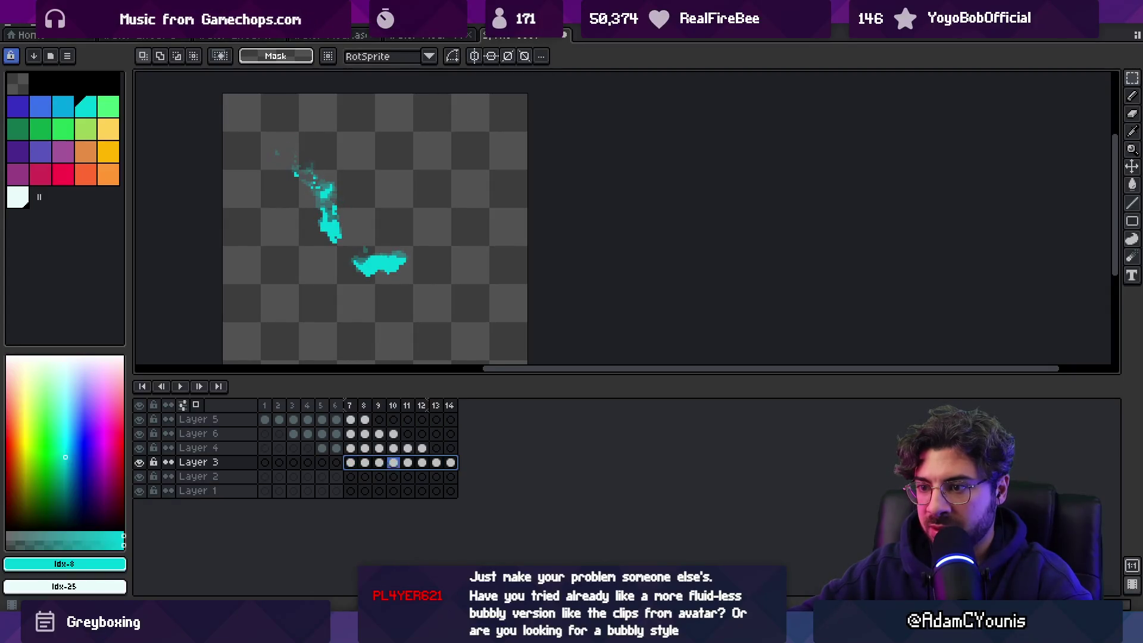
key(v)
drag(387, 281, 365, 246)
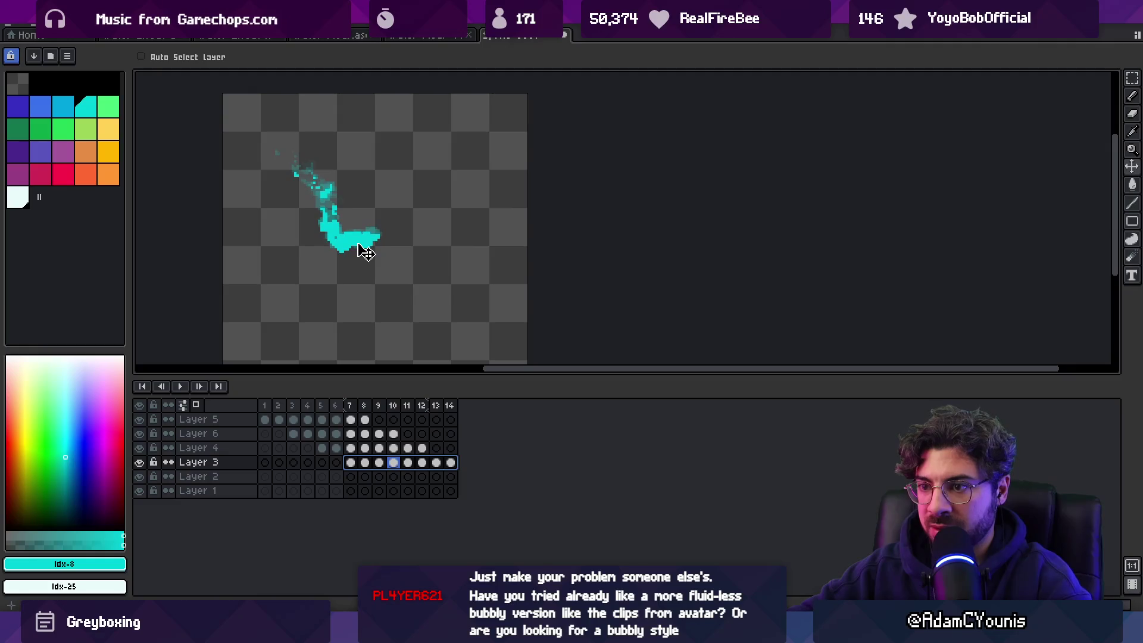
drag(366, 252, 387, 279)
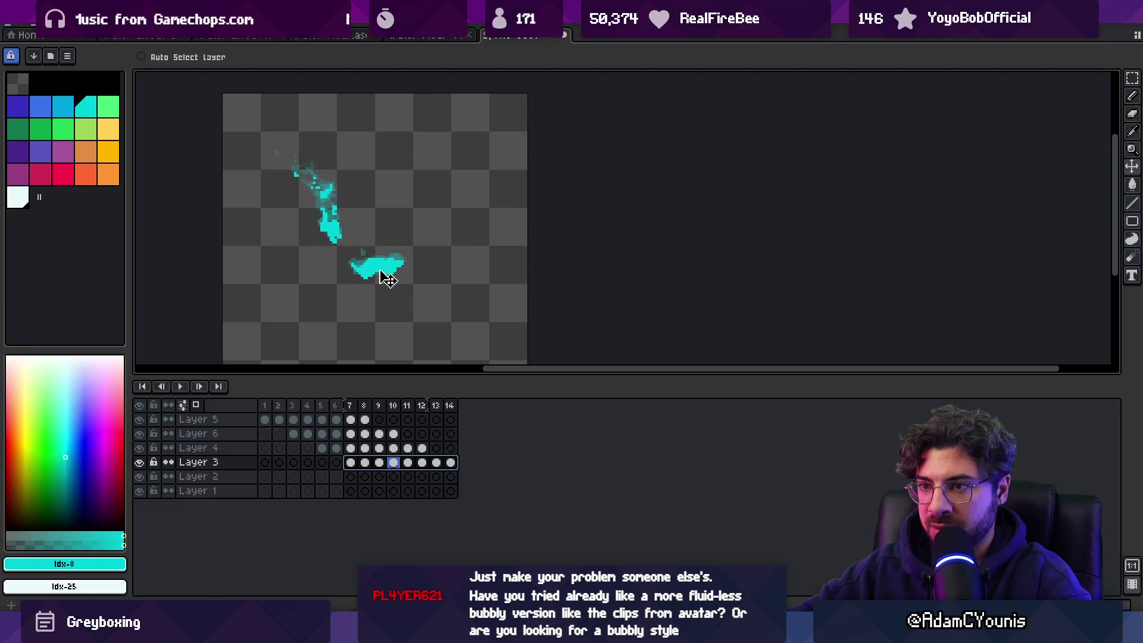
drag(393, 434, 302, 434)
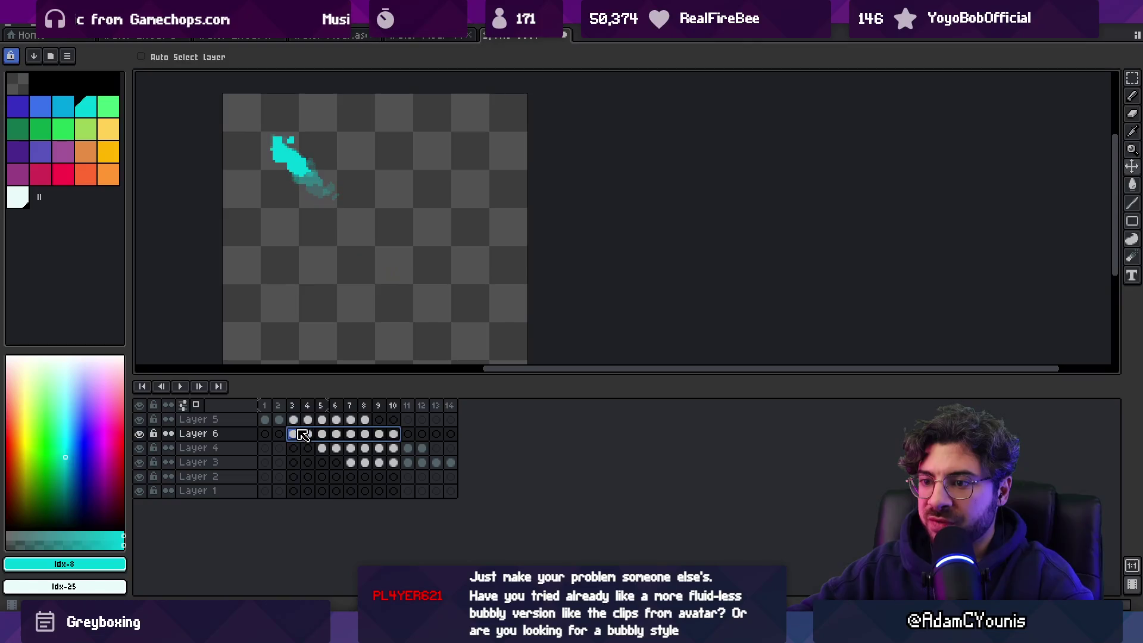
Step: Copy Layer 6's splash cels 3–10 and place them on Layer 2 starting at frame 9
key(ctrl+c)
mouse_move(351, 463)
mouse_down()
mouse_move(450, 462)
mouse_move(444, 481)
mouse_up()
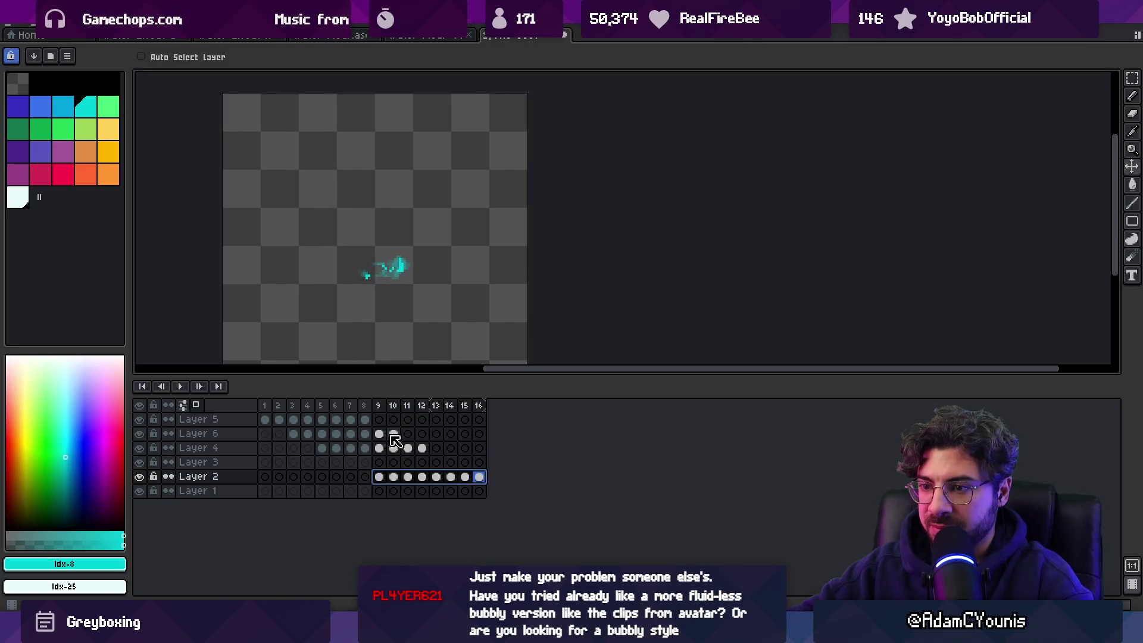
drag(395, 439, 295, 436)
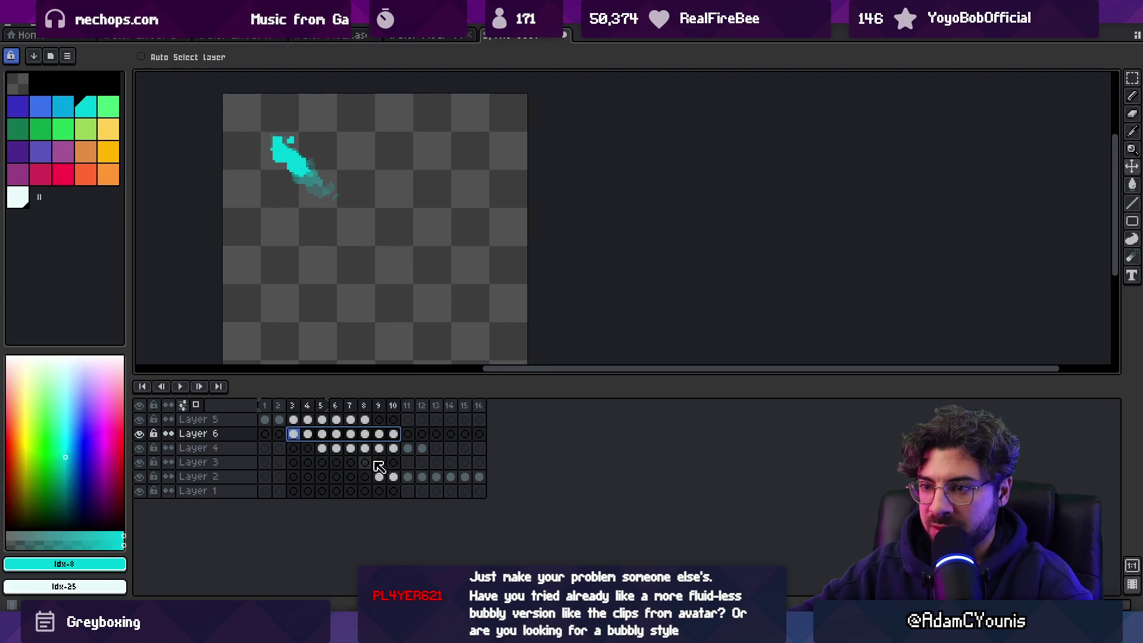
mouse_move(273, 412)
mouse_down()
mouse_move(392, 411)
mouse_move(294, 434)
mouse_up()
click(394, 434)
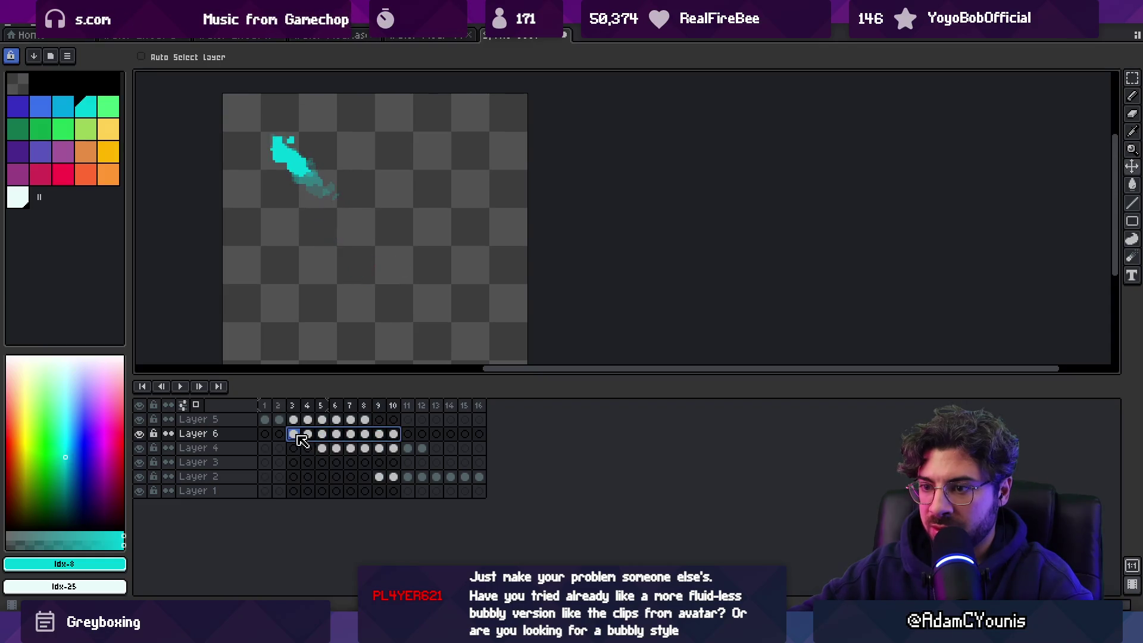
key(ctrl+c)
click(351, 464)
Step: Pull Layer 3's stroke toward its lower blob on frame 10, disable onion skin, and play
drag(451, 464, 359, 470)
click(397, 463)
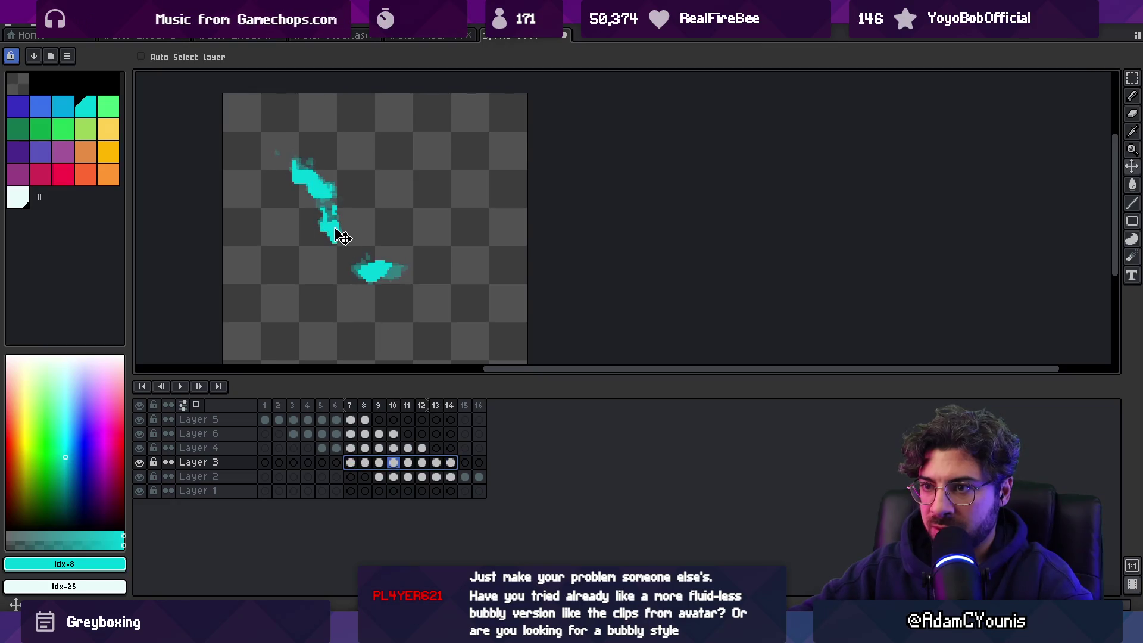
drag(347, 247, 372, 298)
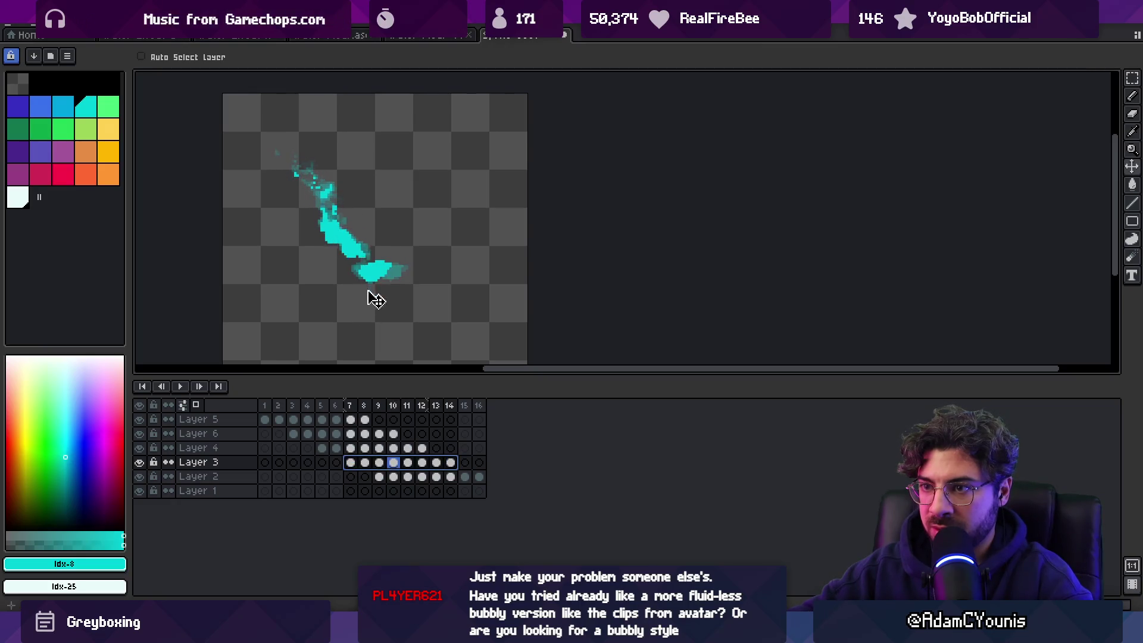
click(196, 405)
key(Return)
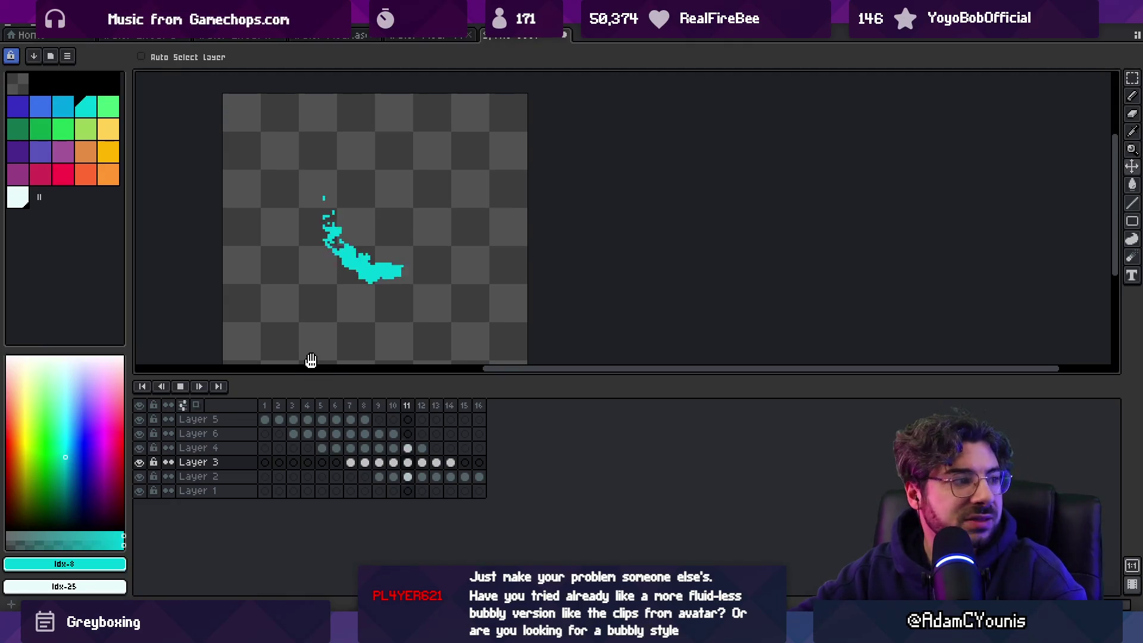
scroll(425, 215, down, 1)
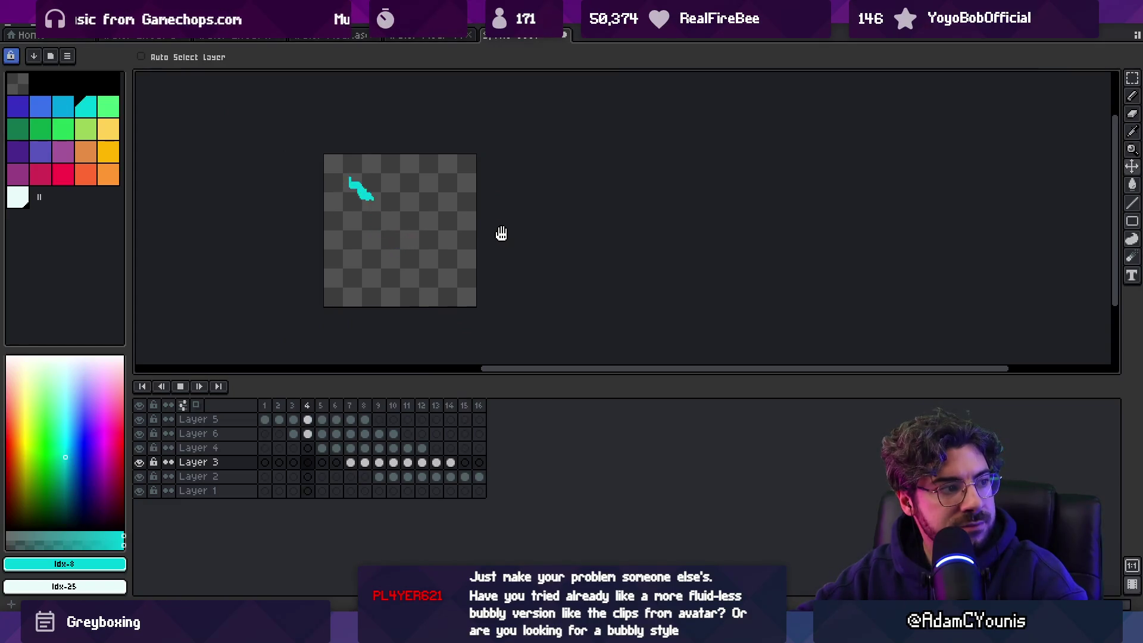
scroll(452, 226, up, 1)
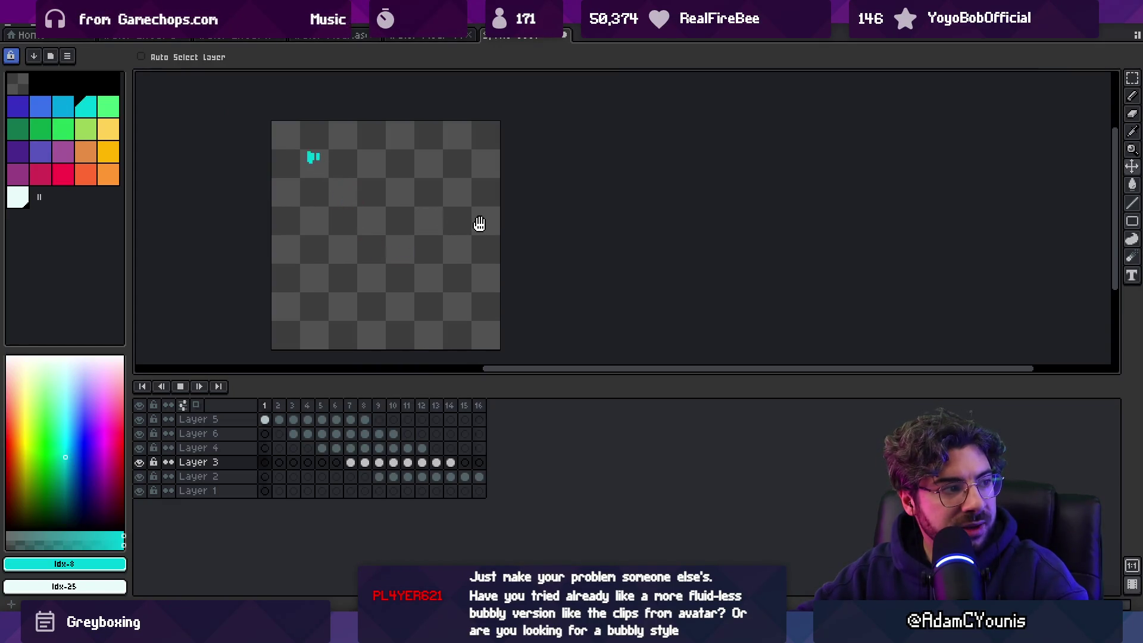
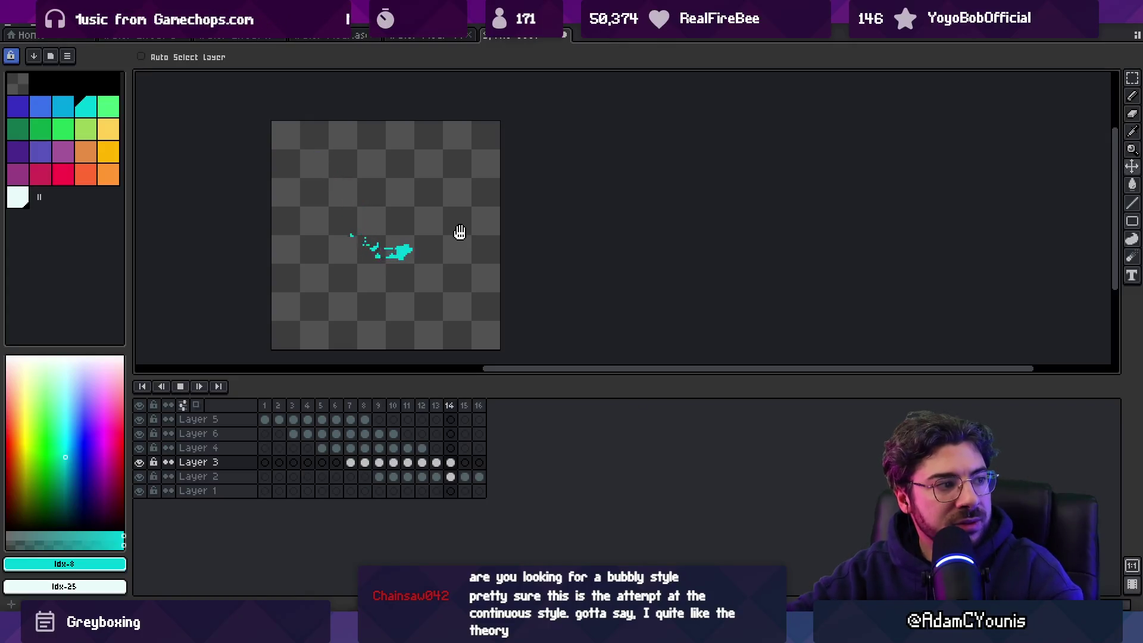
Step: Stop playback on frame 9, add Layer 7 on top, and pick the white pencil
key(Return)
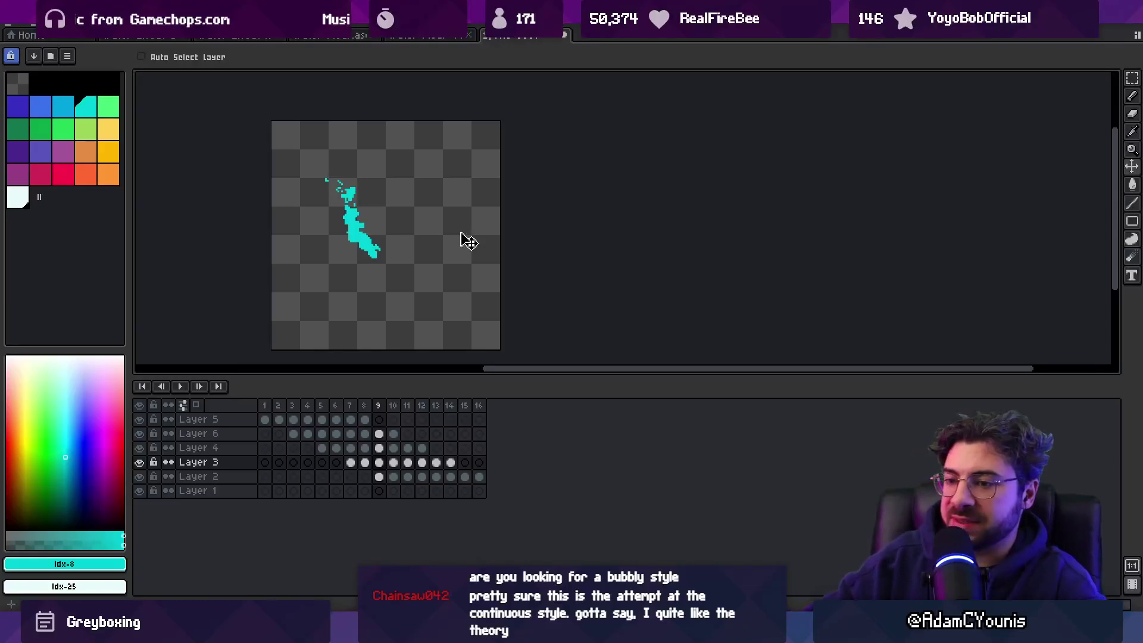
click(182, 404)
key(b)
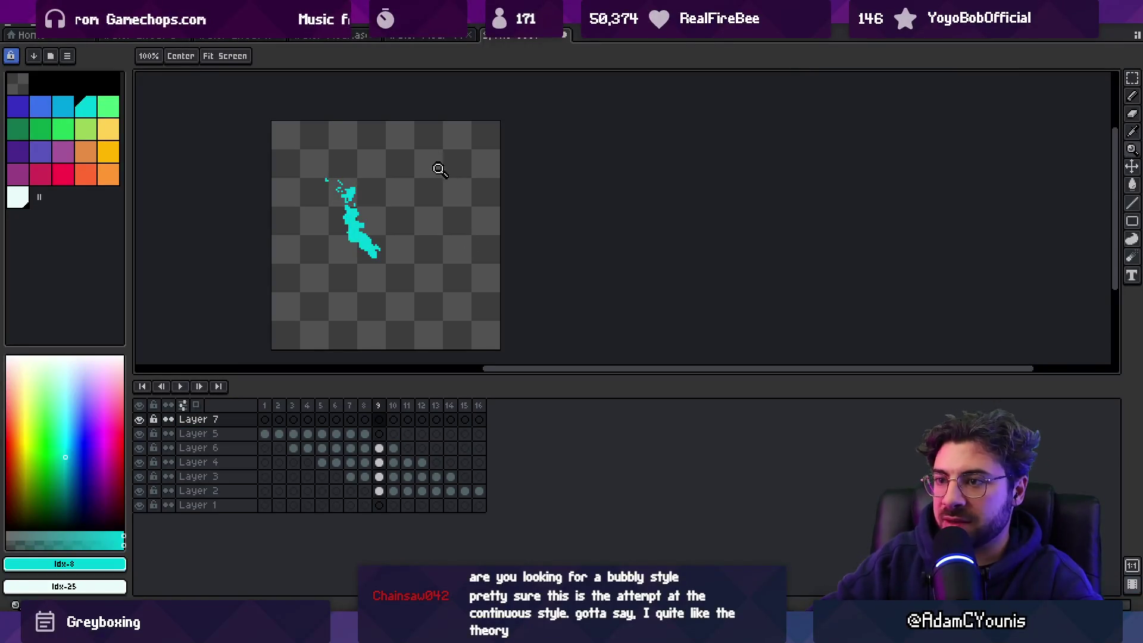
scroll(398, 214, up, 2)
click(18, 197)
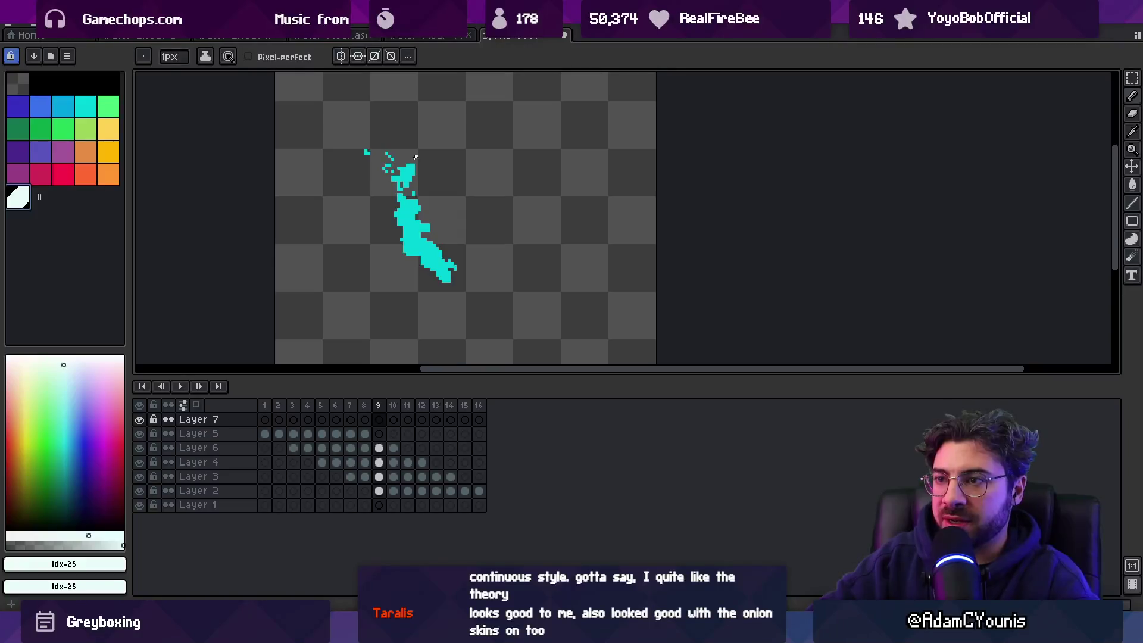
Step: Undo the stray white test strokes, checking frame 1 and returning to frame 9
key(ctrl+z)
click(266, 407)
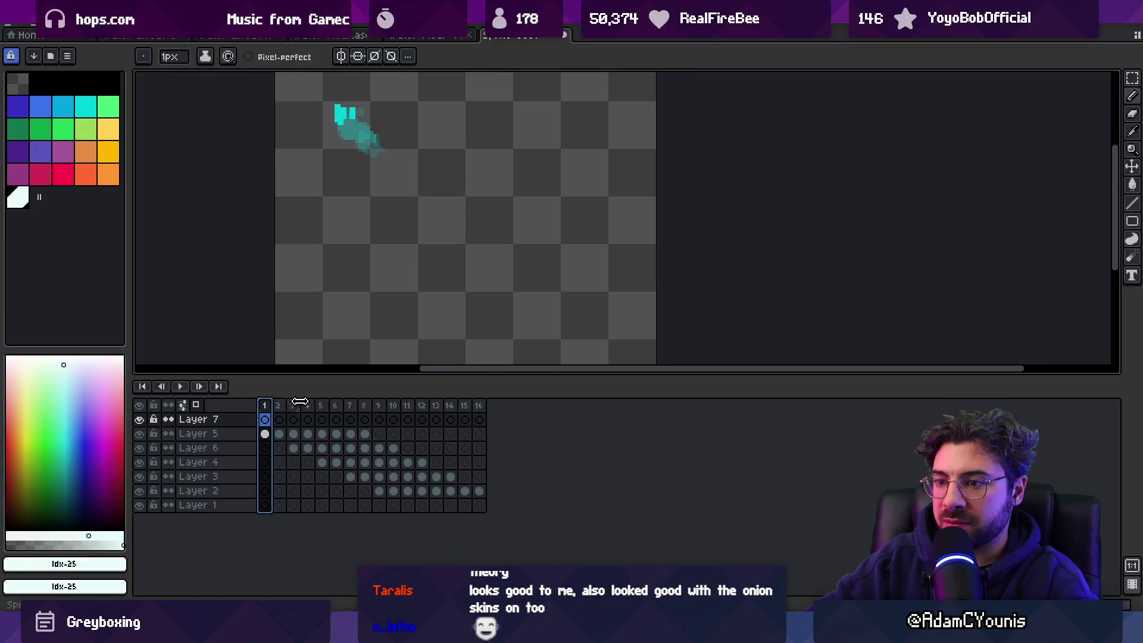
click(378, 405)
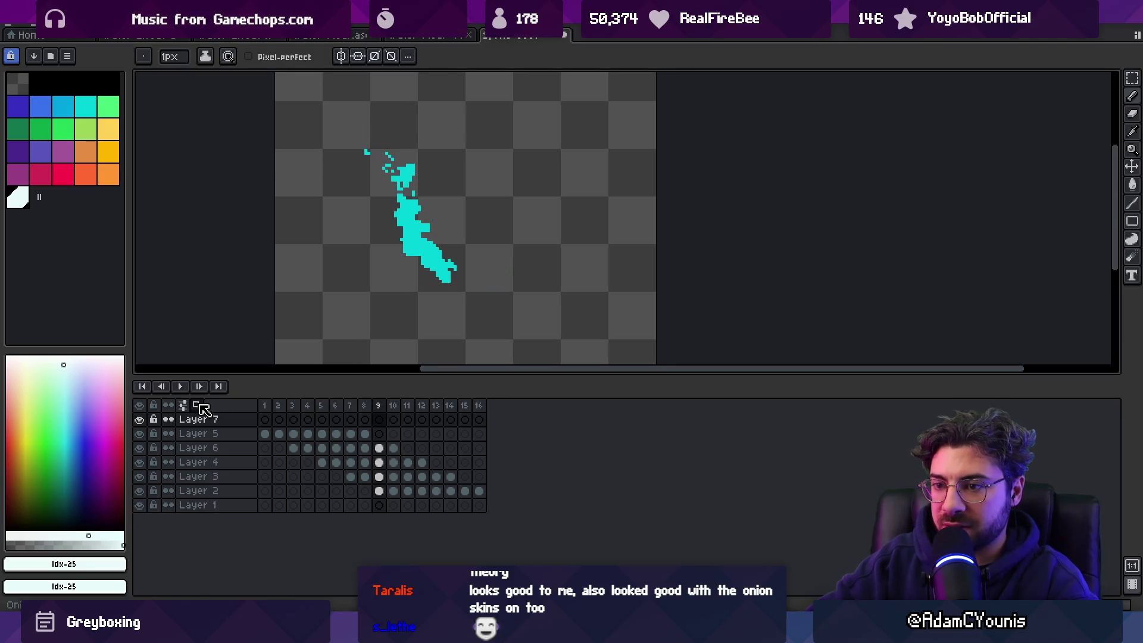
scroll(360, 159, up, 2)
key(ctrl+z)
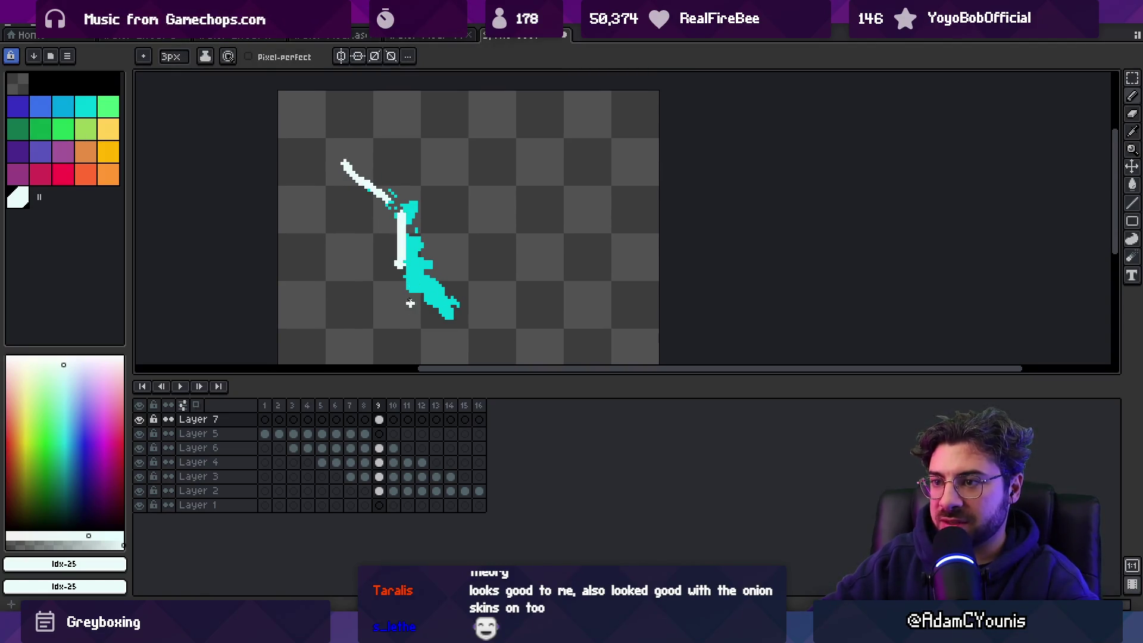
Step: Draw the white sword trail along the cyan blade on Layer 7 and preview it
scroll(456, 263, down, 6)
scroll(456, 263, right, 6)
mouse_move(407, 277)
mouse_down()
mouse_move(449, 321)
mouse_move(443, 268)
mouse_up()
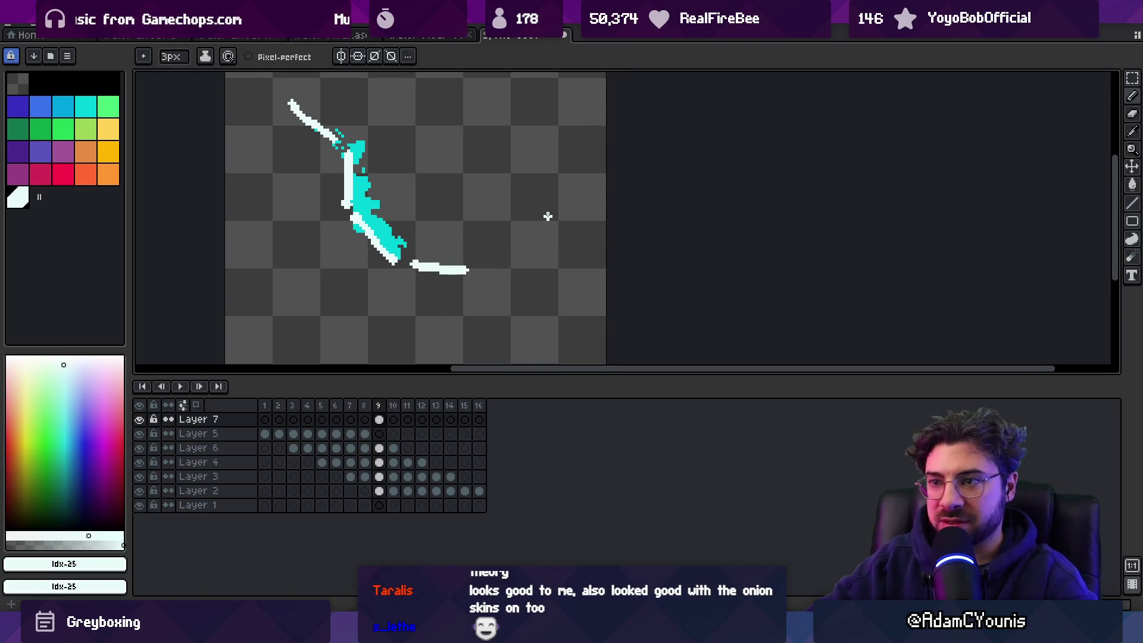
key(Return)
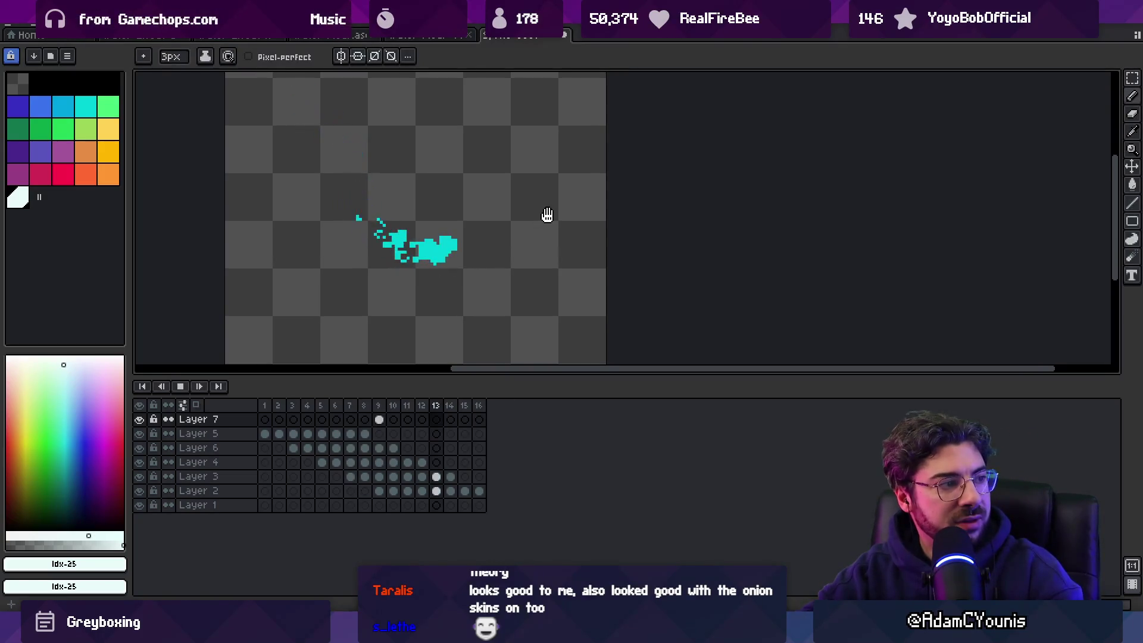
key(Return)
click(379, 419)
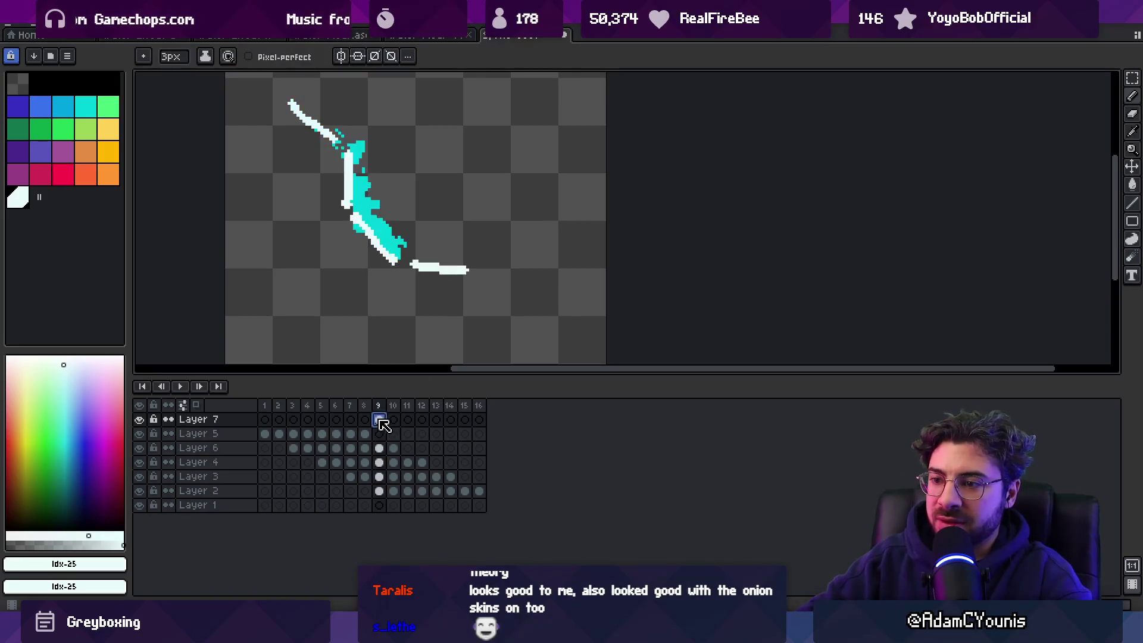
Step: Link Layer 7's cels across all 16 frames and play the animation to check
click(269, 423)
shift+click(479, 420)
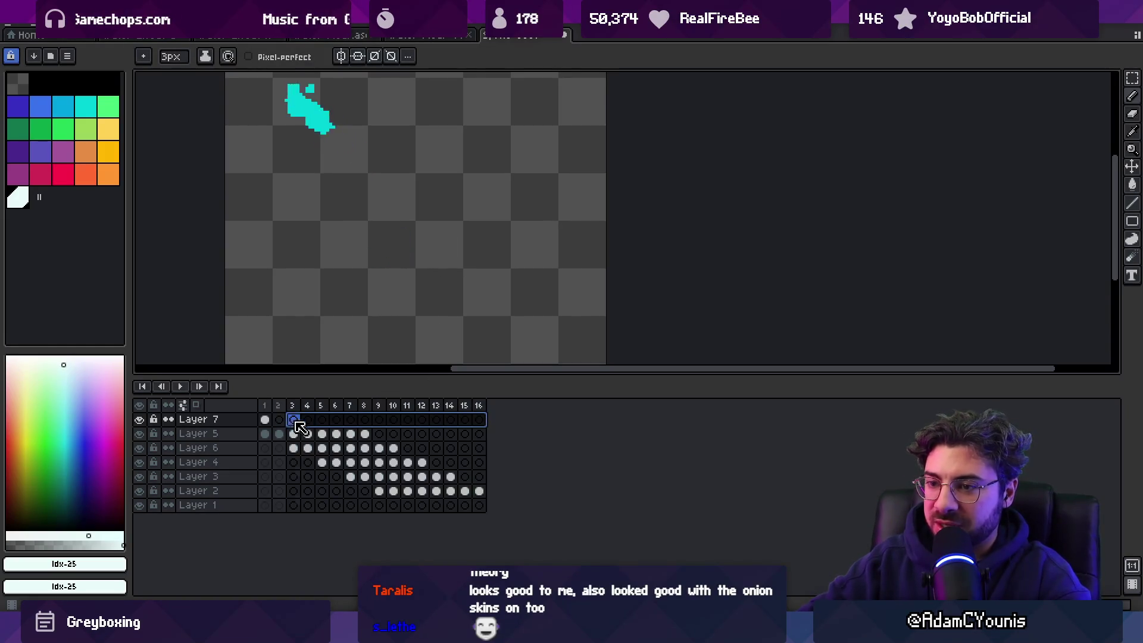
right_click(275, 429)
click(298, 474)
key(z)
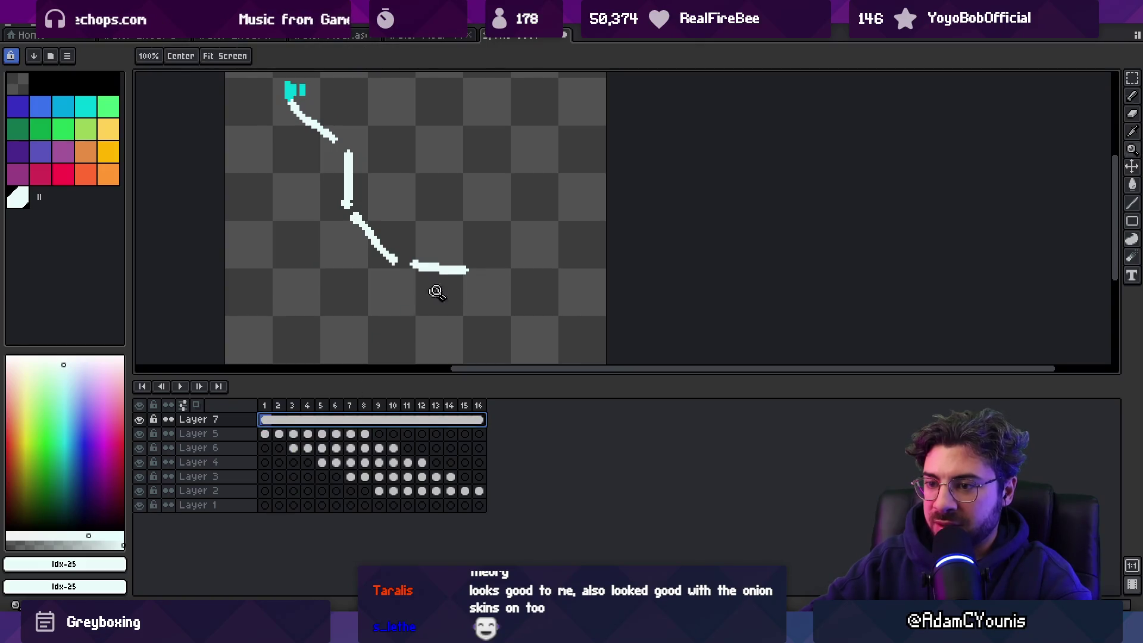
scroll(433, 290, down, 5)
key(Return)
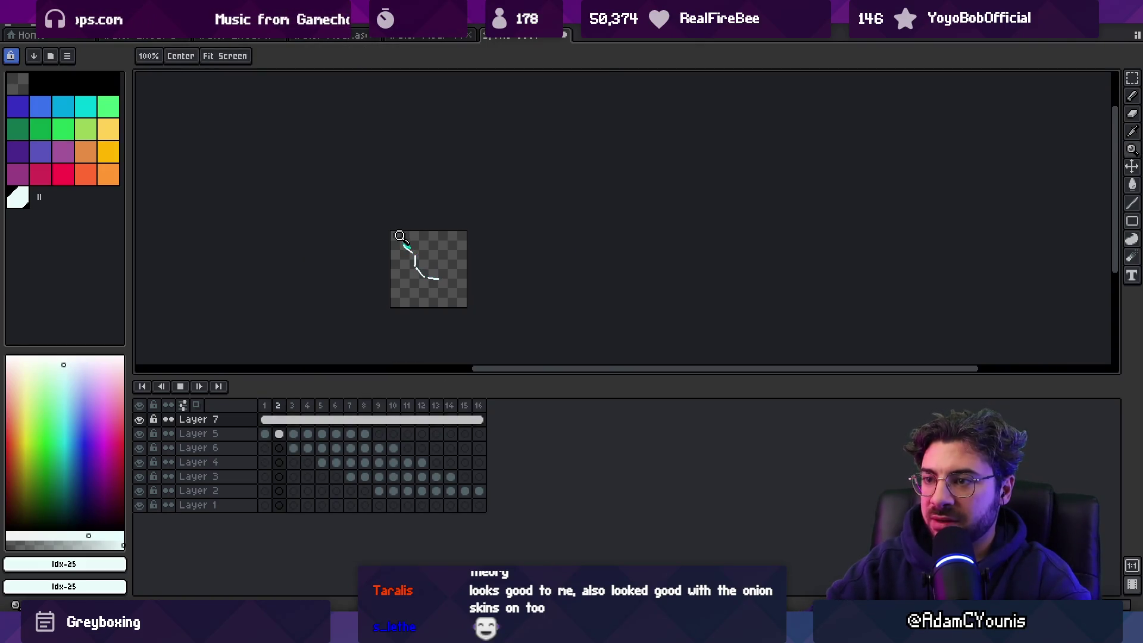
scroll(405, 238, up, 2)
scroll(455, 247, up, 1)
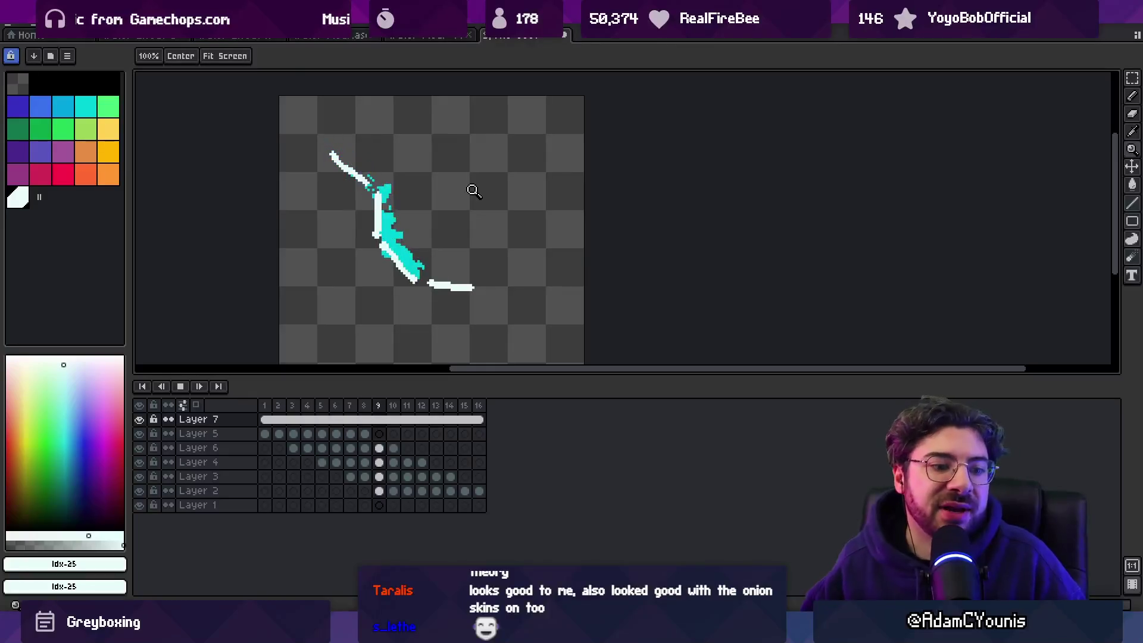
Step: Pause playback, zoom and pan onto the cyan stroke, and select Layer 5's frame-7 cel
key(space)
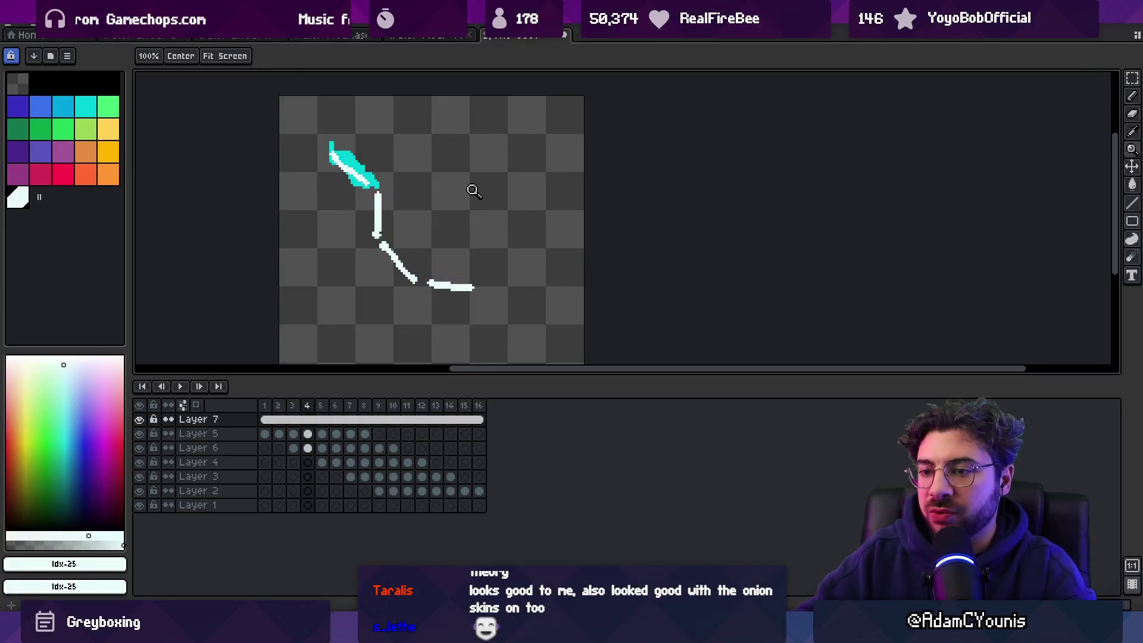
click(350, 183)
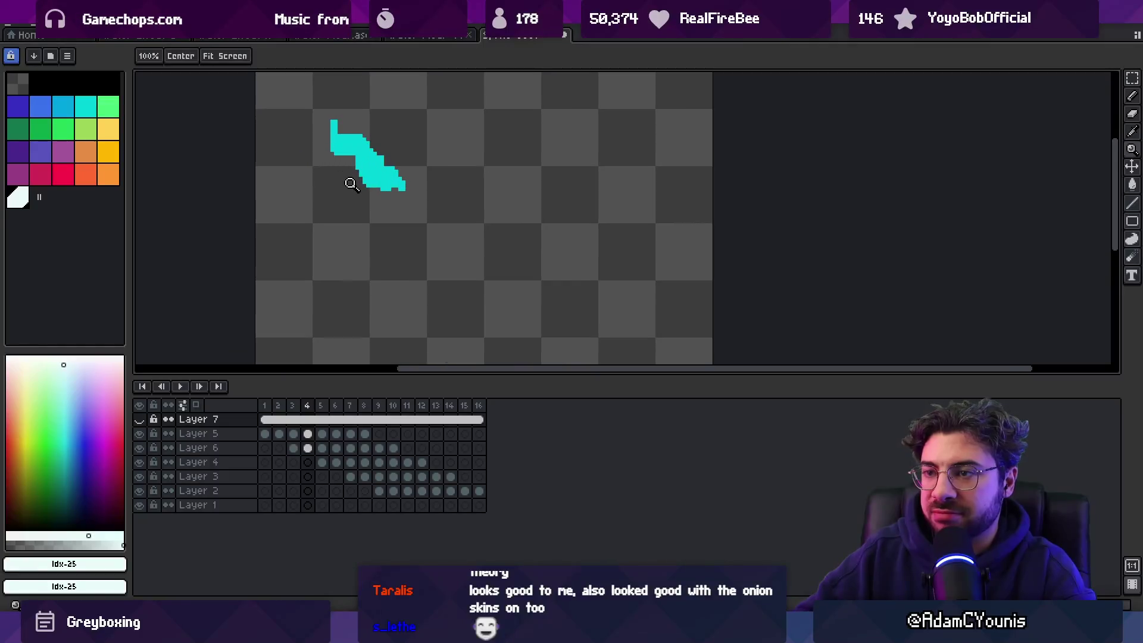
key(space)
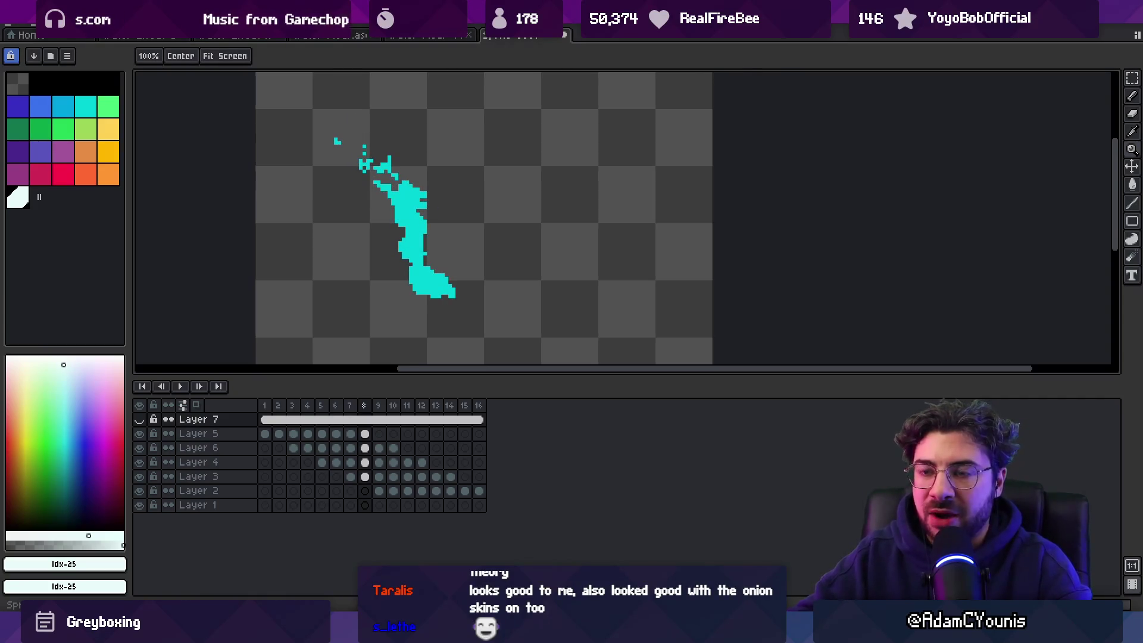
mouse_move(1108, 9)
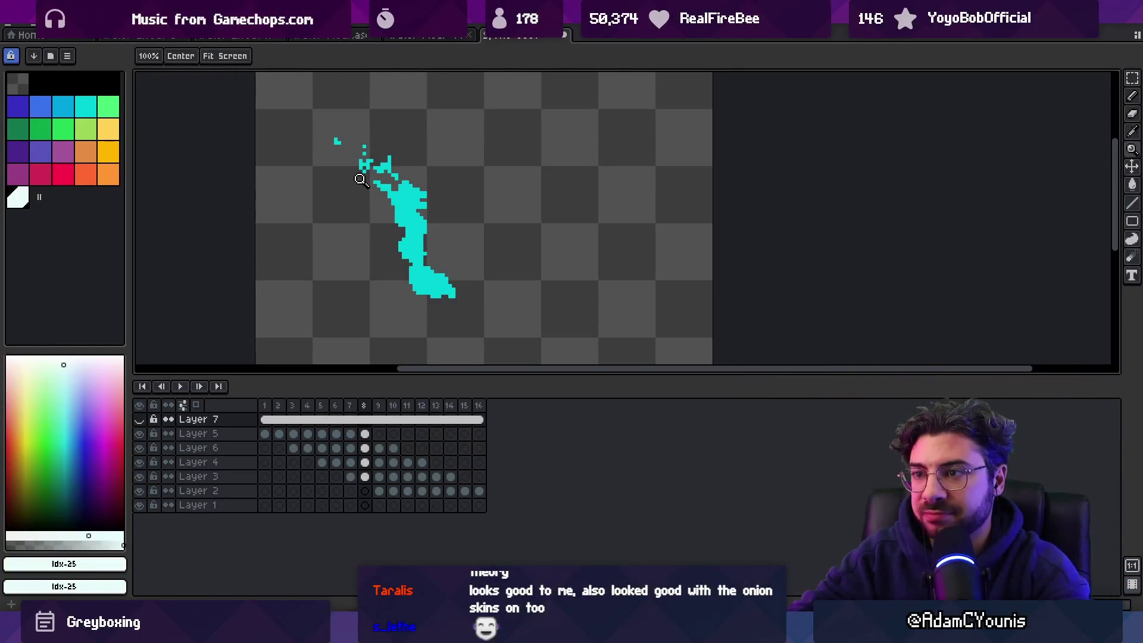
drag(360, 179, 356, 213)
click(351, 433)
Step: Set cyan as the secondary colour and paint white highlights on Layer 5 through frames 1–4
click(364, 434)
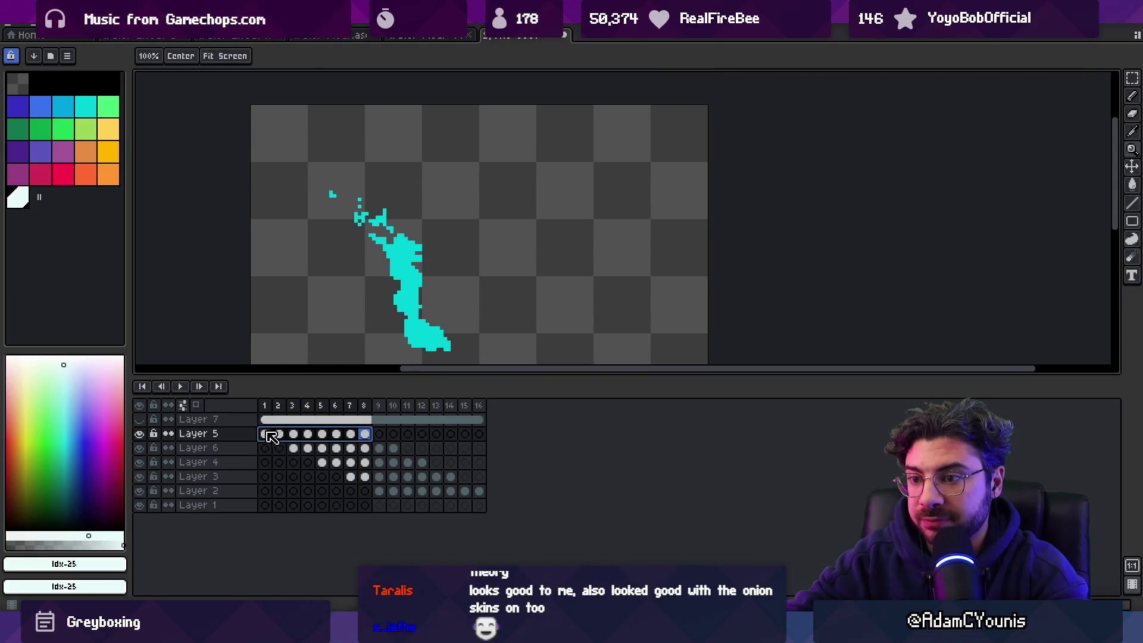
click(266, 434)
right_click(85, 107)
key(b)
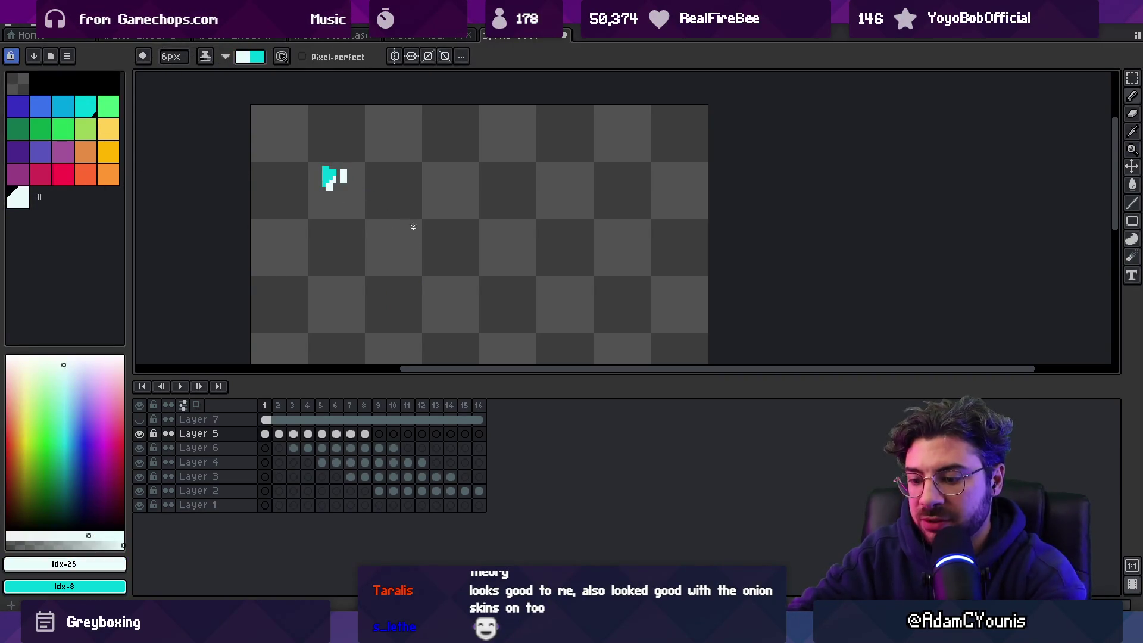
key(period)
key(period)
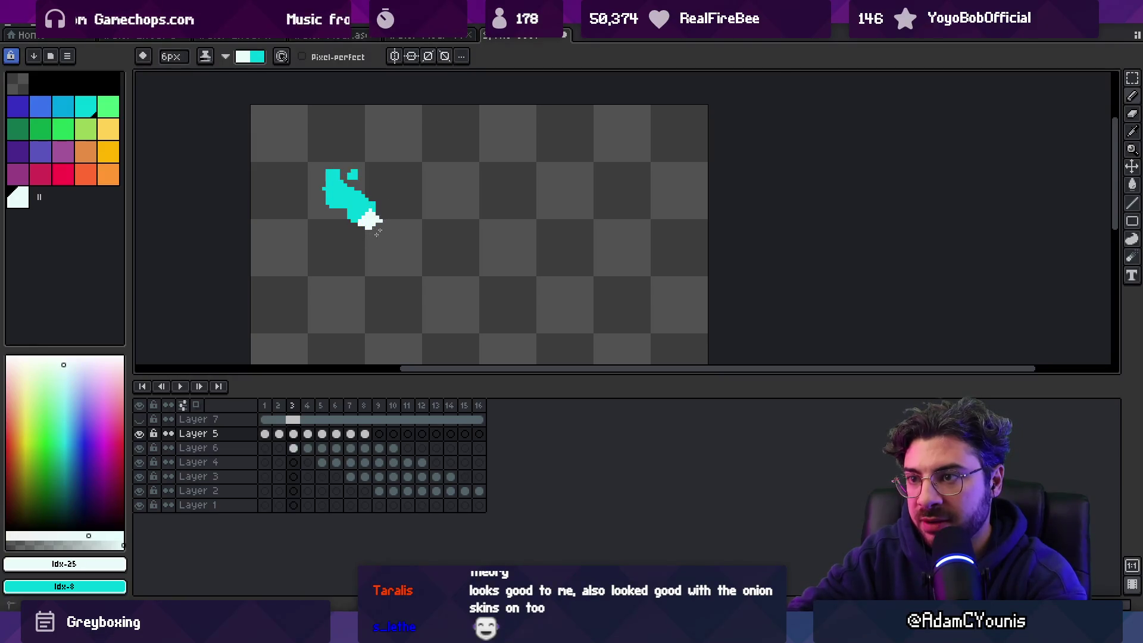
key(period)
key(period)
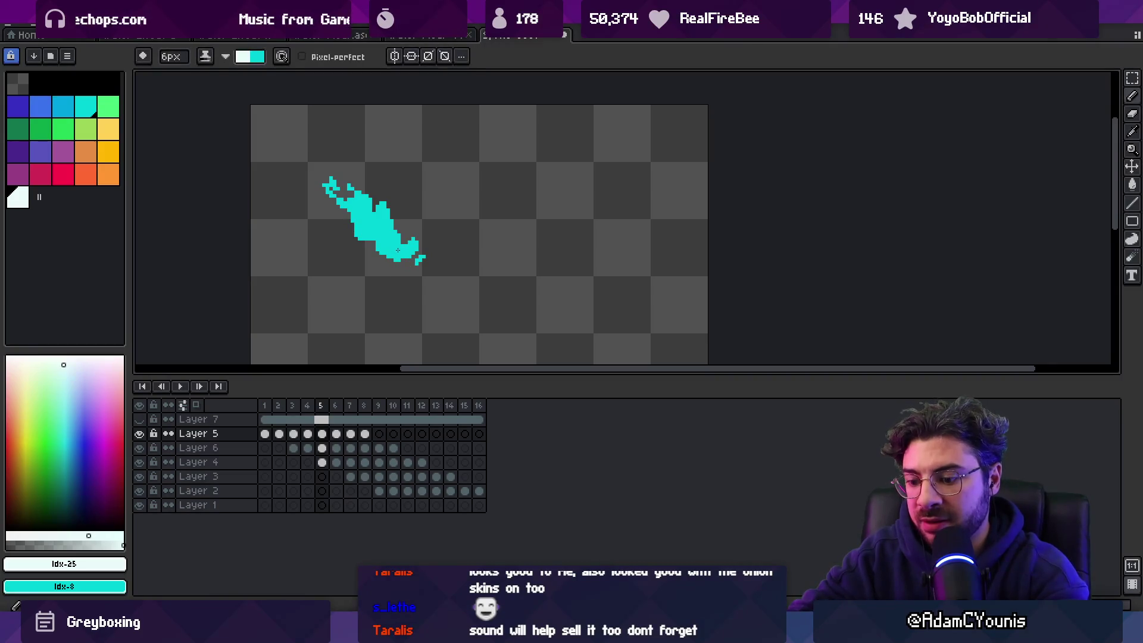
key(comma)
key(comma)
key(period)
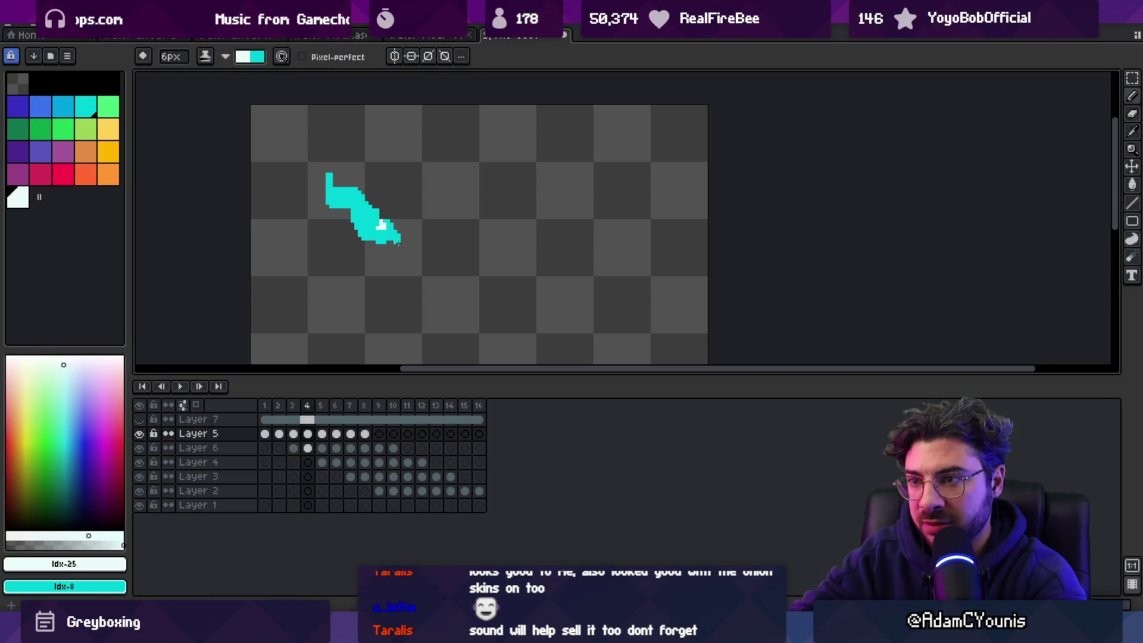
Step: Switch to Layer 6 and continue the white highlights on frames 5 and 6
key(x)
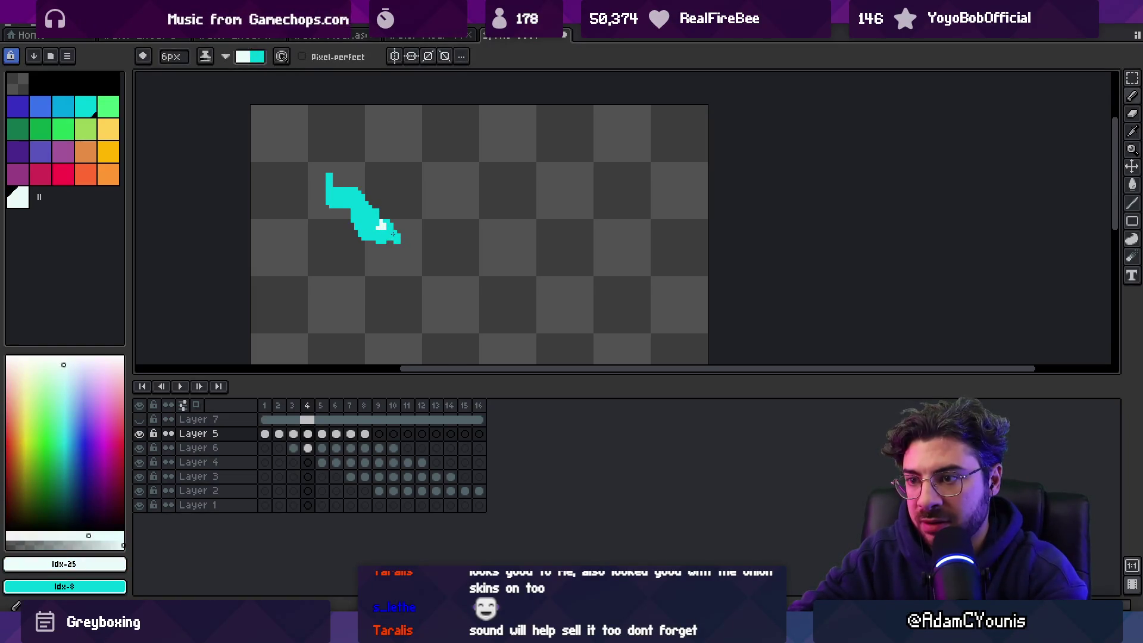
key(ctrl)
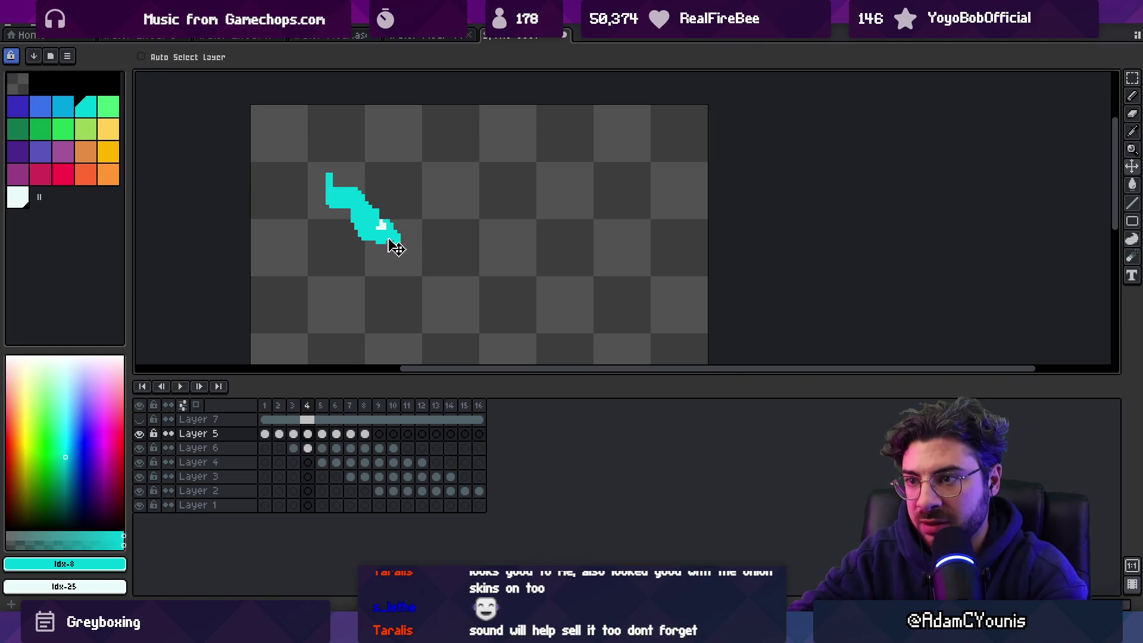
ctrl+click(379, 221)
key(x)
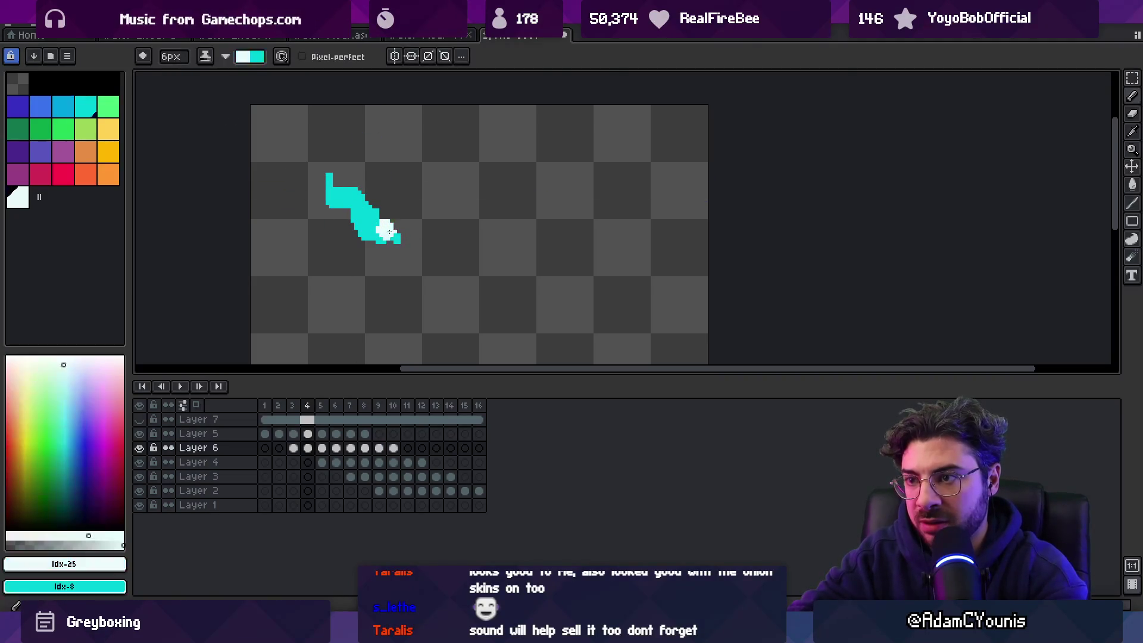
key(Right)
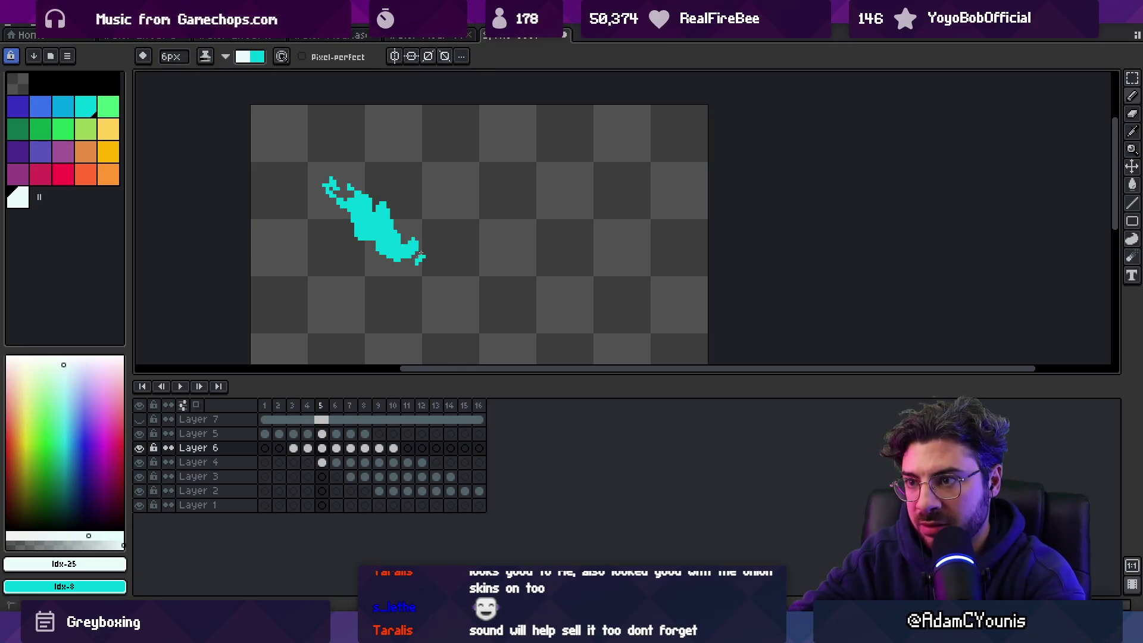
key(Right)
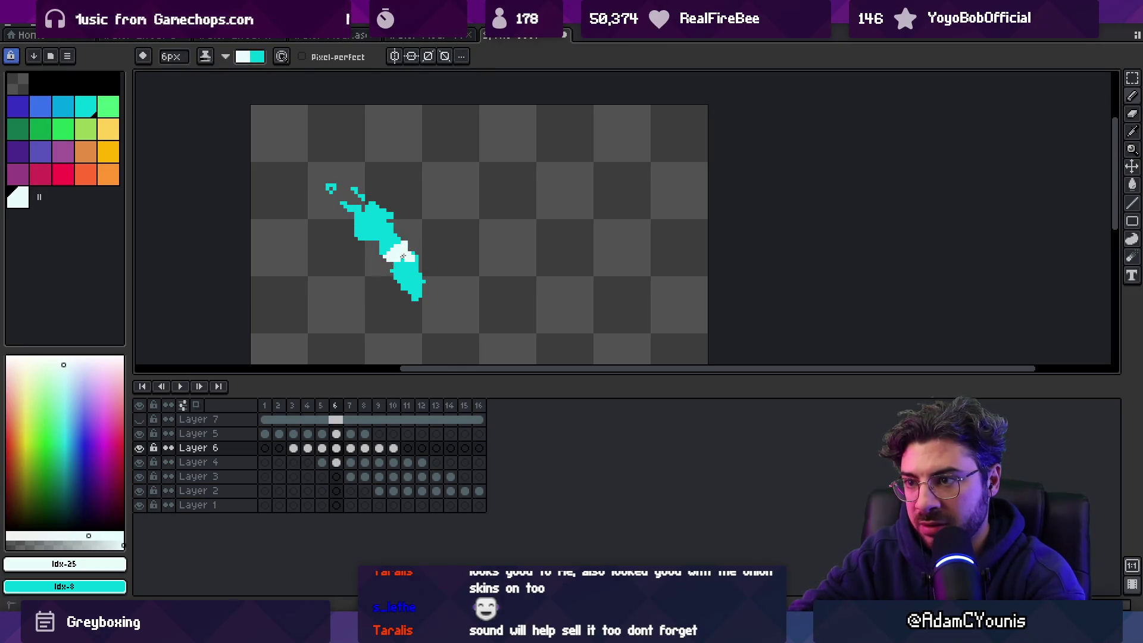
Step: Make Layer 4 active and step to frame 7 of the splash
ctrl+click(410, 286)
key(Left)
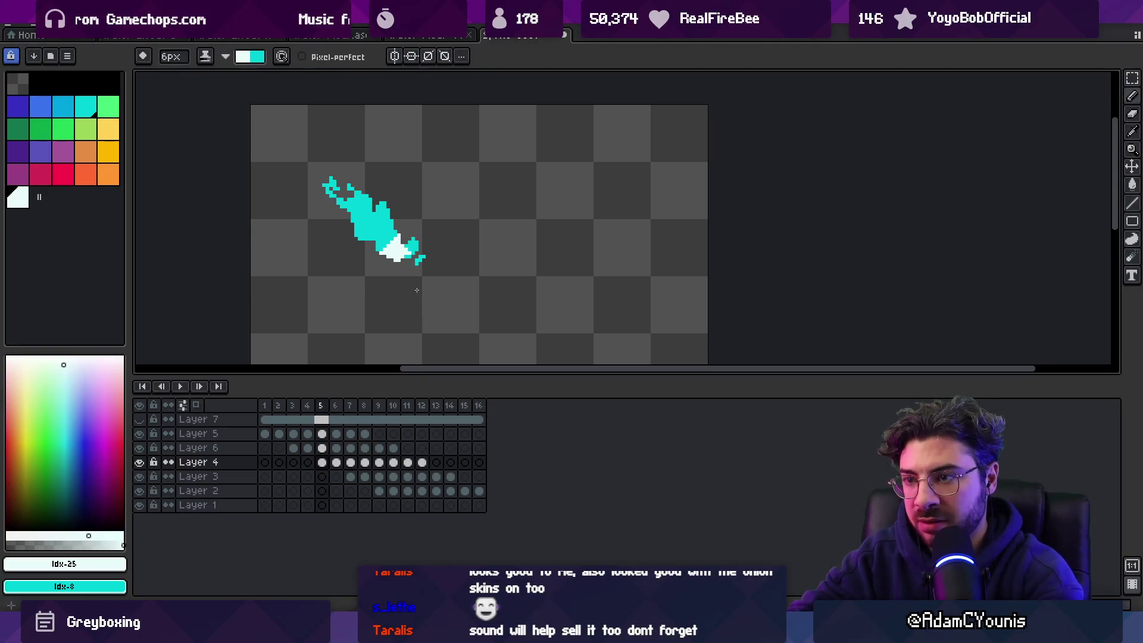
key(Right)
key(Right)
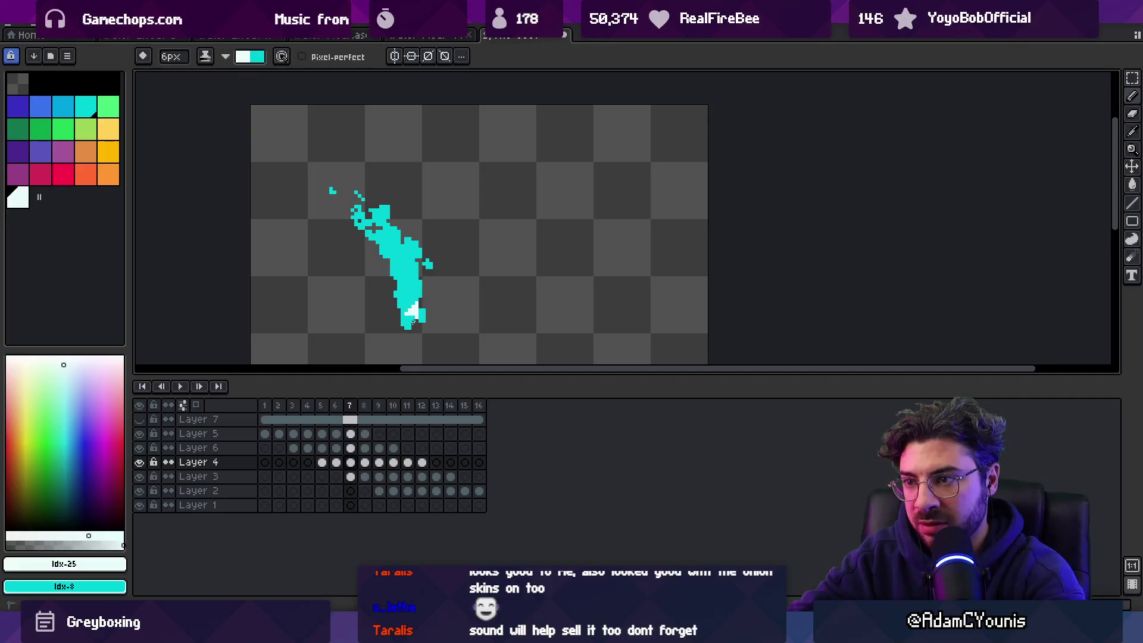
key(Right)
key(Right)
key(Right)
scroll(484, 203, down, 1)
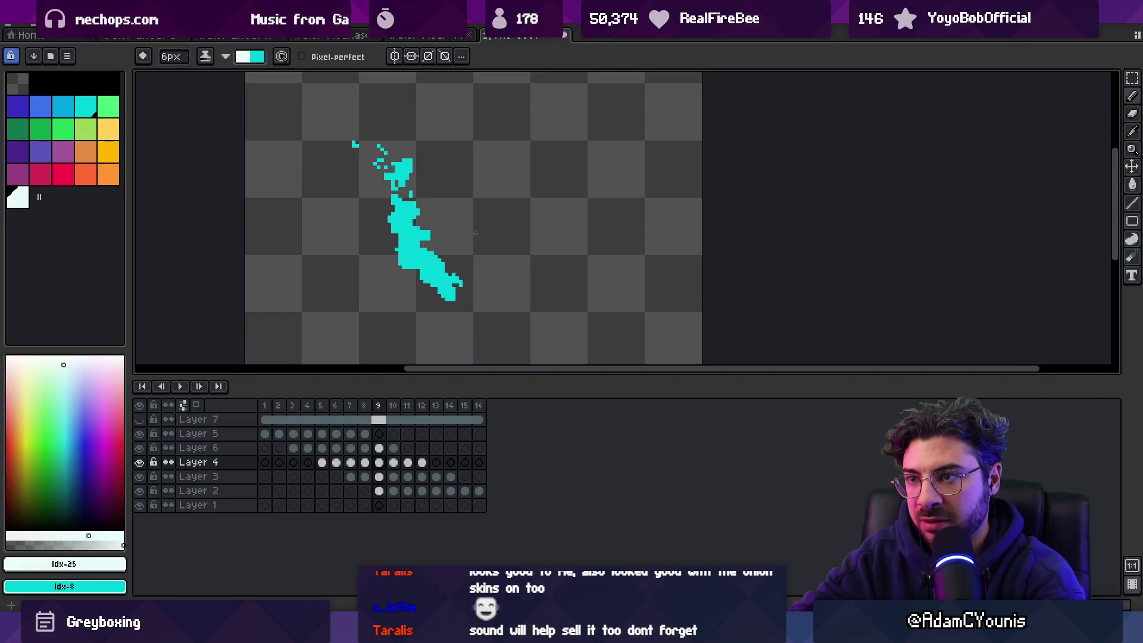
Step: Preview the splash animation zoomed in, then stop and compare neighbouring frames
key(Return)
key(z)
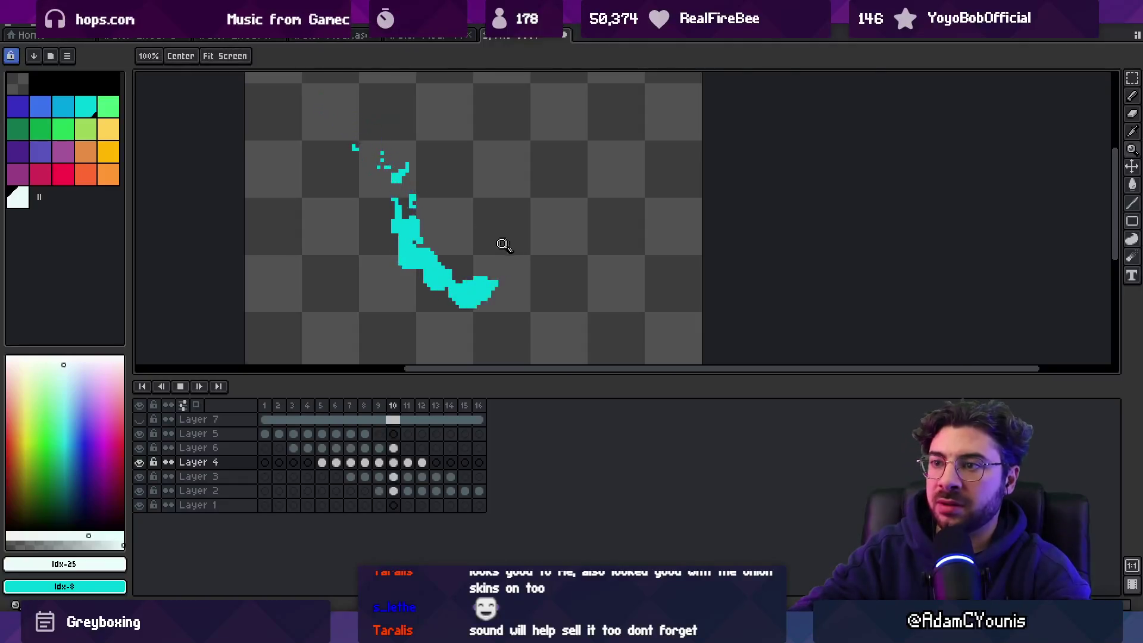
scroll(502, 242, down, 5)
scroll(535, 249, up, 2)
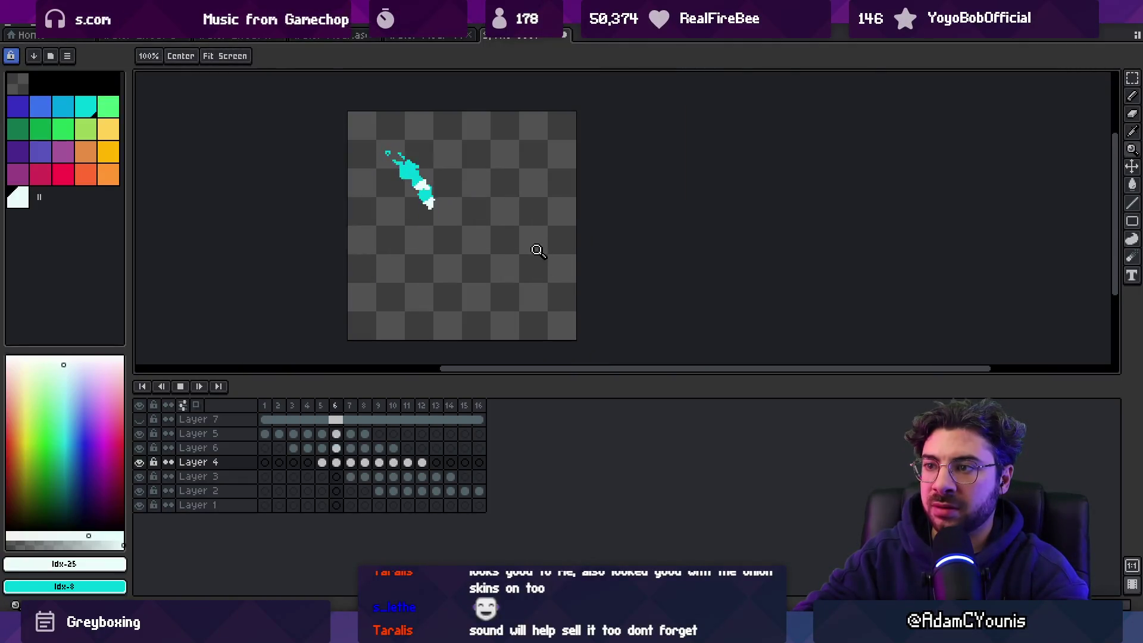
scroll(525, 191, up, 1)
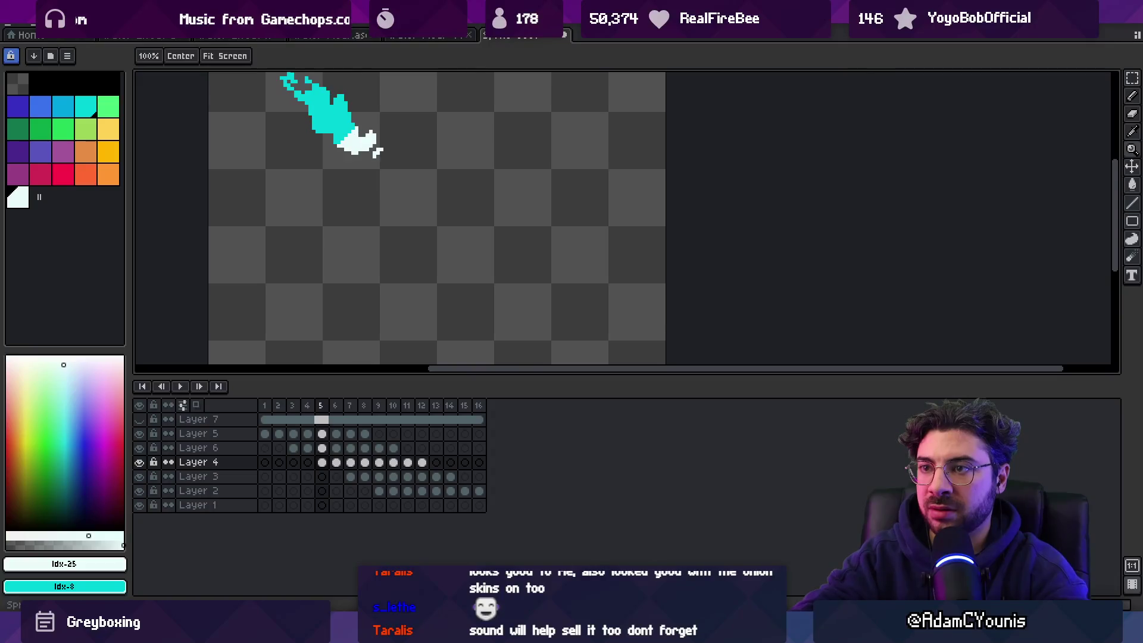
key(Return)
key(Left)
key(Left)
key(Right)
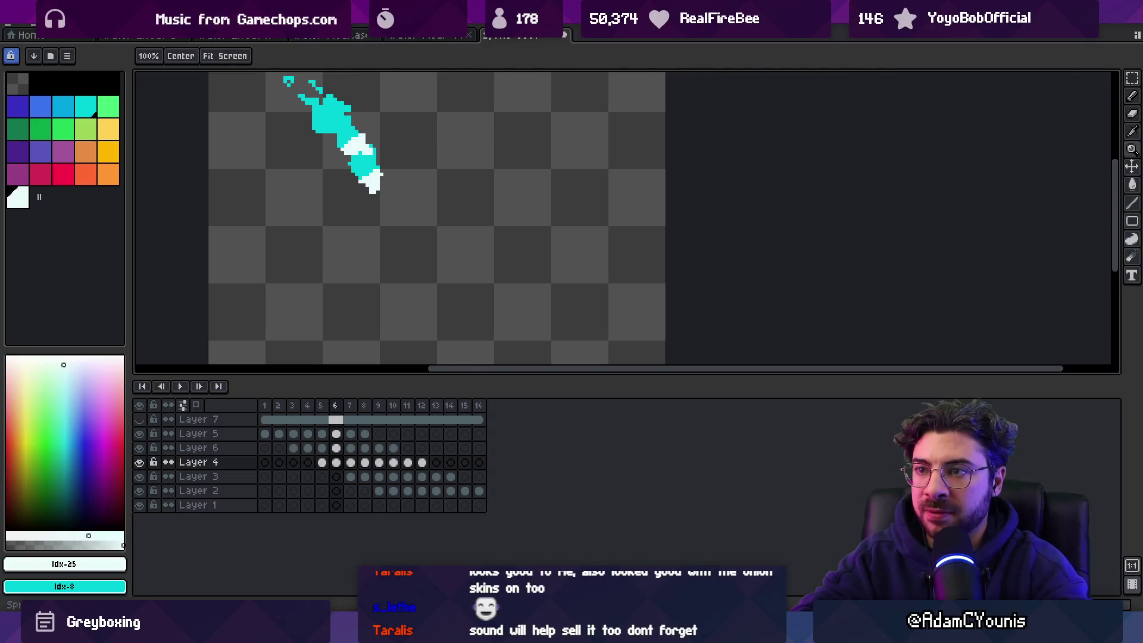
key(Left)
key(Left)
key(Right)
key(Right)
key(Right)
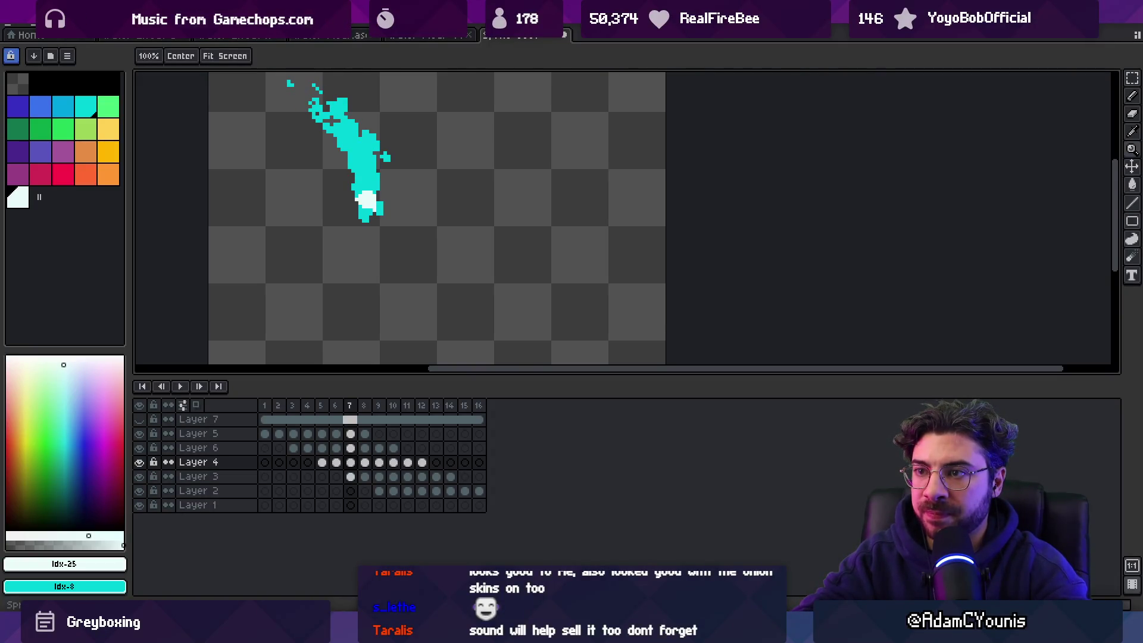
Step: Paint a white highlight on Layer 6 at frame 7, then move to Layer 4 for frames 9–10
key(b)
key(alt+Up)
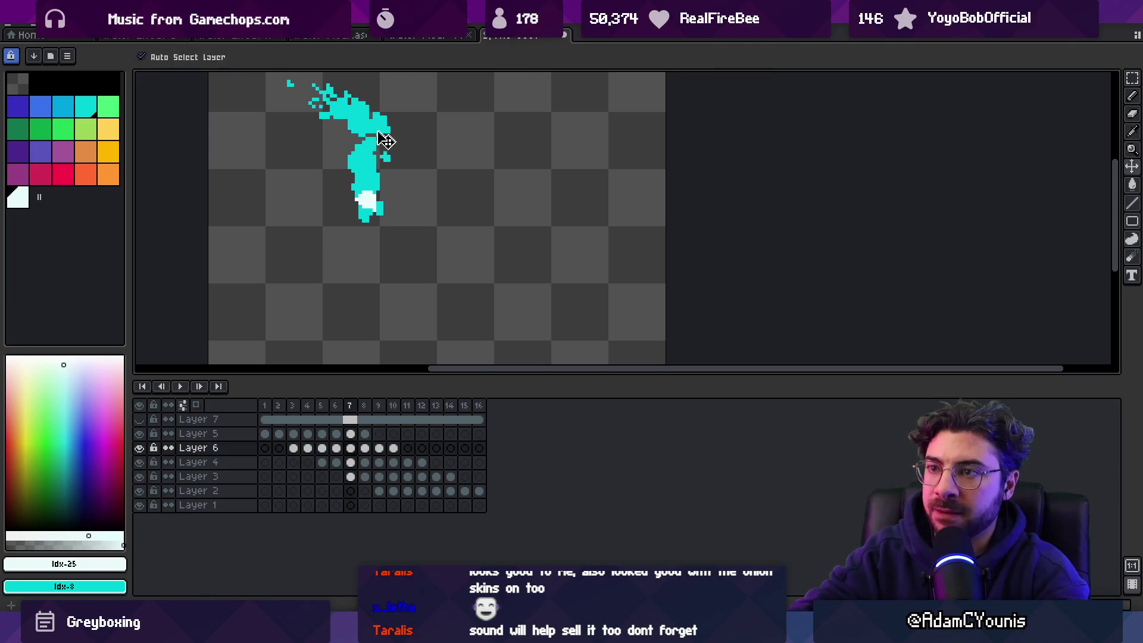
click(369, 145)
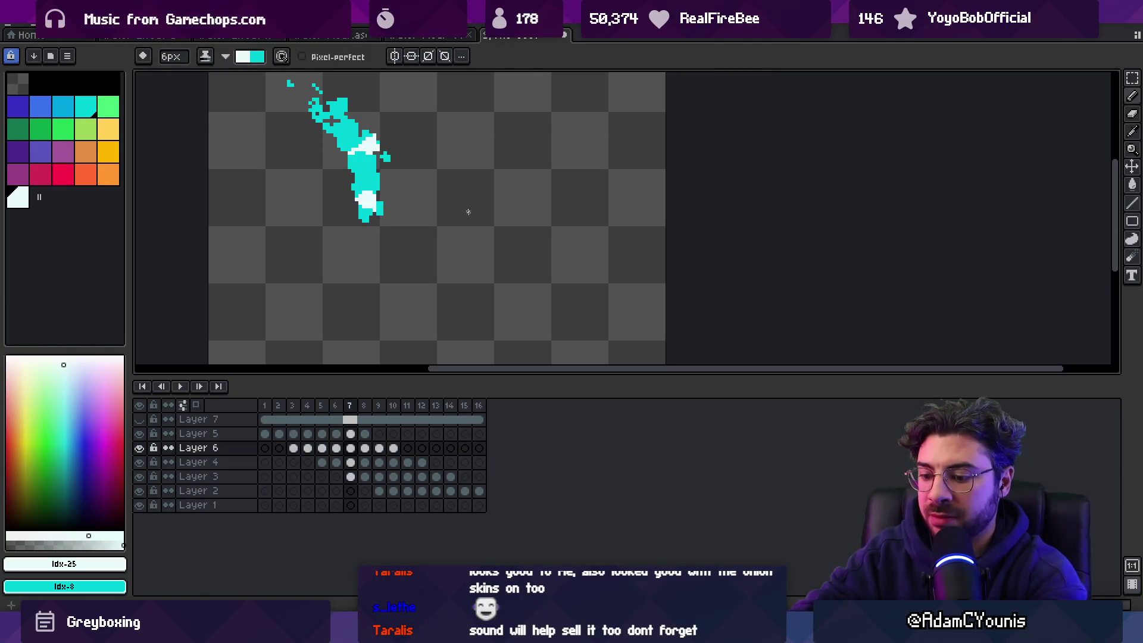
key(Right)
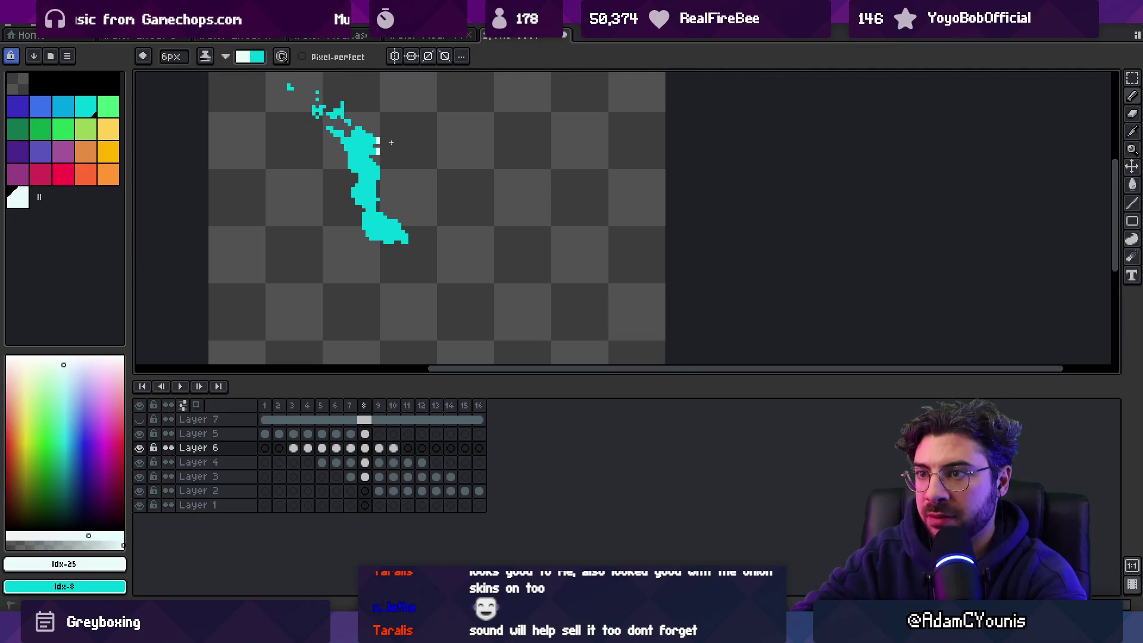
key(Right)
key(Return)
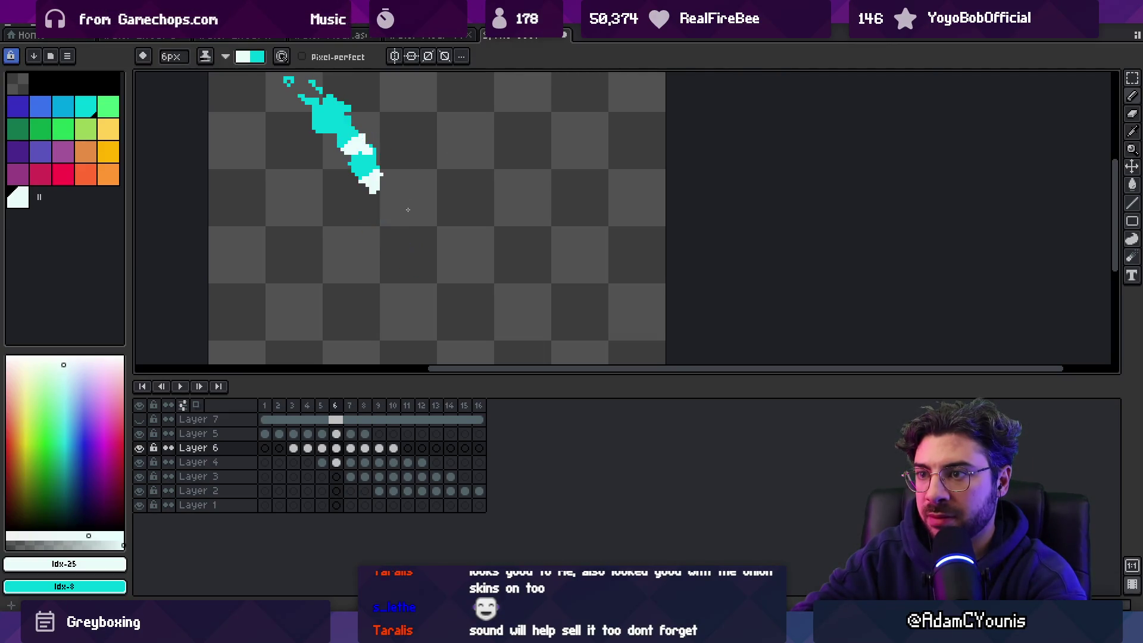
key(alt+Down)
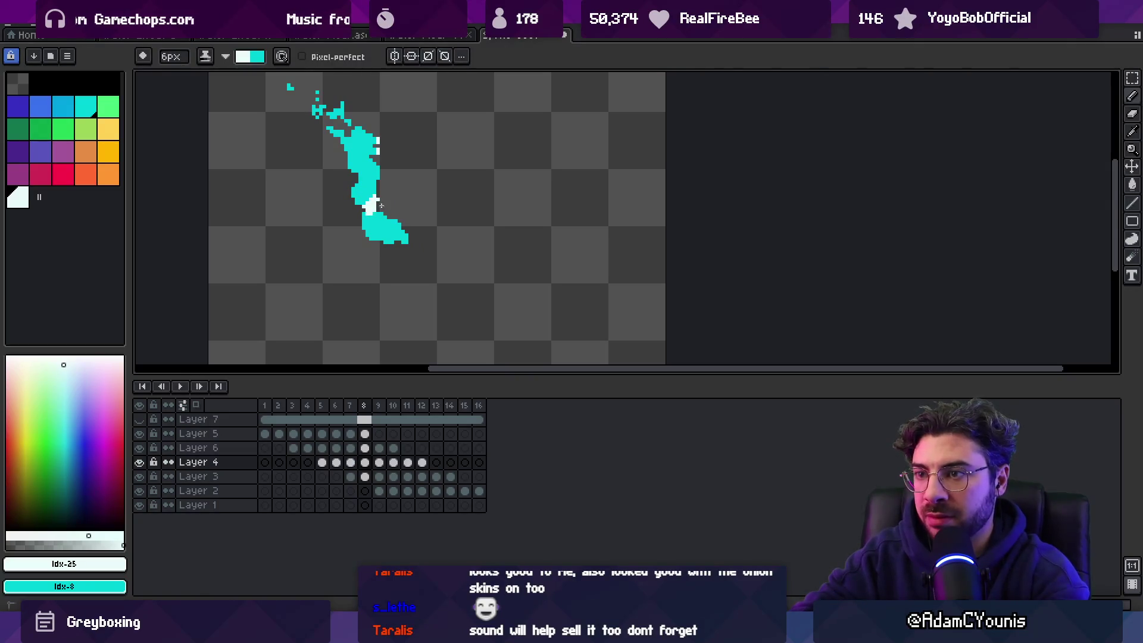
key(Right)
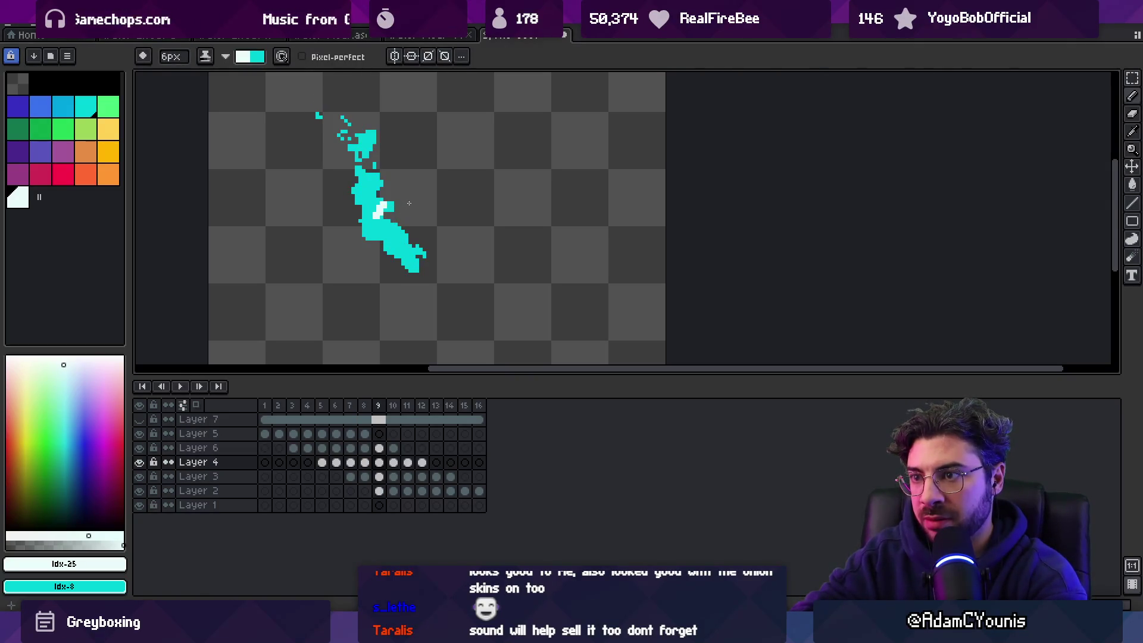
key(Right)
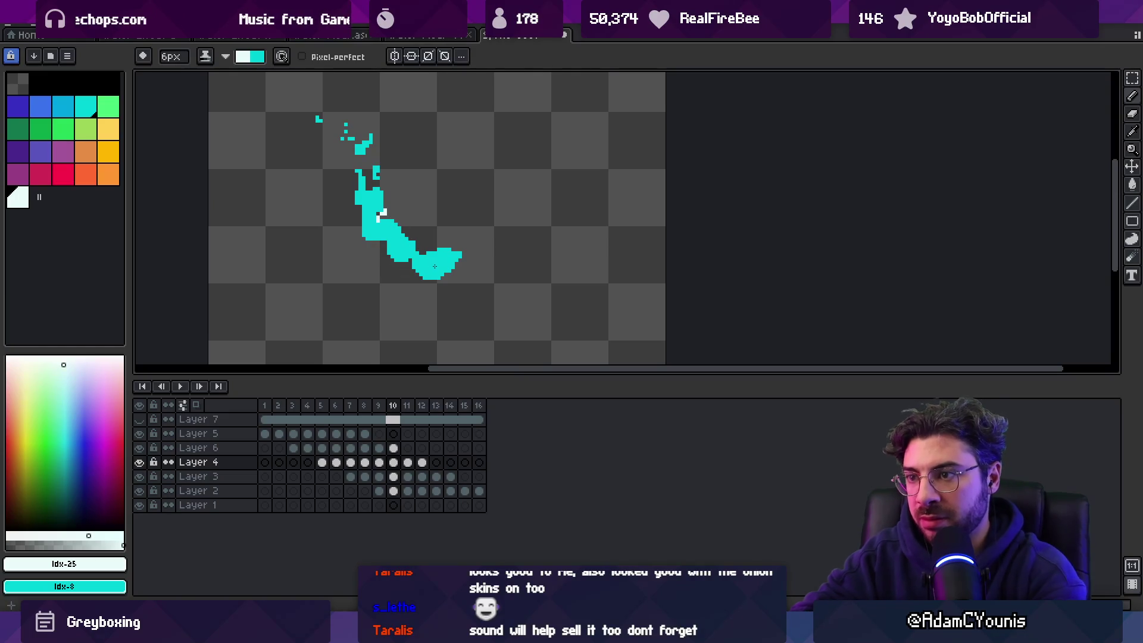
Step: Pick the splash-tip layers on frames 10, 8 and 7 and add white highlights with the pencil
key(v)
click(443, 272)
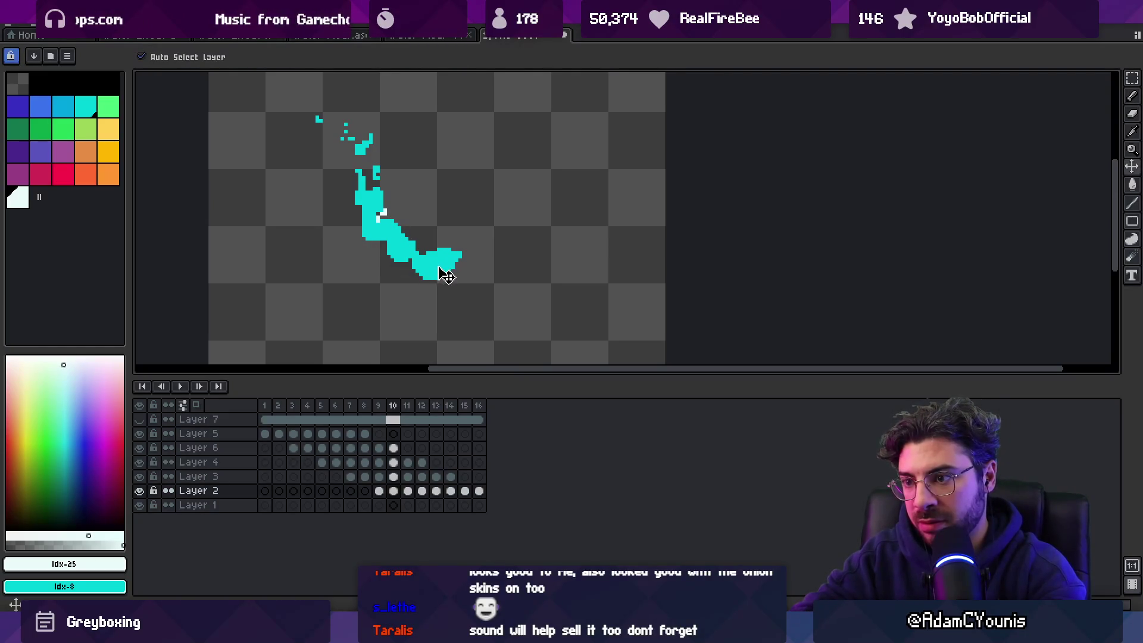
key(Left)
key(Left)
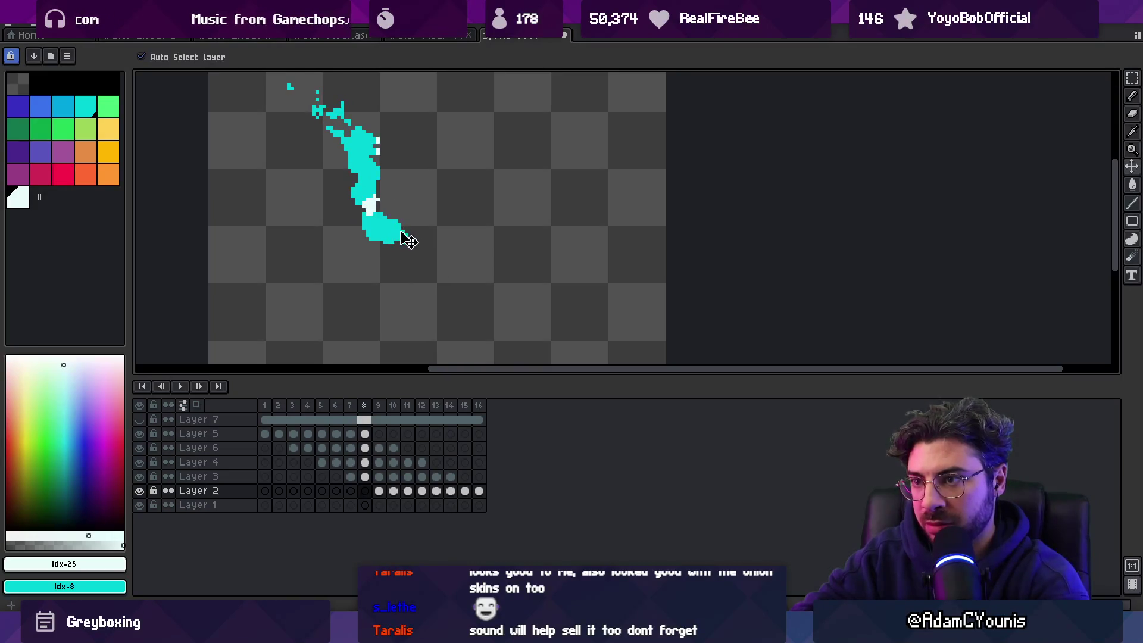
key(b)
key(v)
click(397, 243)
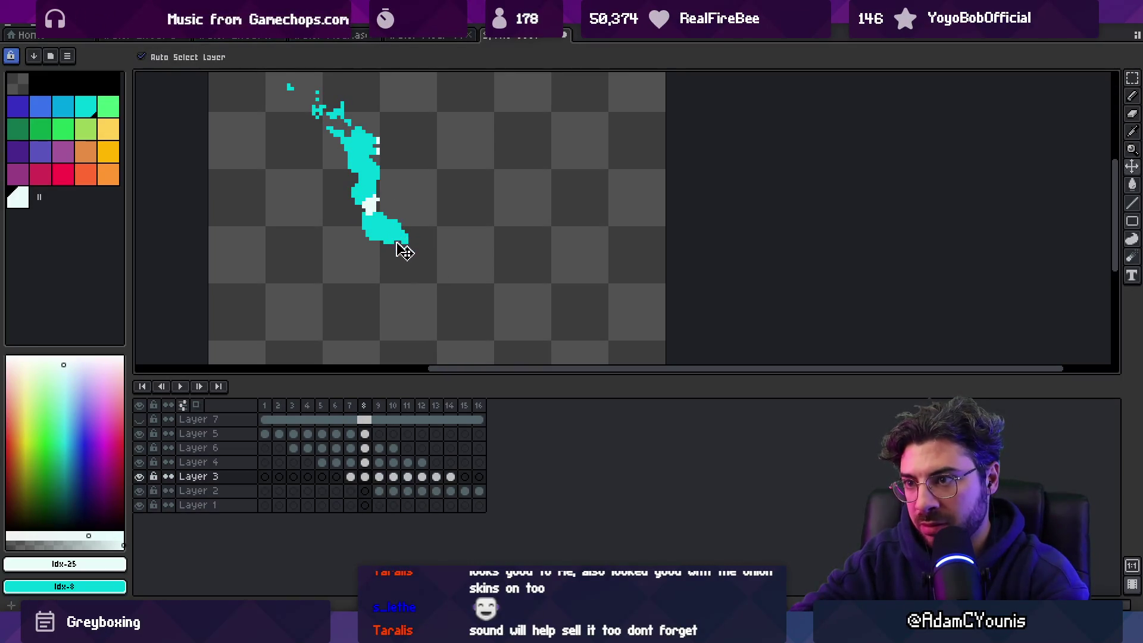
key(Left)
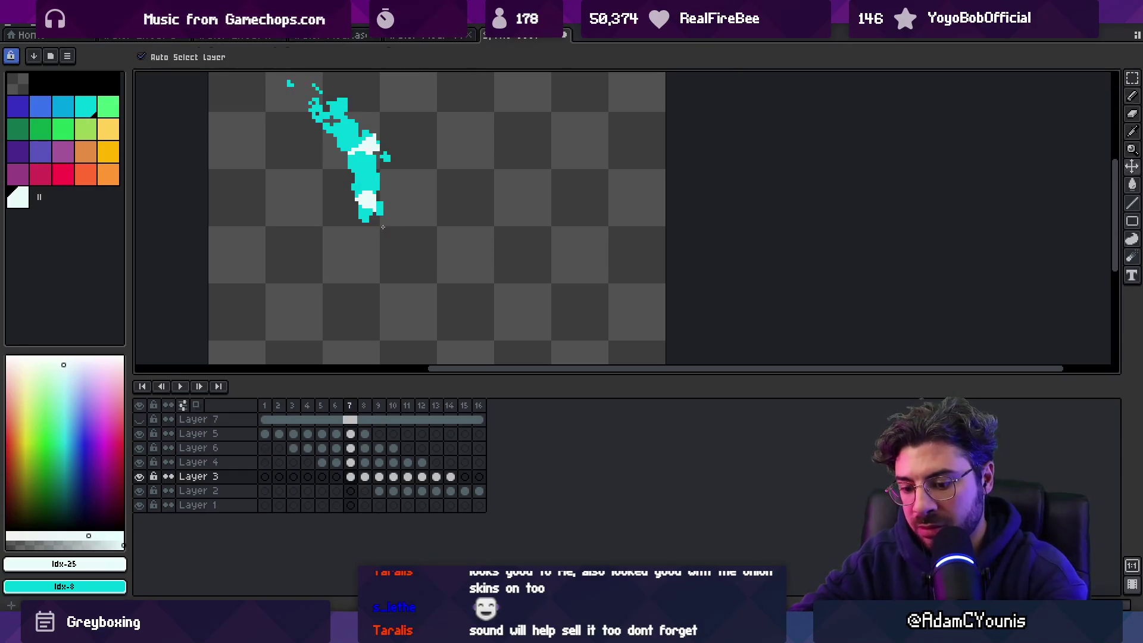
key(b)
key(Right)
key(Right)
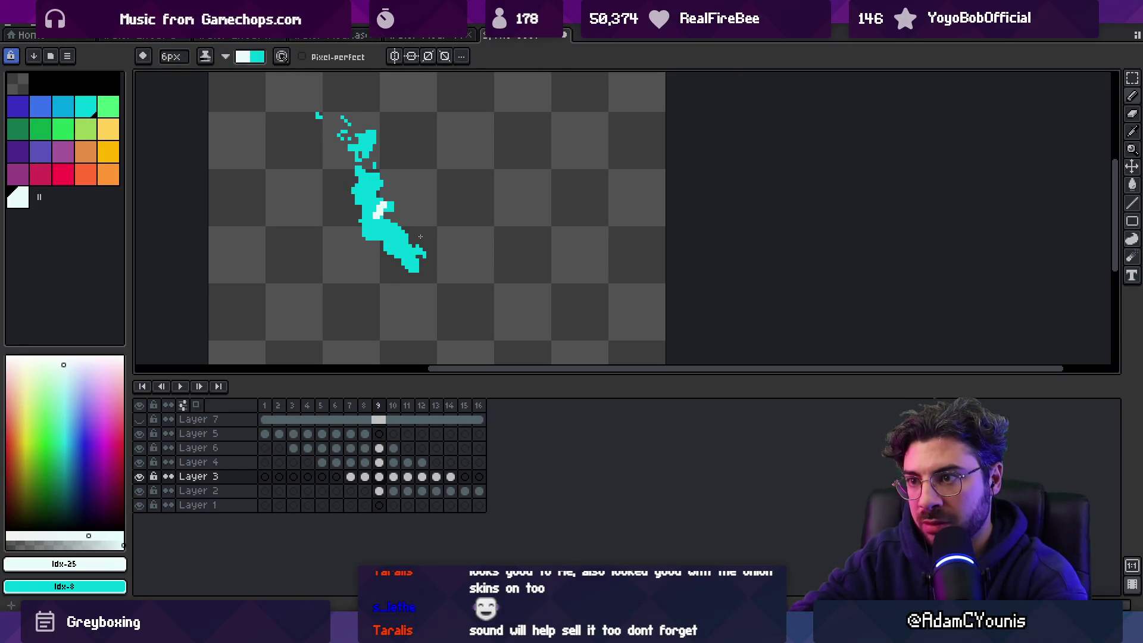
key(Right)
Step: Highlight the splash's right end on frames 9–13, then play and zoom to preview
key(Right)
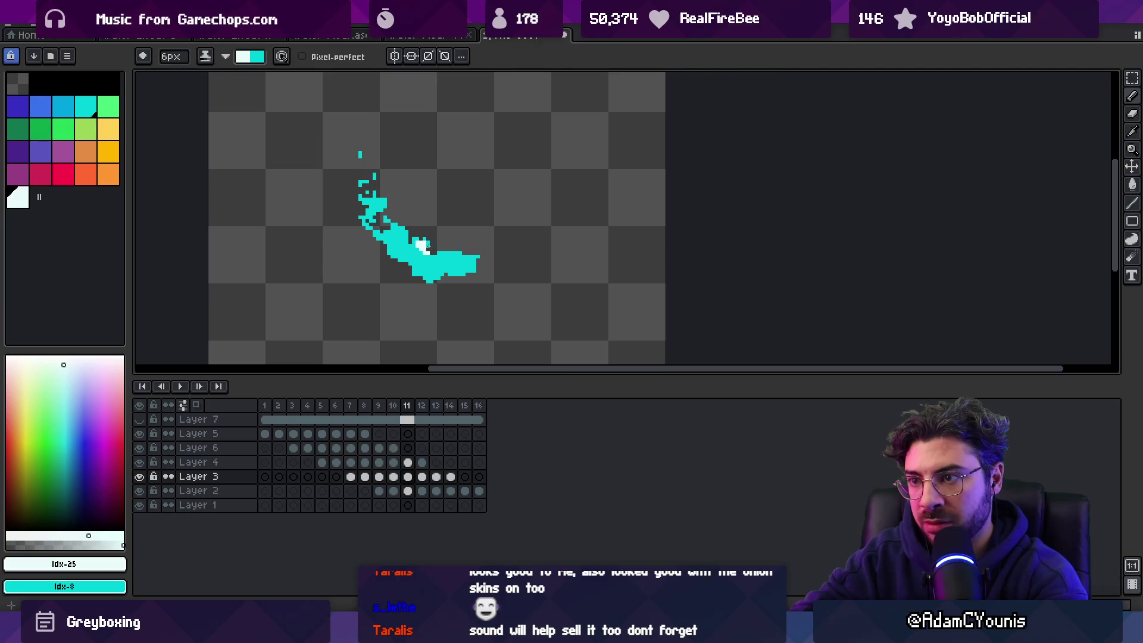
key(Right)
key(Right)
key(Left)
key(Right)
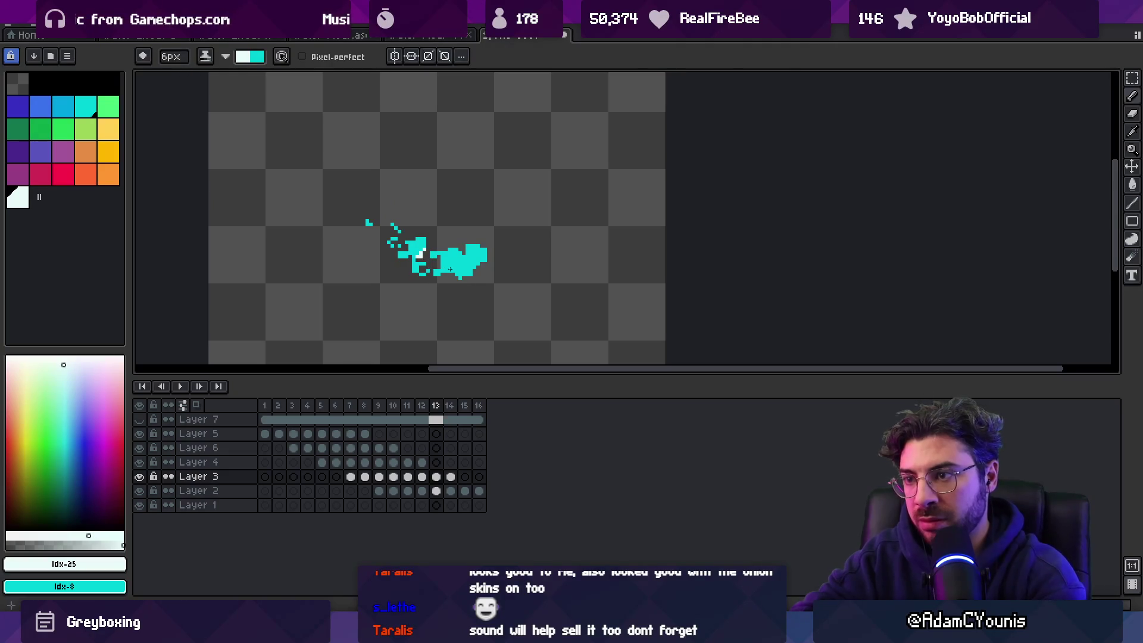
ctrl+click(455, 271)
key(Left)
key(Left)
key(Left)
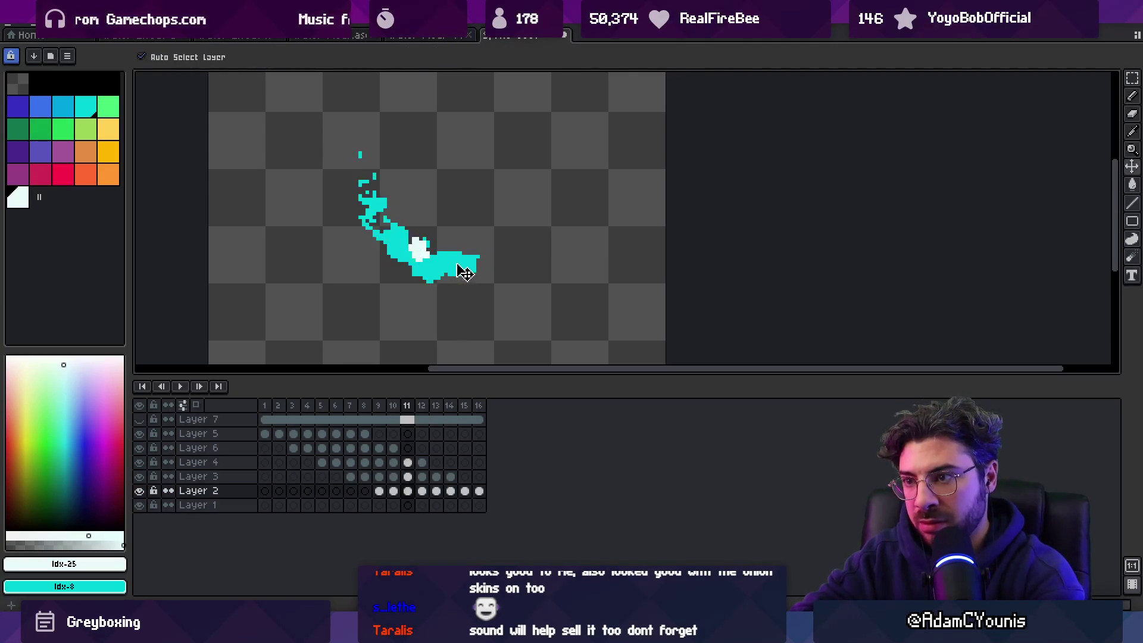
key(b)
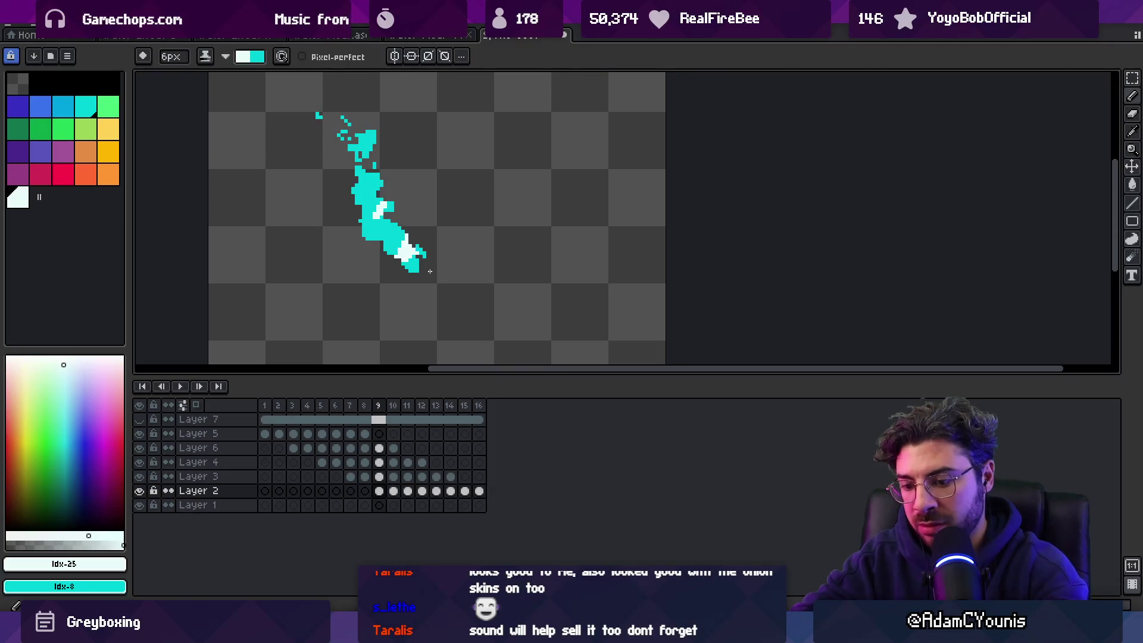
key(Right)
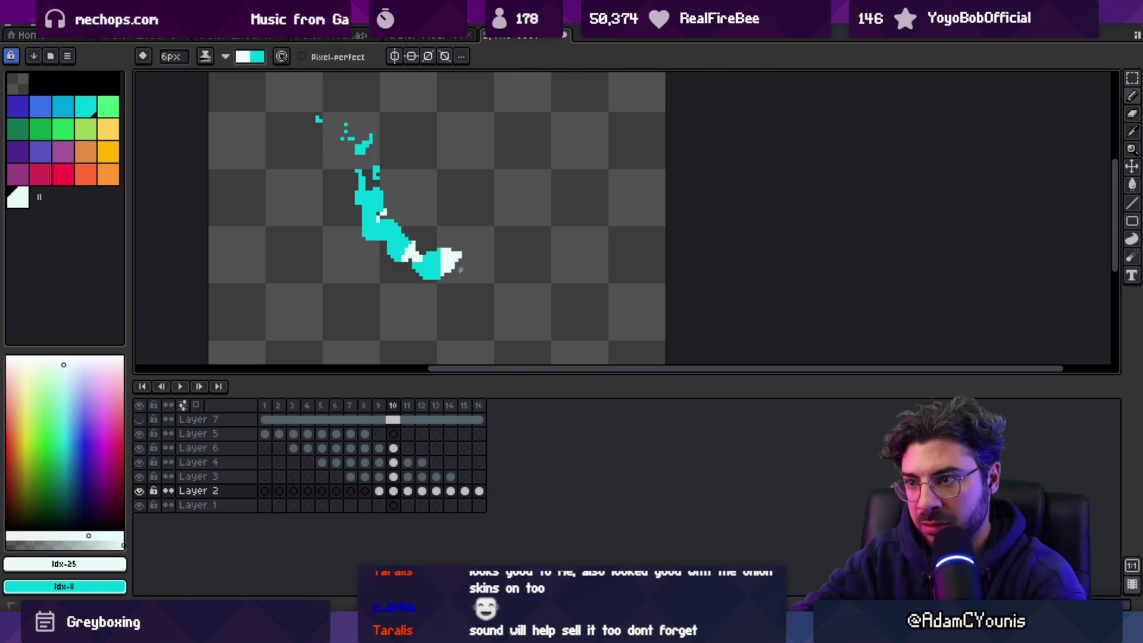
key(Right)
key(Right)
key(Right)
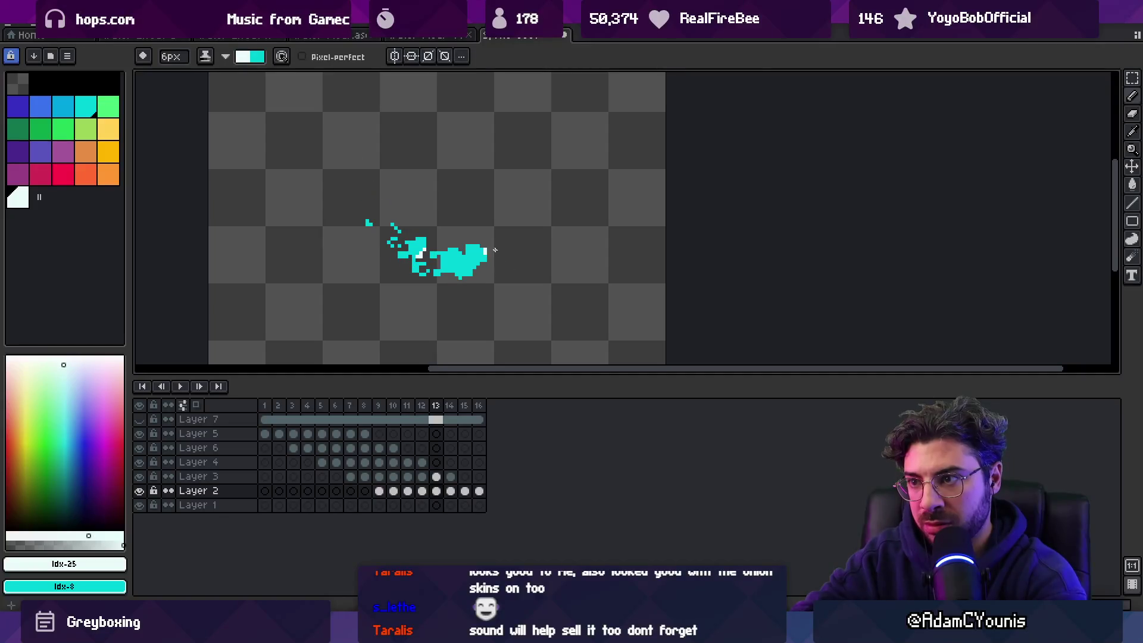
key(Right)
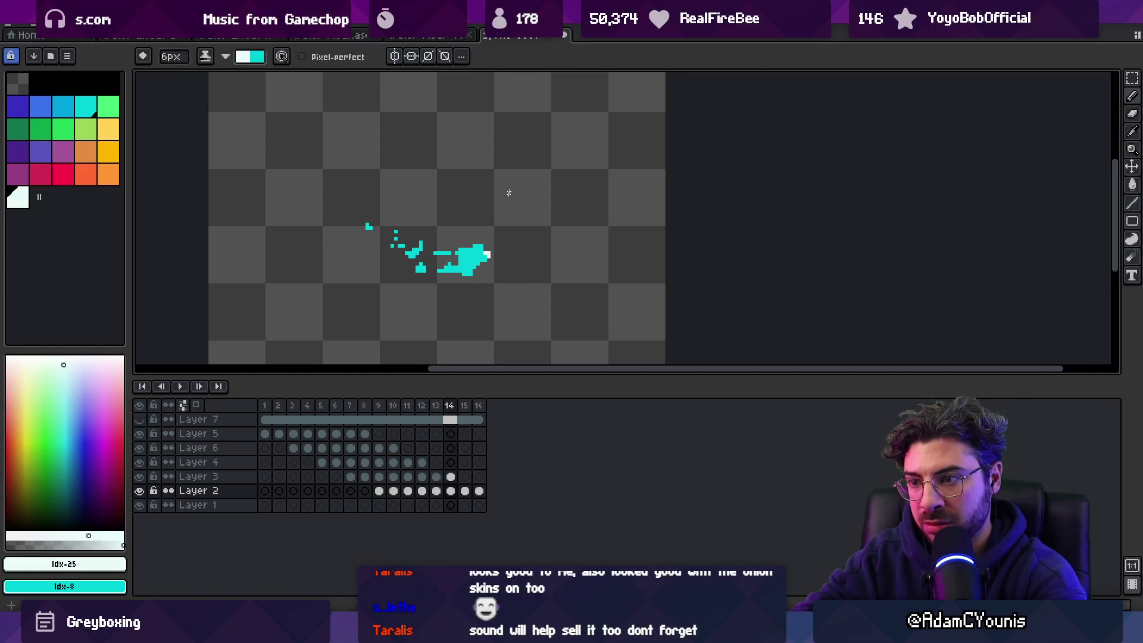
key(Return)
key(z)
scroll(552, 143, down, 2)
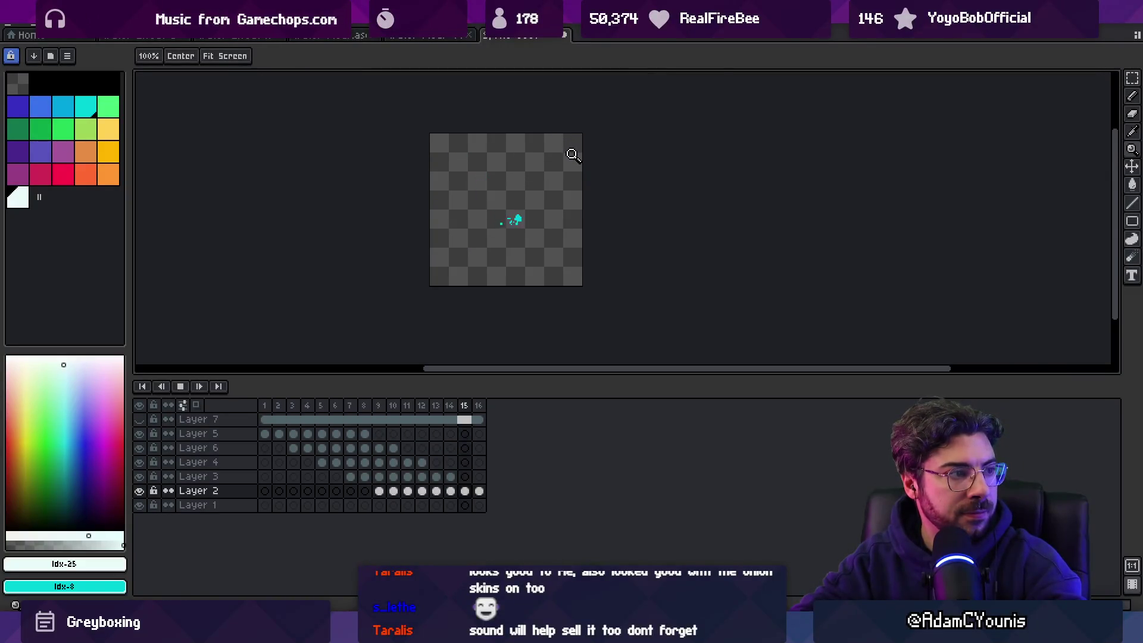
Step: Move Layer 2 up just below Layer 7 and Layer 3 above Layer 5
scroll(545, 196, up, 1)
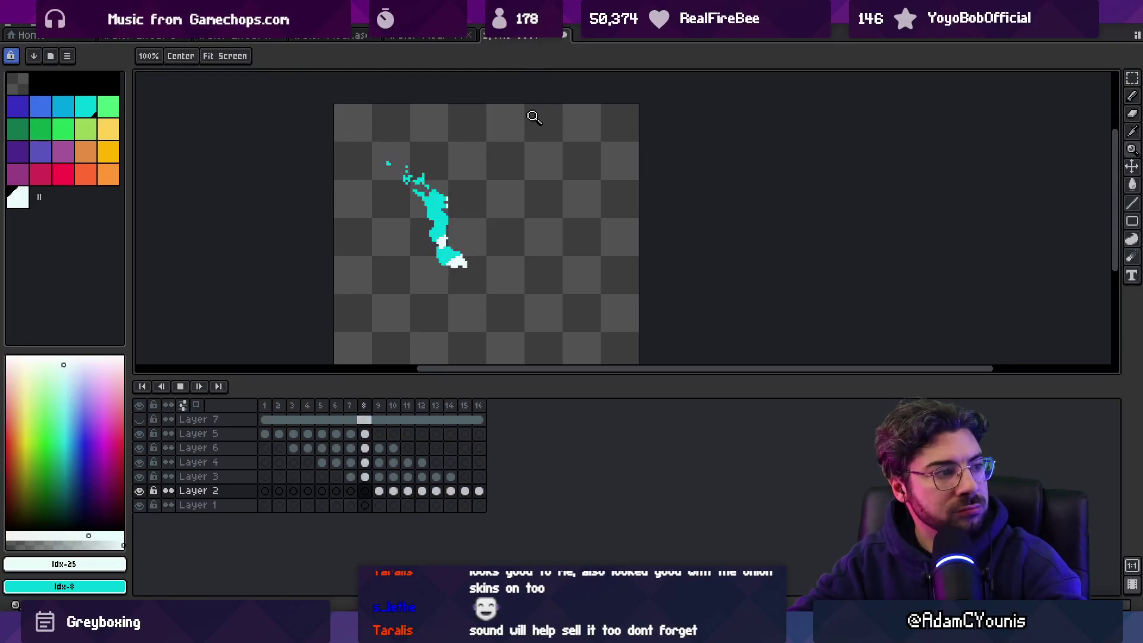
key(space)
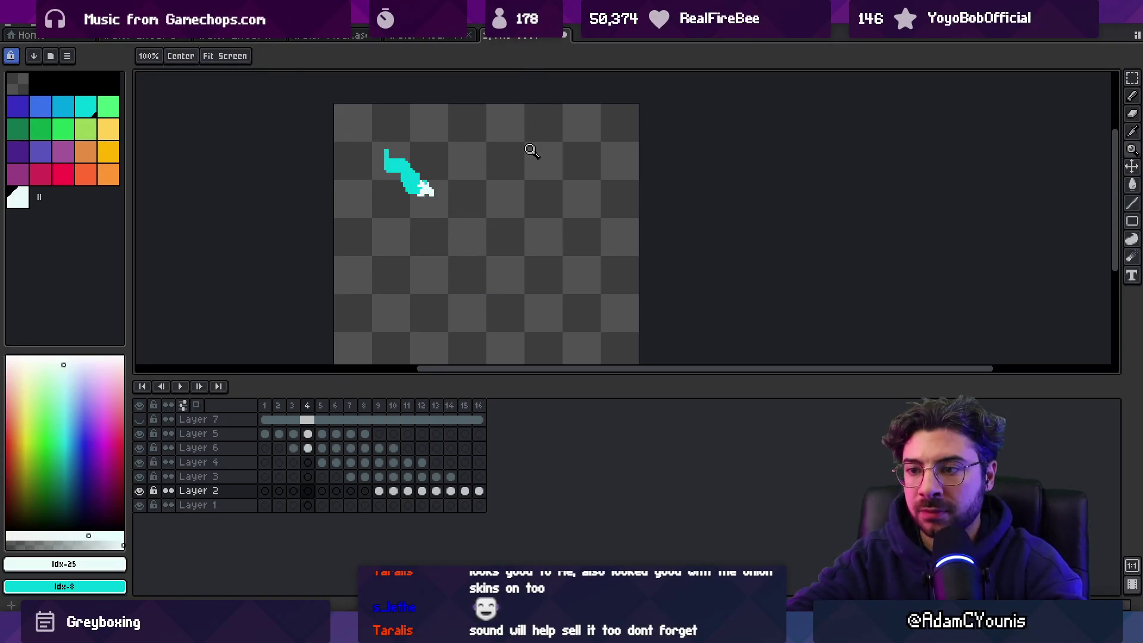
click(209, 494)
drag(209, 489, 222, 433)
click(220, 492)
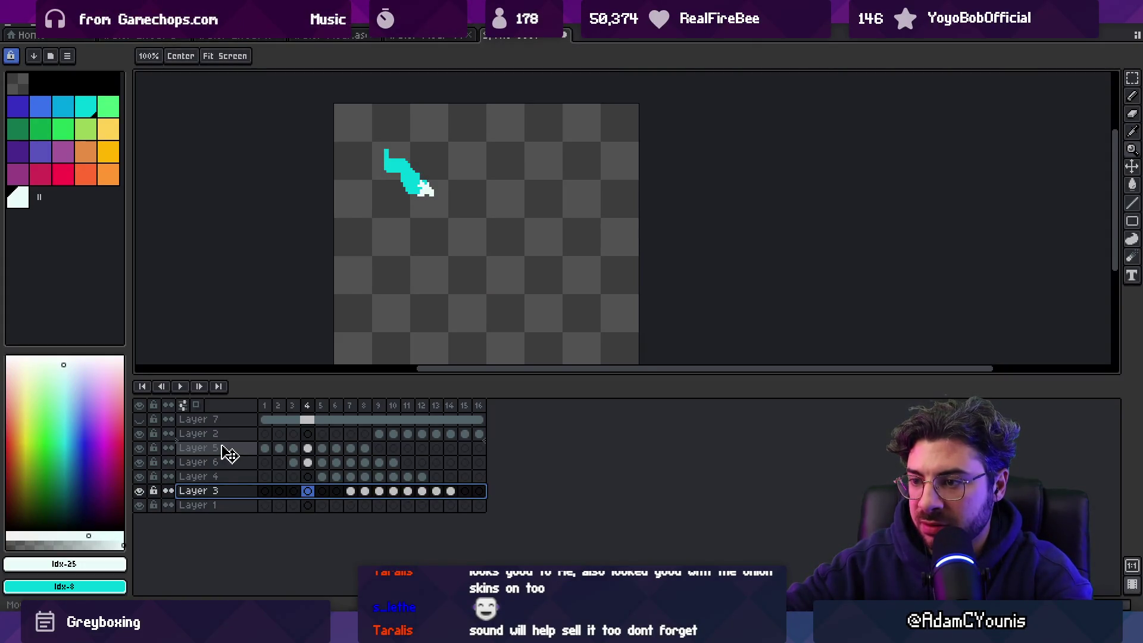
mouse_move(229, 453)
mouse_down()
mouse_move(231, 492)
mouse_move(232, 480)
mouse_up()
Step: Play the animation to check the new layer order, then select frames 1–8 across all layers
key(Return)
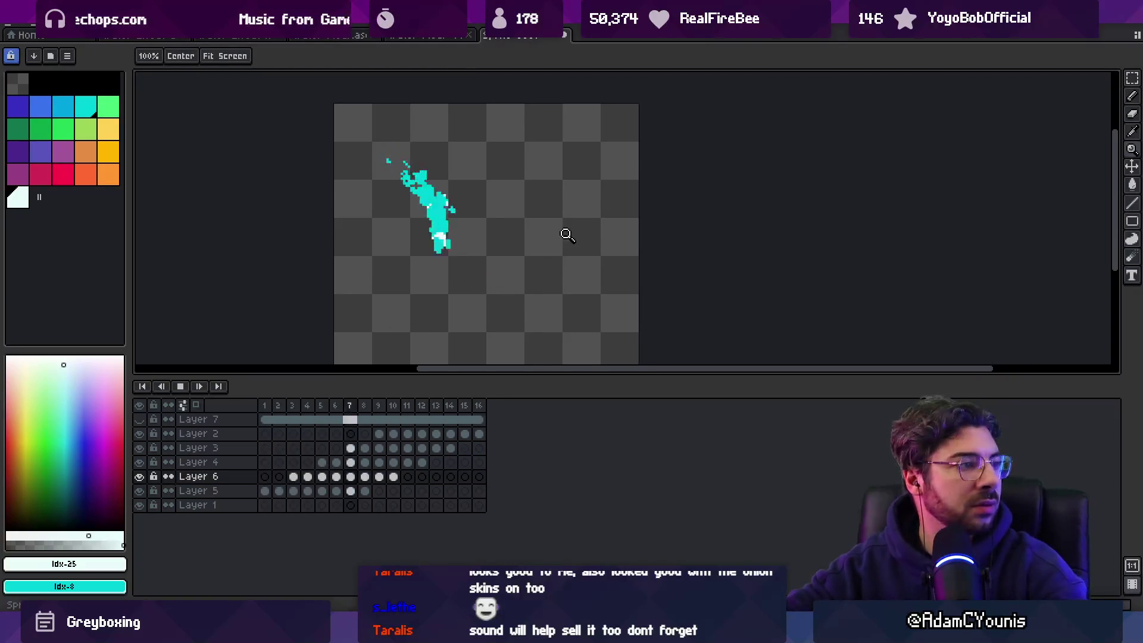
scroll(565, 234, down, 1)
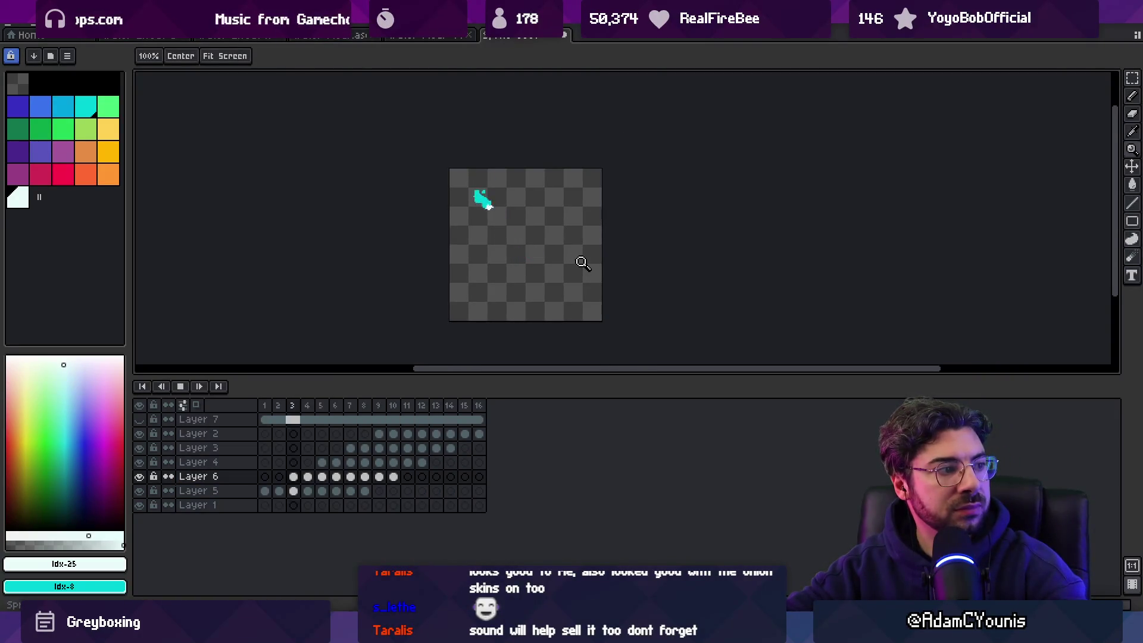
scroll(538, 248, up, 2)
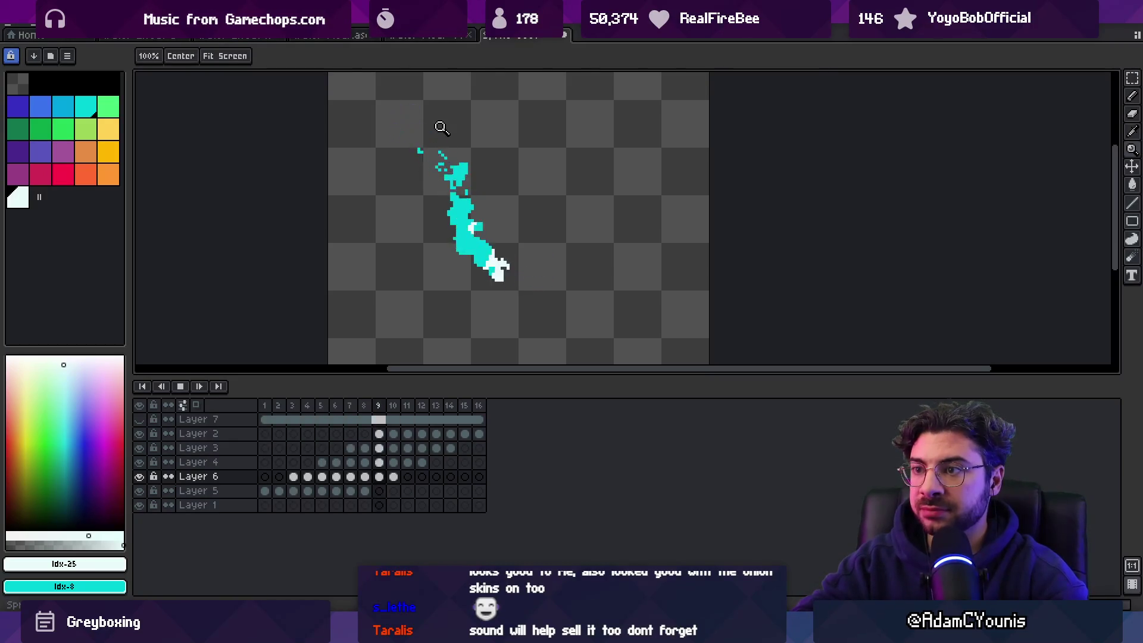
scroll(441, 128, down, 5)
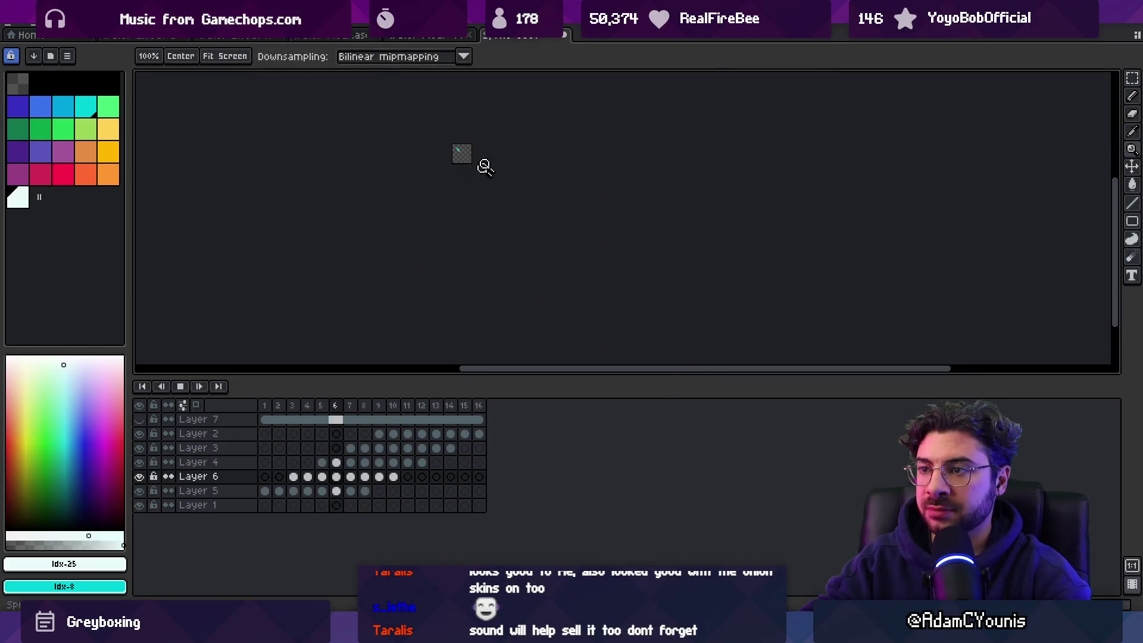
scroll(417, 197, up, 4)
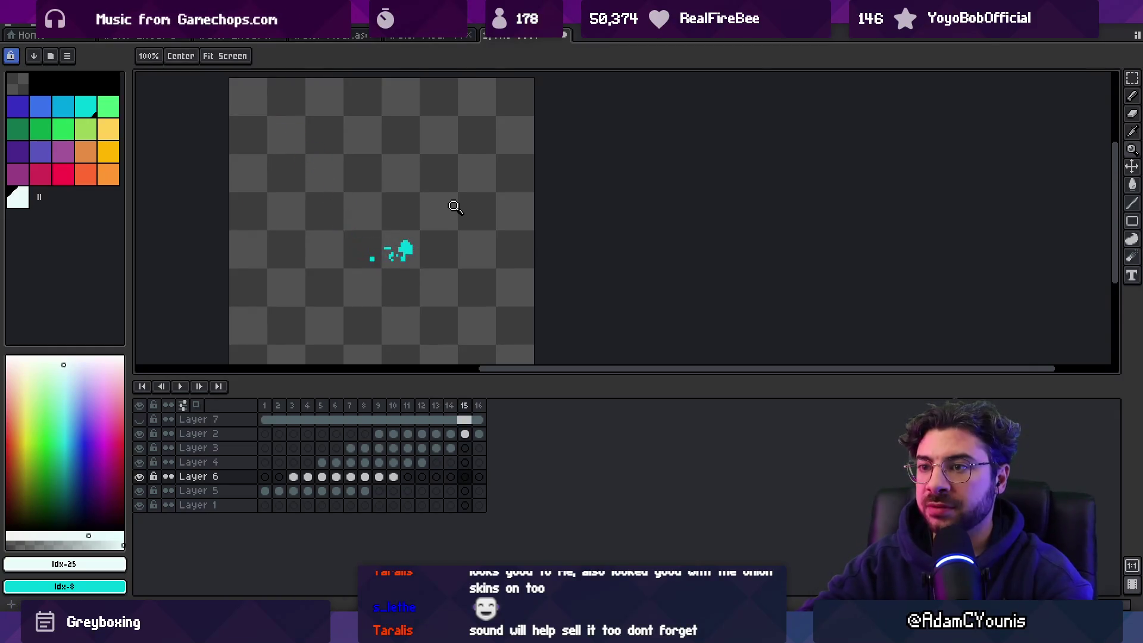
scroll(385, 322, down, 1)
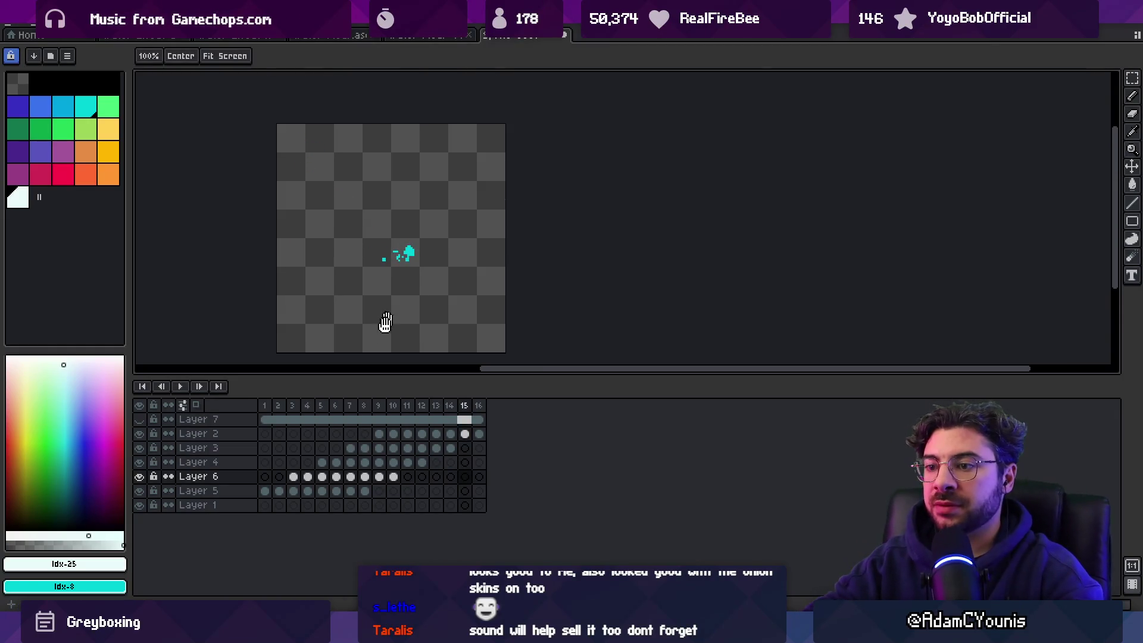
click(268, 407)
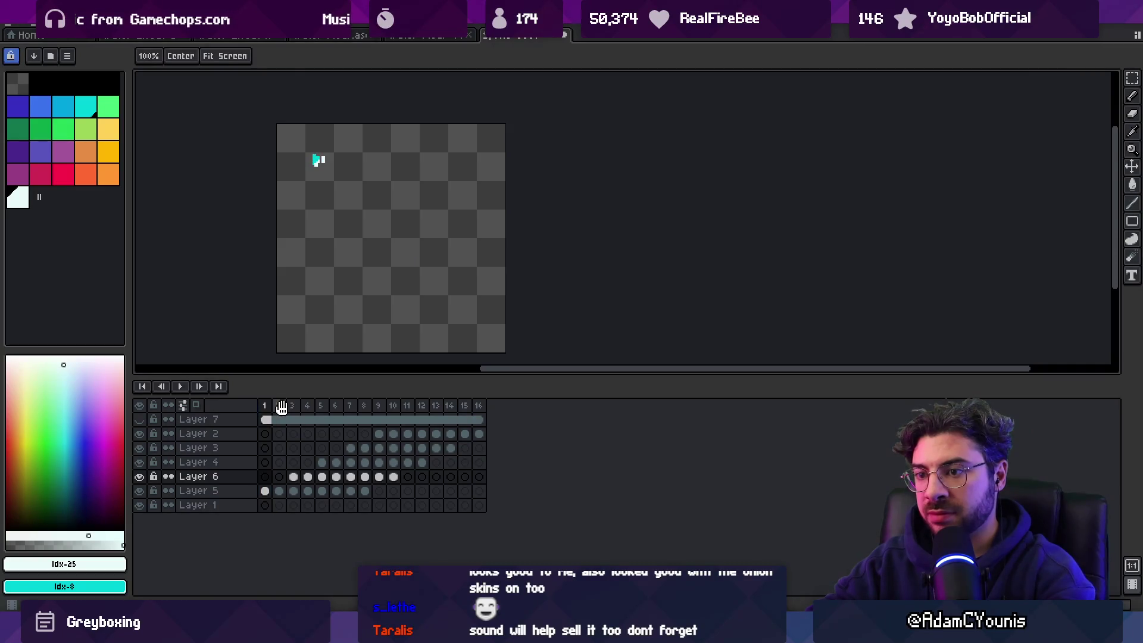
click(280, 407)
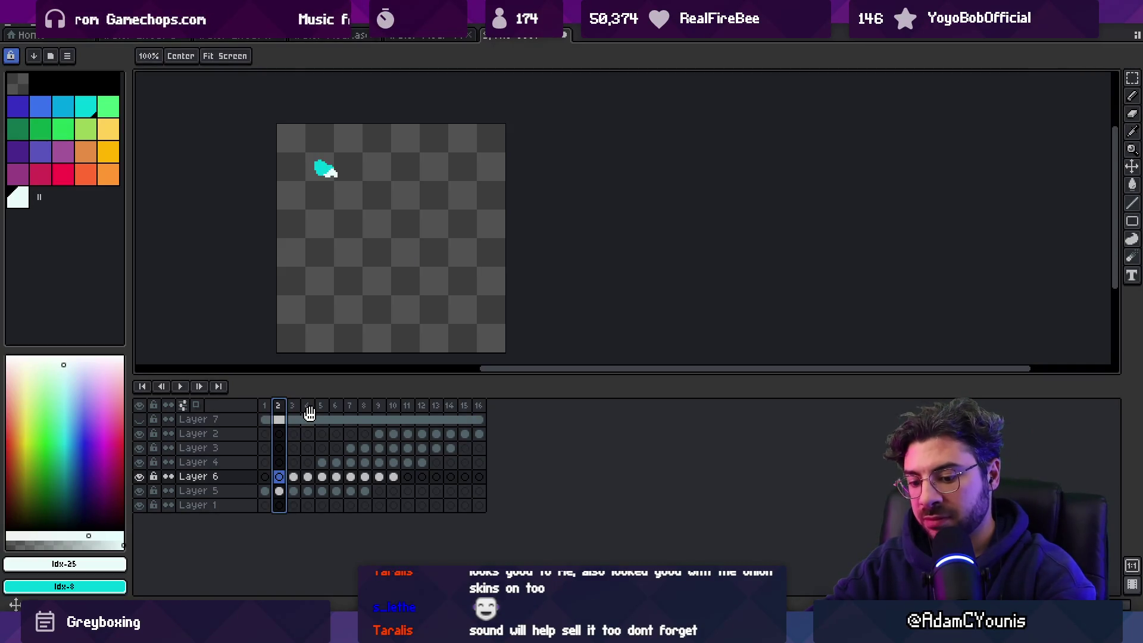
click(292, 407)
mouse_move(265, 407)
mouse_down()
mouse_move(461, 394)
mouse_move(339, 408)
mouse_move(374, 412)
mouse_up()
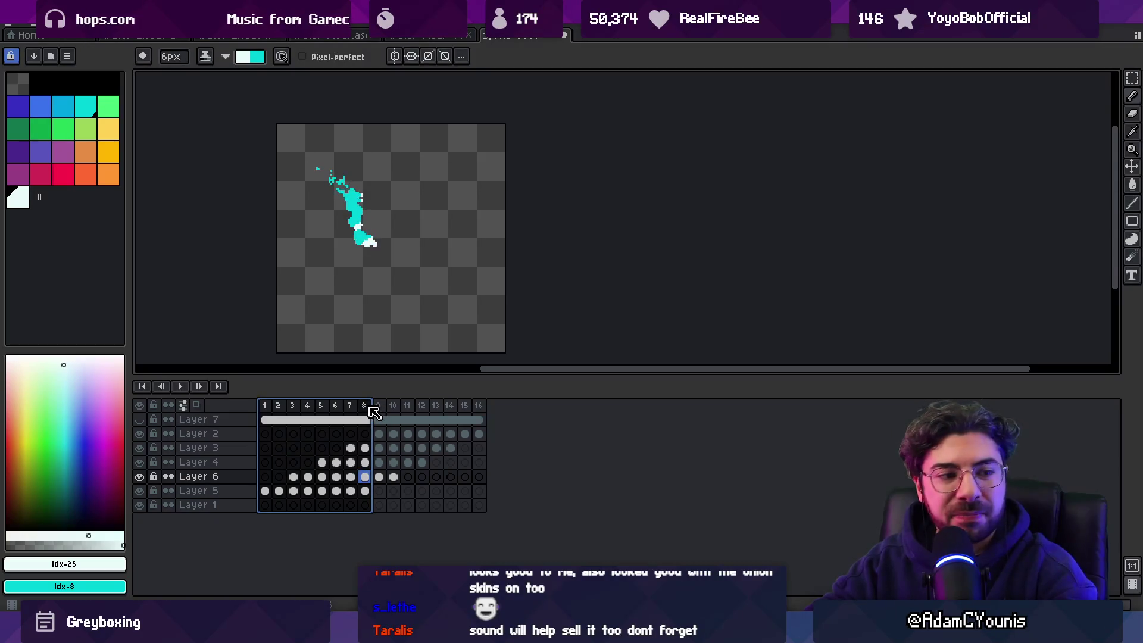
Step: Browse the other open sprites and select frame ranges such as 45–56 for comparison
click(429, 35)
click(329, 36)
click(280, 36)
click(237, 37)
click(340, 36)
click(236, 36)
mouse_move(338, 405)
mouse_down()
mouse_move(898, 376)
mouse_move(734, 385)
mouse_move(46, 351)
mouse_move(459, 382)
mouse_move(968, 388)
mouse_up()
drag(1055, 388, 1107, 388)
drag(885, 406, 1138, 408)
Step: Return to the cyan splash sprite and open a new 128×128 px RGBA transparent sprite
click(506, 35)
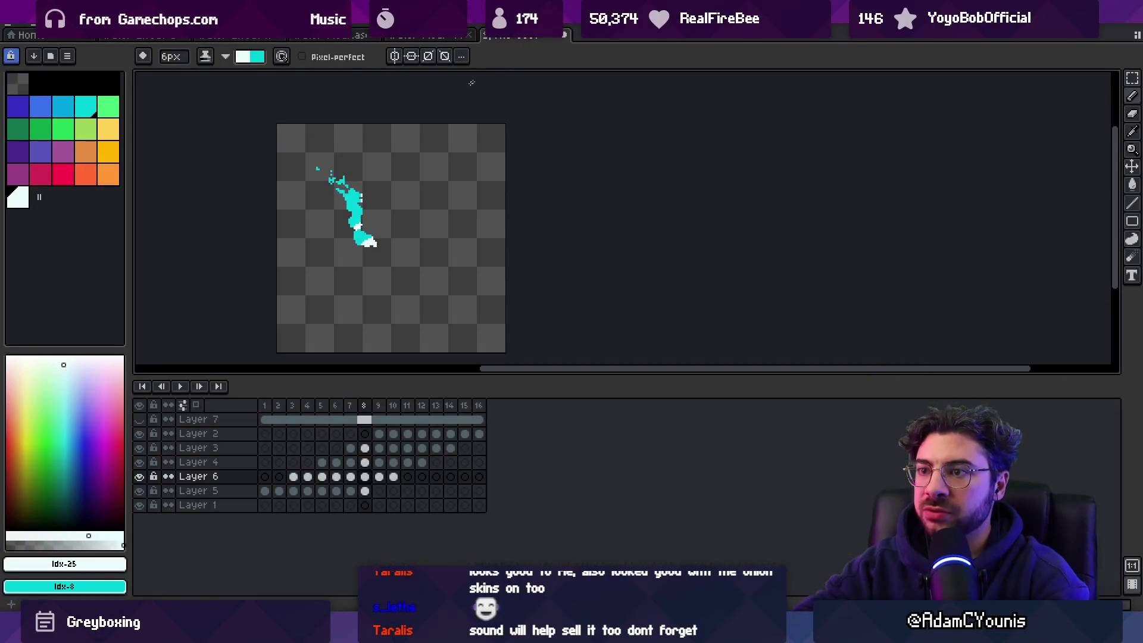
key(alt+f)
key(n)
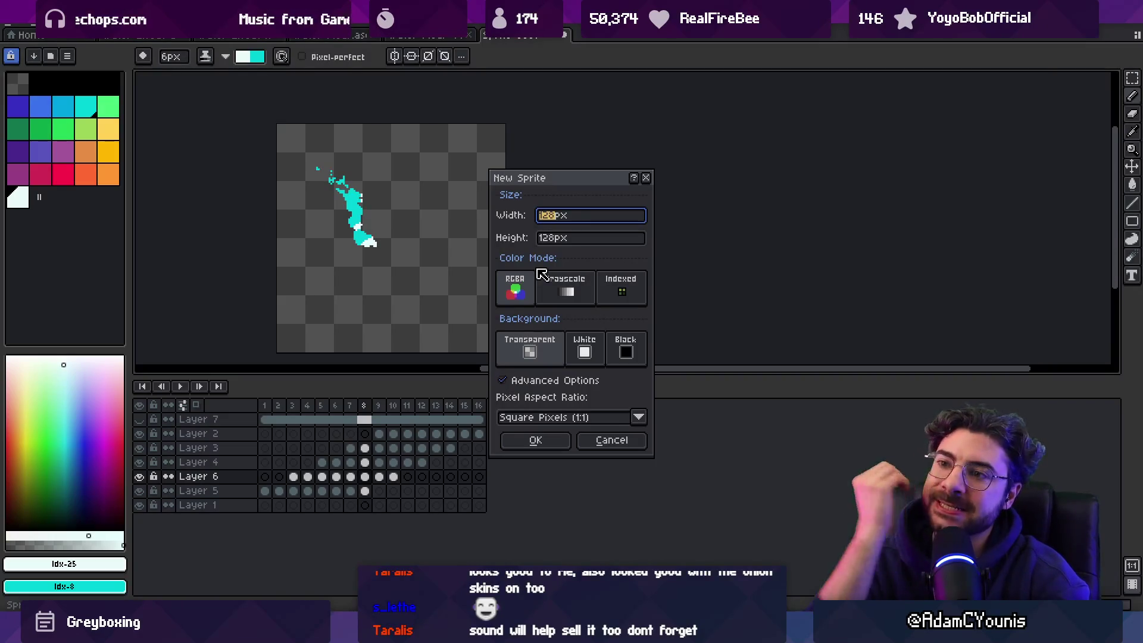
Step: Cancel the new sprite, play the dark twelve-layer sprite, then select splash frames 1–8
key(Escape)
click(318, 36)
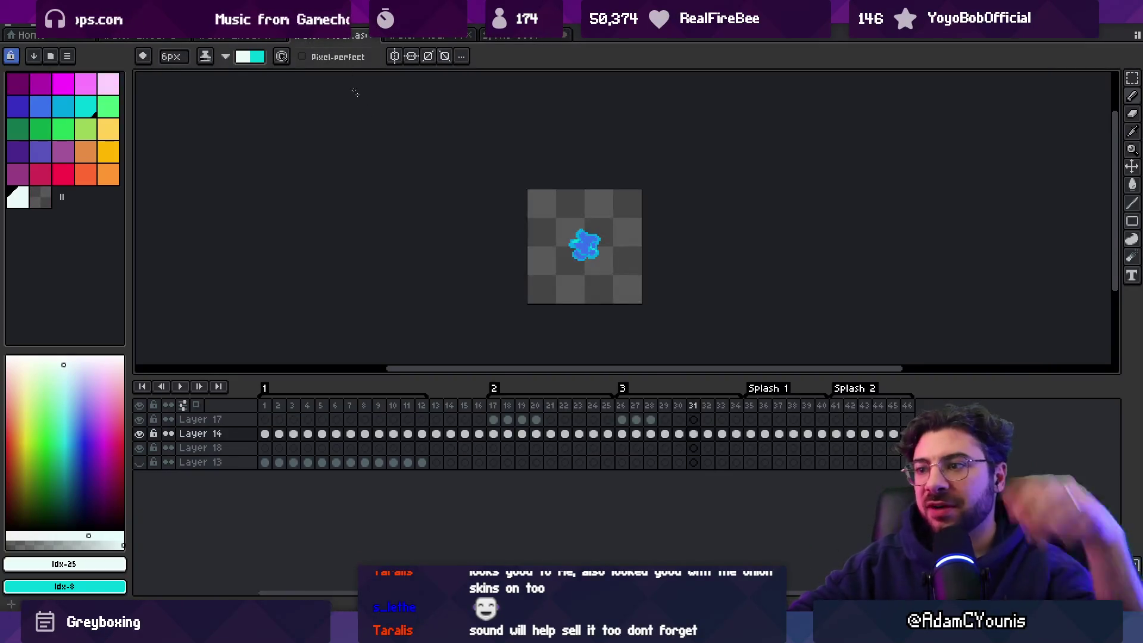
click(238, 35)
click(149, 37)
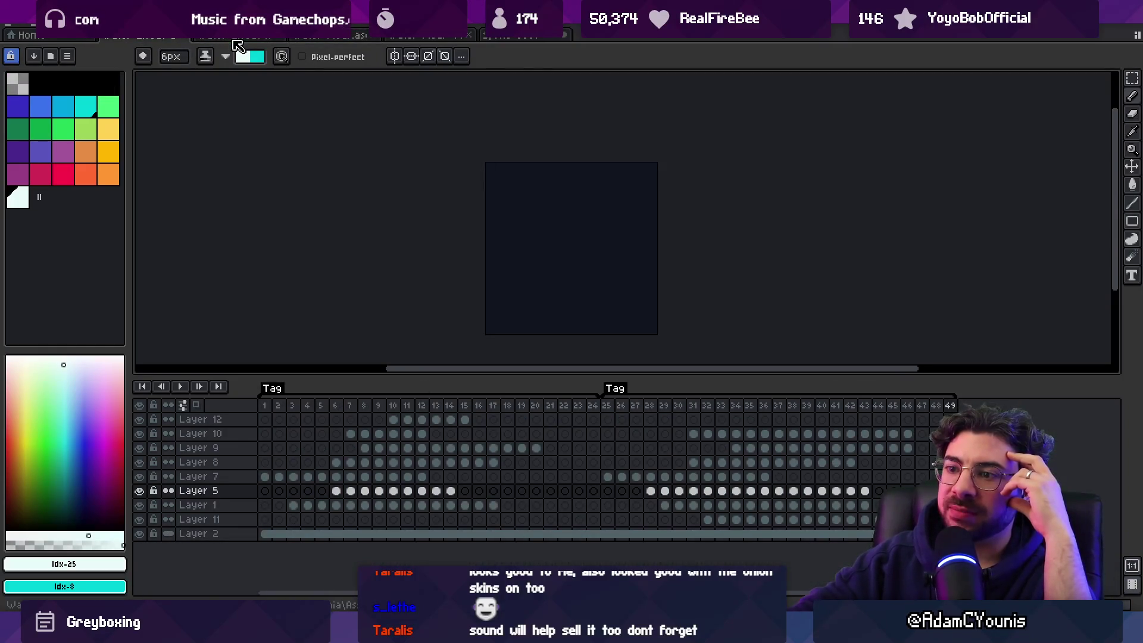
key(Return)
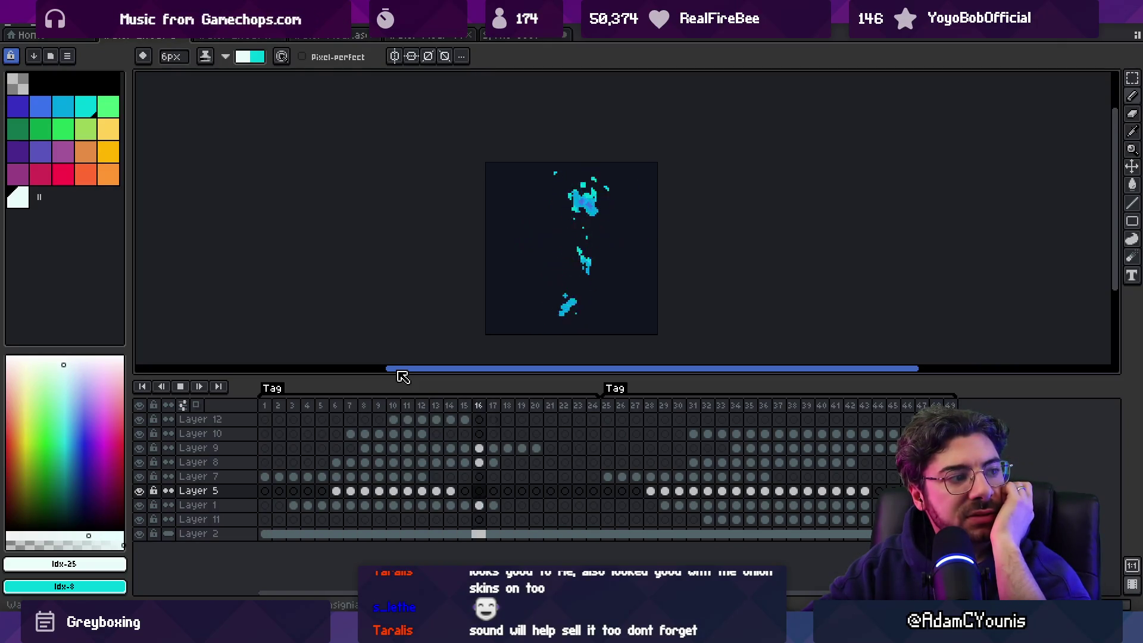
click(506, 36)
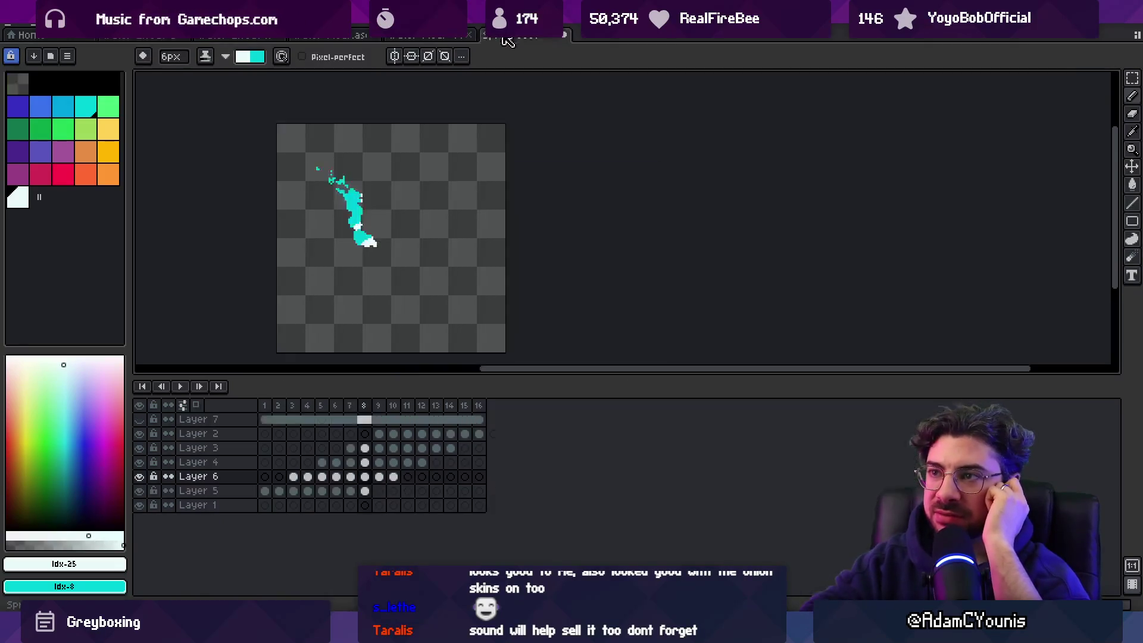
drag(264, 405, 374, 408)
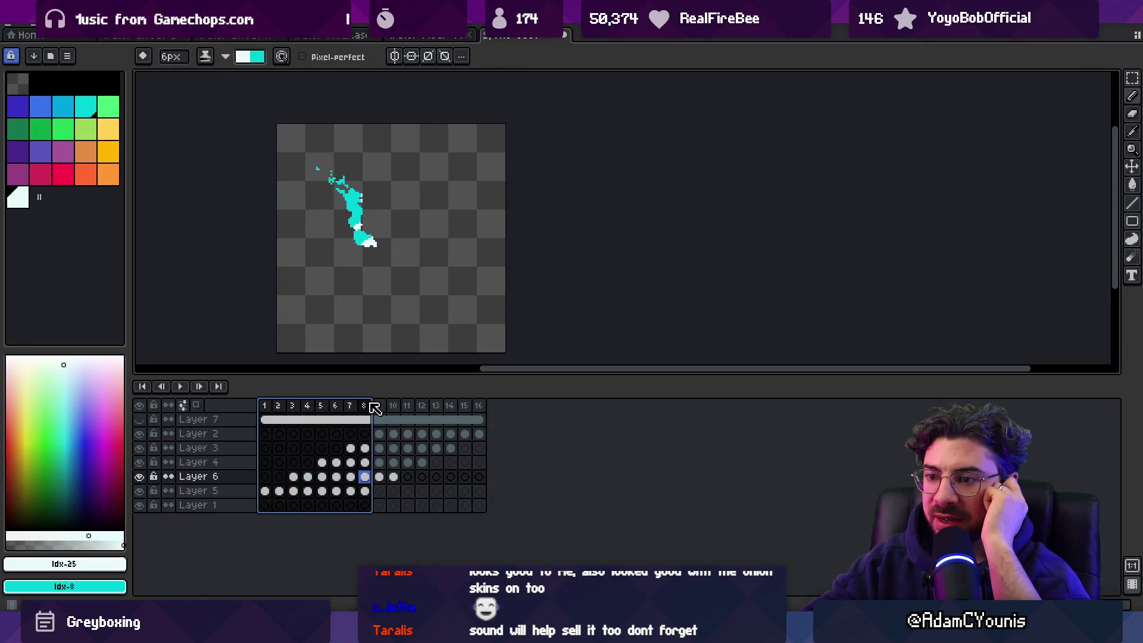
Step: Review frames 8–73 of the long character animation and play it before switching back to the splash sprite
click(435, 37)
click(334, 38)
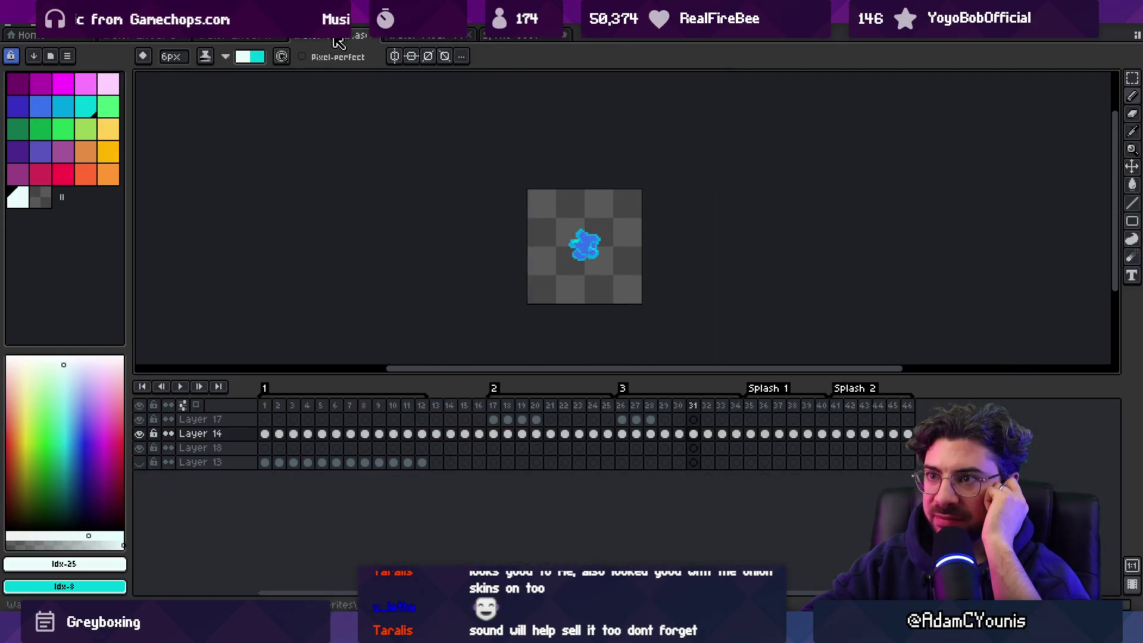
click(241, 38)
drag(283, 409, 881, 408)
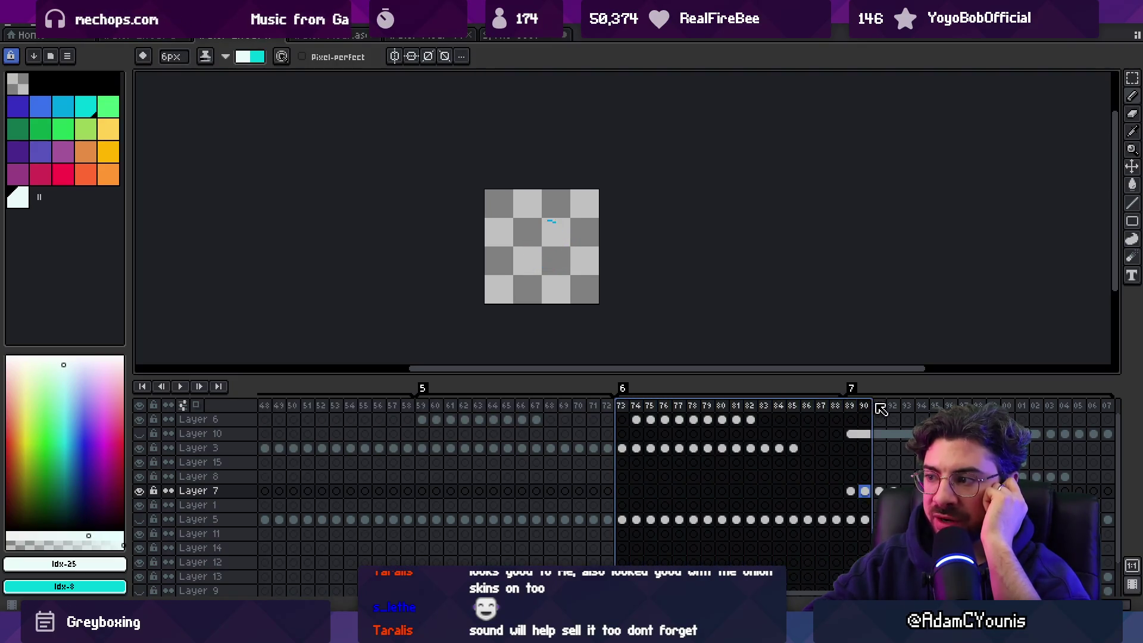
mouse_move(1005, 407)
mouse_down()
mouse_move(727, 433)
mouse_move(265, 426)
mouse_move(379, 426)
mouse_up()
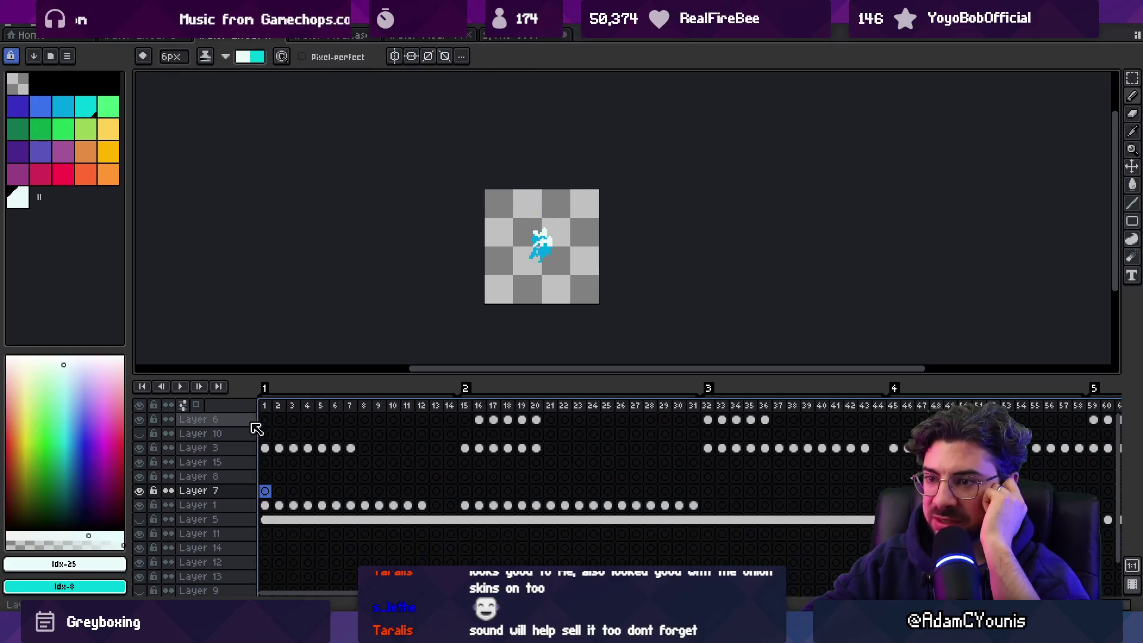
click(266, 407)
key(Return)
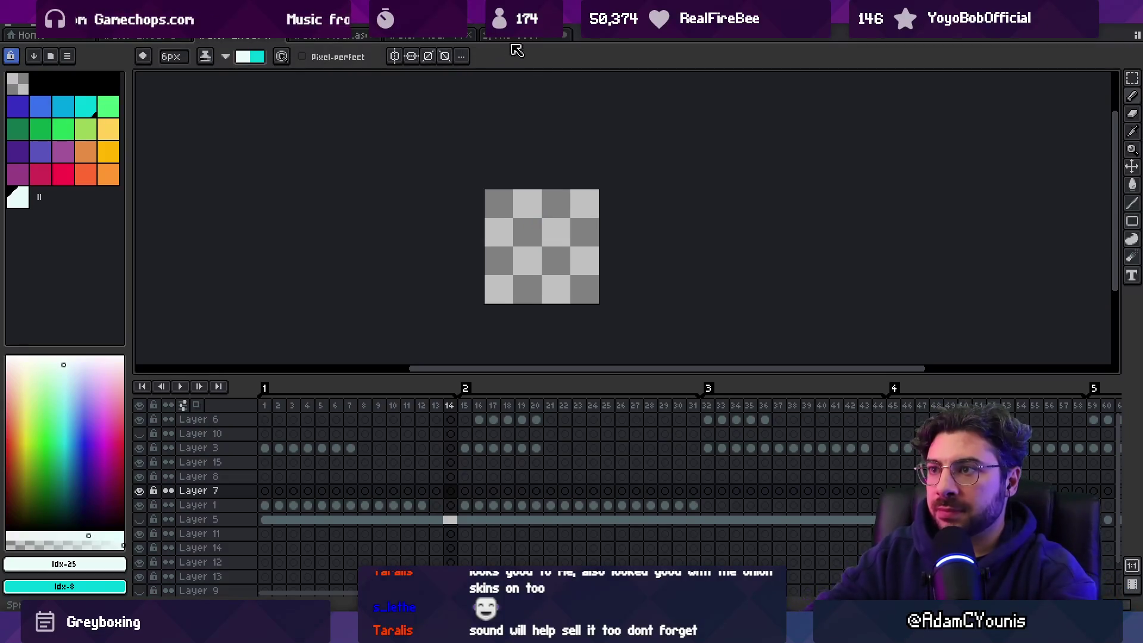
key(ctrl+Tab)
drag(404, 205, 434, 200)
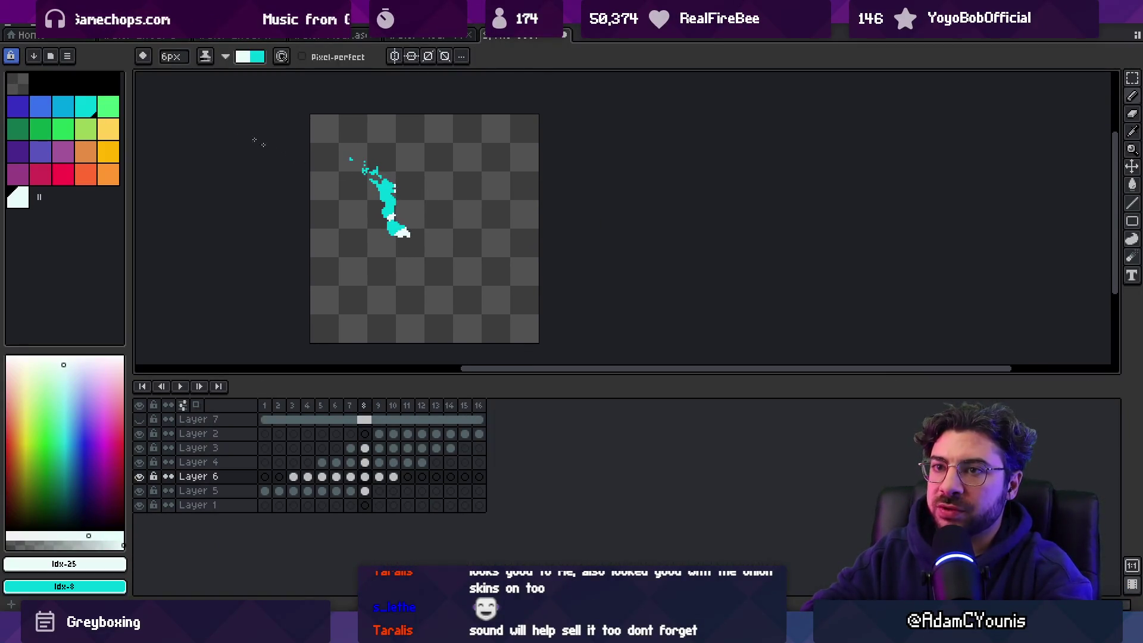
Step: Create a new blank sprite with the default settings
click(18, 30)
click(61, 46)
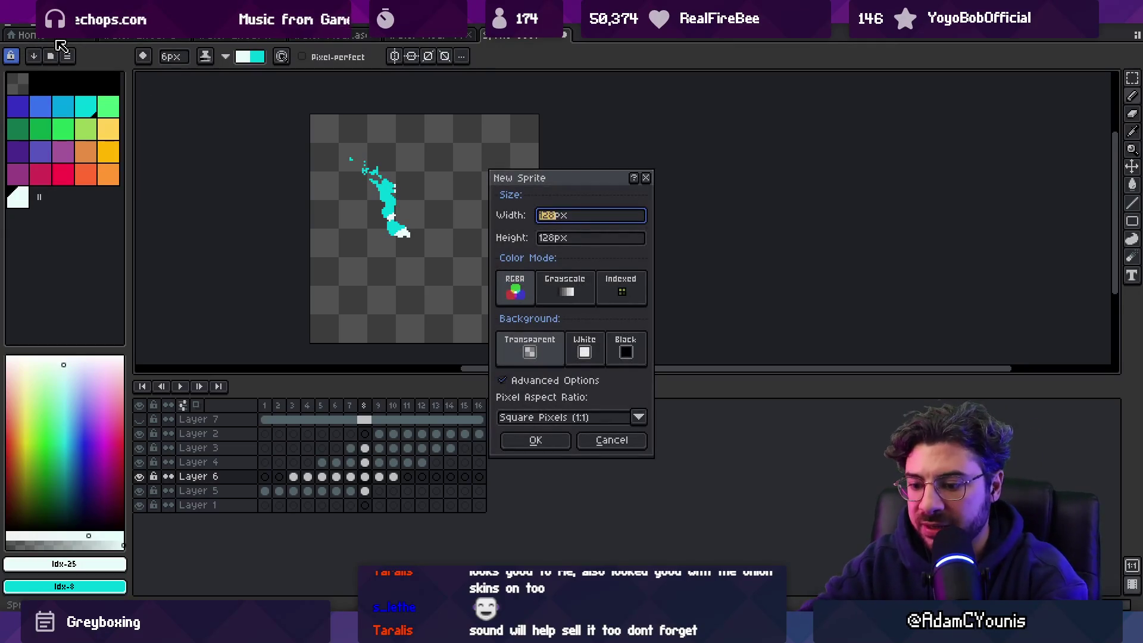
key(Return)
Step: Open the recent red-haired character animation file and bring it to the front
click(18, 28)
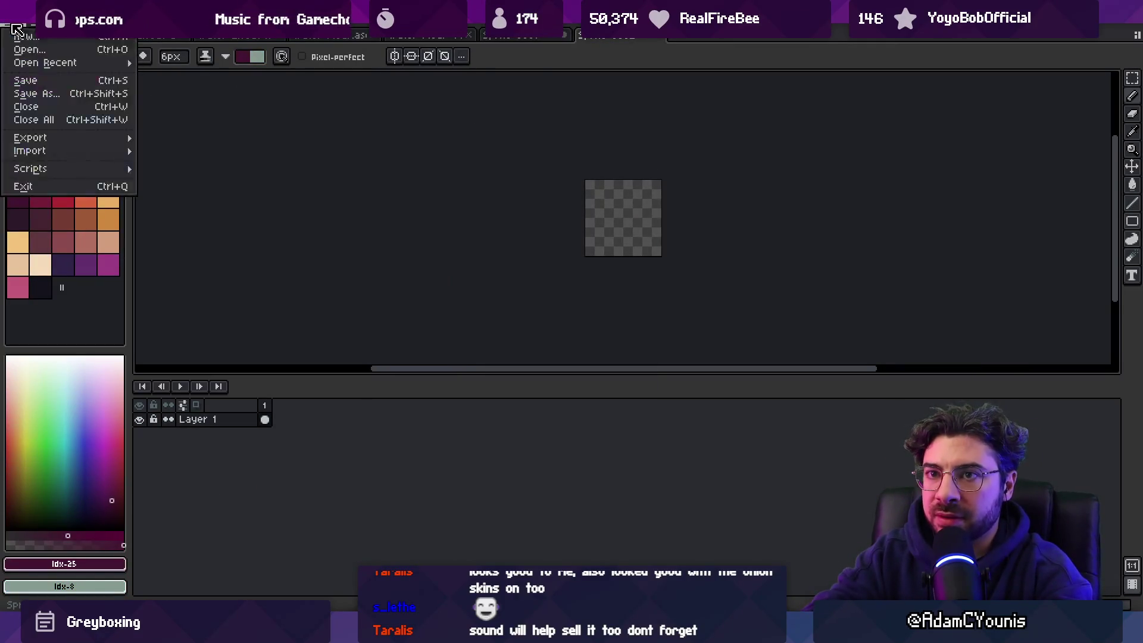
mouse_move(57, 63)
click(191, 85)
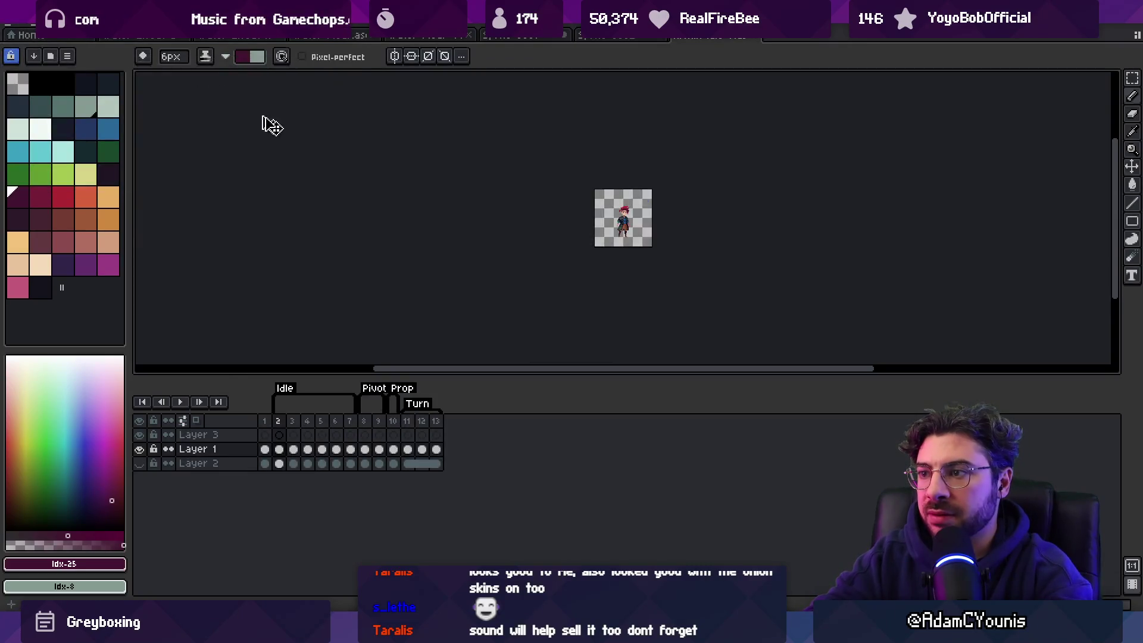
click(628, 38)
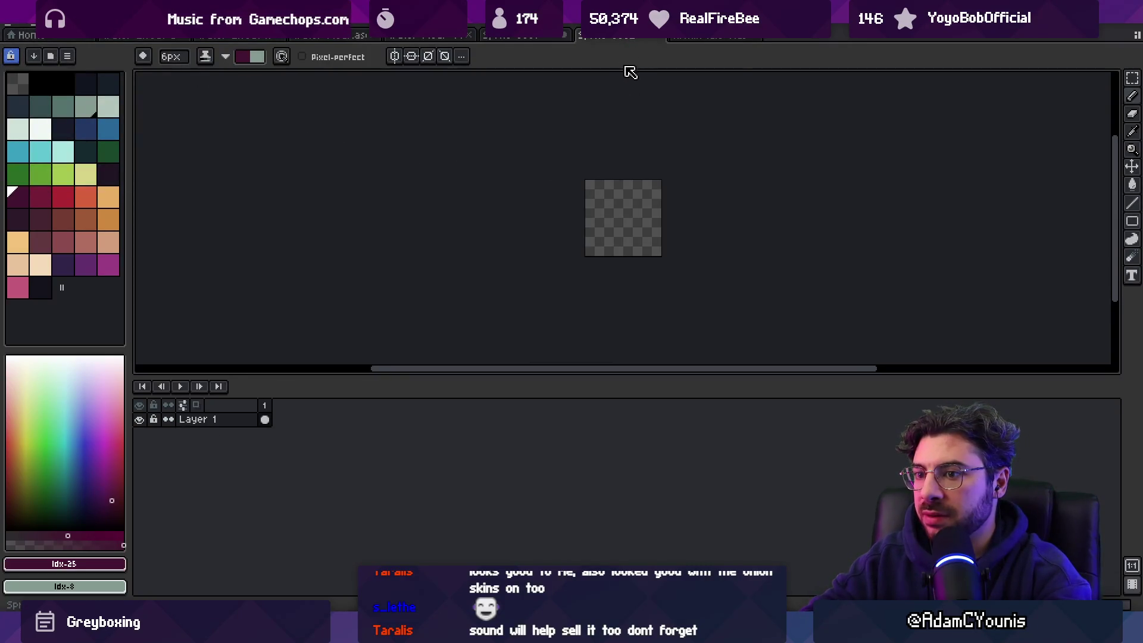
click(687, 37)
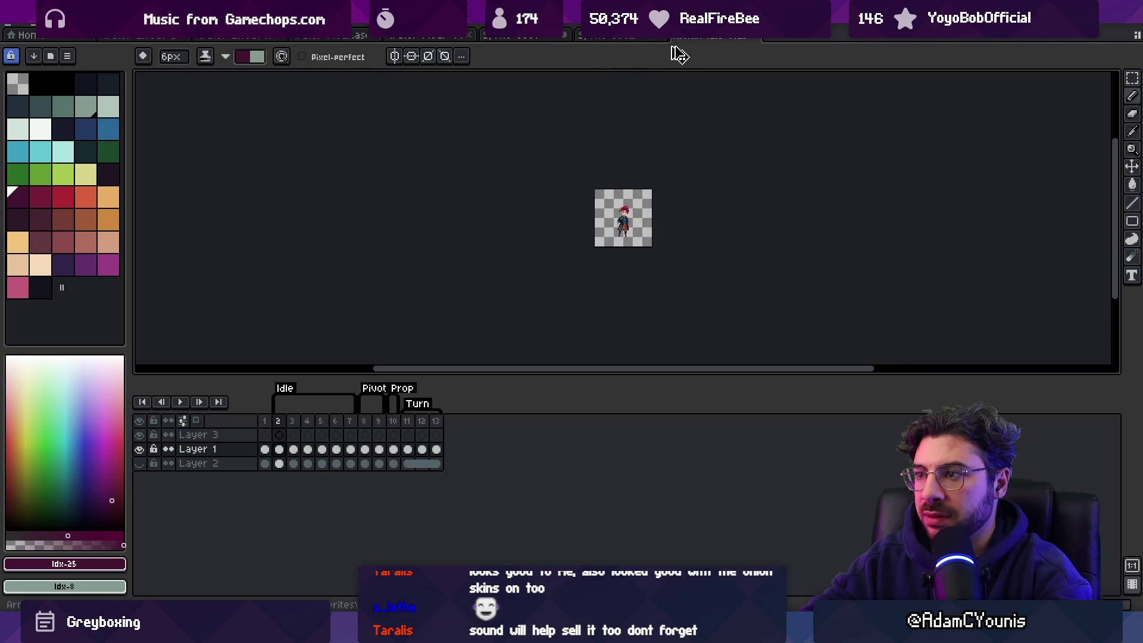
Step: Undo the cut to restore the character, then zoom into the blank canvas
key(ctrl+z)
click(630, 37)
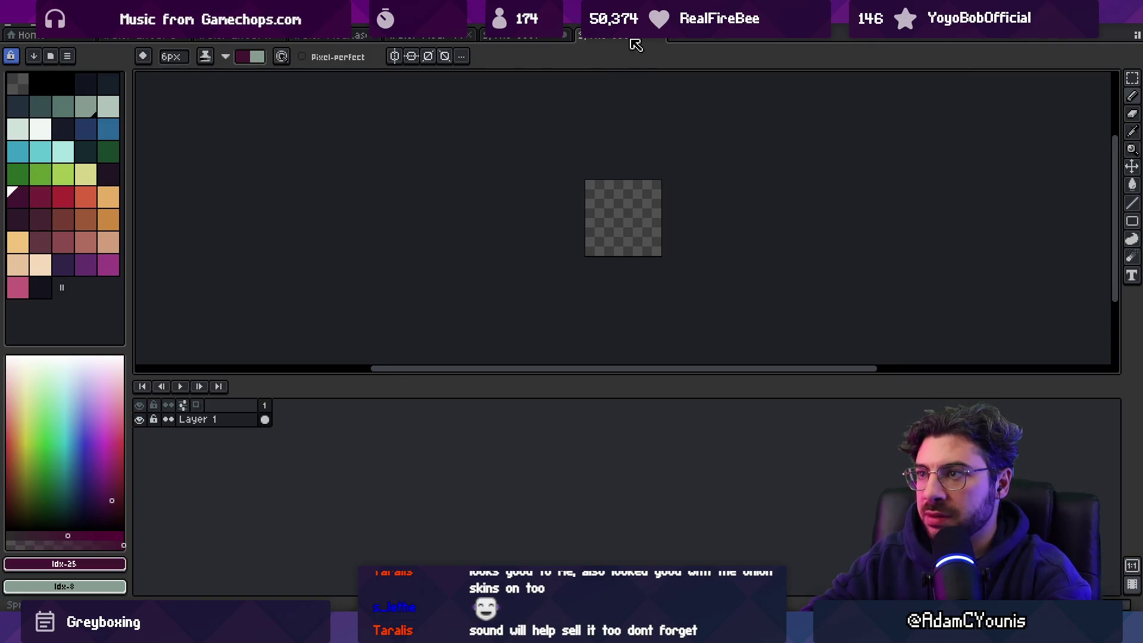
key(z)
click(624, 209)
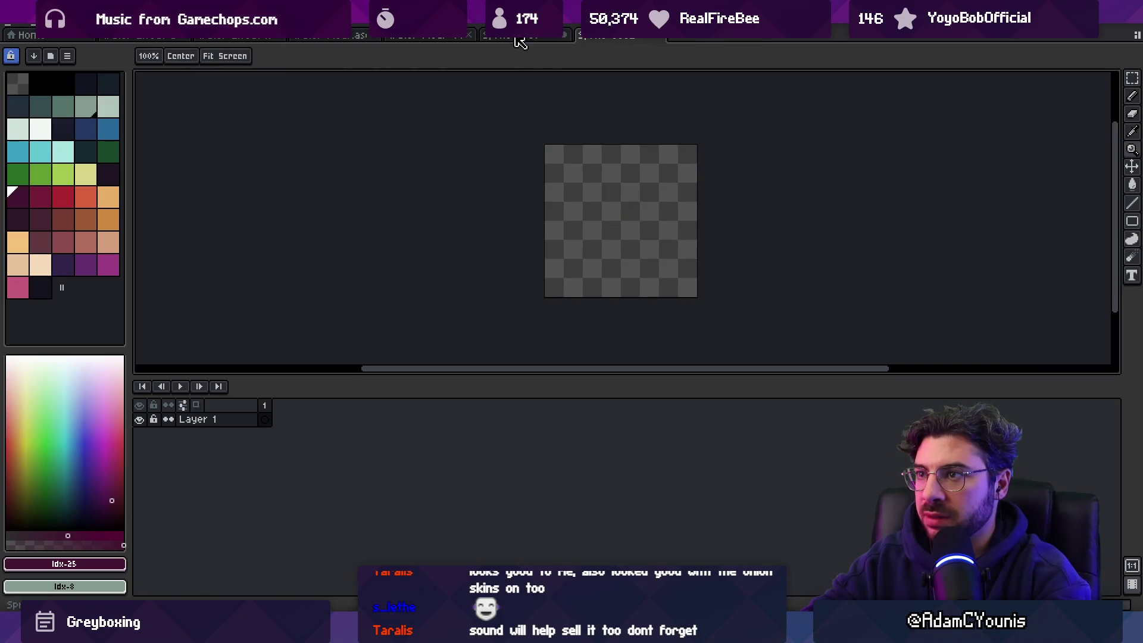
Step: Tag frames 1–16 of the cyan splash sprite with a new tag
click(515, 36)
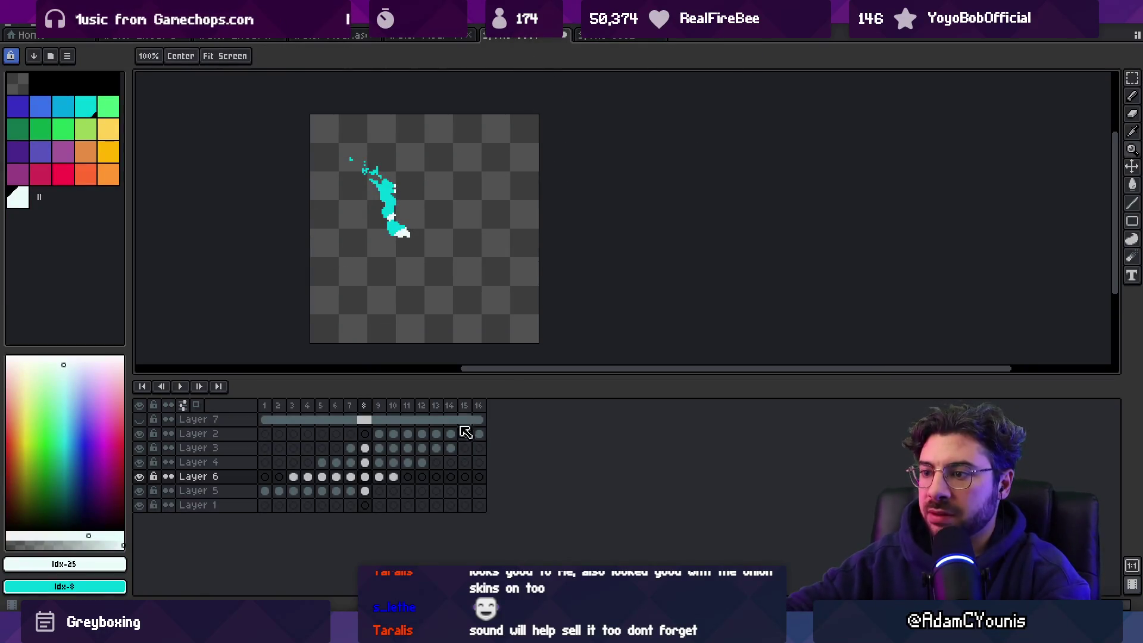
drag(478, 406, 250, 394)
right_click(366, 405)
click(416, 467)
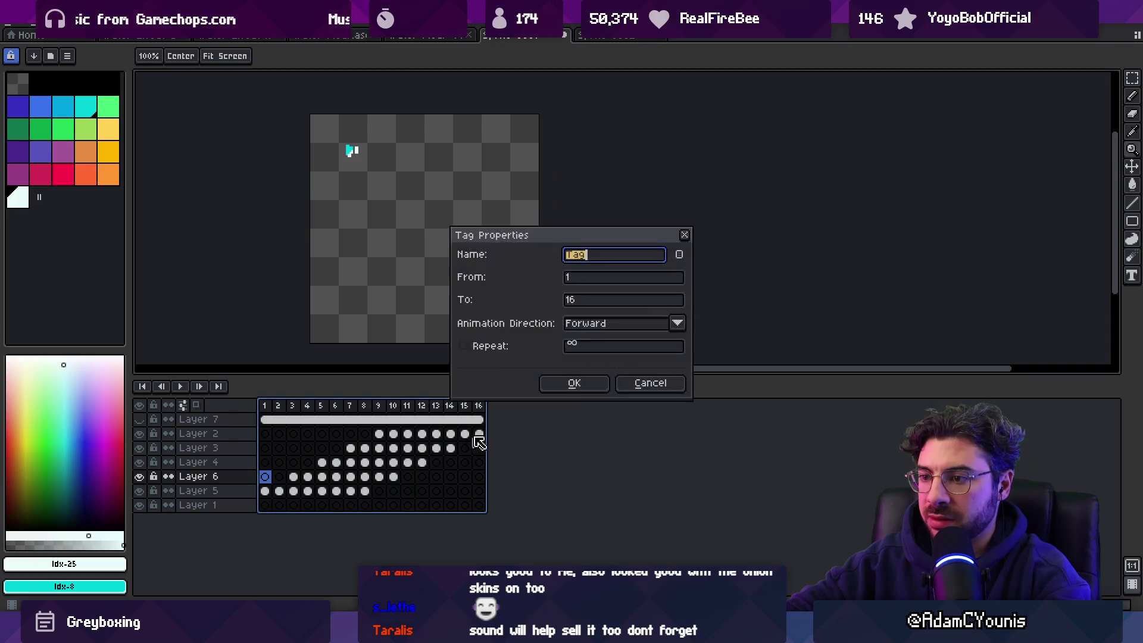
click(551, 390)
click(480, 405)
Step: Add frame 17 and paste the character onto Layer 2, moved lower on the canvas
key(alt+n)
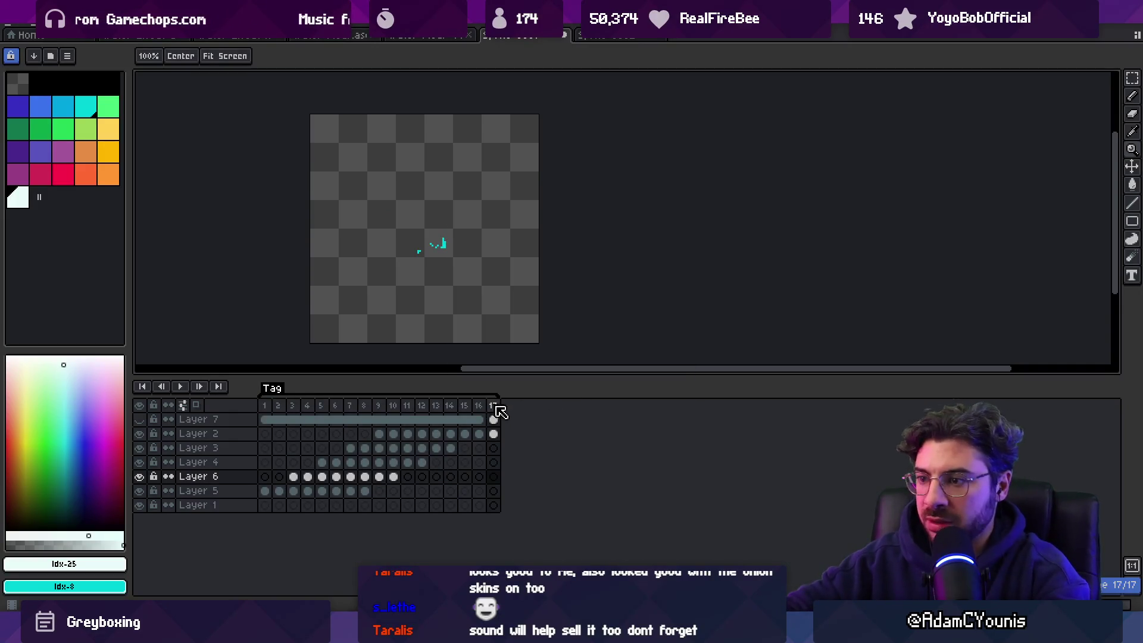
click(494, 434)
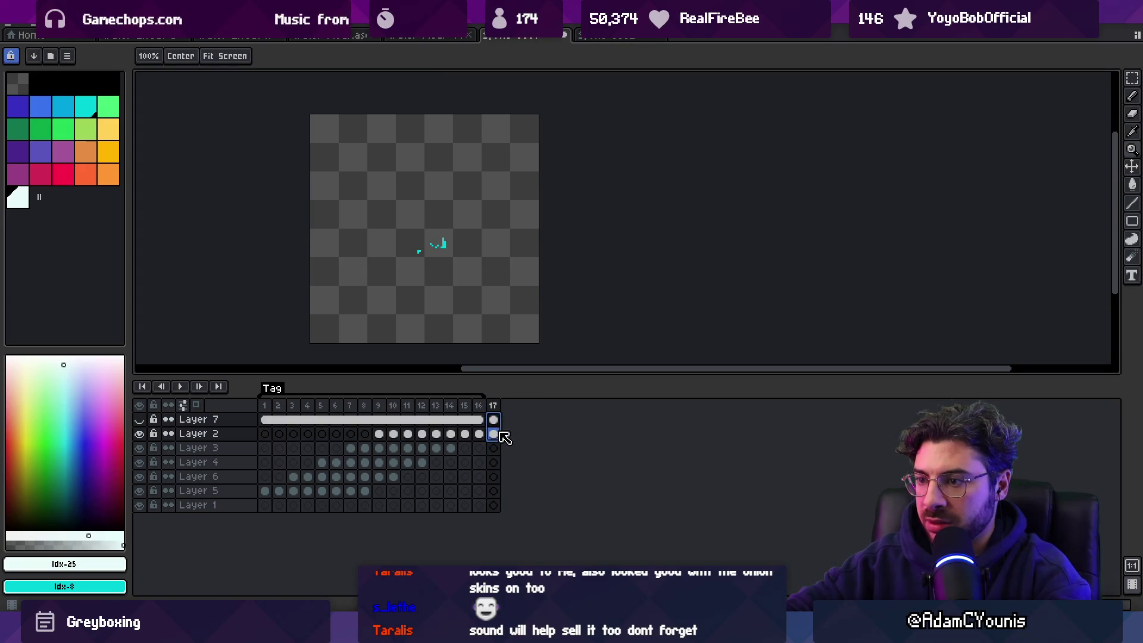
key(ctrl+v)
mouse_move(406, 244)
mouse_down()
mouse_move(408, 271)
mouse_move(388, 264)
mouse_up()
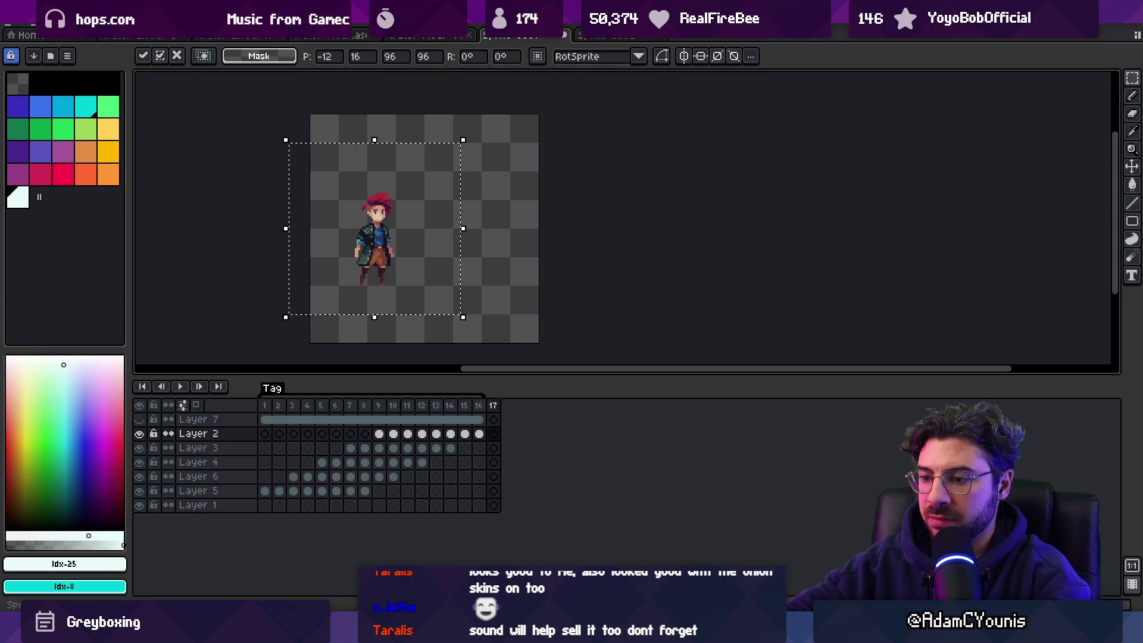
Step: Search Everything for 'sword combo 7 .ase' and open Sword Combo 7.aseprite
key(ctrl+alt+e)
text(swor)
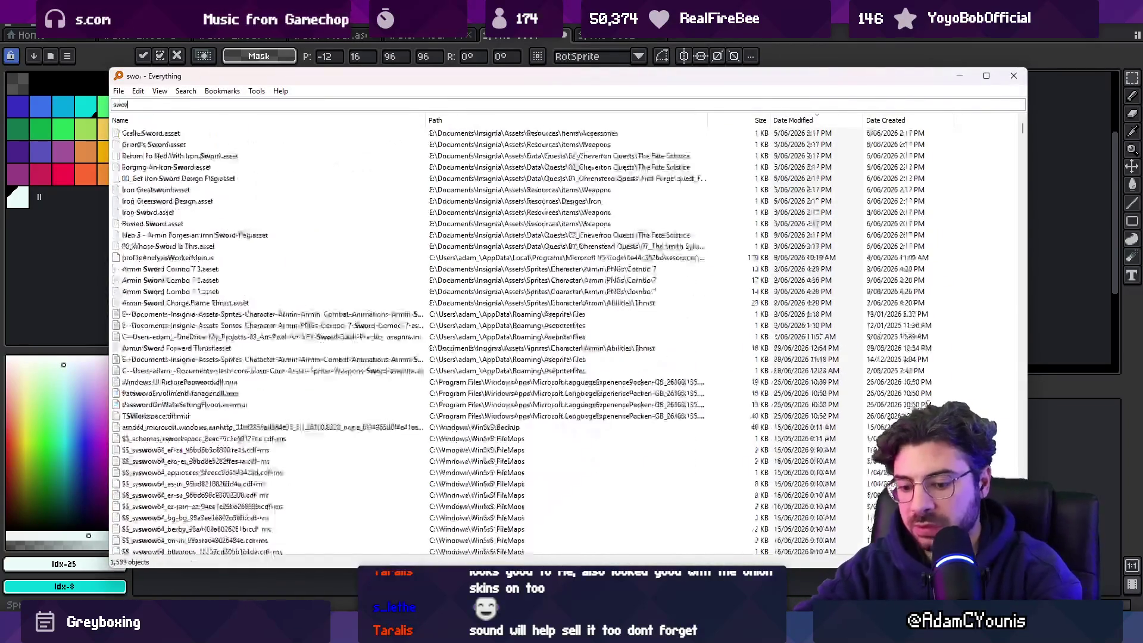
text(d combo 7 .ase)
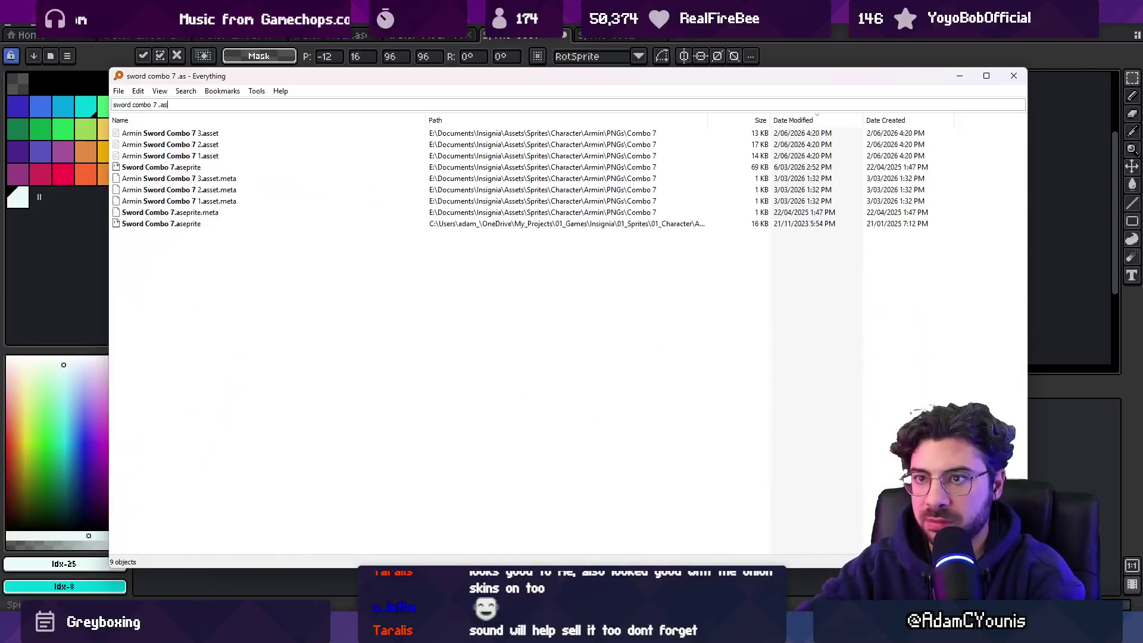
key(Down)
key(Return)
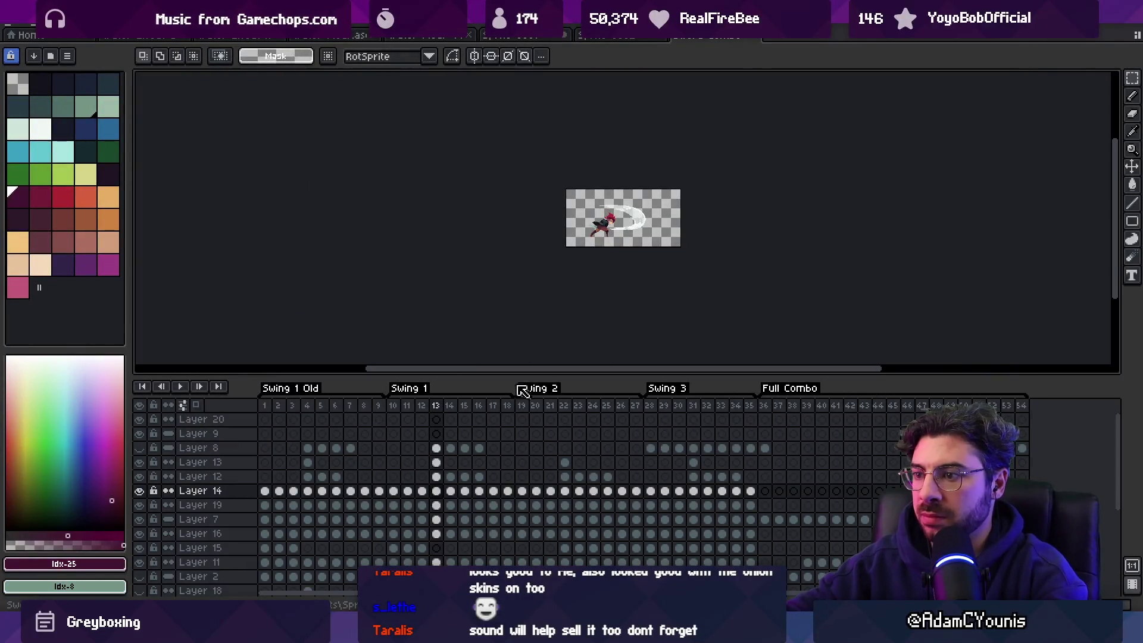
Step: Flatten the sword combo layers, undo it, and close the sword combo and blank documents
key(v)
right_click(422, 464)
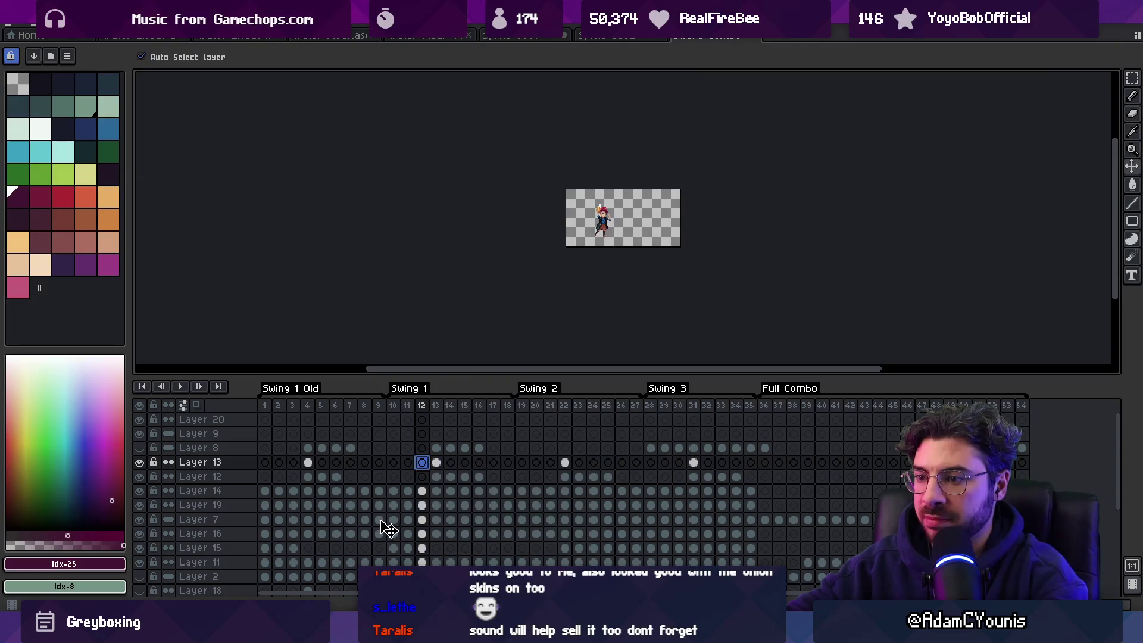
right_click(231, 519)
click(262, 590)
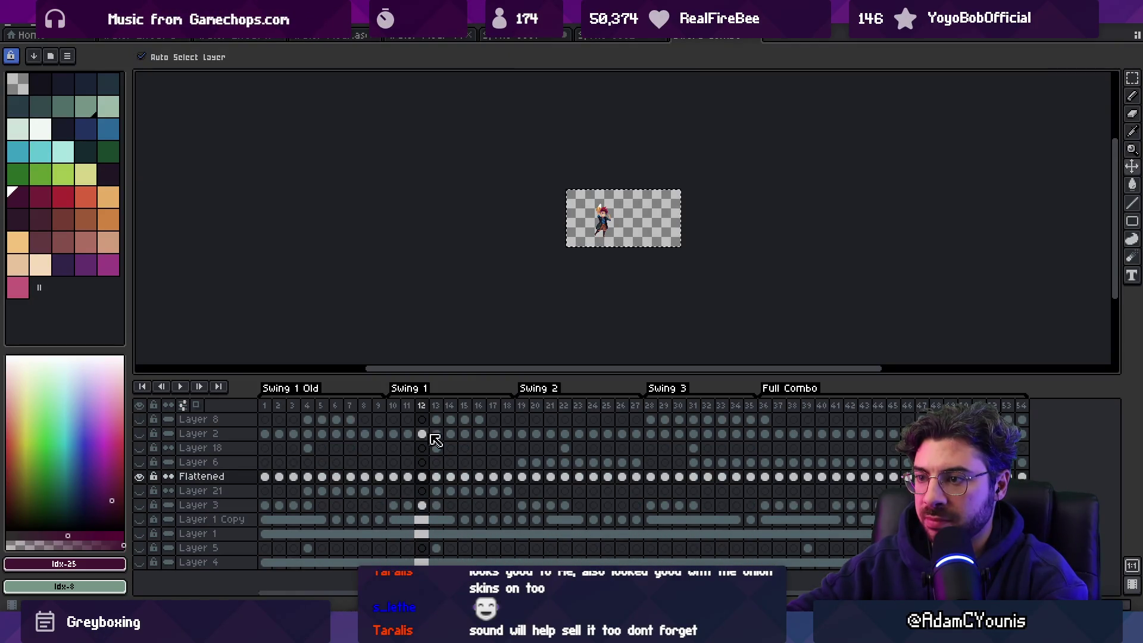
mouse_move(436, 406)
mouse_down()
mouse_move(470, 412)
mouse_move(437, 414)
mouse_up()
right_click(230, 519)
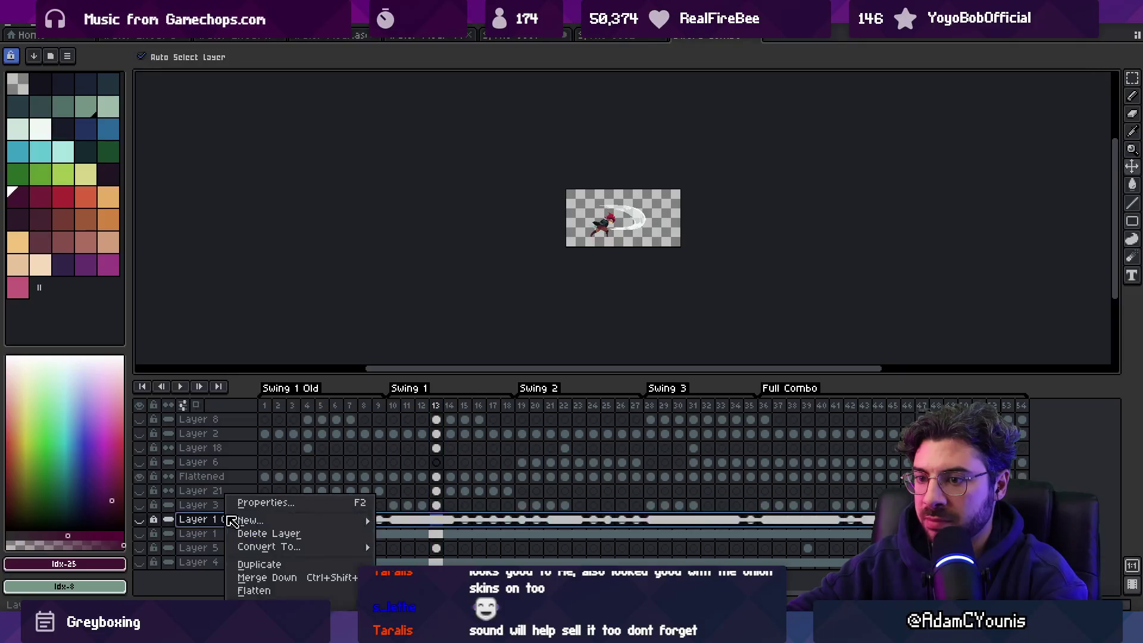
key(Escape)
key(ctrl+z)
key(ctrl+z)
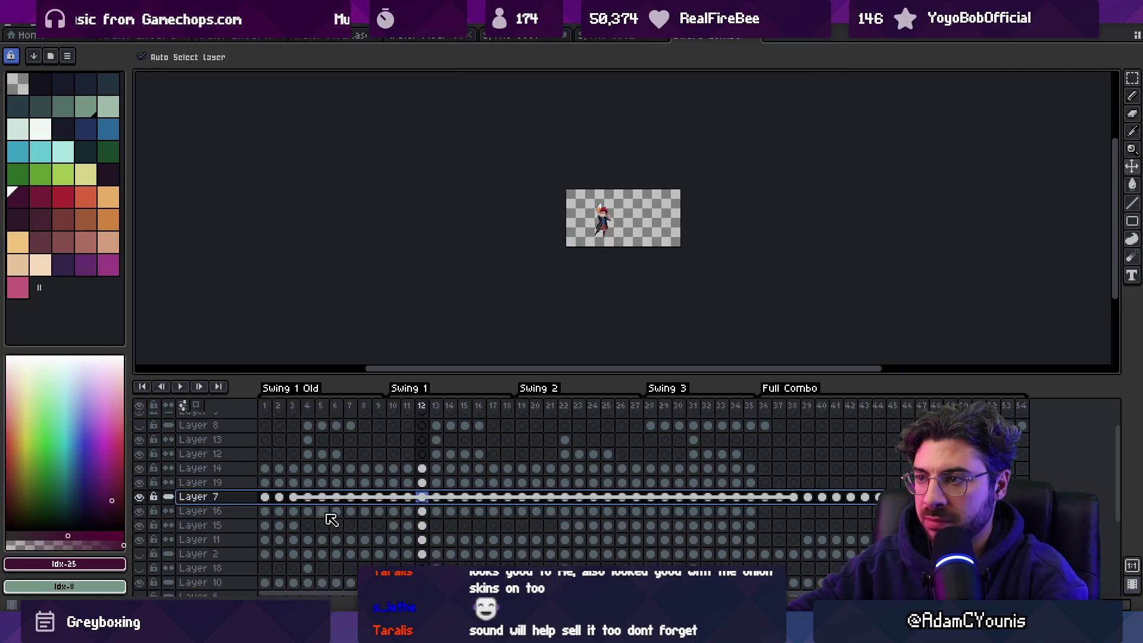
key(ctrl+w)
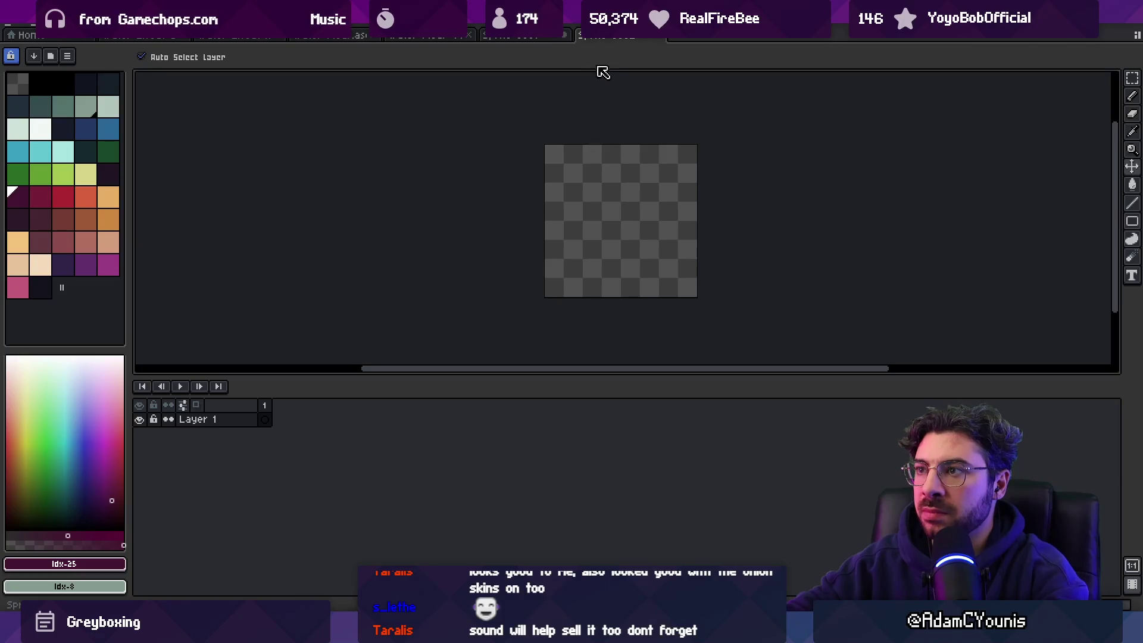
key(ctrl+w)
Step: Discard the blank document and replace frame 17's character with the pasted sword-swing sprite
click(538, 318)
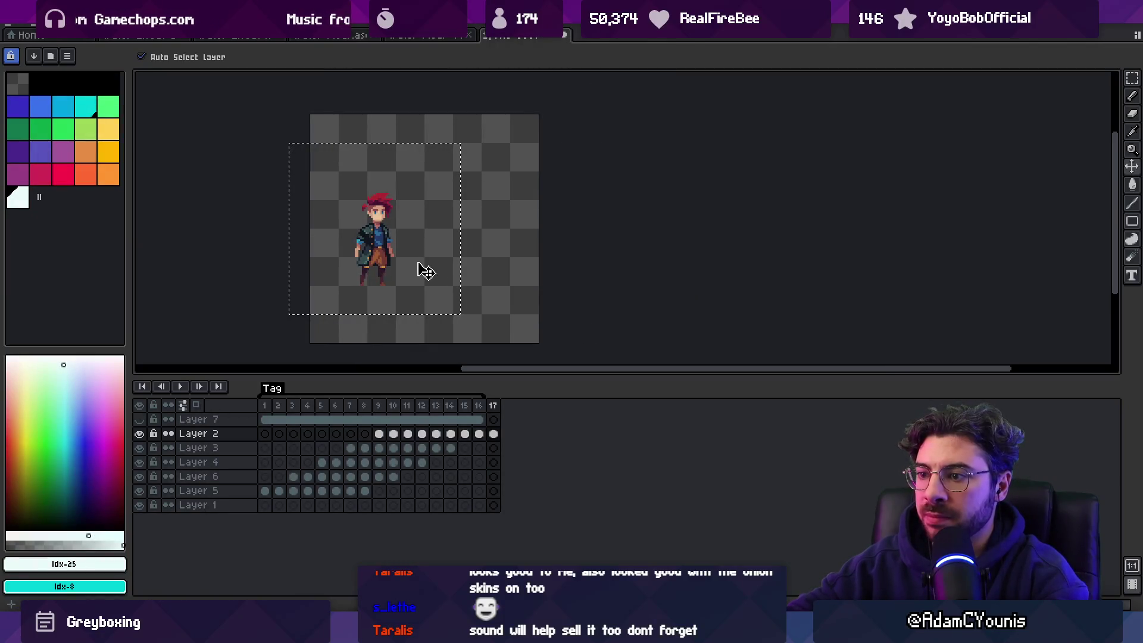
key(Delete)
key(ctrl+v)
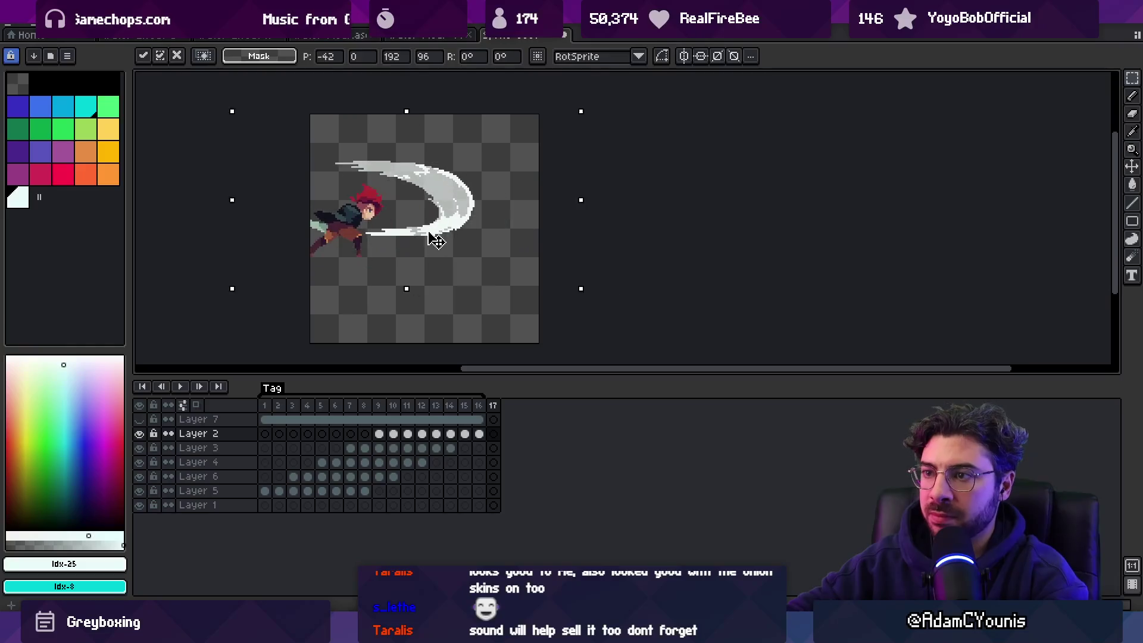
Step: Shift the swing sprite 16 px right and down, commit it, and select the slash's tail
key(shift+Right)
key(shift+Down)
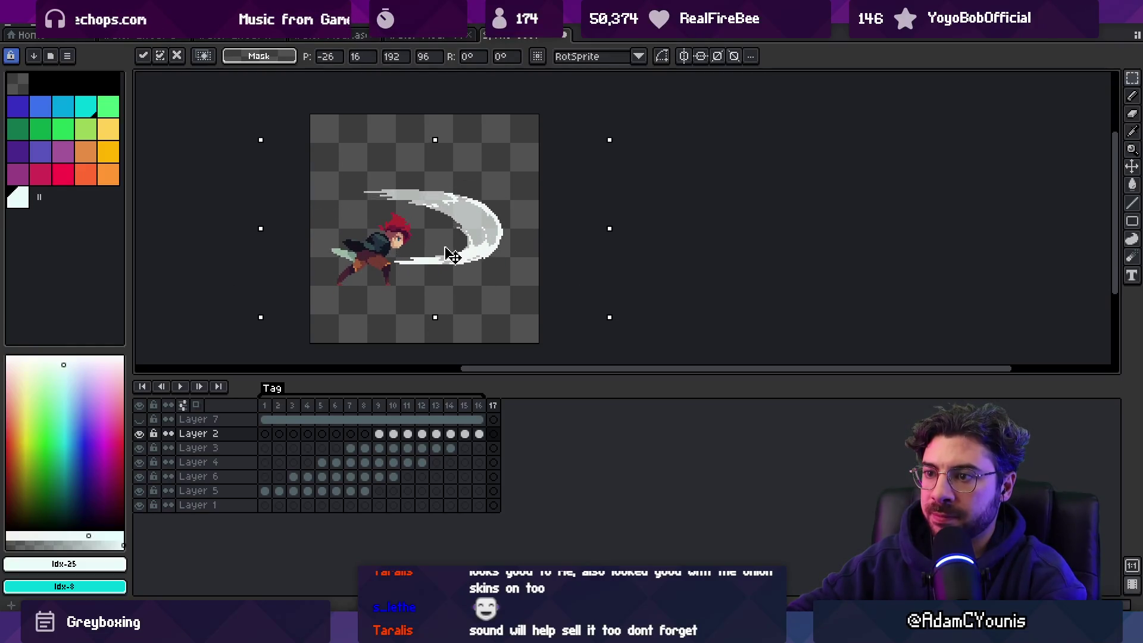
key(Return)
key(ctrl+d)
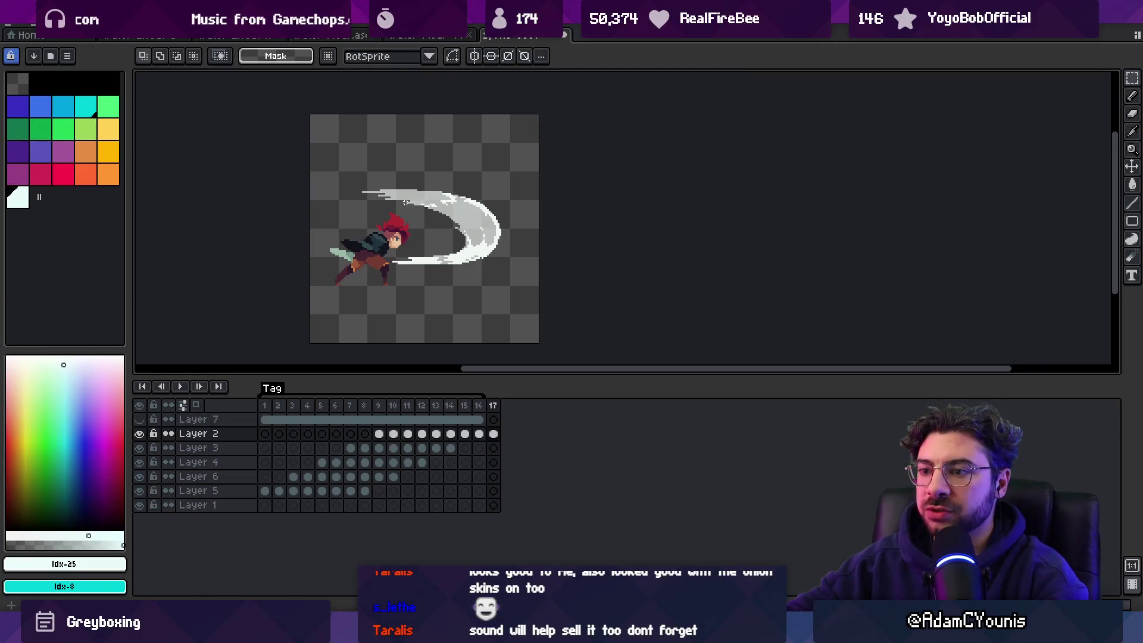
scroll(410, 195, up, 2)
drag(344, 155, 439, 223)
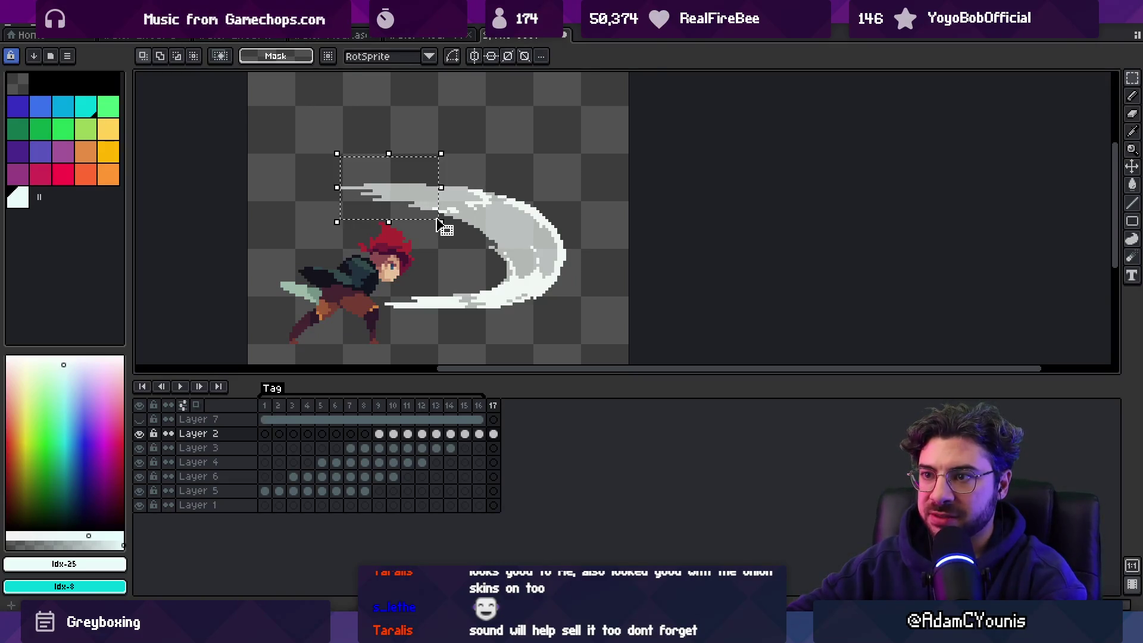
Step: Search Everything for 'fiame .ase' and open Flame Leaf Particle.aseprite
key(ctrl+d)
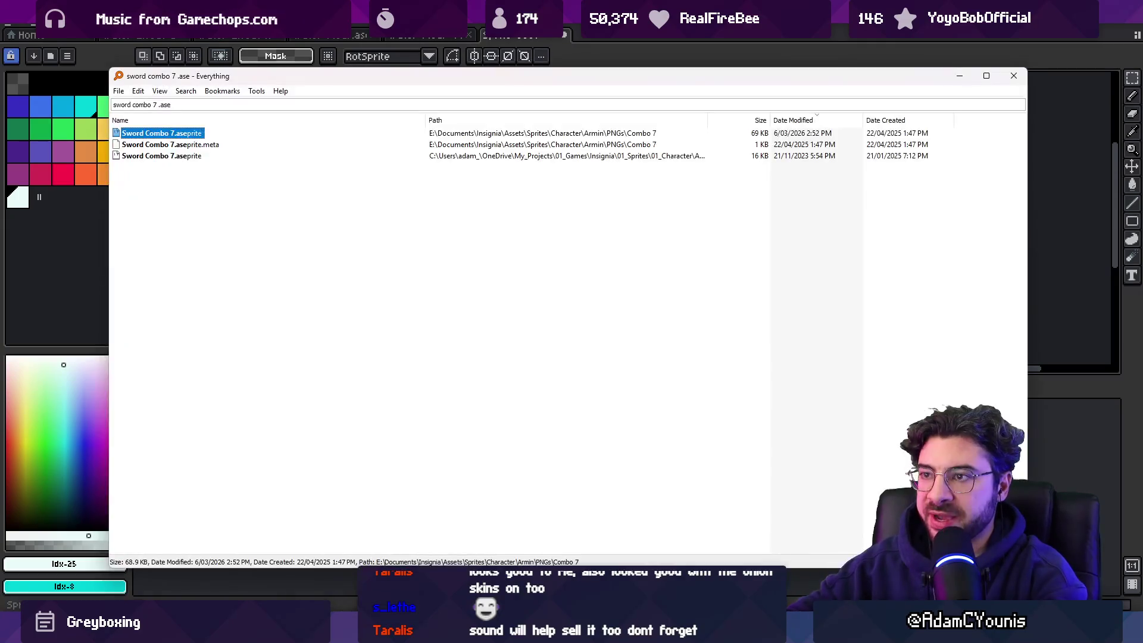
text(fiame .ase)
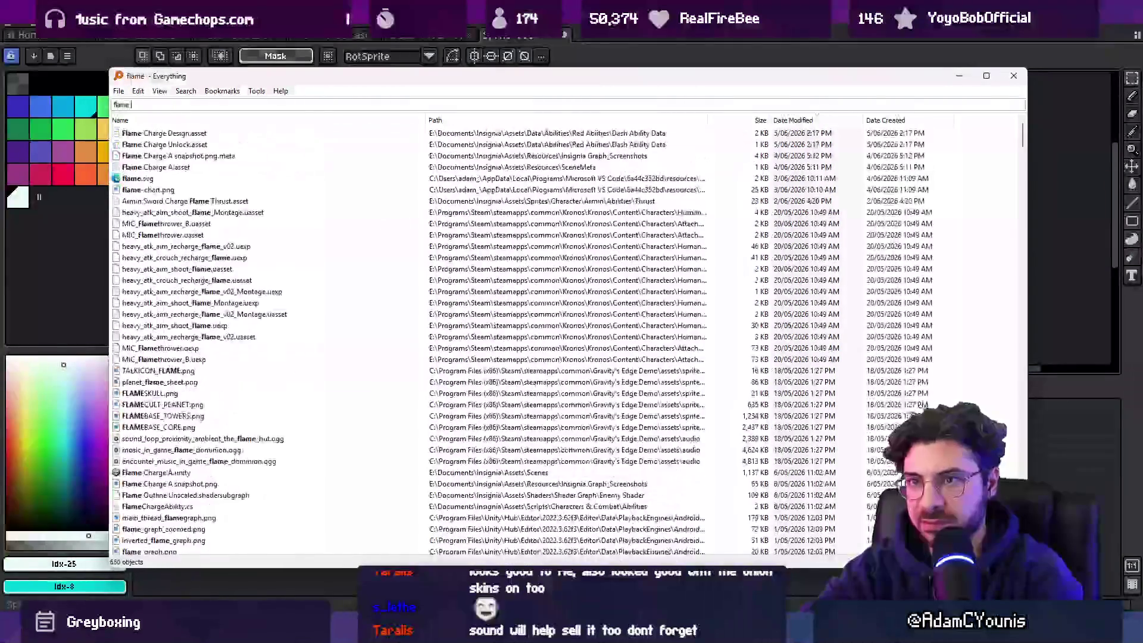
key(Down)
key(Down)
key(Down)
key(Down)
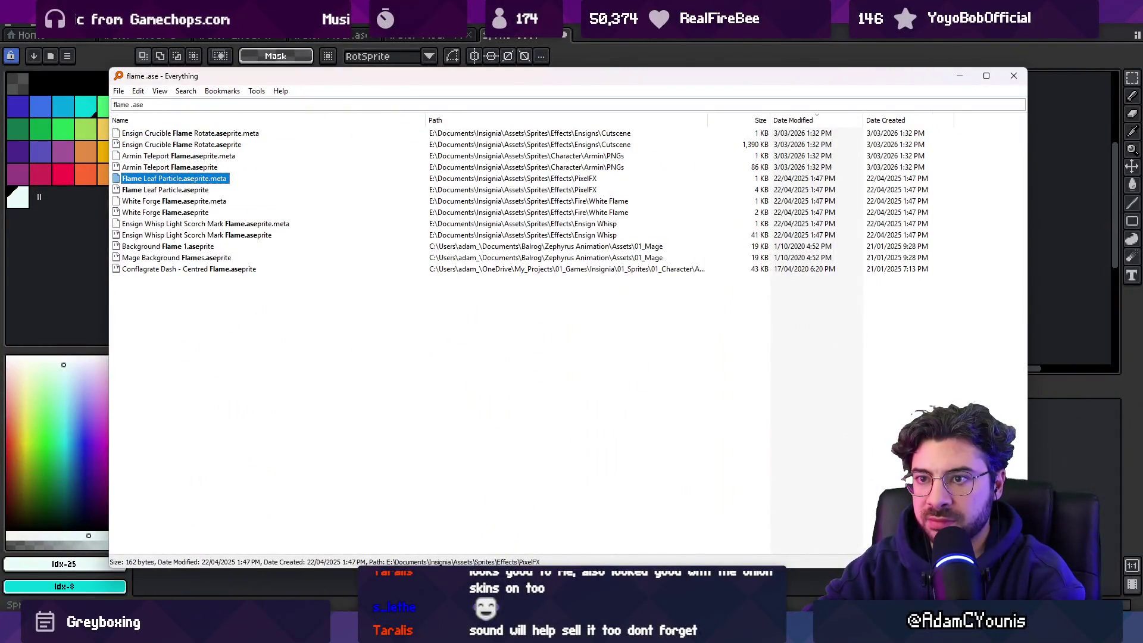
key(Down)
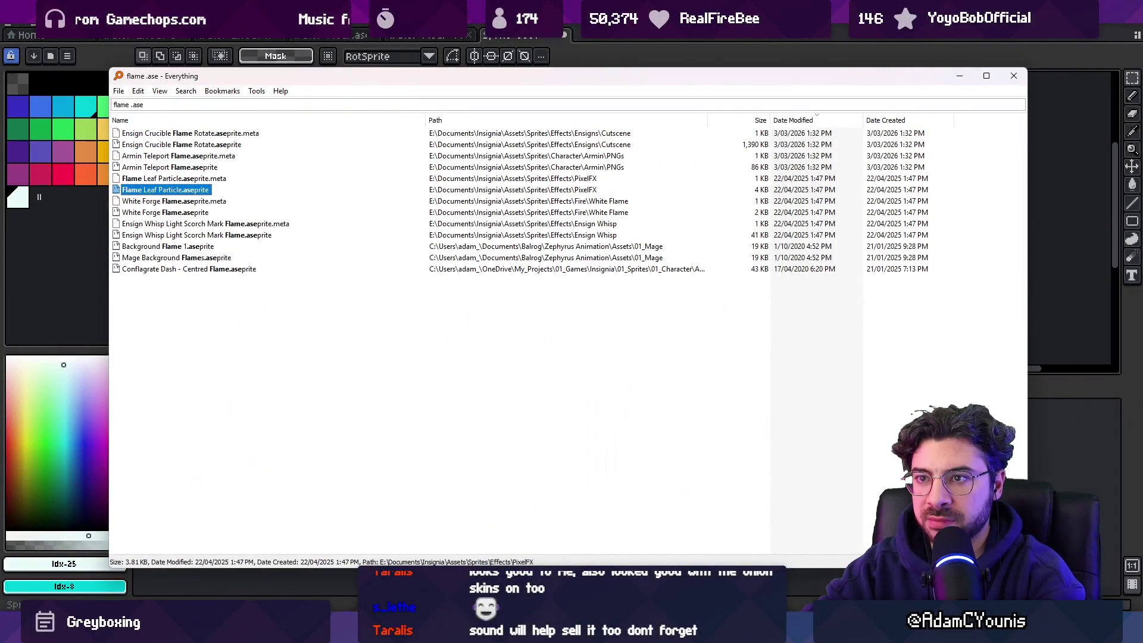
key(Up)
key(Up)
key(Up)
key(Down)
key(Down)
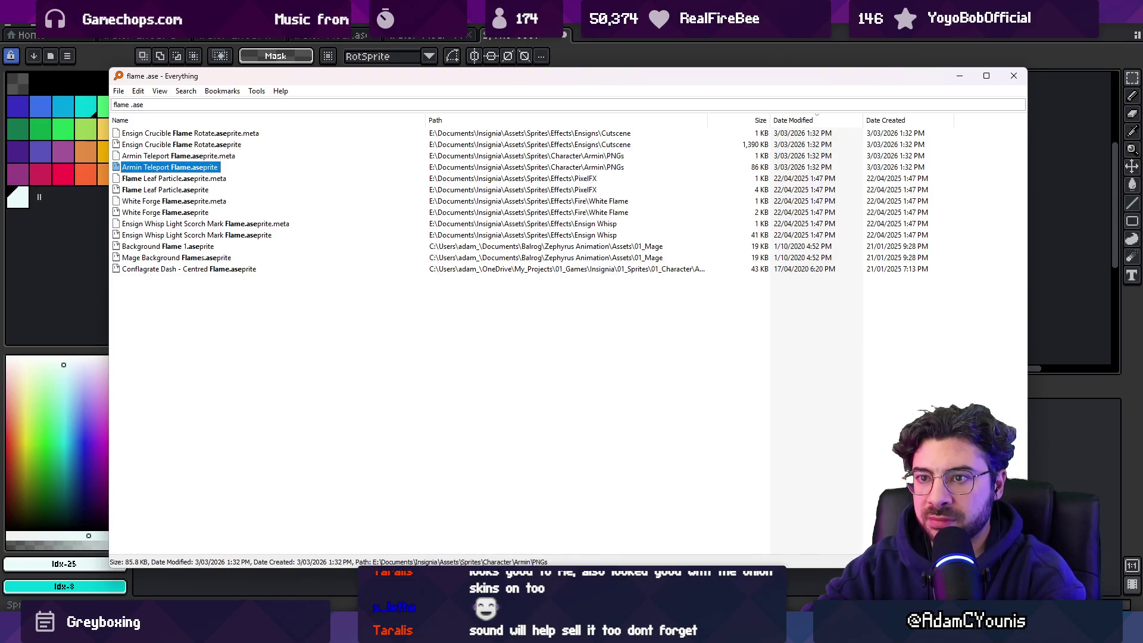
key(Down)
key(Down)
key(Down)
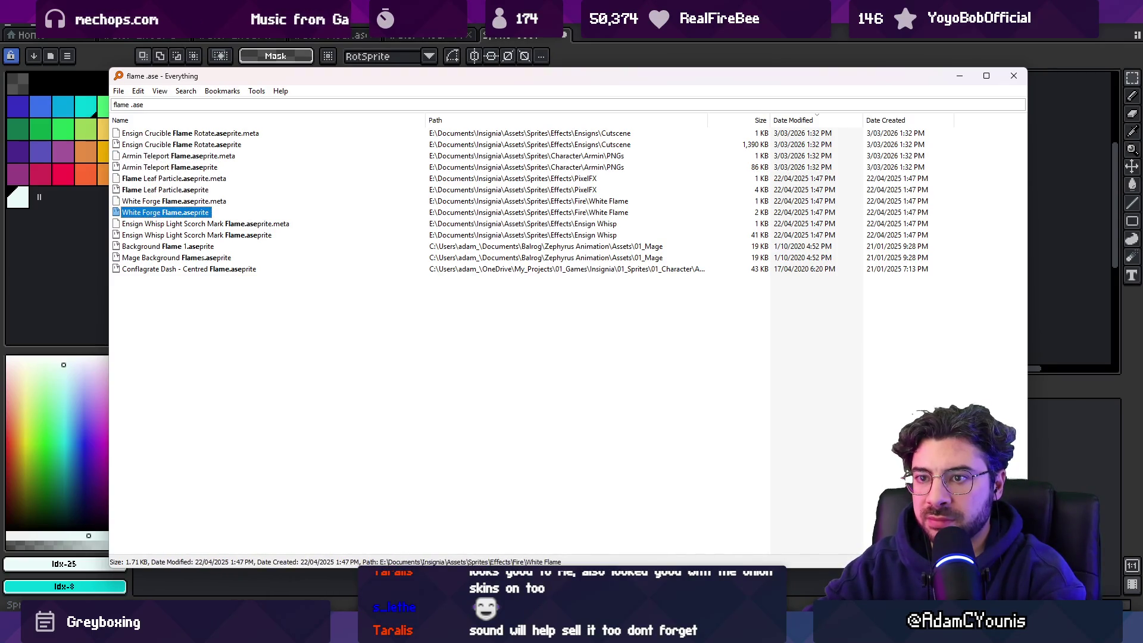
key(Down)
key(Down)
key(Down)
key(Up)
key(Up)
key(Up)
key(Up)
key(Up)
key(Up)
key(Down)
key(Down)
key(Return)
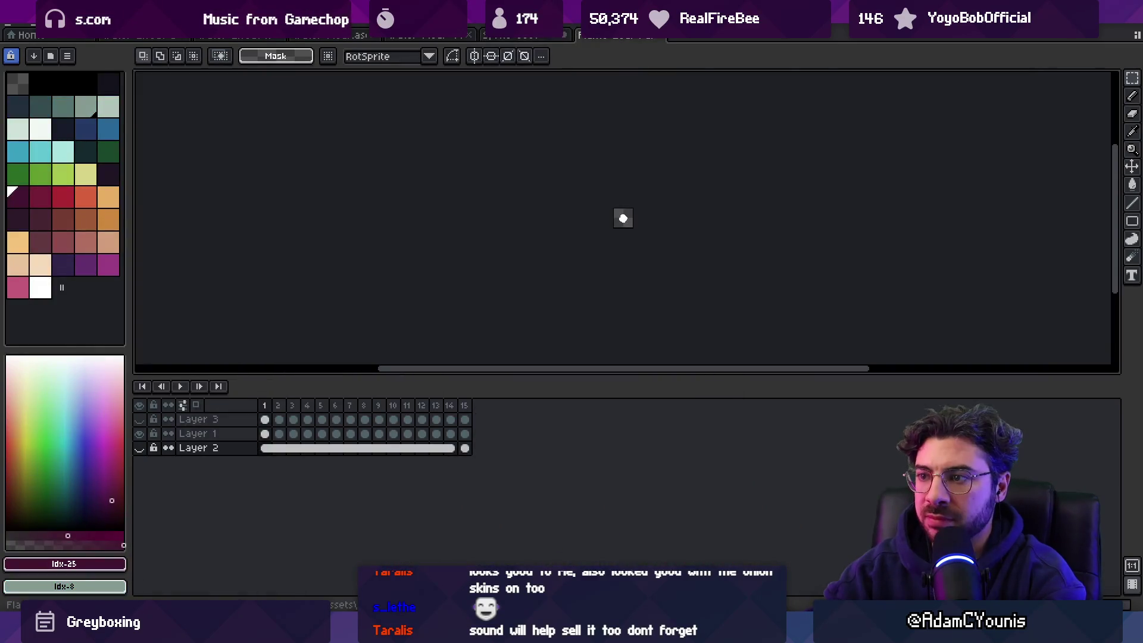
Step: Search 'ensign .asefire' and open Ensign Fire.aseprite in Aseprite
key(ctrl+shift+Tab)
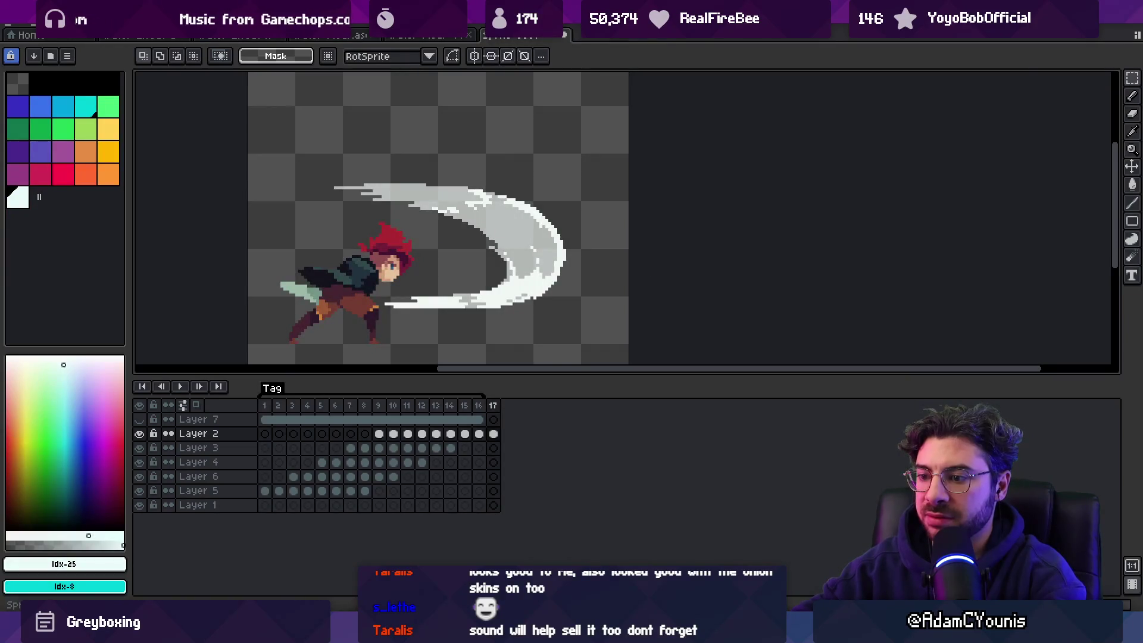
key(alt+Tab)
text(ensign )
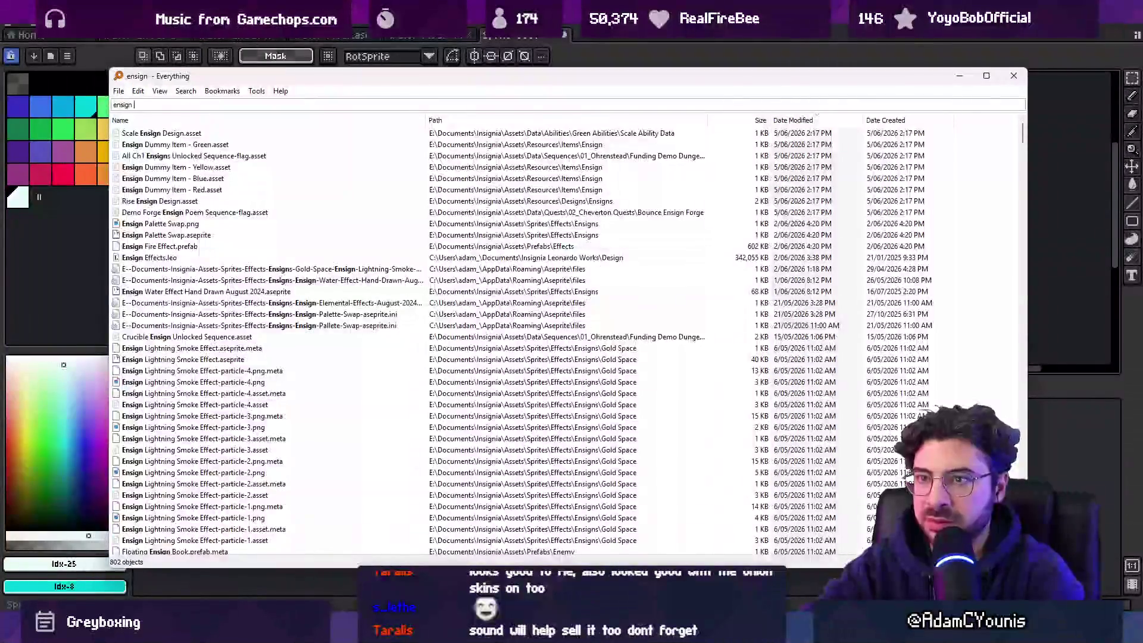
text(.ase)
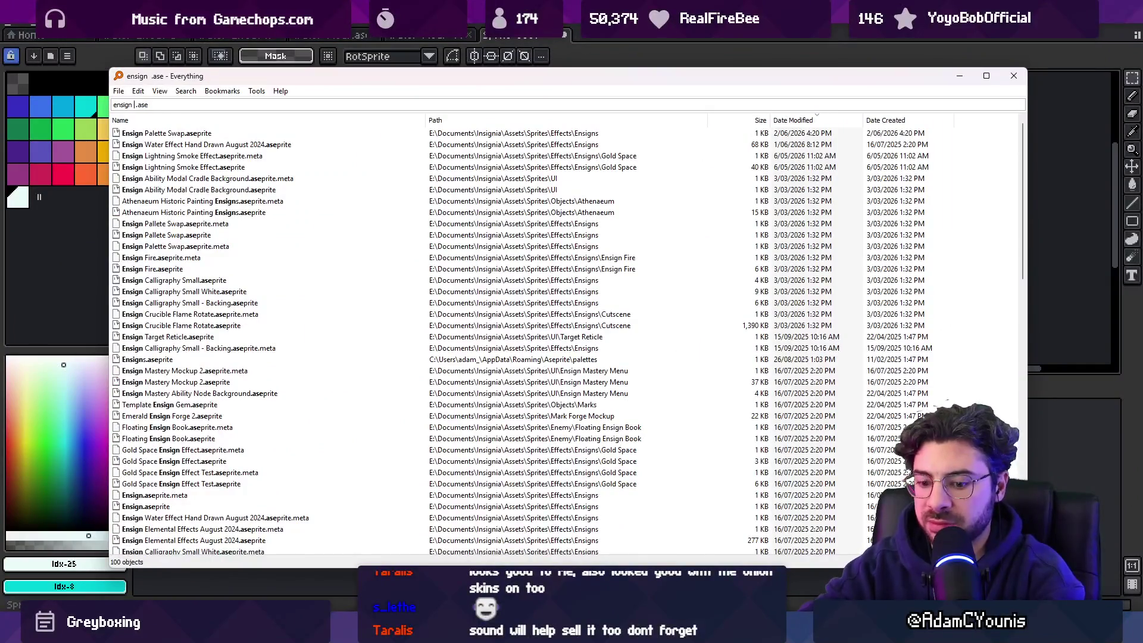
text(fire)
key(Down)
key(Down)
key(Return)
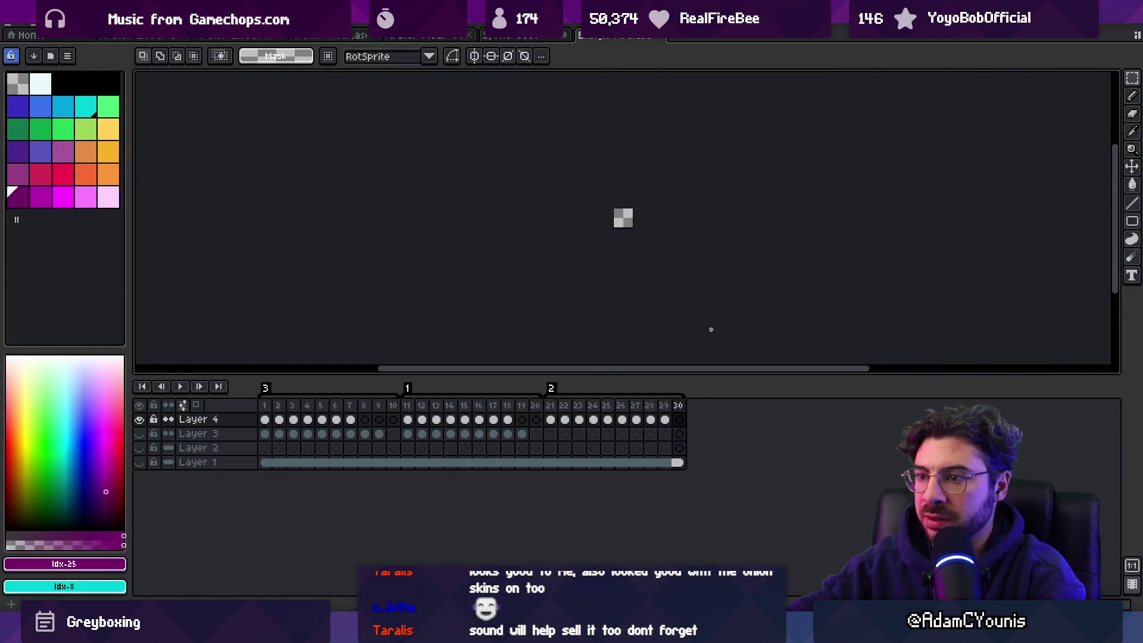
Step: Select frames 1–26 on the fire sprite, then return to the sword-swing character document
scroll(711, 329, up, 3)
drag(268, 416, 617, 409)
scroll(546, 273, up, 1)
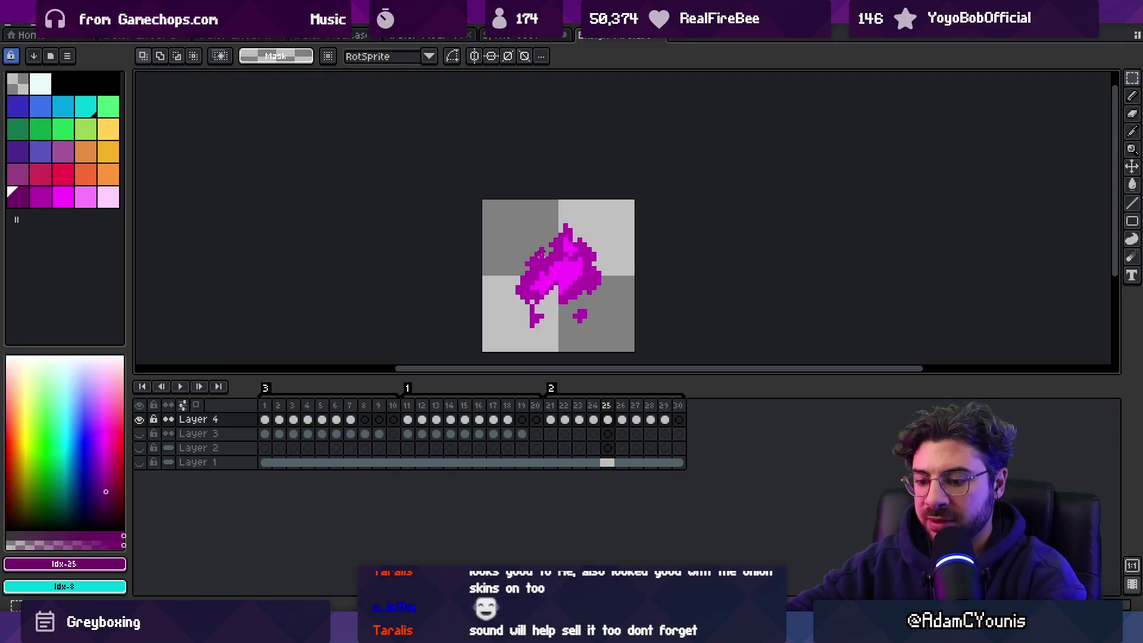
click(514, 36)
click(616, 37)
click(524, 37)
scroll(380, 176, up, 1)
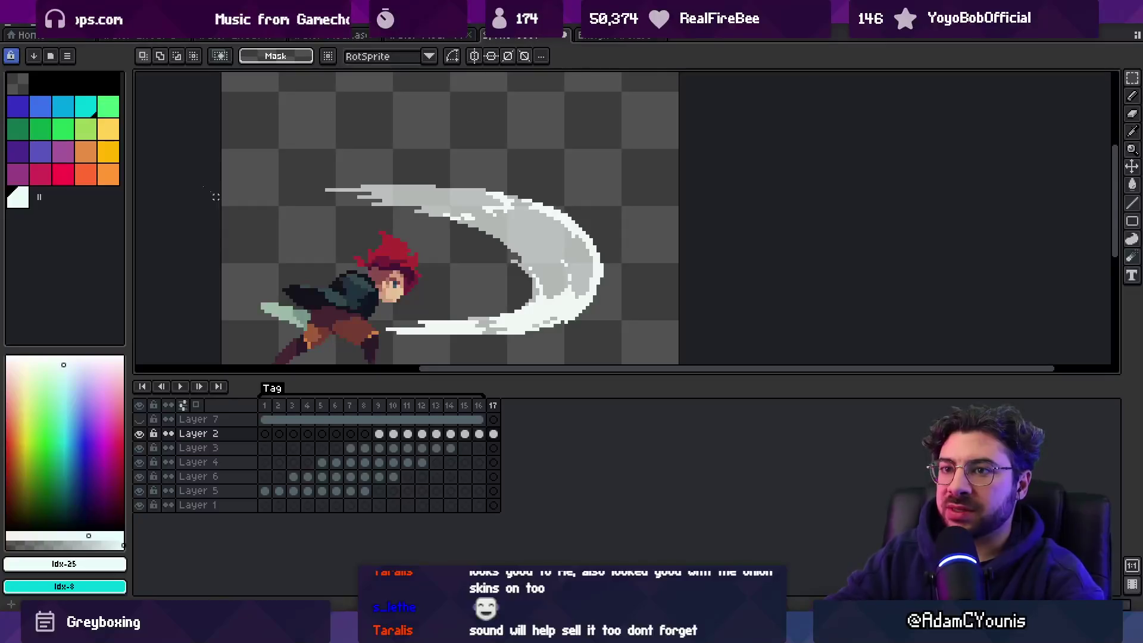
Step: Undo the stray white stroke and create a new tag starting at frame 17
click(73, 113)
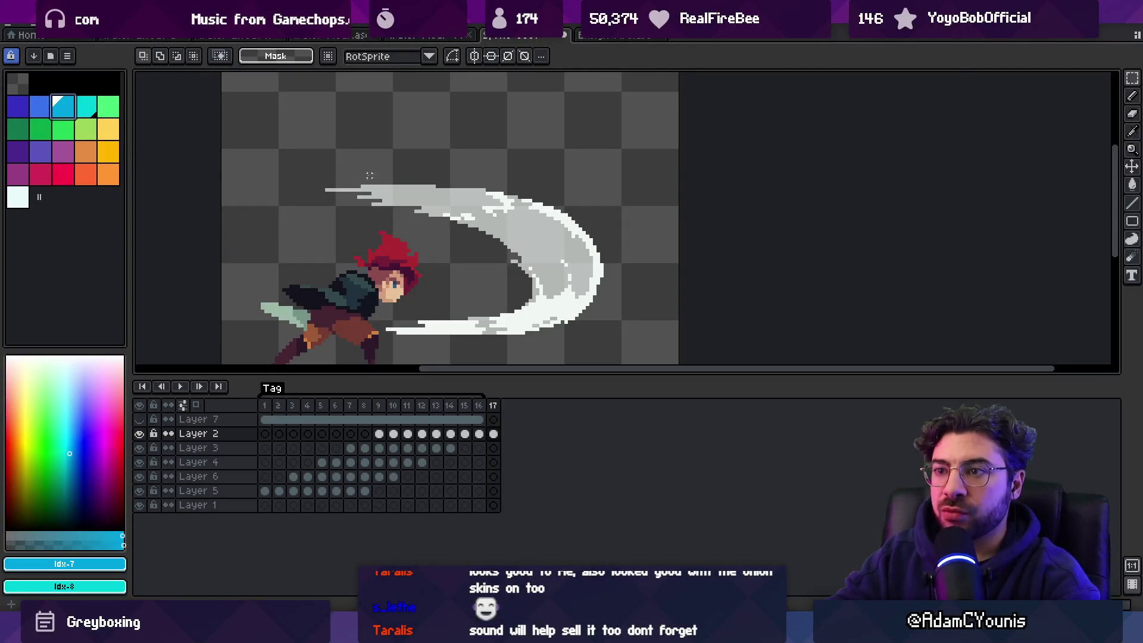
key(b)
key(ctrl+z)
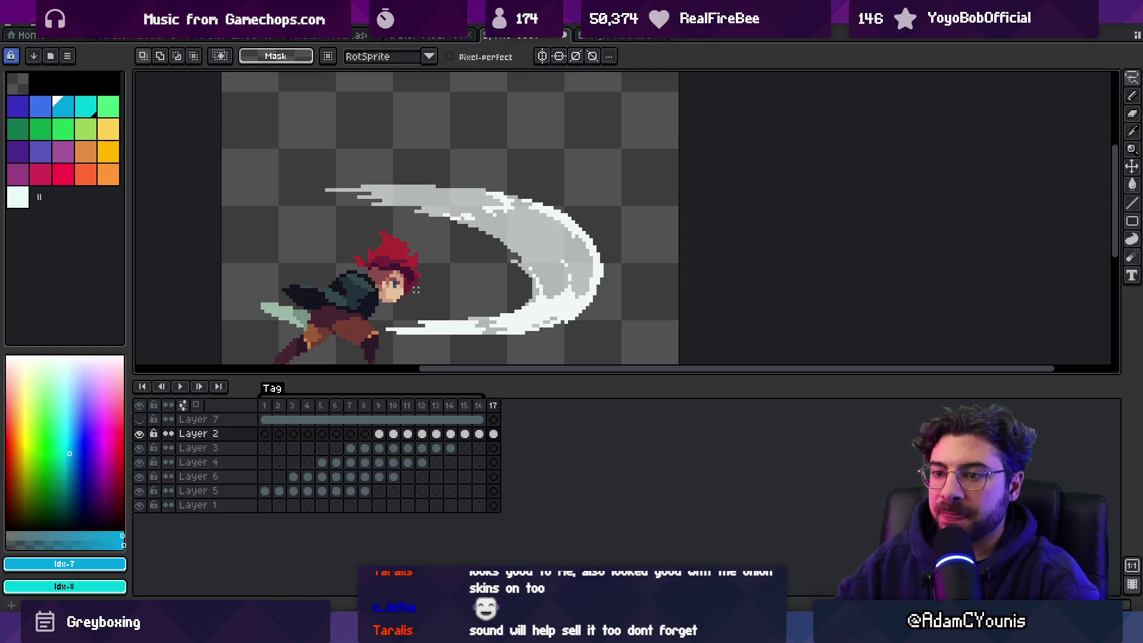
click(493, 505)
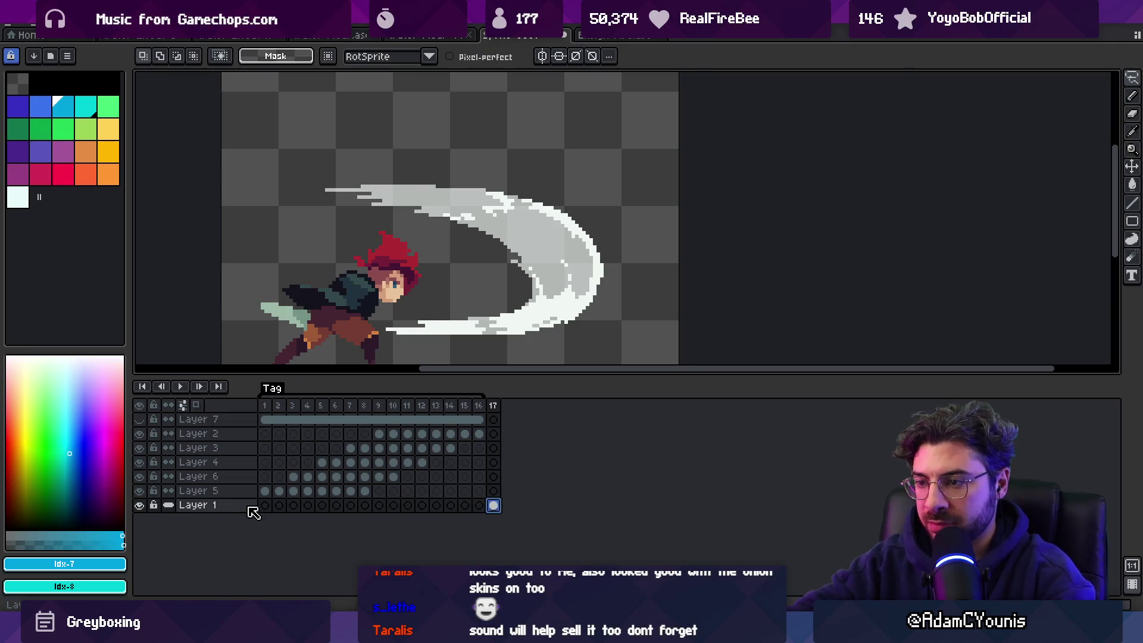
right_click(493, 405)
click(524, 460)
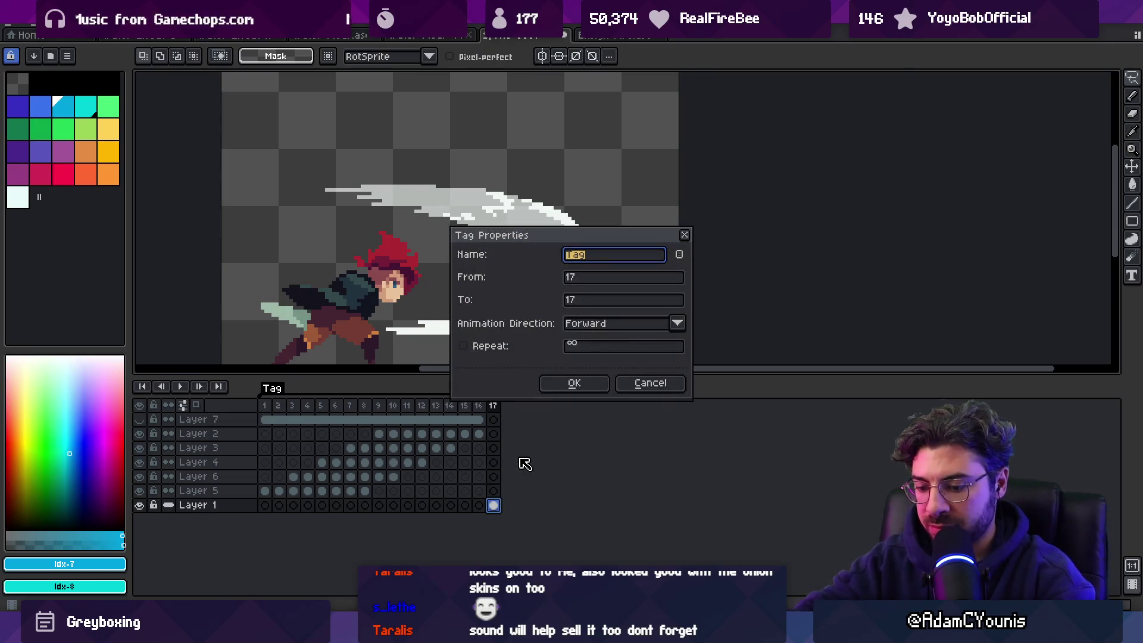
key(Return)
Step: Add frames until the animation reaches exactly 33 frames, holding the character cel
key(alt+n)
key(alt+shift+n)
key(alt+shift+n)
key(alt+shift+n)
key(alt+n)
key(alt+n)
key(alt+n)
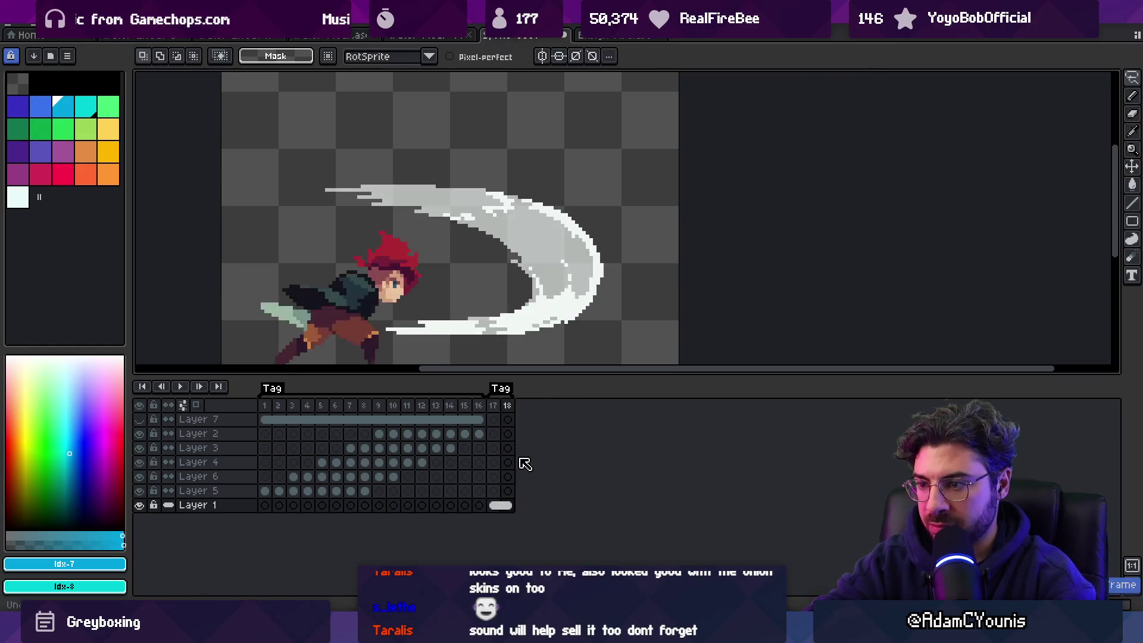
key(alt+n)
key(alt+n)
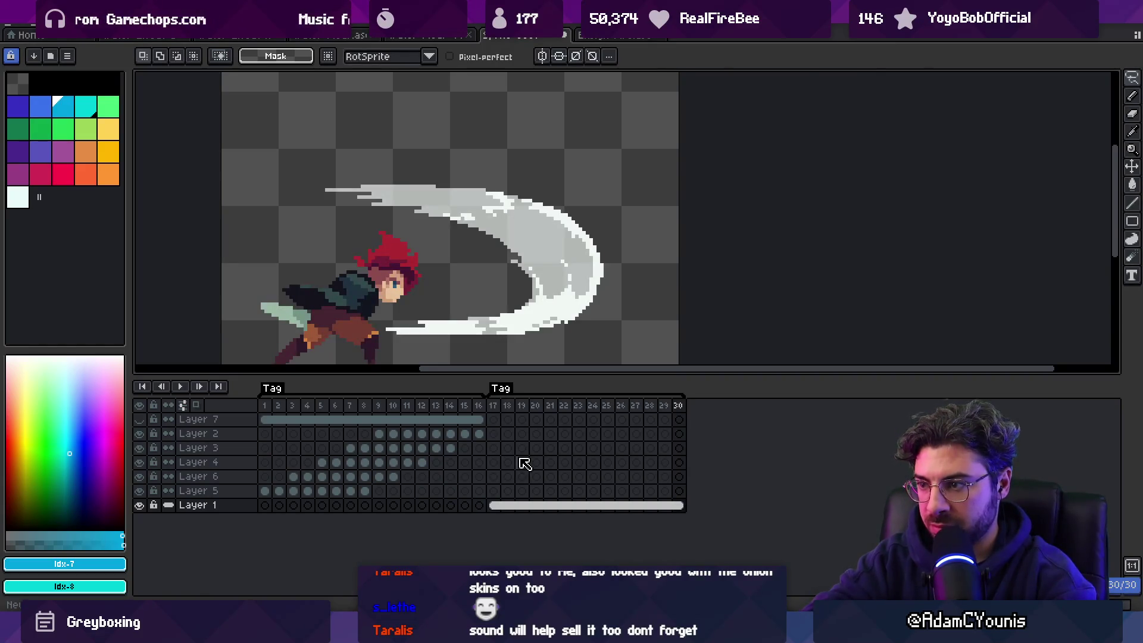
key(alt+n)
key(alt+n)
key(alt+n)
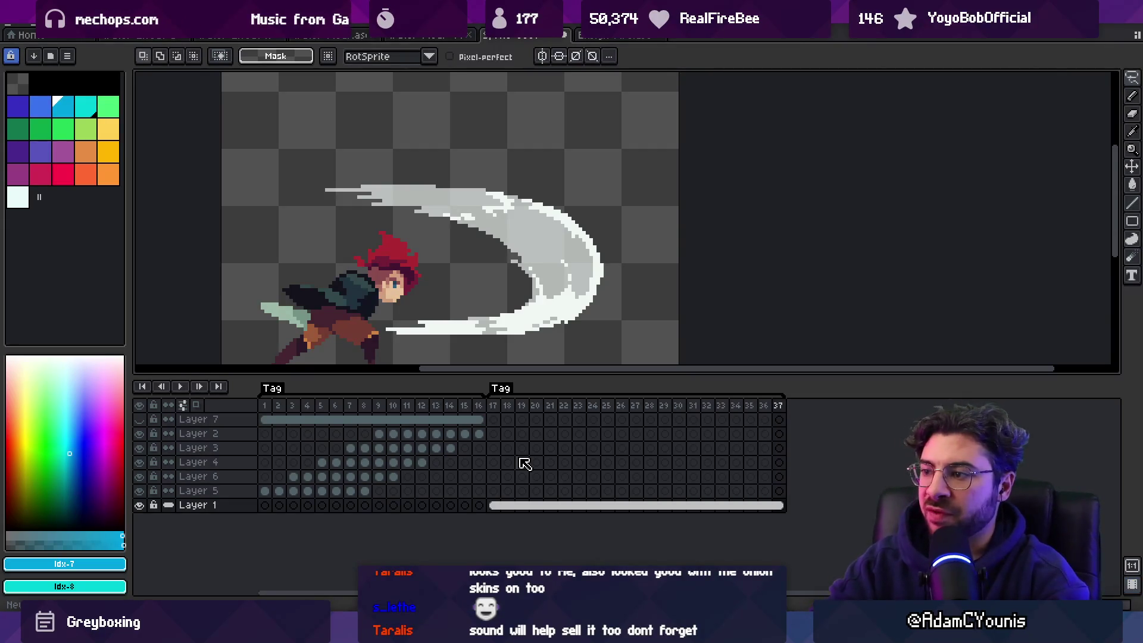
key(alt+c)
key(alt+c)
key(alt+c)
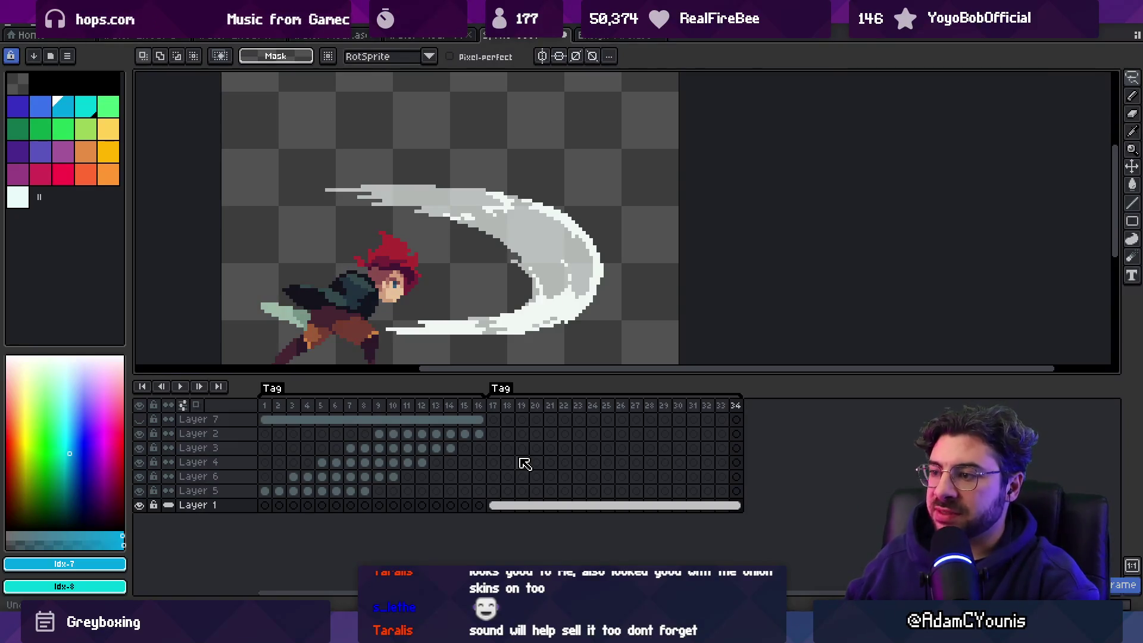
key(alt+c)
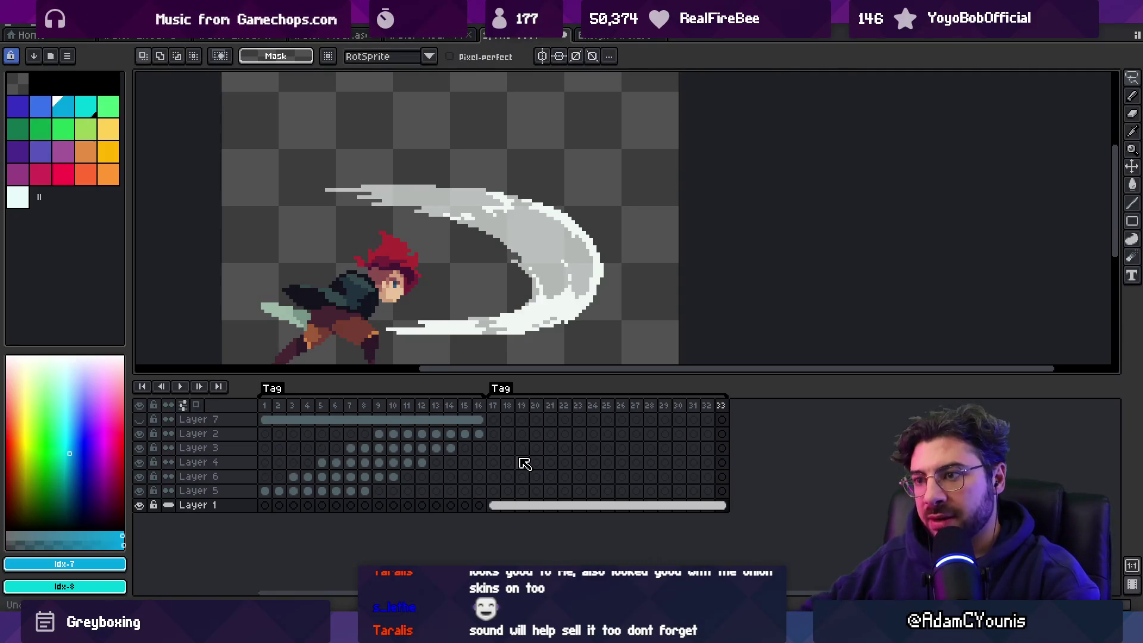
Step: Pick the pencil in blue on frame 17 of Layer 5
key(b)
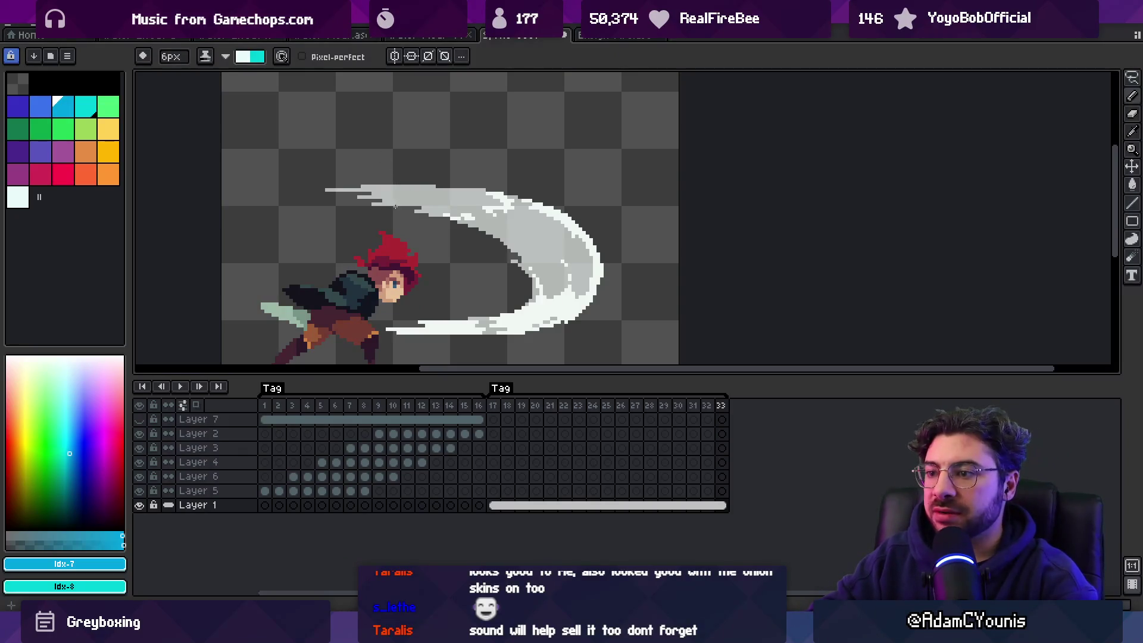
click(40, 106)
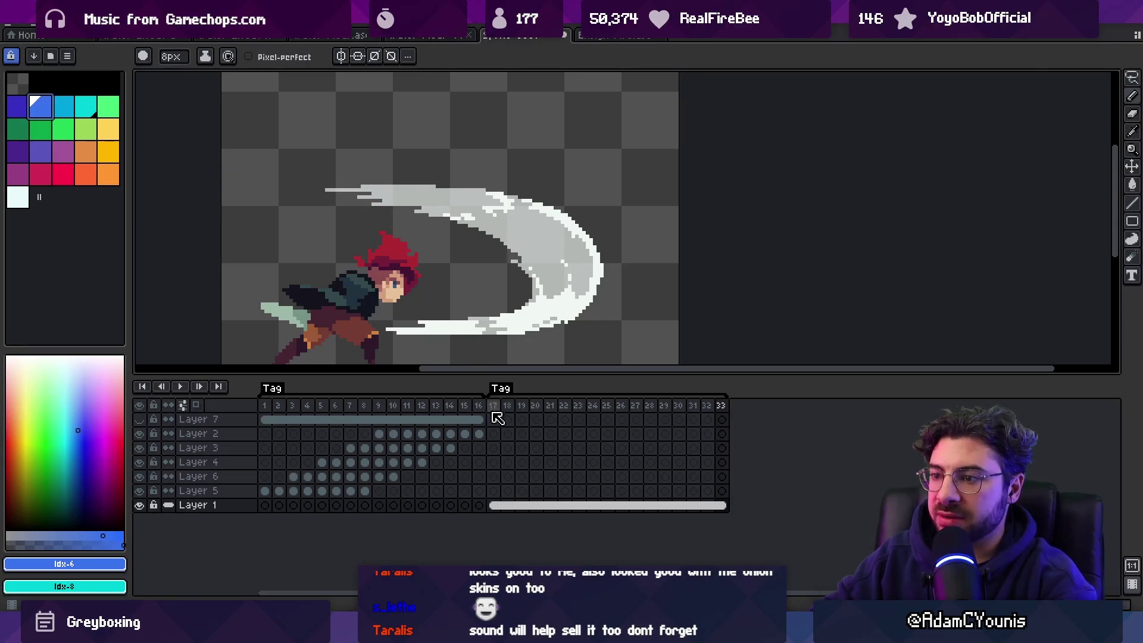
click(496, 491)
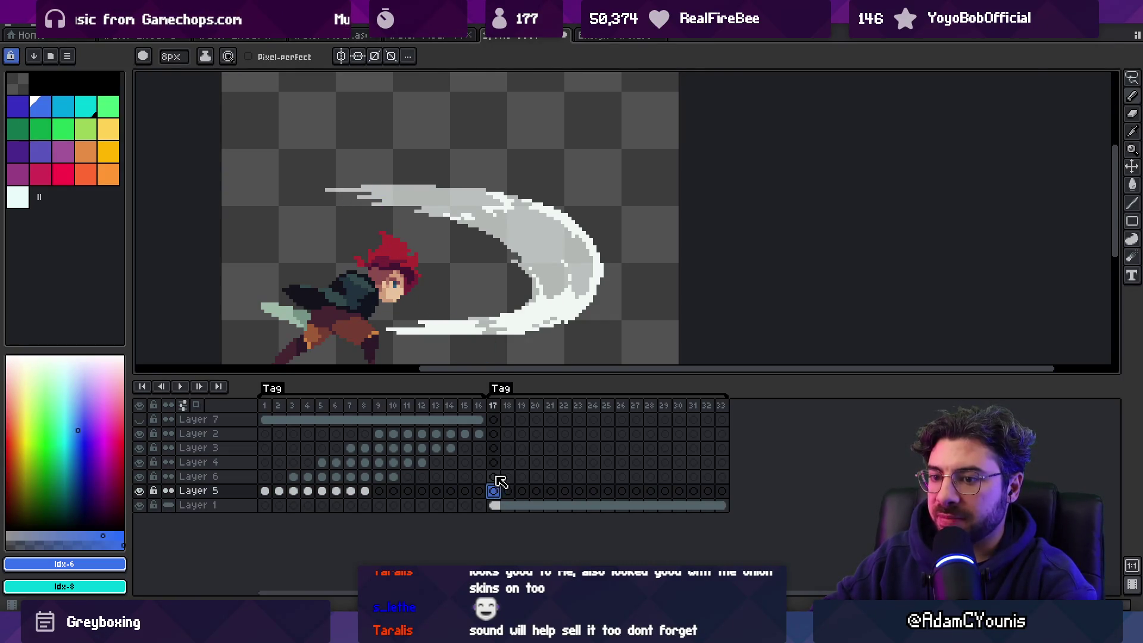
Step: Add Layer 8 and paint a wide blue blob above the white trail's start on frame 17
click(497, 505)
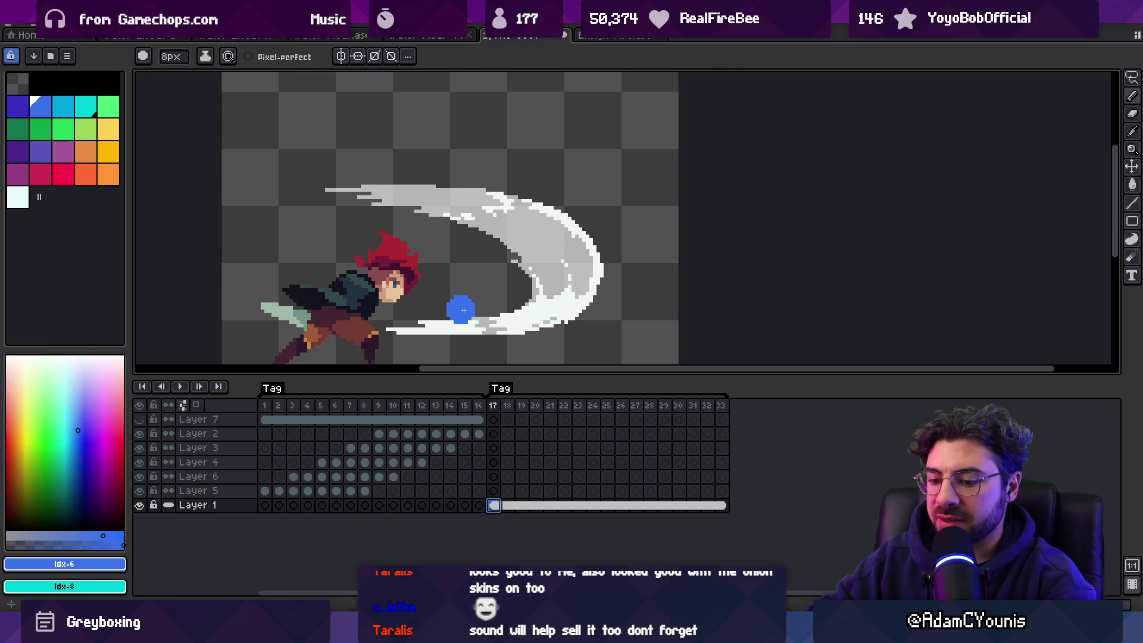
key(shift+n)
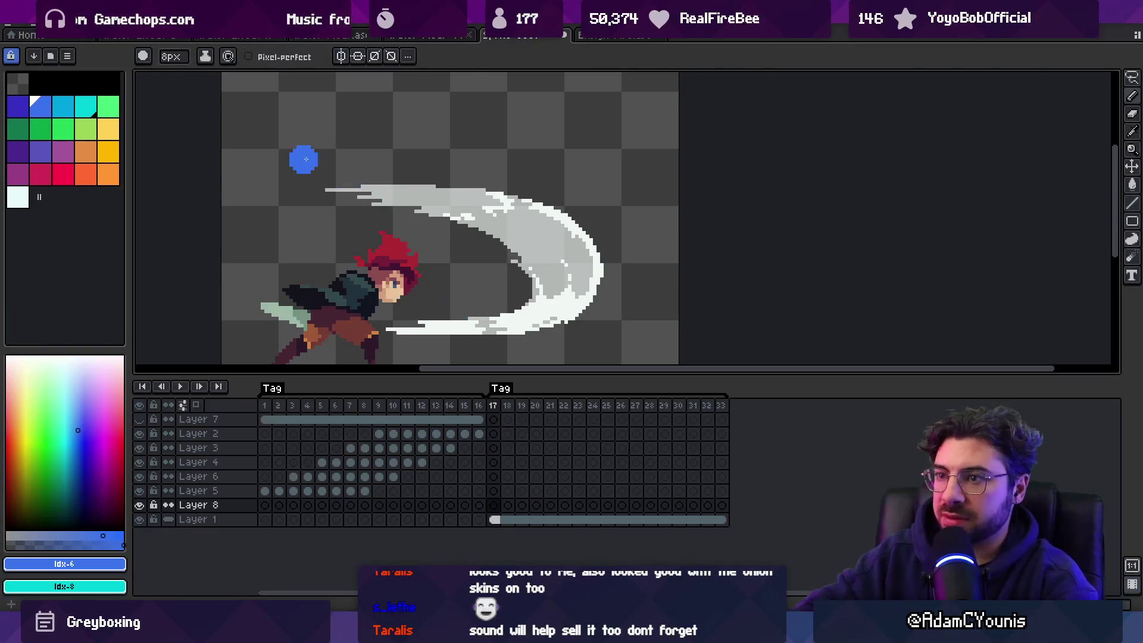
drag(351, 169, 432, 162)
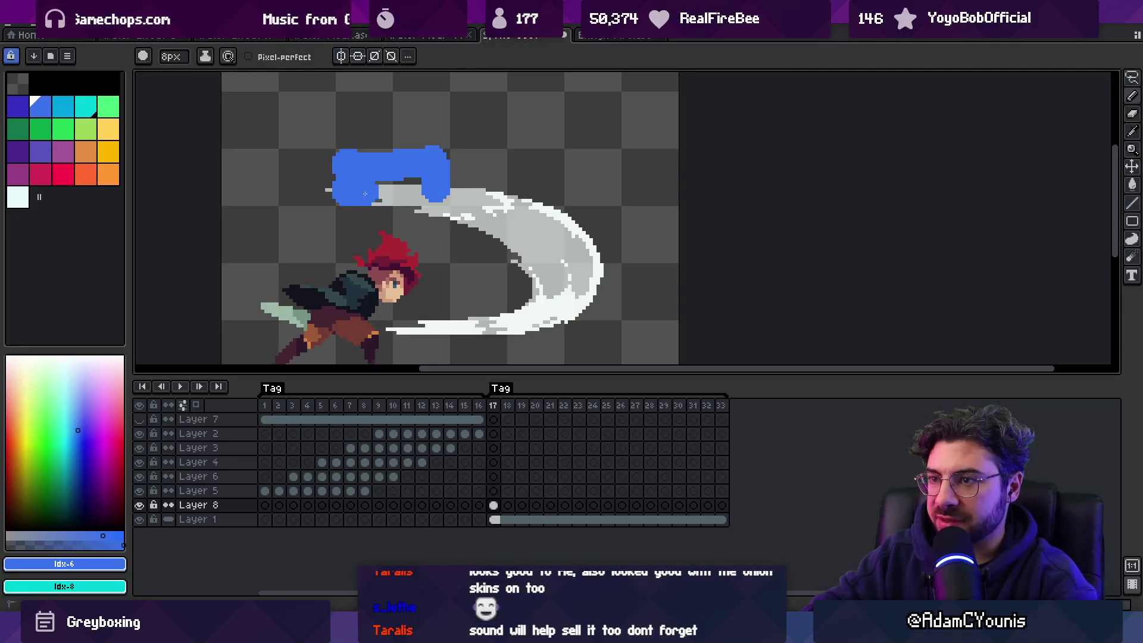
drag(365, 194, 431, 191)
key(e)
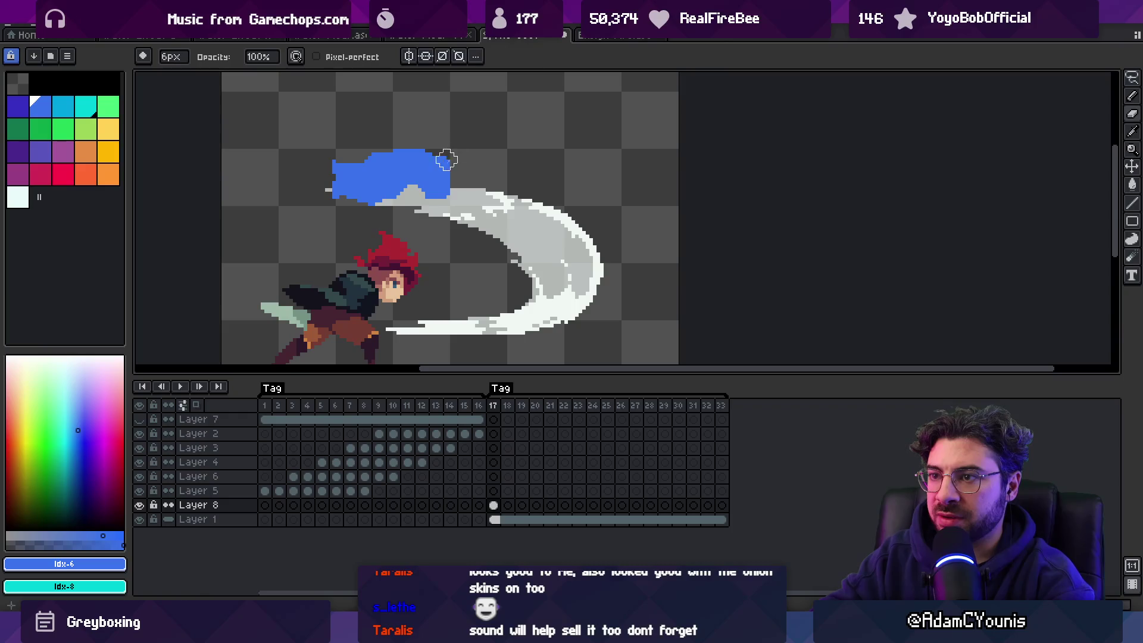
key(b)
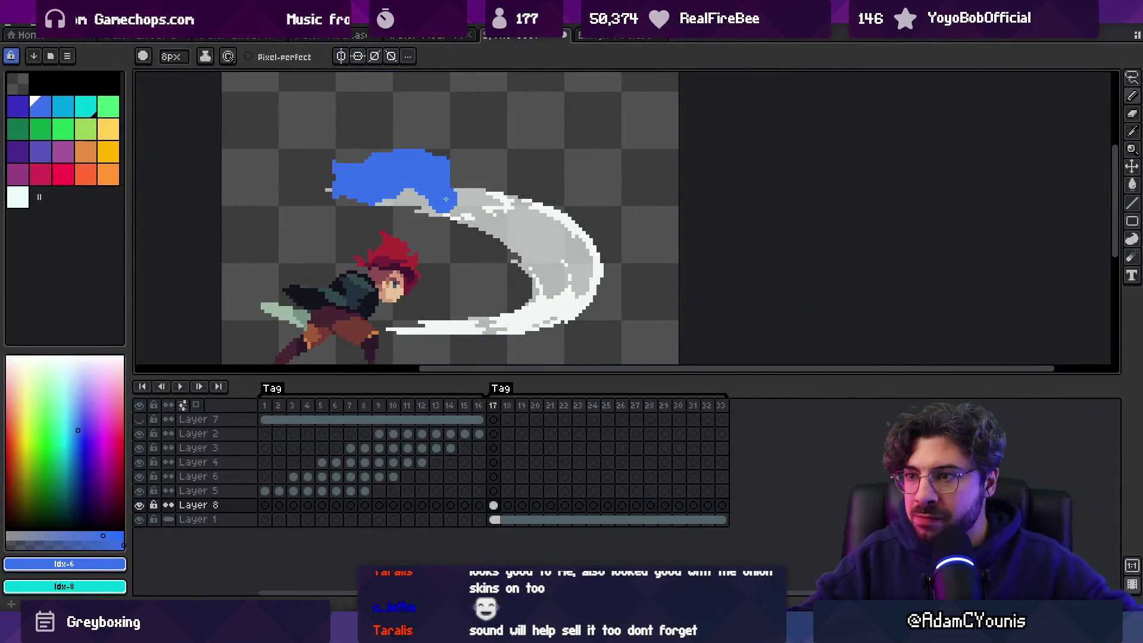
Step: Link Layer 8's blue splash cel across frames 17–33
key(v)
mouse_move(446, 184)
mouse_down()
mouse_move(437, 202)
mouse_move(465, 202)
mouse_move(453, 233)
mouse_move(467, 259)
mouse_up()
drag(721, 505, 493, 506)
right_click(493, 505)
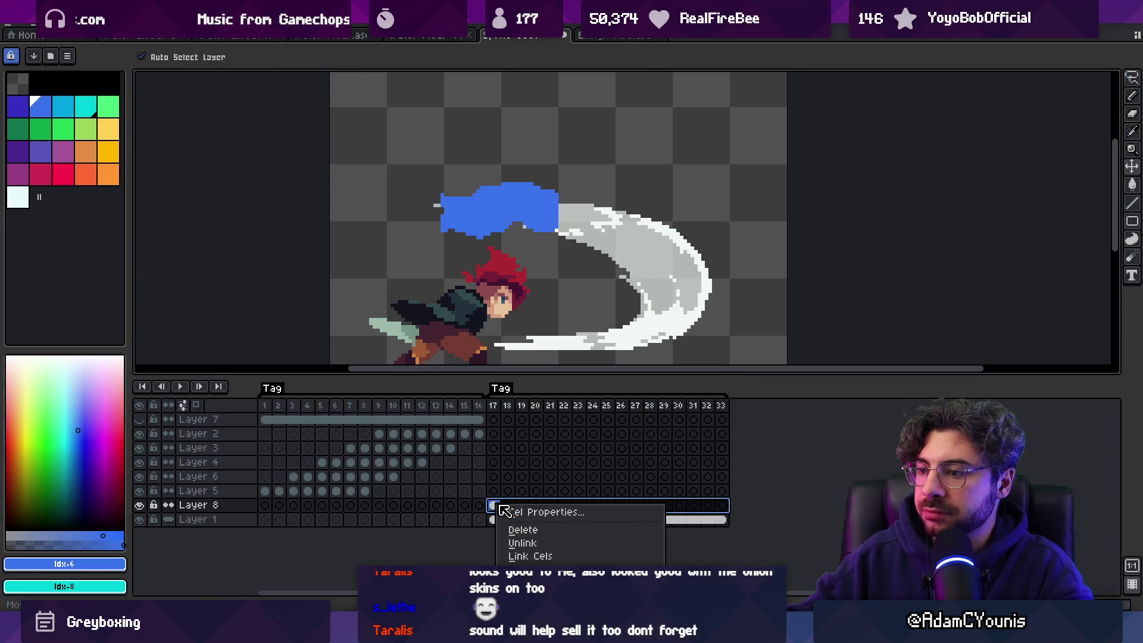
click(544, 556)
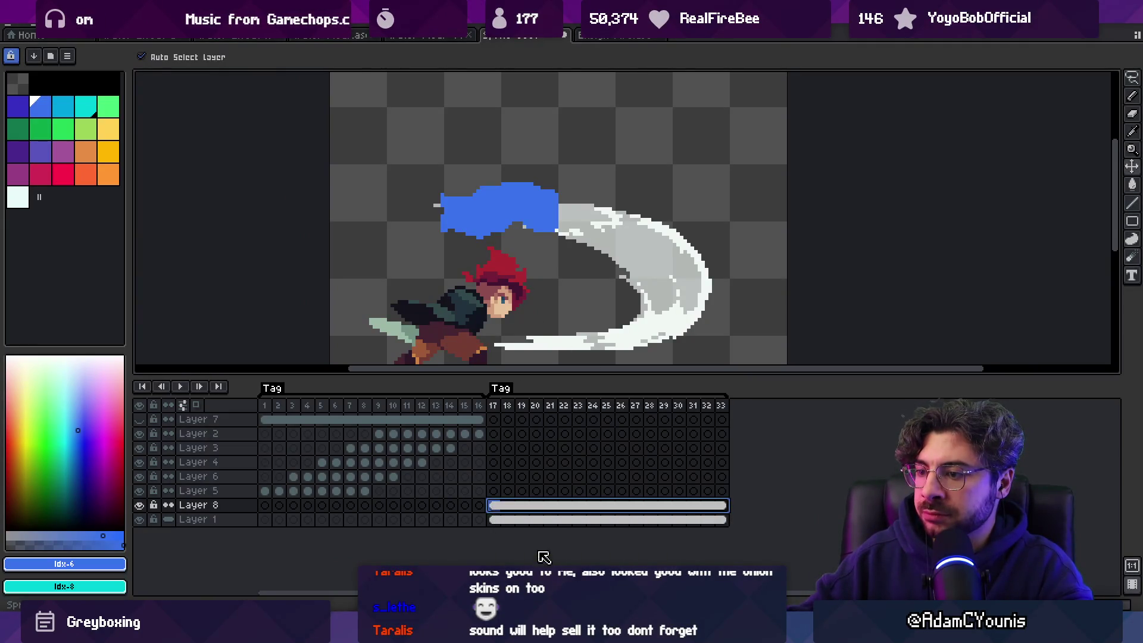
Step: Lower Layer 8's opacity to 32% in its layer properties
double_click(224, 505)
drag(387, 340, 403, 342)
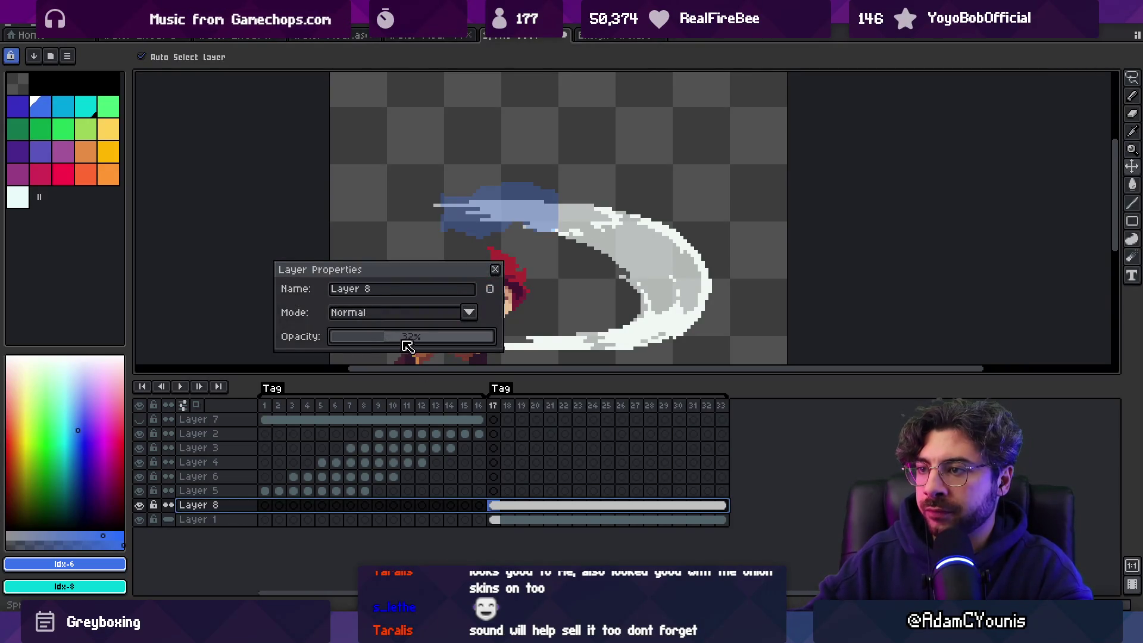
click(494, 269)
scroll(481, 220, up, 2)
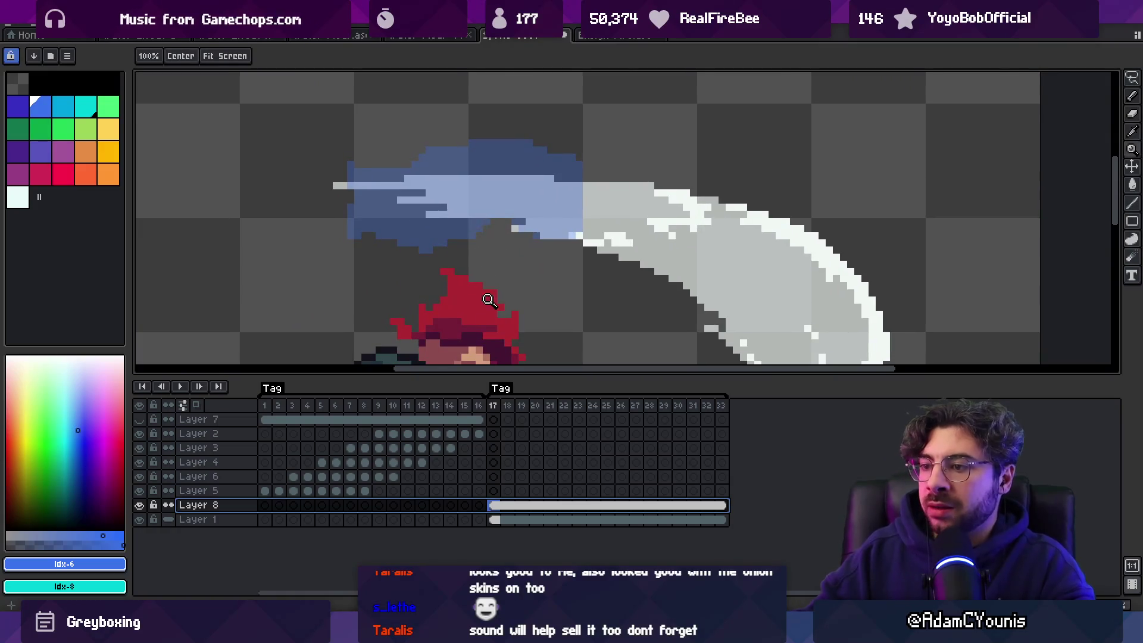
click(493, 420)
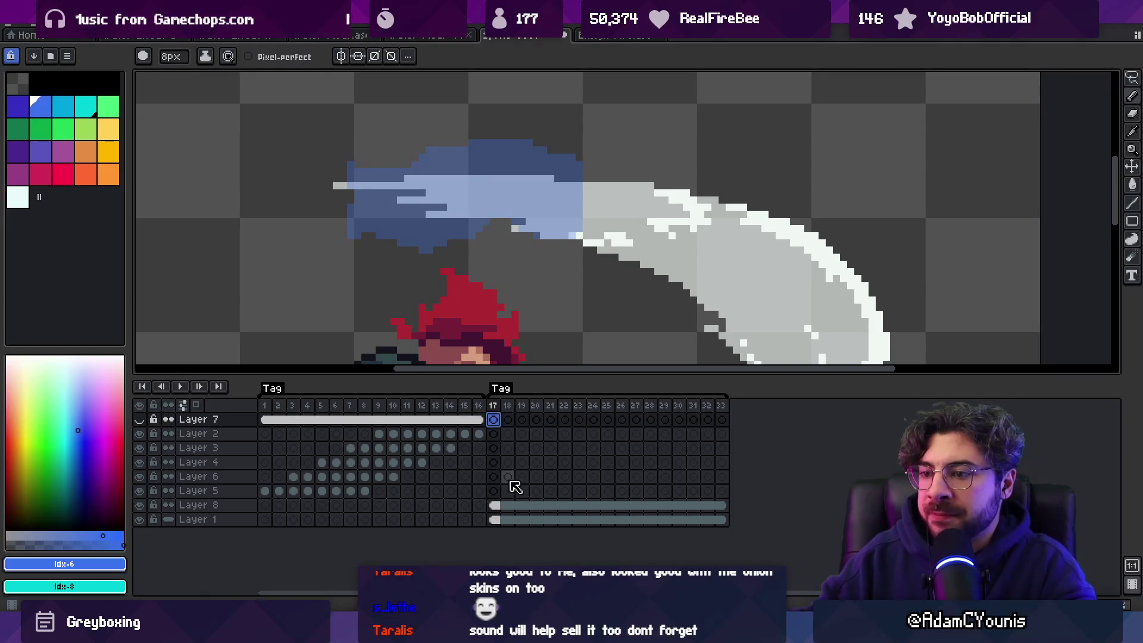
Step: Add Layer 9 and dab tiny cyan spots on frames 17 and 18 with onion skinning on
click(494, 491)
key(shift+n)
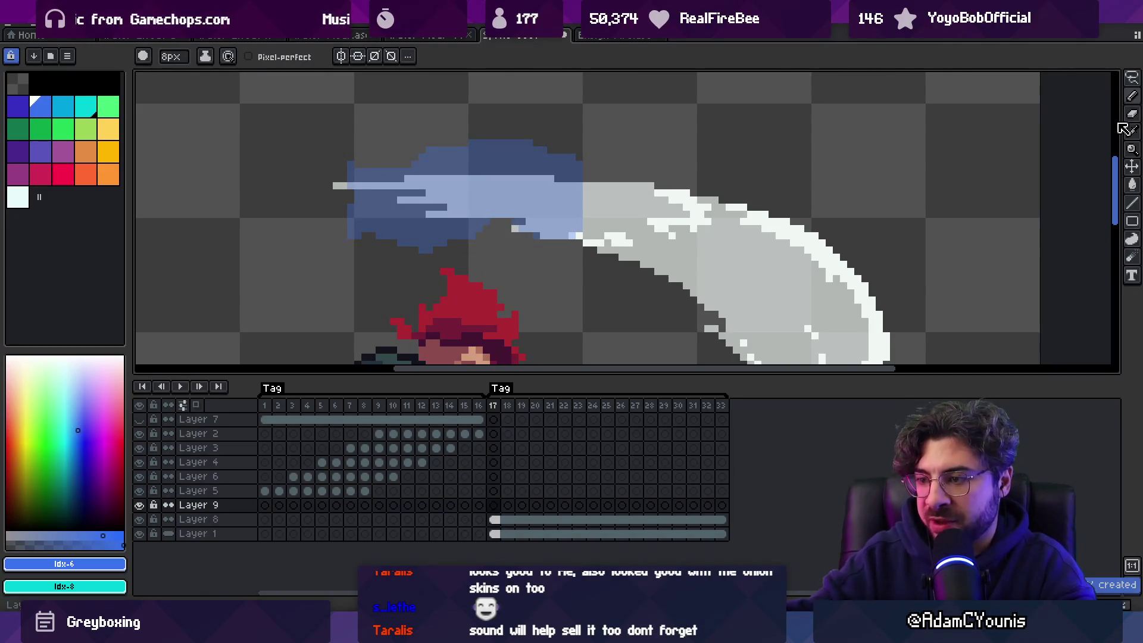
key(minus)
key(minus)
key(minus)
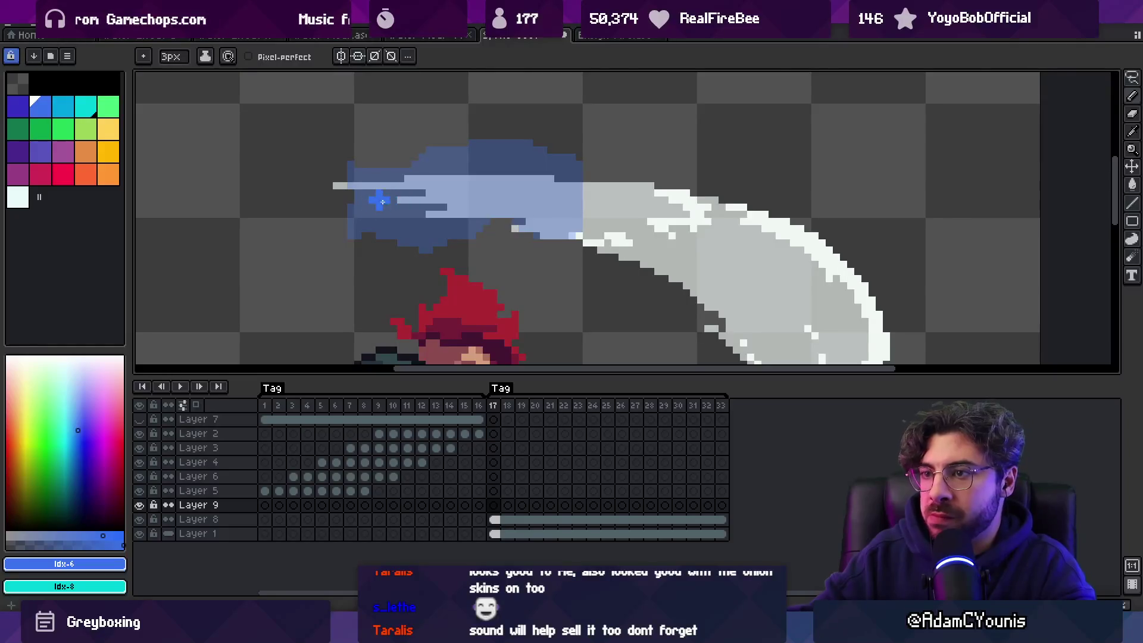
click(85, 107)
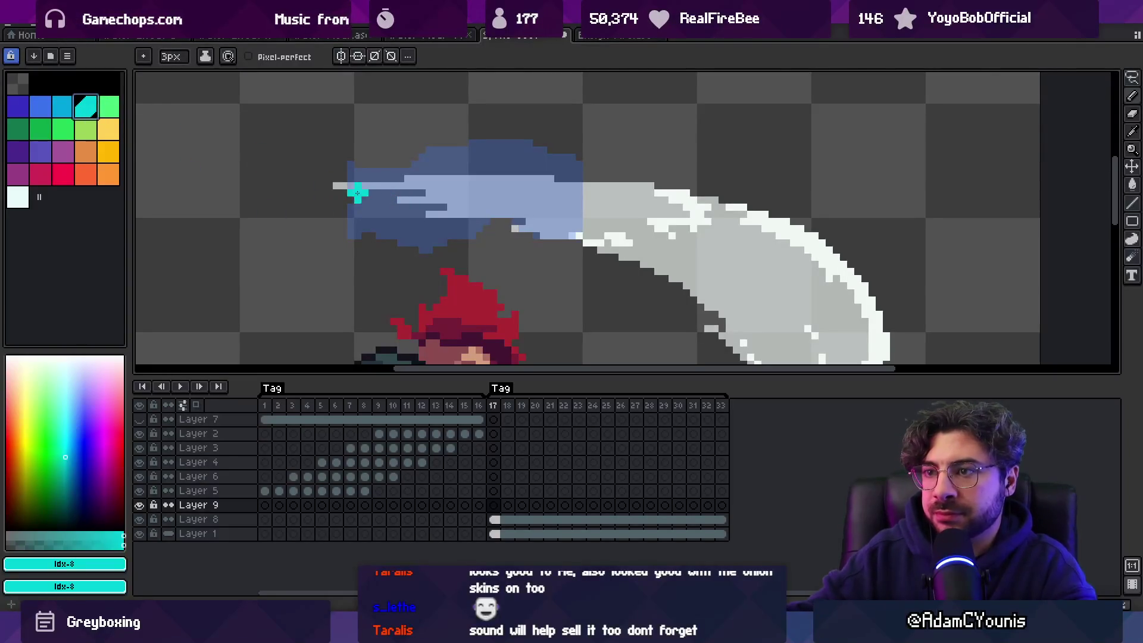
click(370, 200)
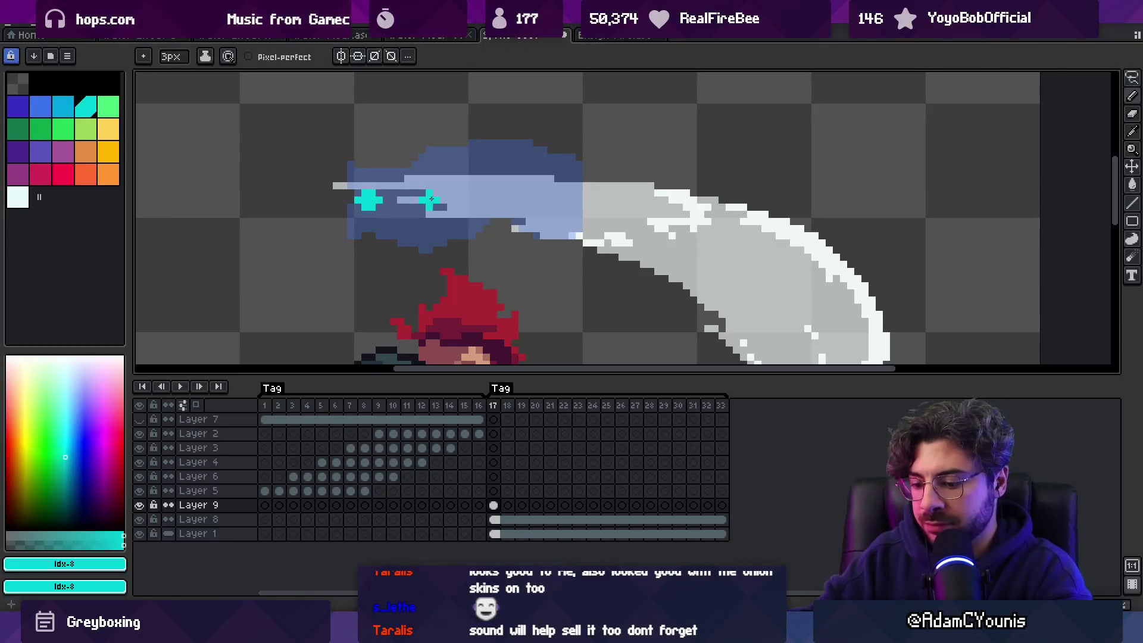
key(Right)
key(F3)
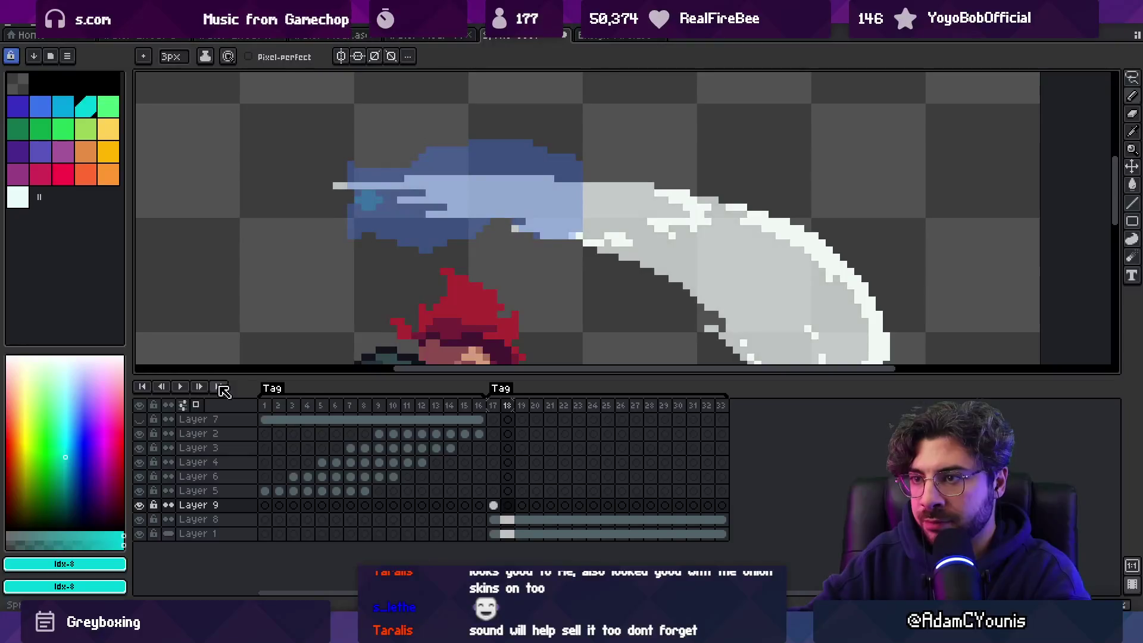
click(379, 203)
Step: Continue the cyan streak frame by frame through frame 26, then play the animation
key(Right)
drag(391, 201, 486, 192)
key(Right)
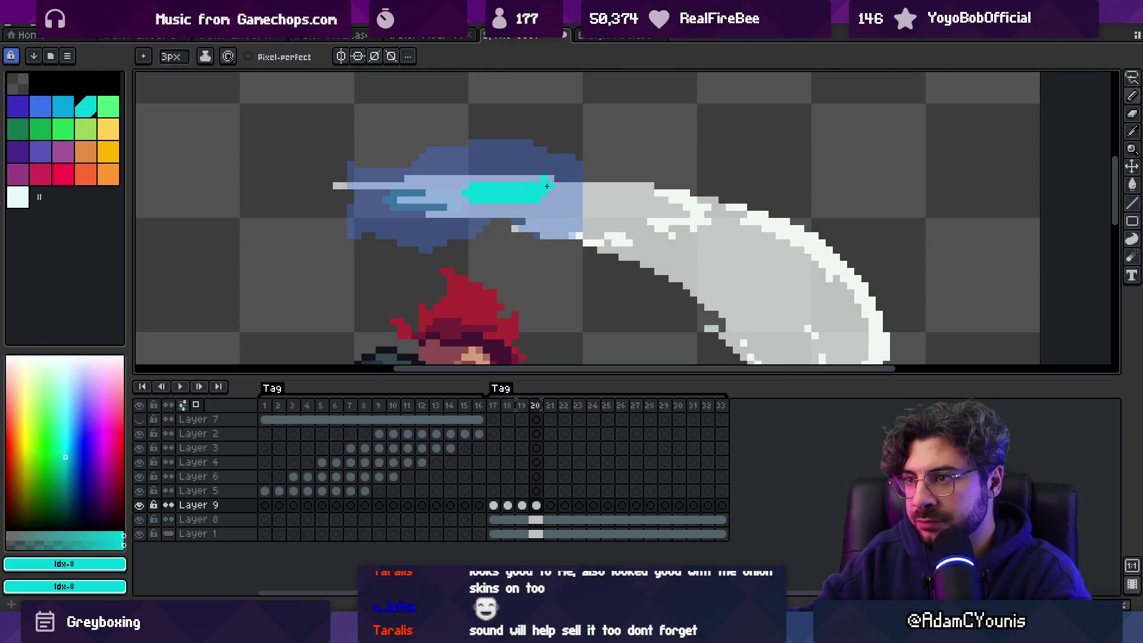
key(Right)
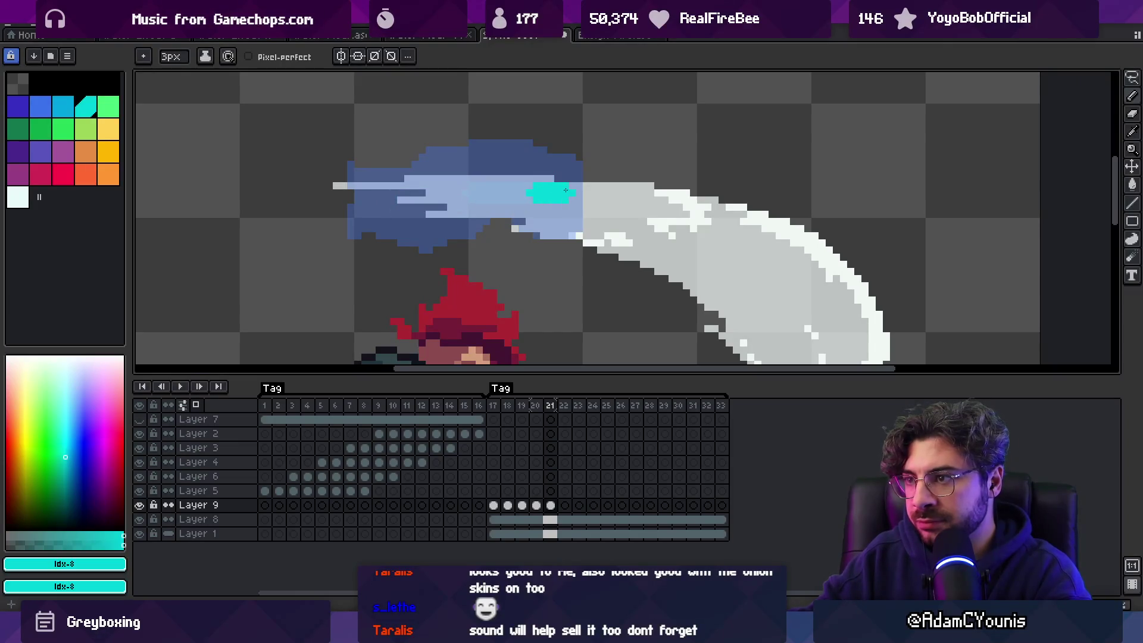
key(Right)
key(Right)
click(568, 197)
key(Right)
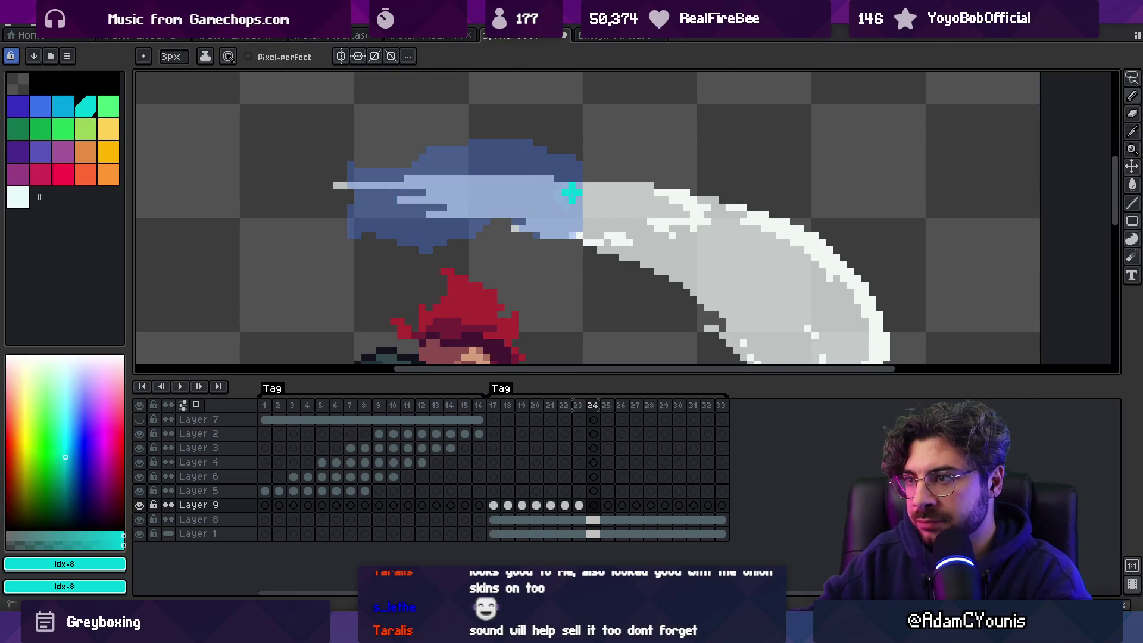
click(573, 199)
key(Right)
key(Right)
click(583, 204)
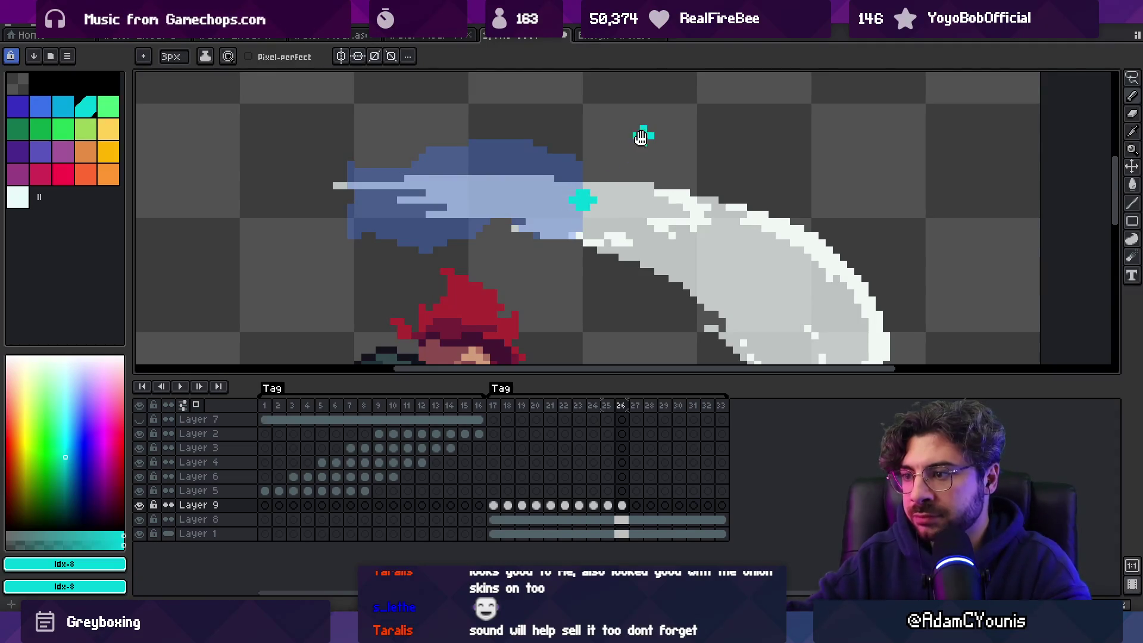
key(Return)
scroll(529, 169, down, 5)
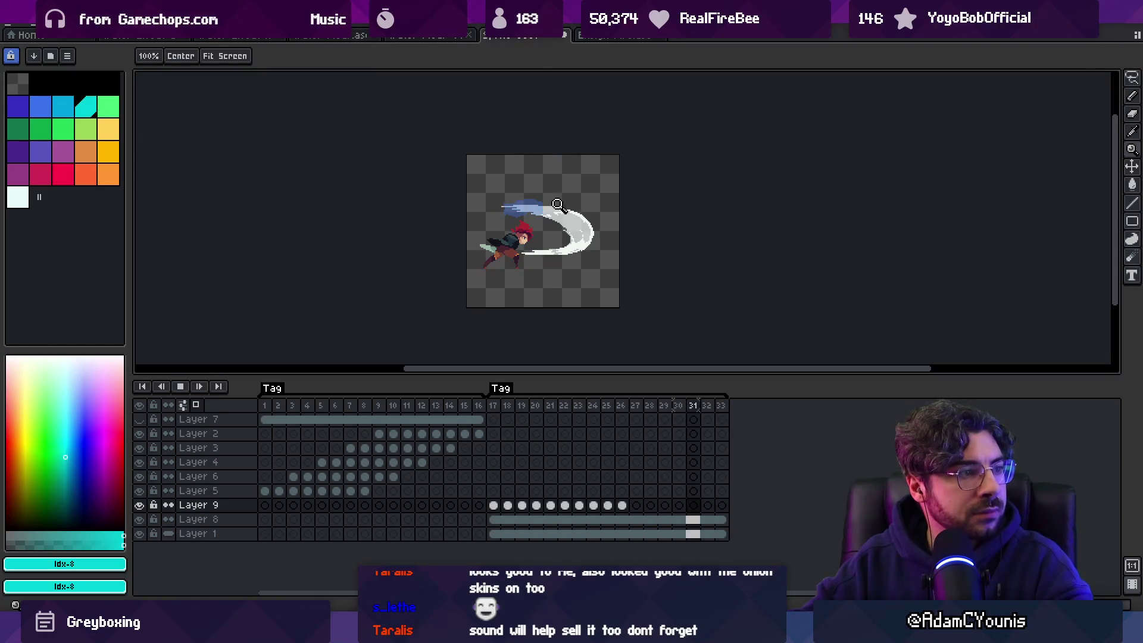
Step: Refine Layer 9's cyan sparkle pixels on frames 20–23, undoing the last stray pixels
scroll(602, 212, up, 5)
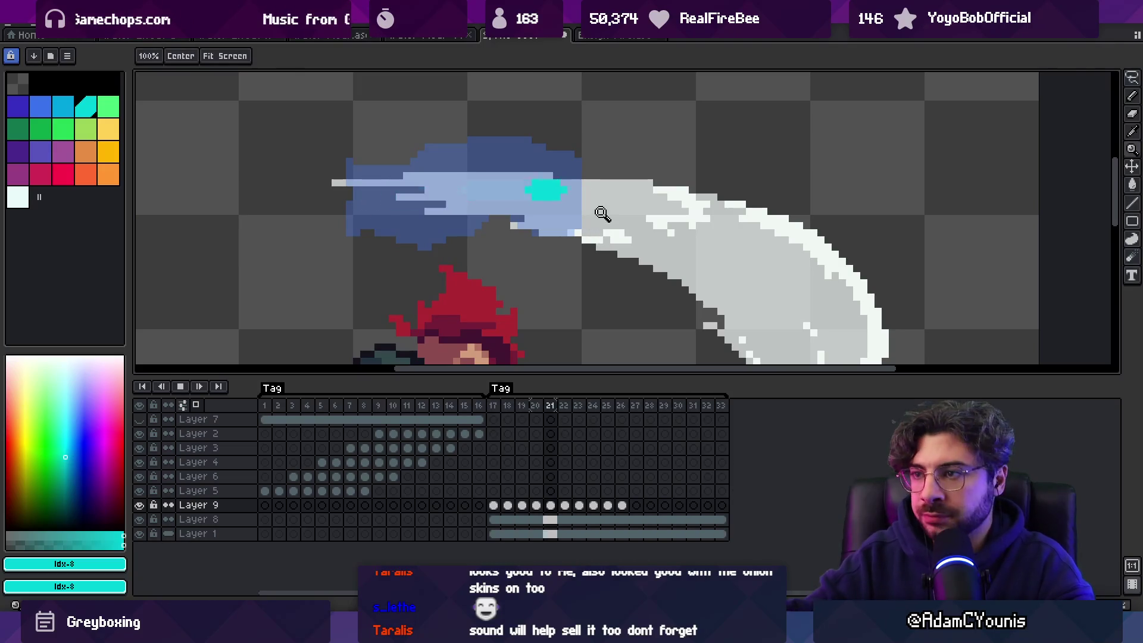
key(Return)
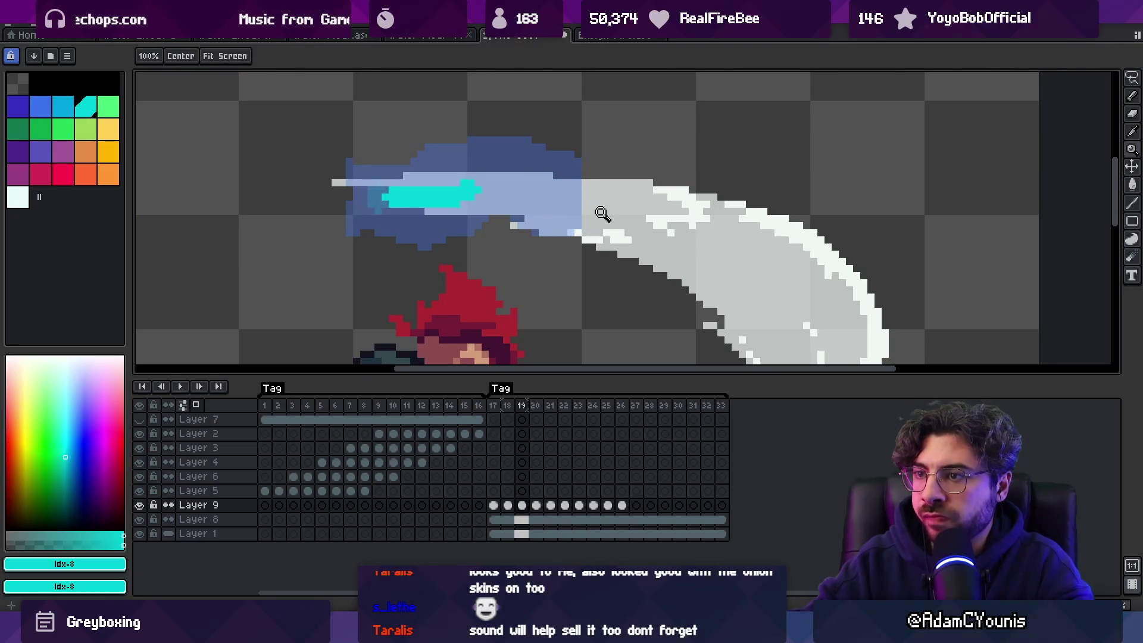
key(Return)
key(b)
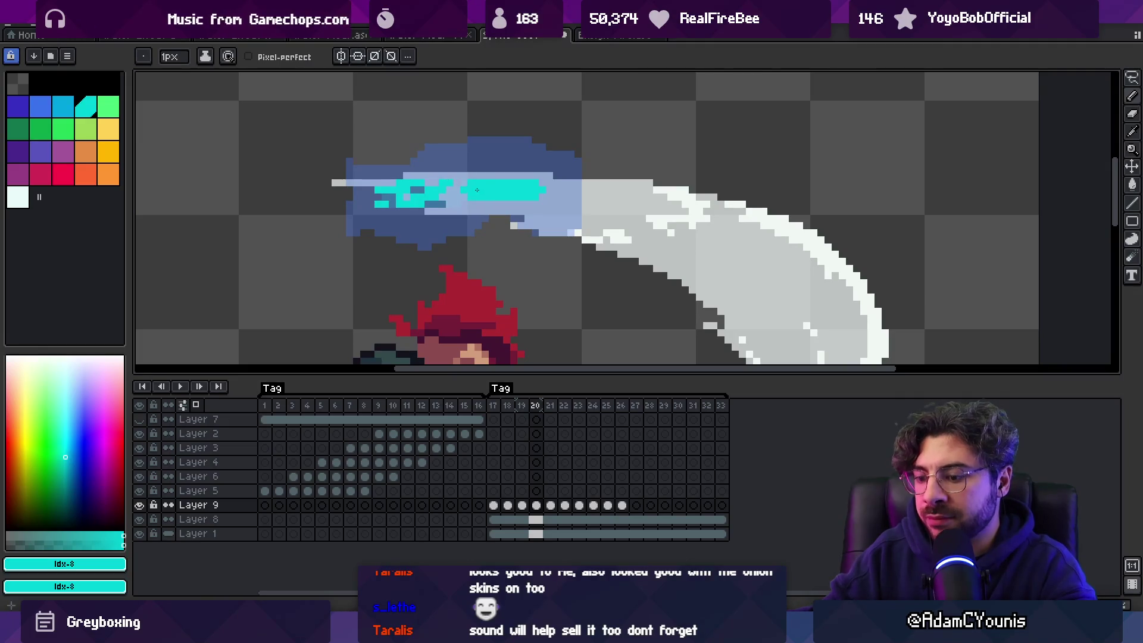
key(period)
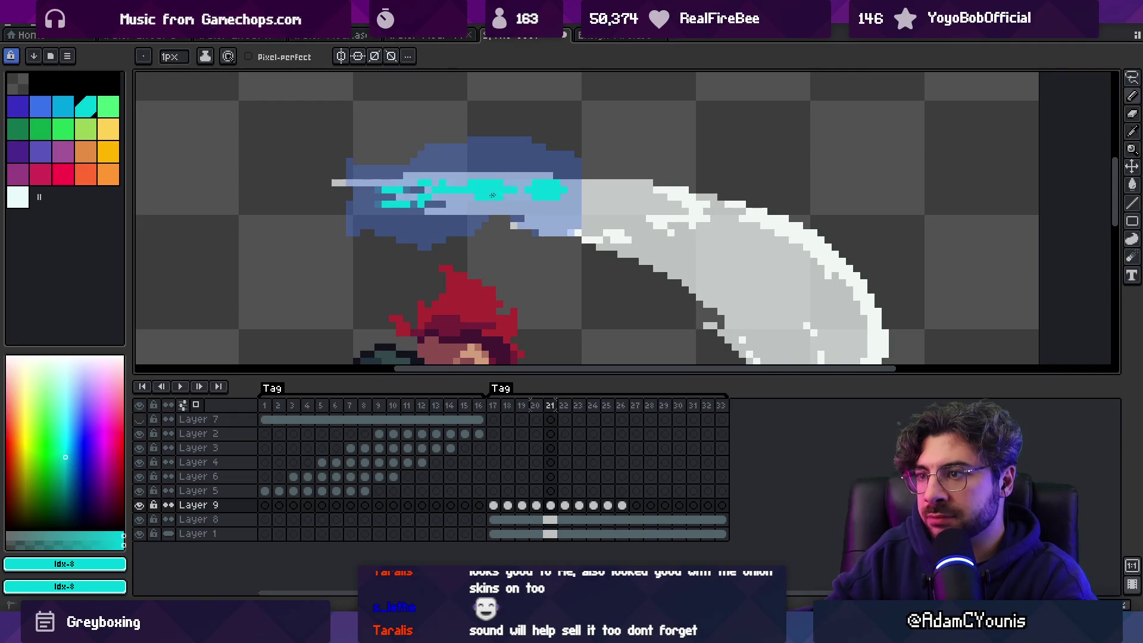
key(period)
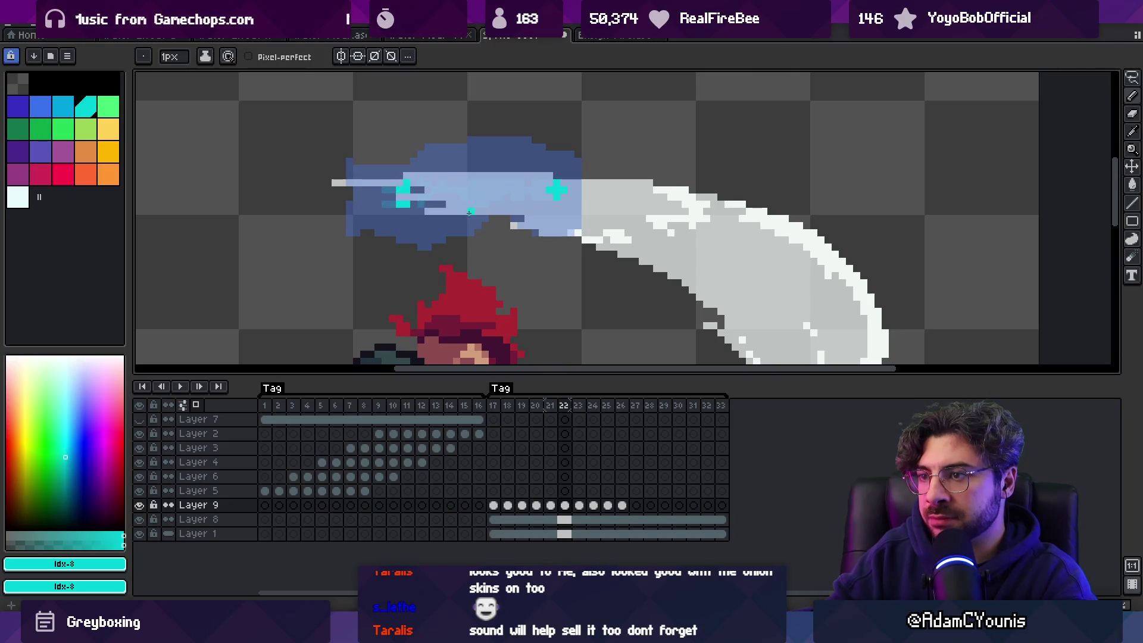
key(comma)
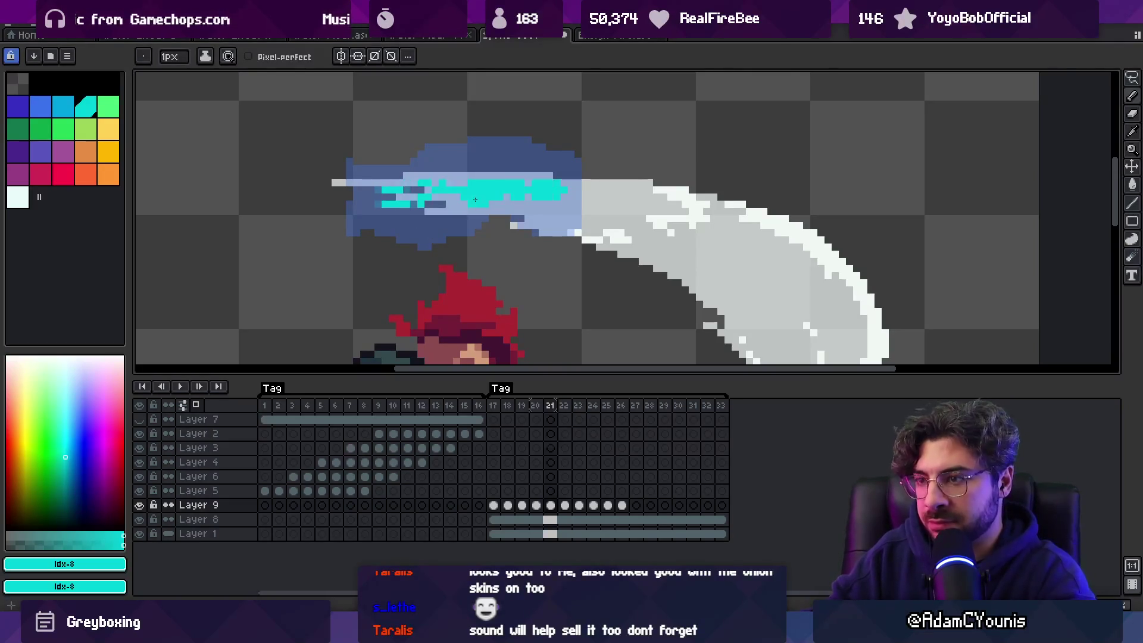
key(period)
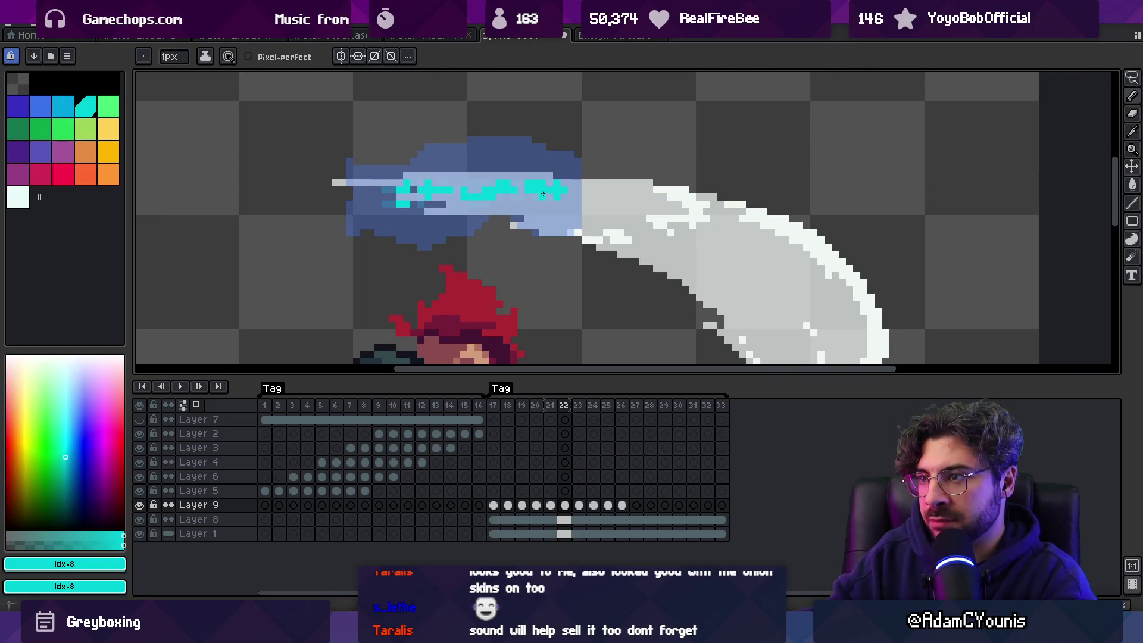
key(period)
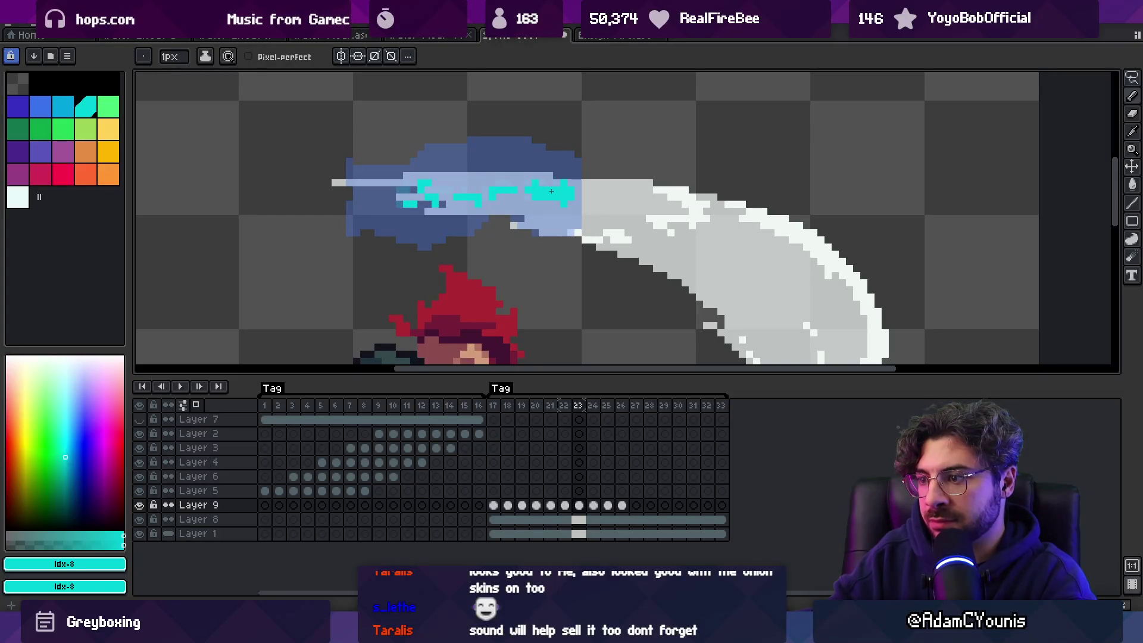
key(period)
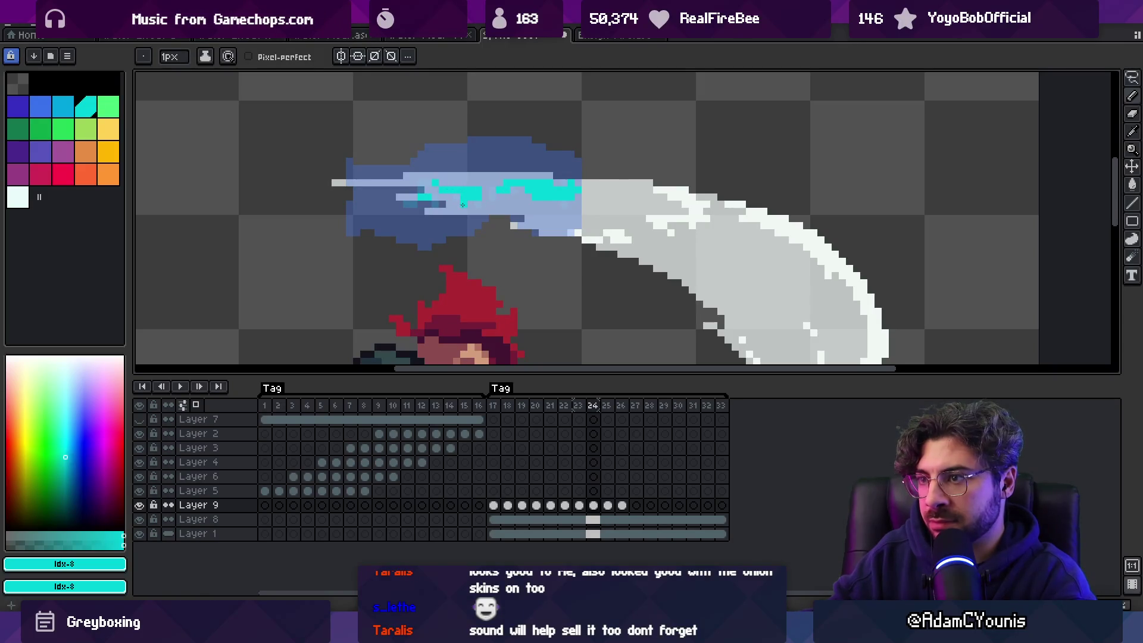
key(comma)
key(comma)
key(comma)
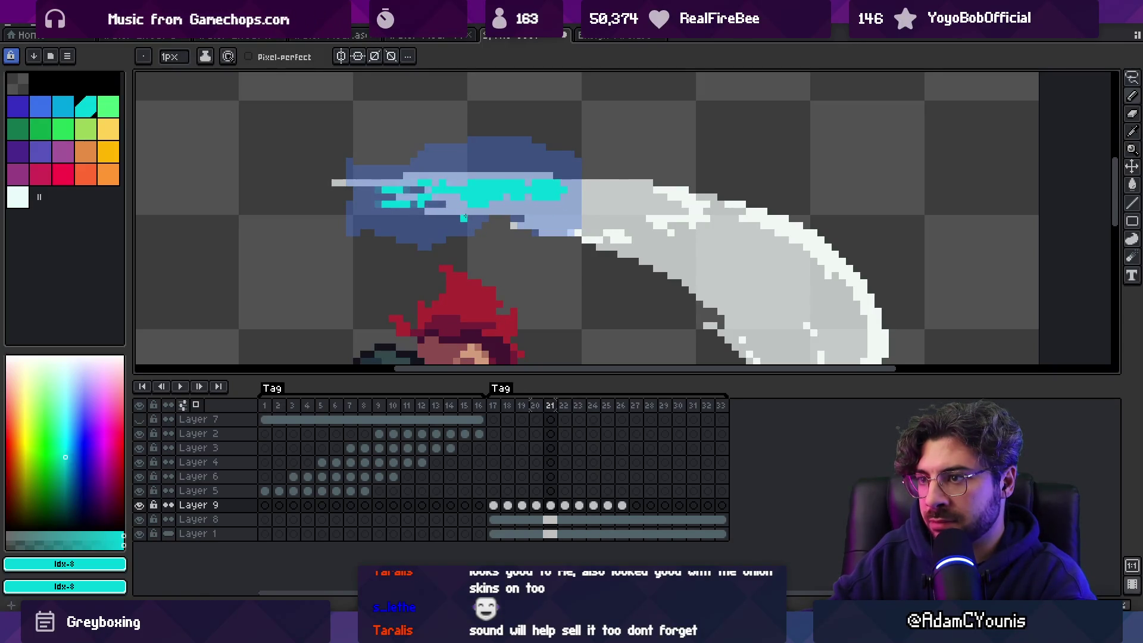
key(period)
key(period)
key(ctrl+z)
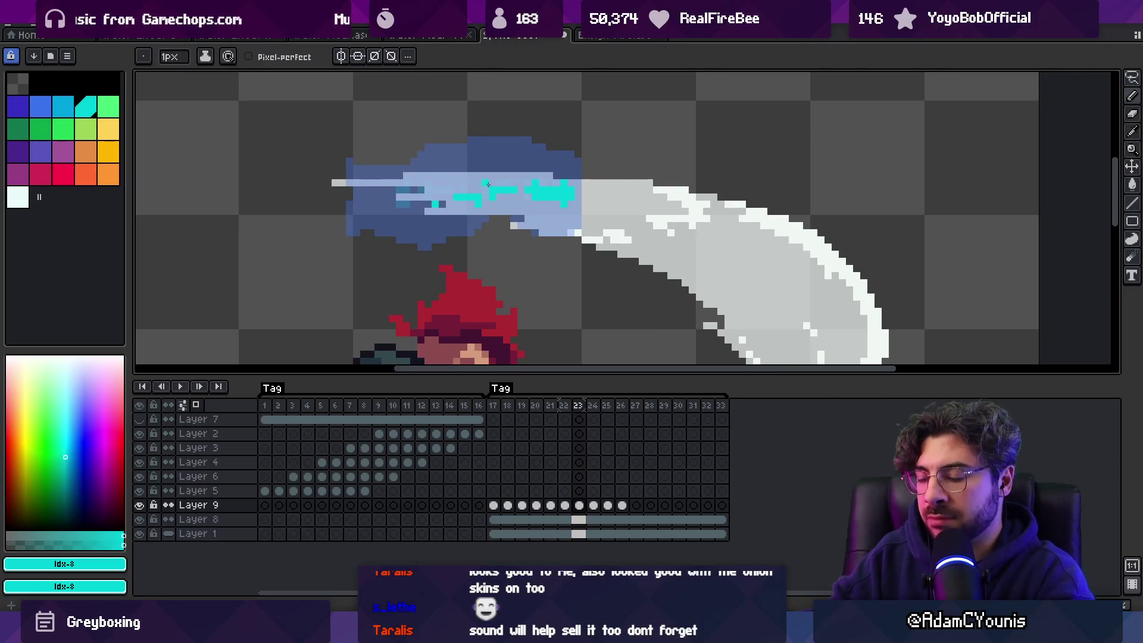
Step: Touch up the cyan sparkle on frames 24–29, switching between the 3px eraser and 1px pencil
key(period)
key(e)
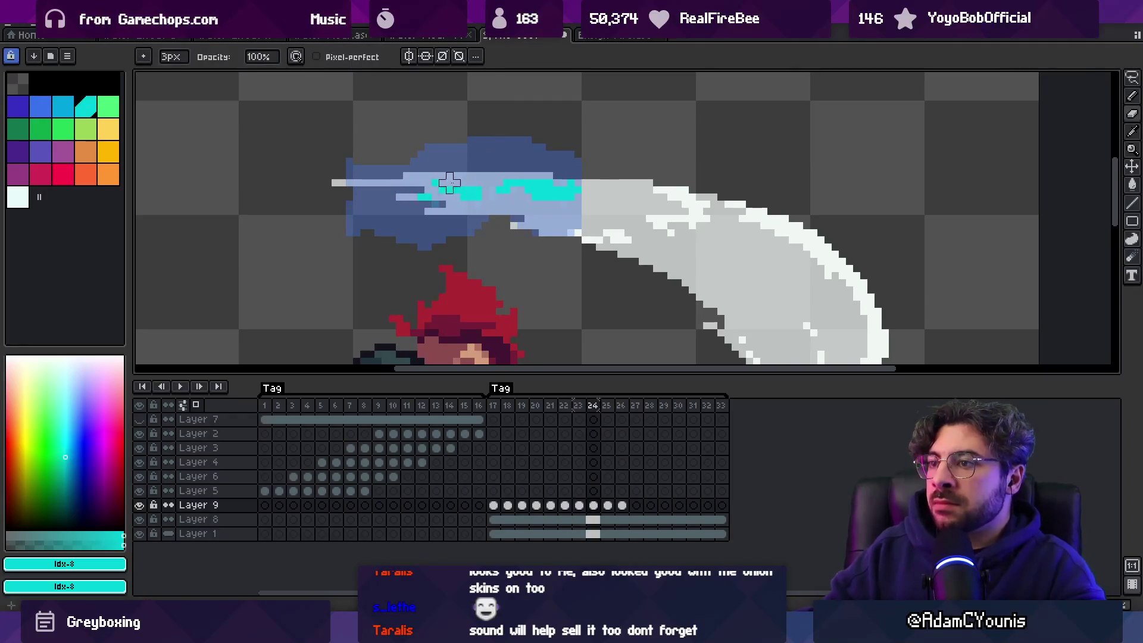
key(b)
key(period)
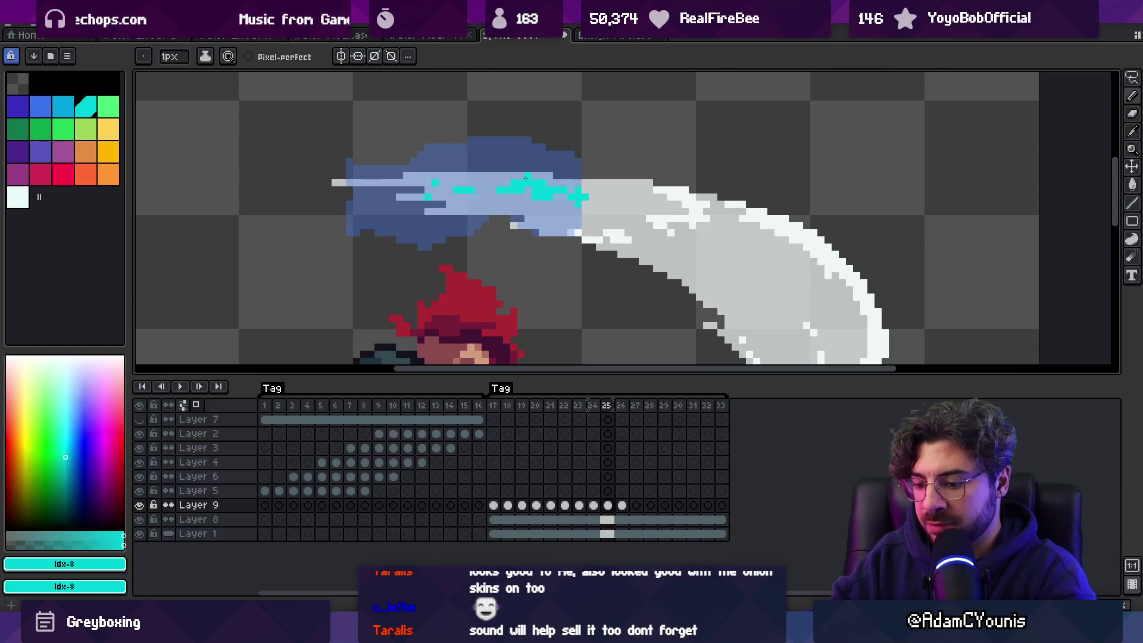
key(period)
key(period)
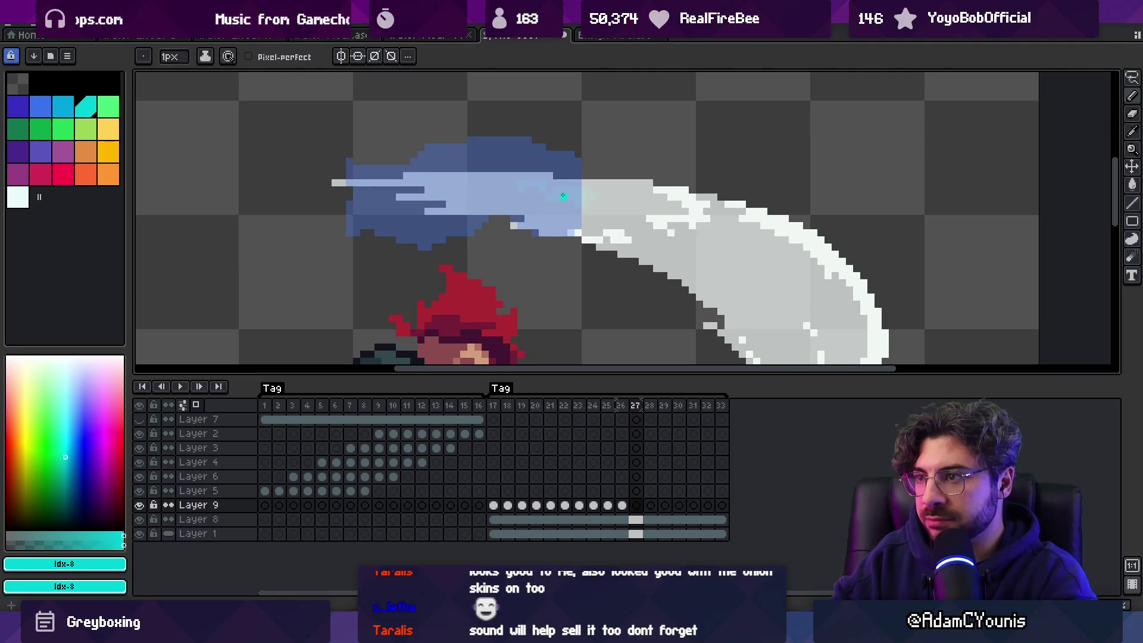
key(period)
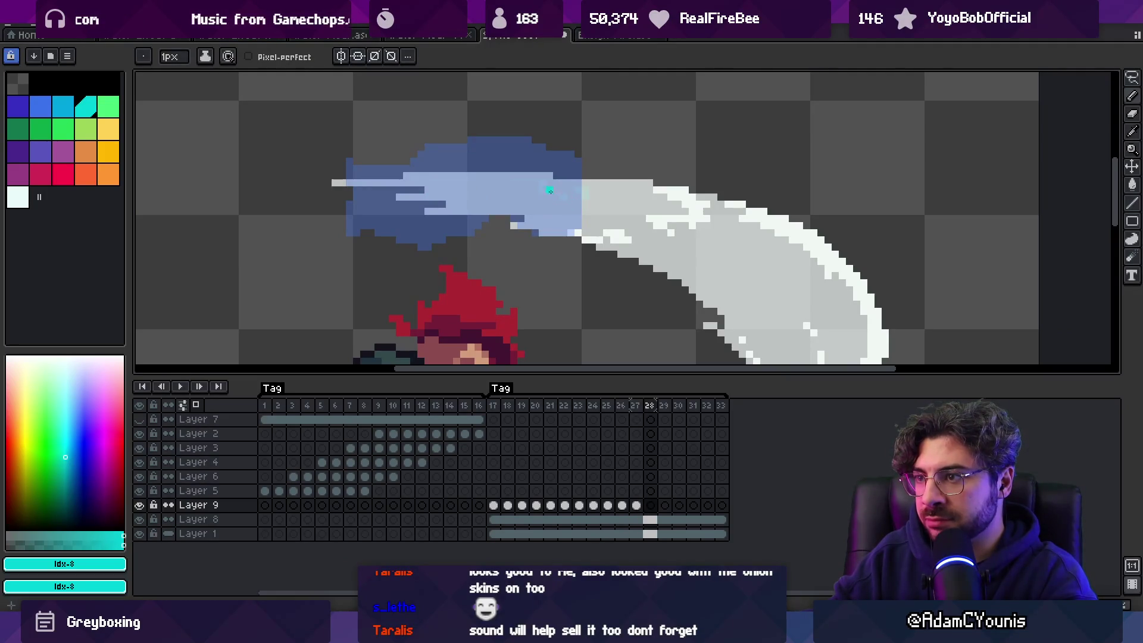
key(period)
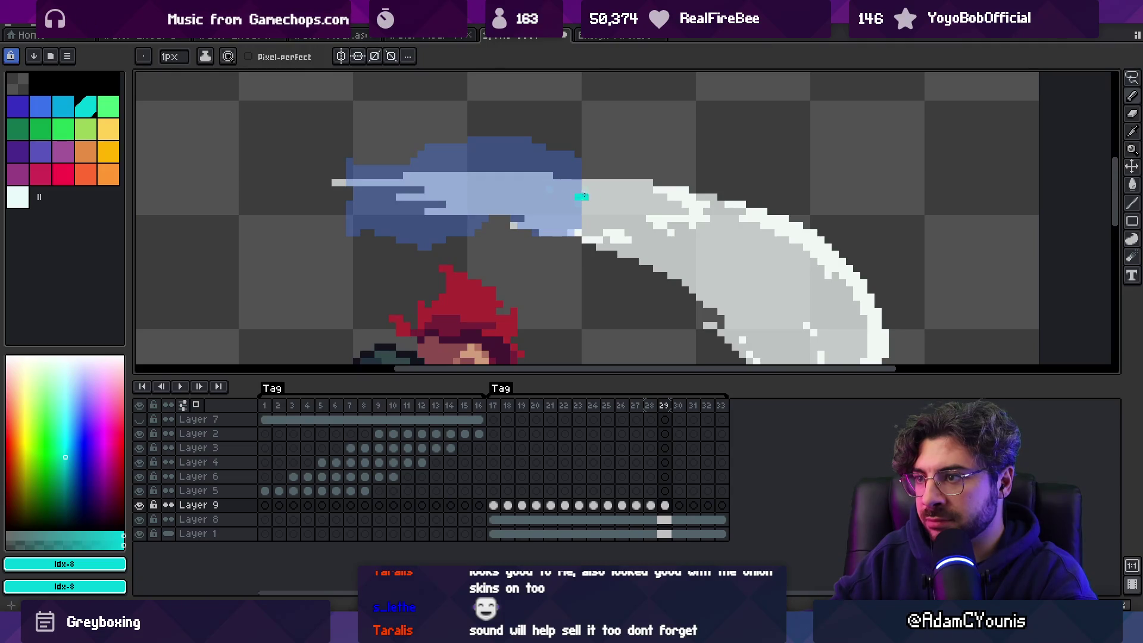
key(period)
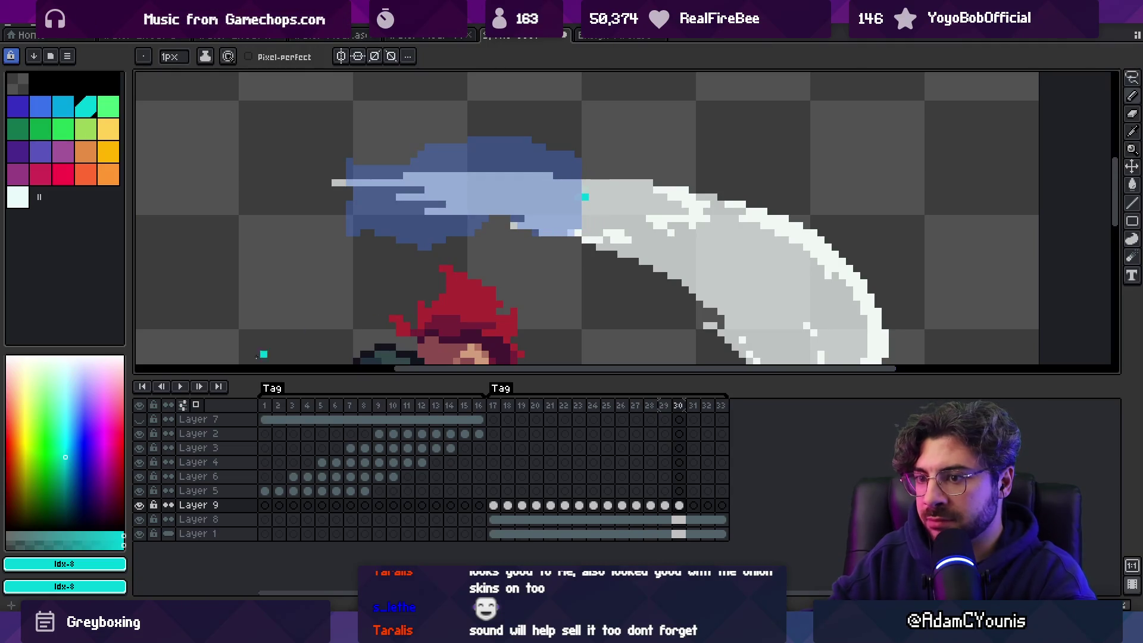
Step: Hide Layer 8's blue overlay, review playback zoomed on the slash, then copy splash cels to Layer 5
ctrl+click(396, 247)
key(z)
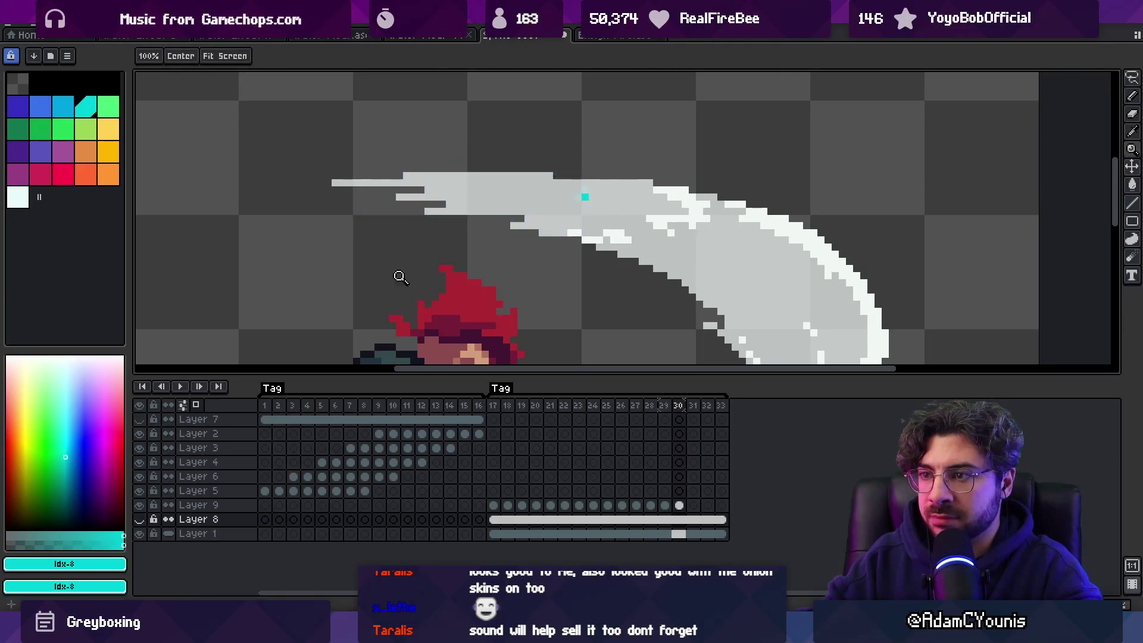
scroll(400, 276, down, 4)
key(Return)
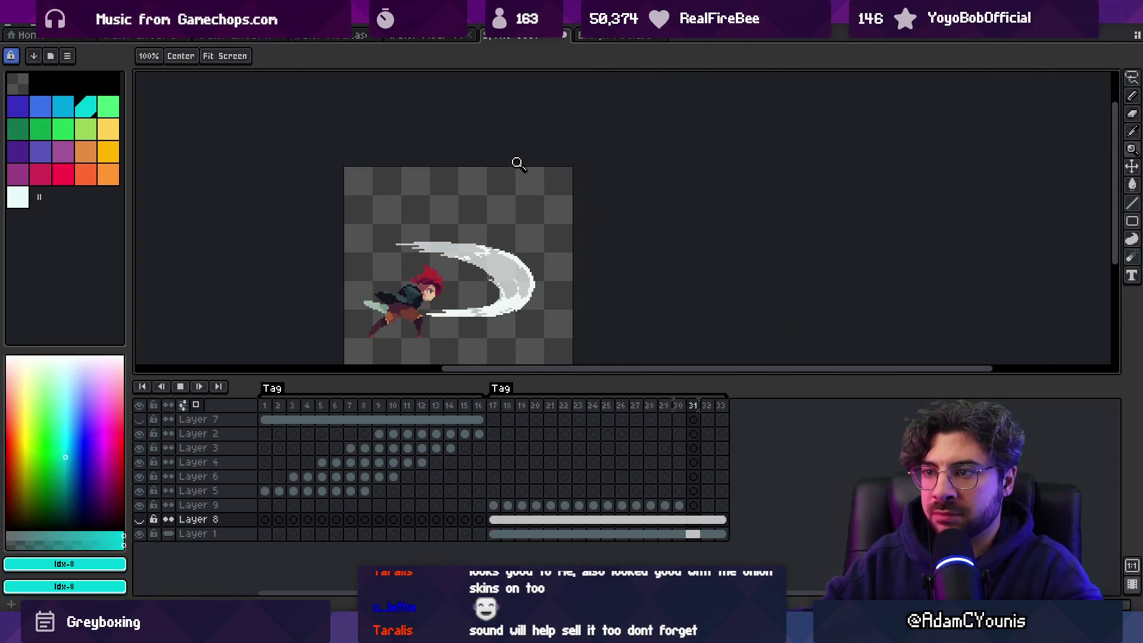
click(443, 257)
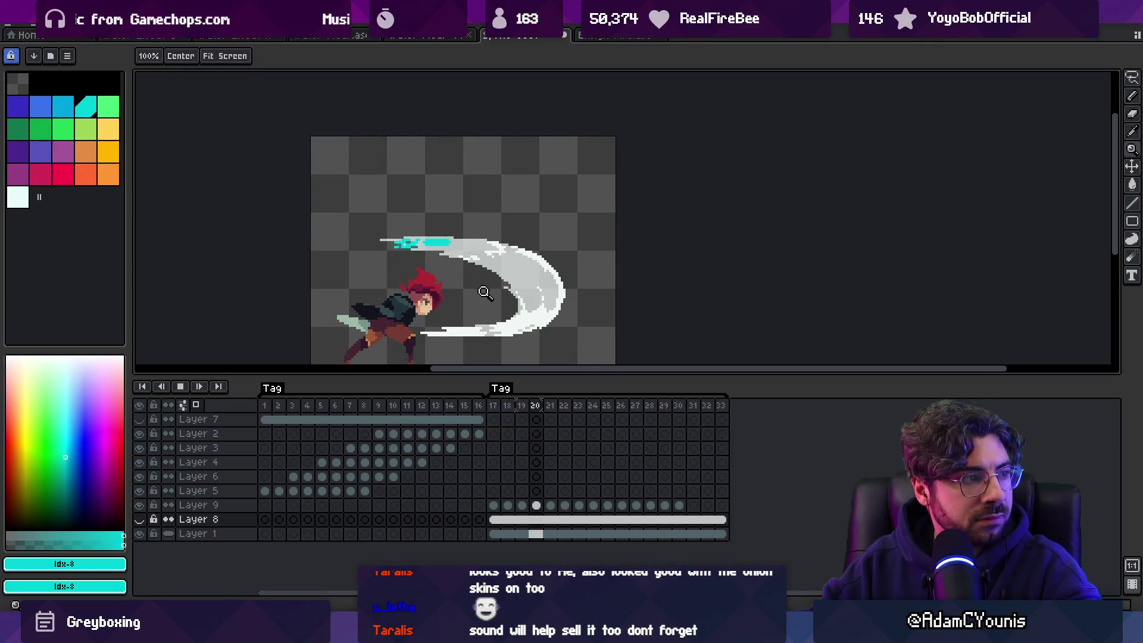
click(456, 271)
click(456, 279)
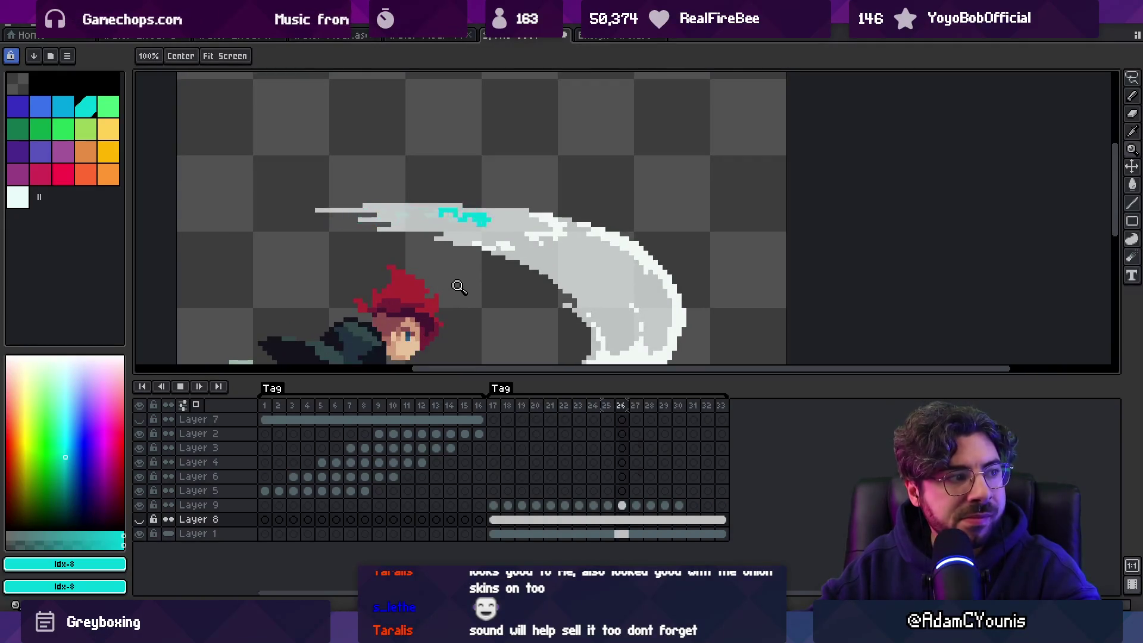
key(Return)
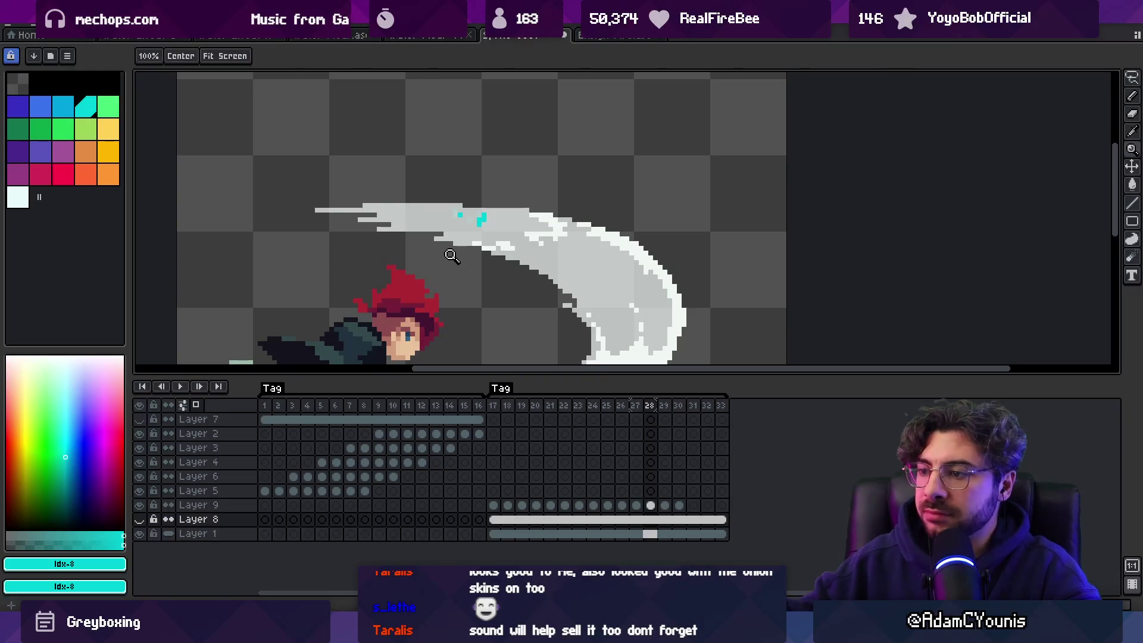
mouse_move(679, 505)
mouse_down()
mouse_move(506, 511)
mouse_move(529, 494)
mouse_up()
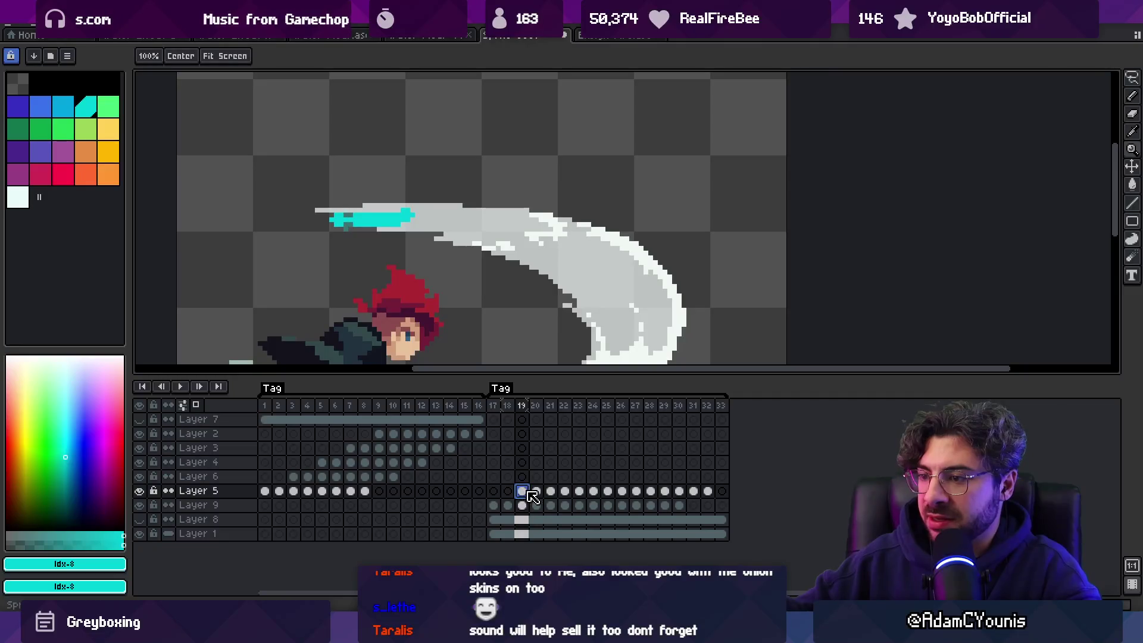
Step: Copy Layer 9's cyan streak cels onto Layer 5 starting at frame 19
key(v)
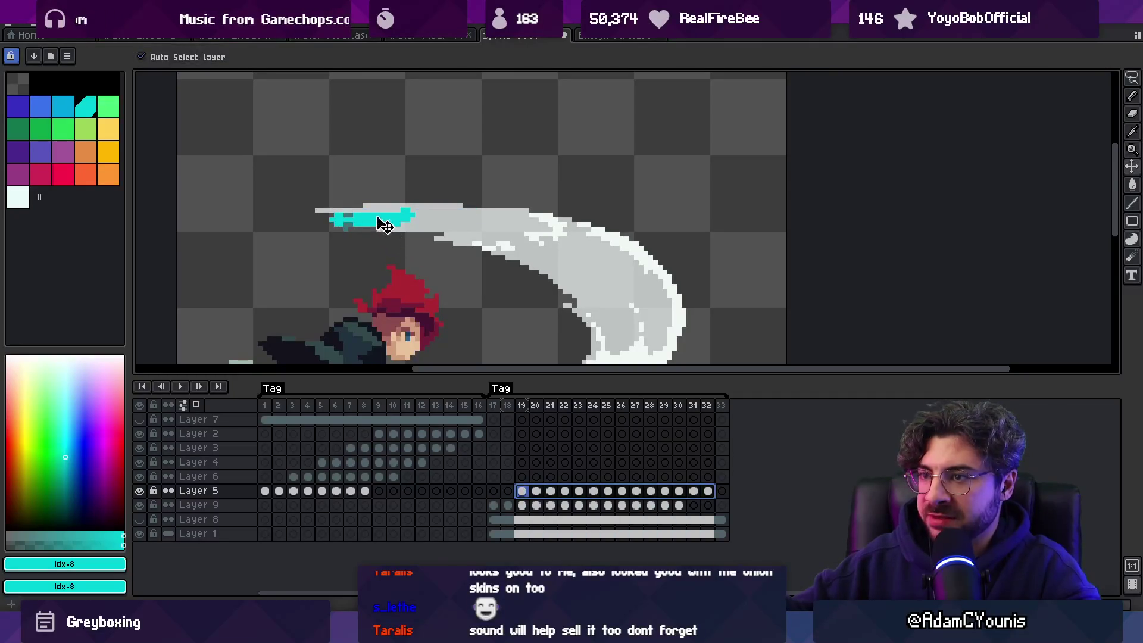
drag(377, 224, 463, 222)
key(ctrl+z)
key(ctrl+z)
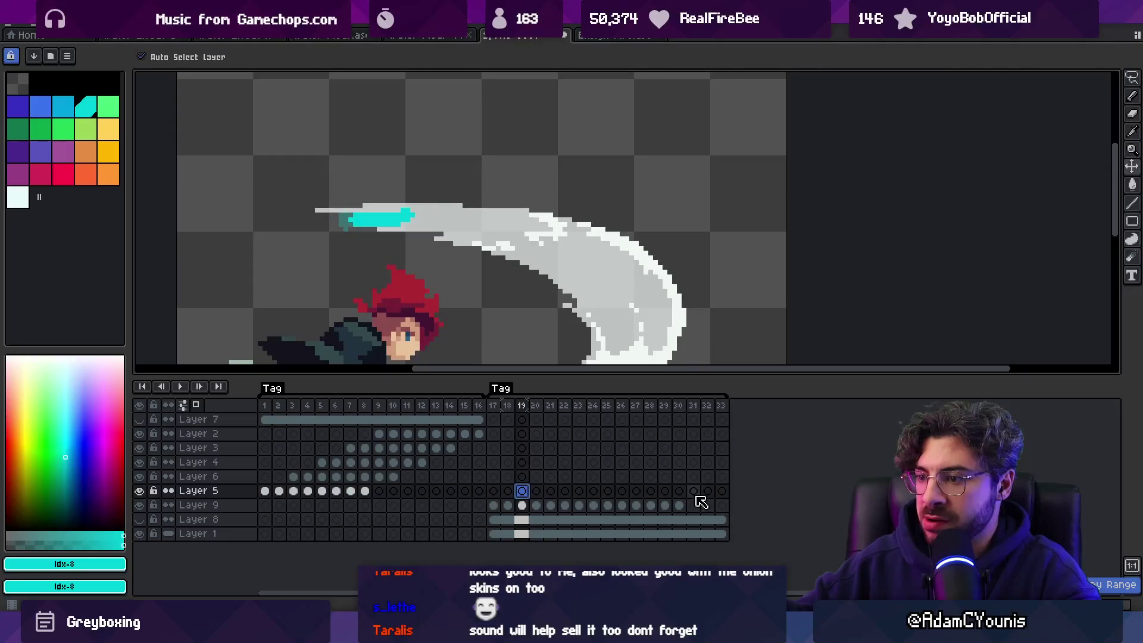
mouse_move(680, 508)
mouse_down()
mouse_move(513, 502)
mouse_move(528, 495)
mouse_up()
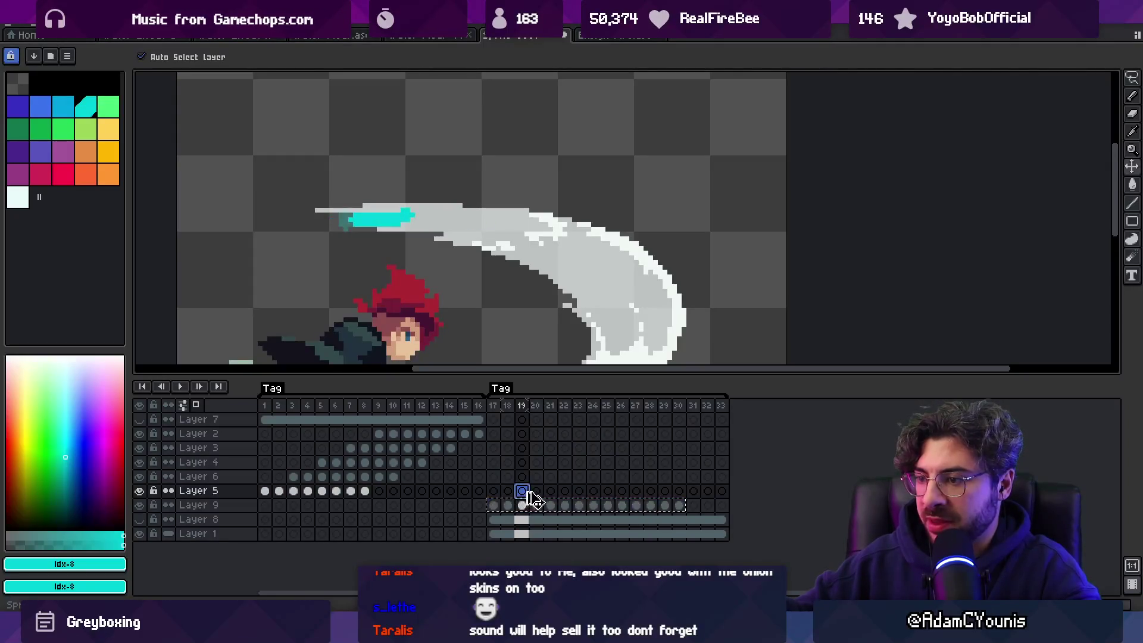
Step: Shift Layer 5's cyan streaks right along the trail and move frame 27's streak down onto the curve
drag(708, 491, 531, 493)
click(607, 491)
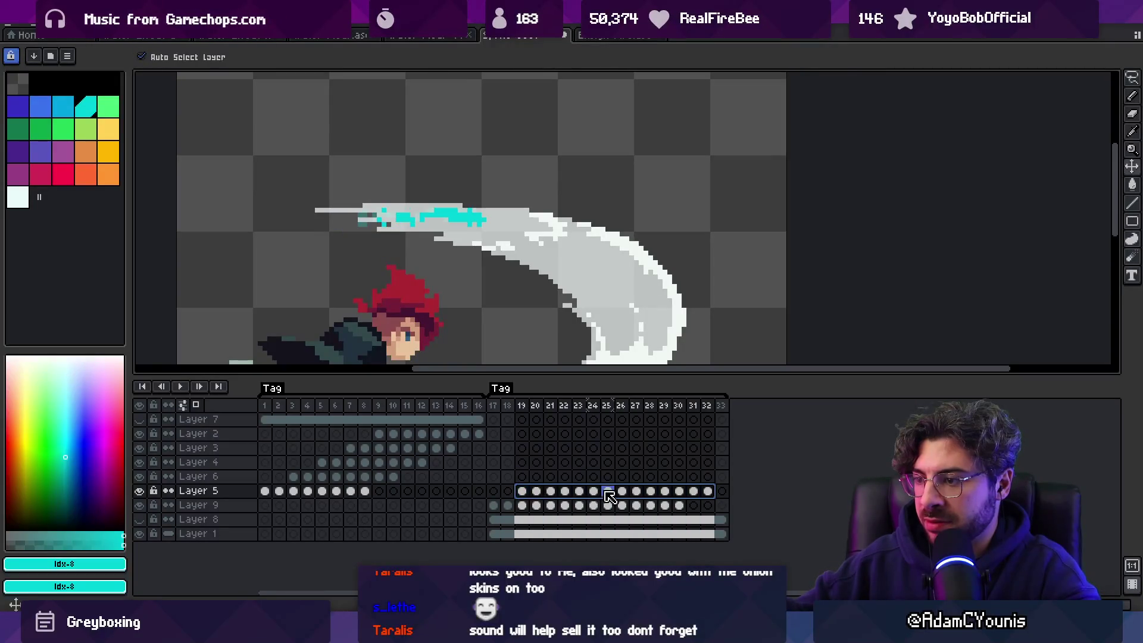
drag(441, 222, 538, 224)
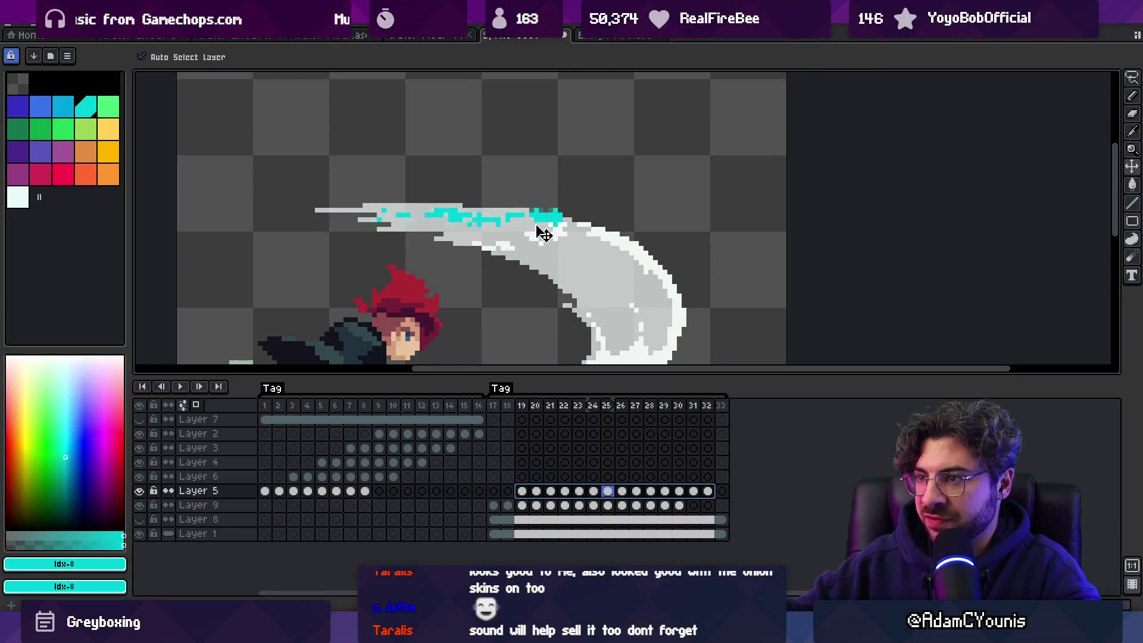
click(530, 232)
drag(709, 494, 521, 491)
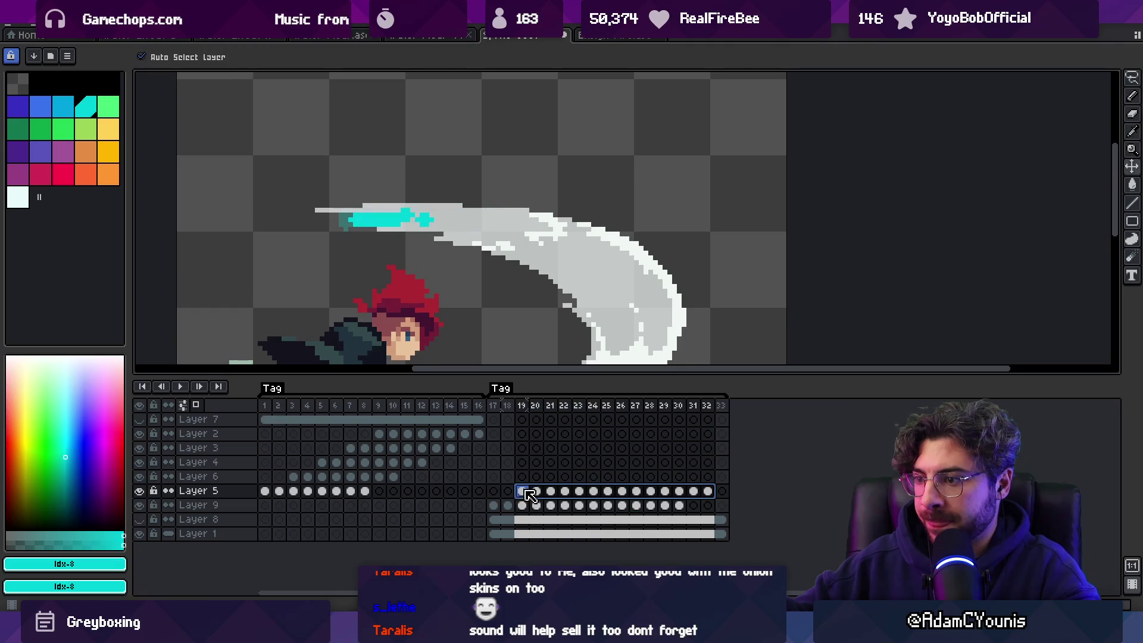
click(634, 493)
drag(533, 220, 527, 238)
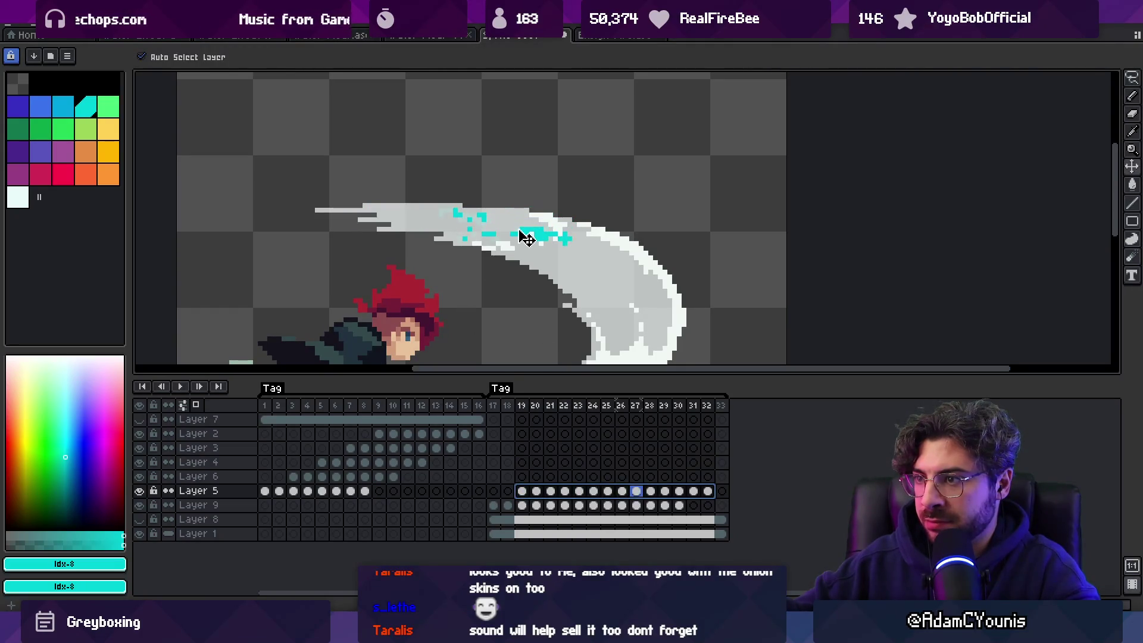
scroll(559, 259, down, 2)
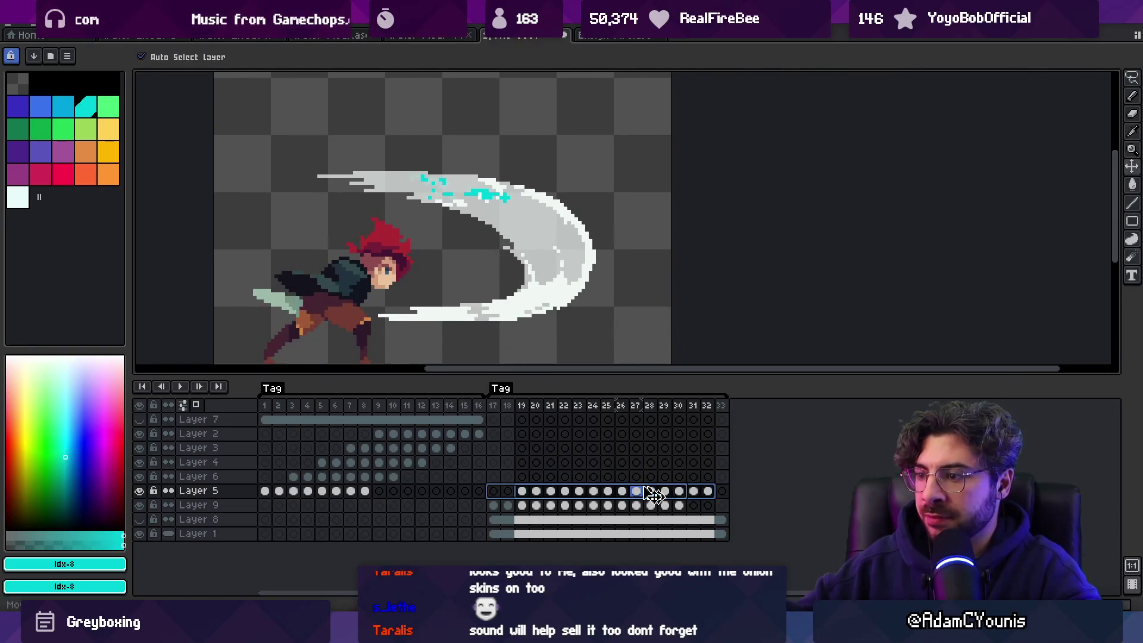
Step: Copy Layer 5's streak cels (frames 19–32) and paste them into Layer 6 at frame 21
drag(710, 495, 523, 492)
key(ctrl+c)
click(551, 477)
key(ctrl+v)
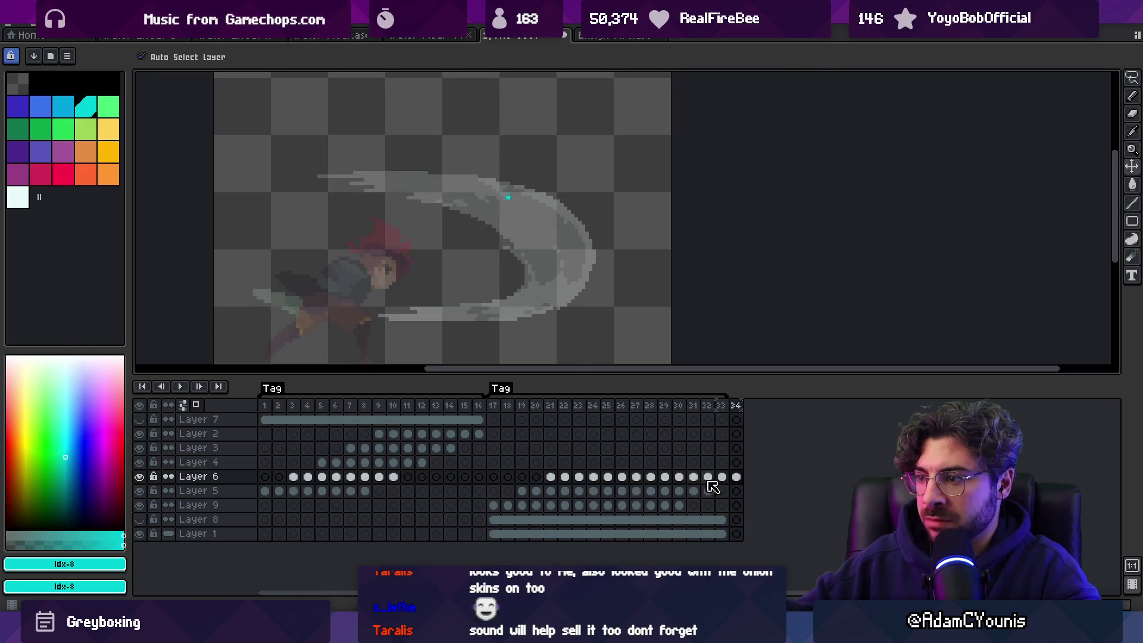
Step: Extend the cyan streak on Layer 6 frame 27 further right along the trail
drag(736, 477, 558, 478)
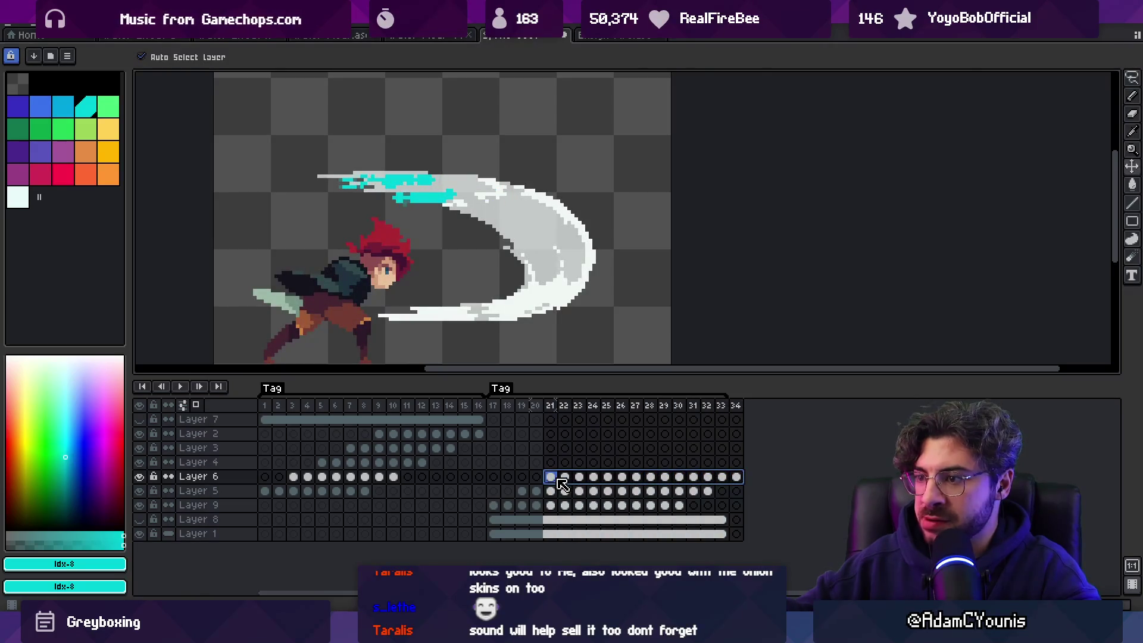
click(636, 476)
drag(486, 194, 553, 199)
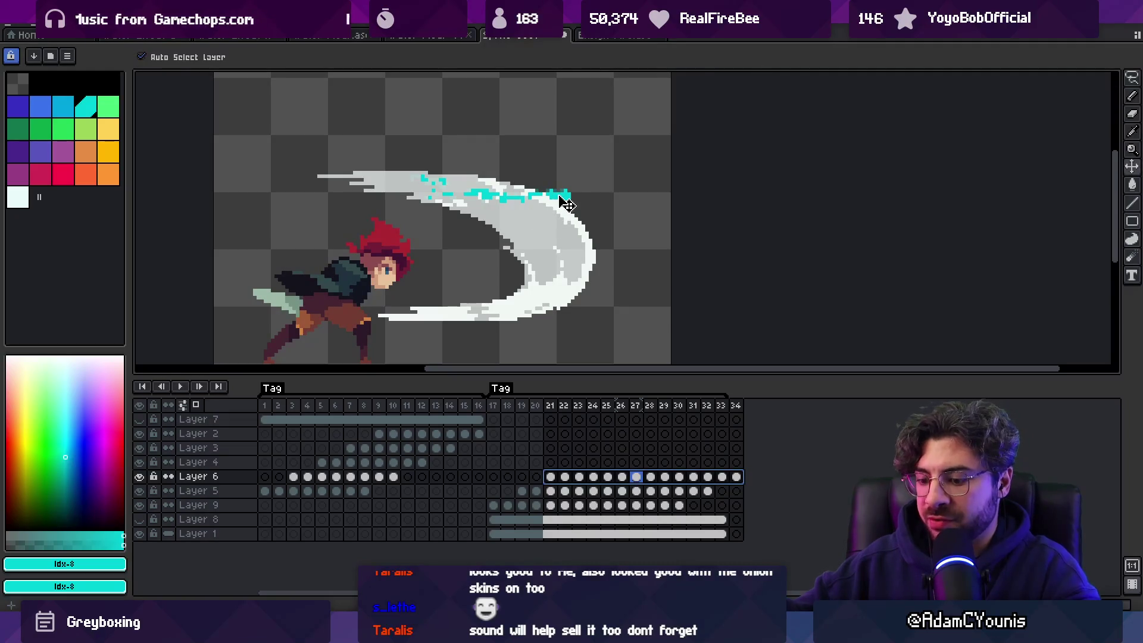
Step: Marquee the slash area and rotate the selected Layer 6 streaks by 45 degrees
key(m)
drag(396, 97, 630, 280)
click(549, 477)
click(736, 476)
scroll(550, 229, down, 1)
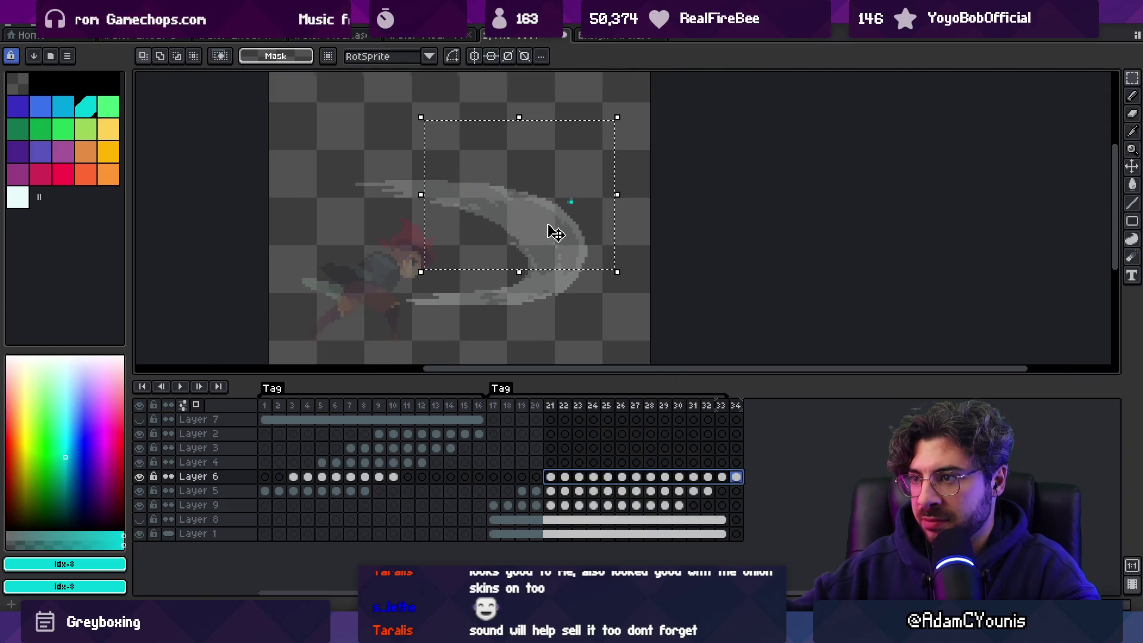
drag(625, 113, 659, 228)
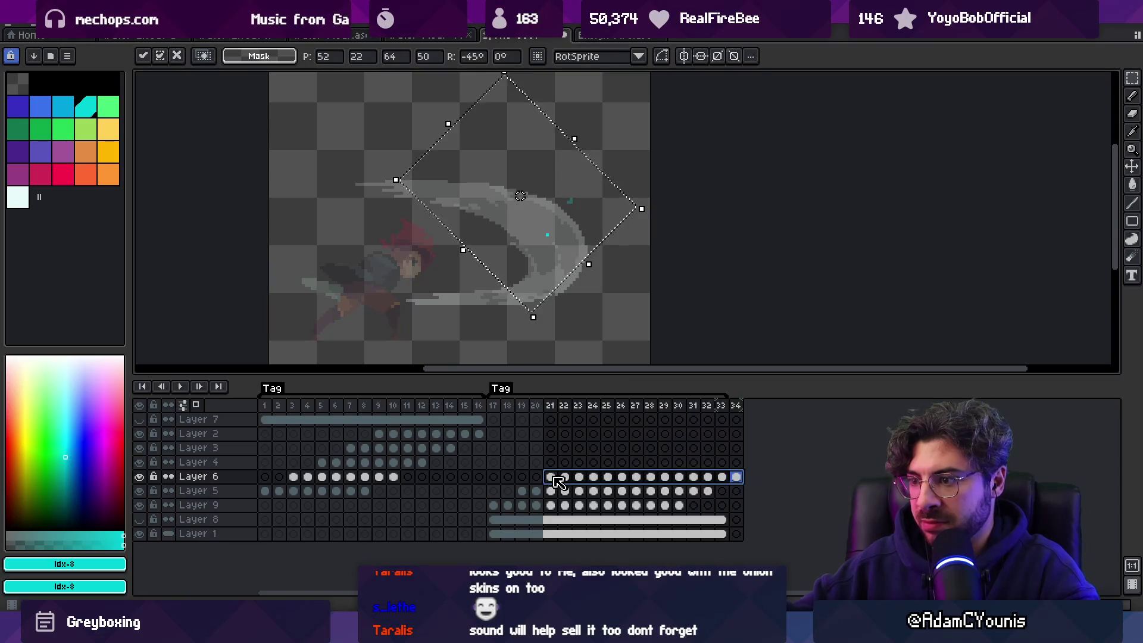
Step: Apply the rotated selection across Layer 6 frames 21–23 and 25–34, then return to frame 17
drag(550, 477, 583, 480)
drag(736, 476, 551, 477)
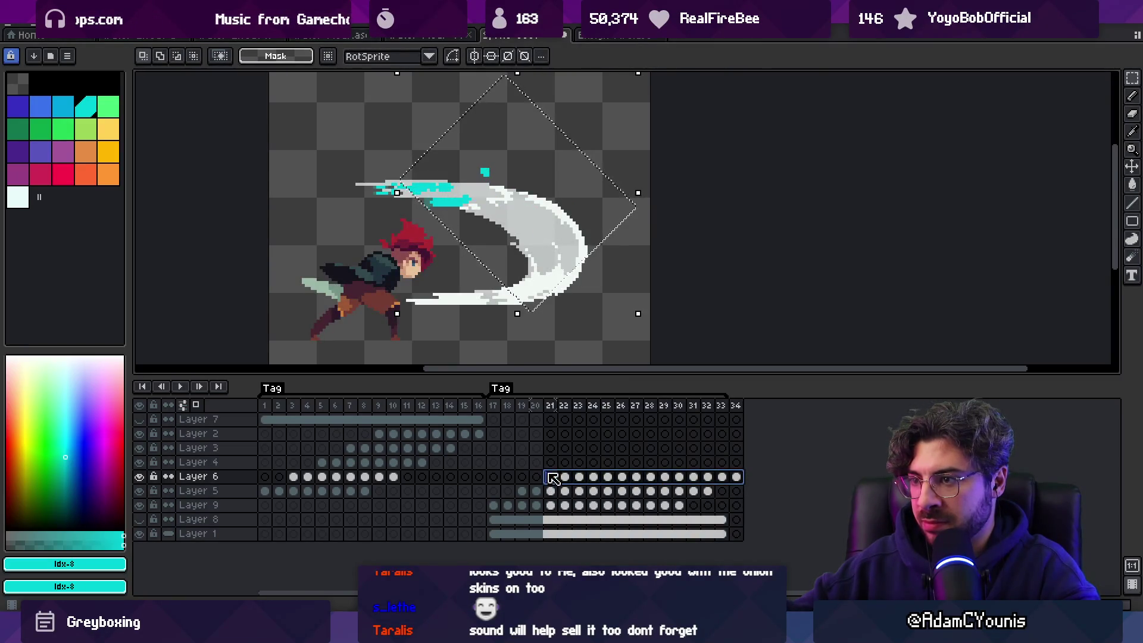
click(650, 477)
key(ctrl+d)
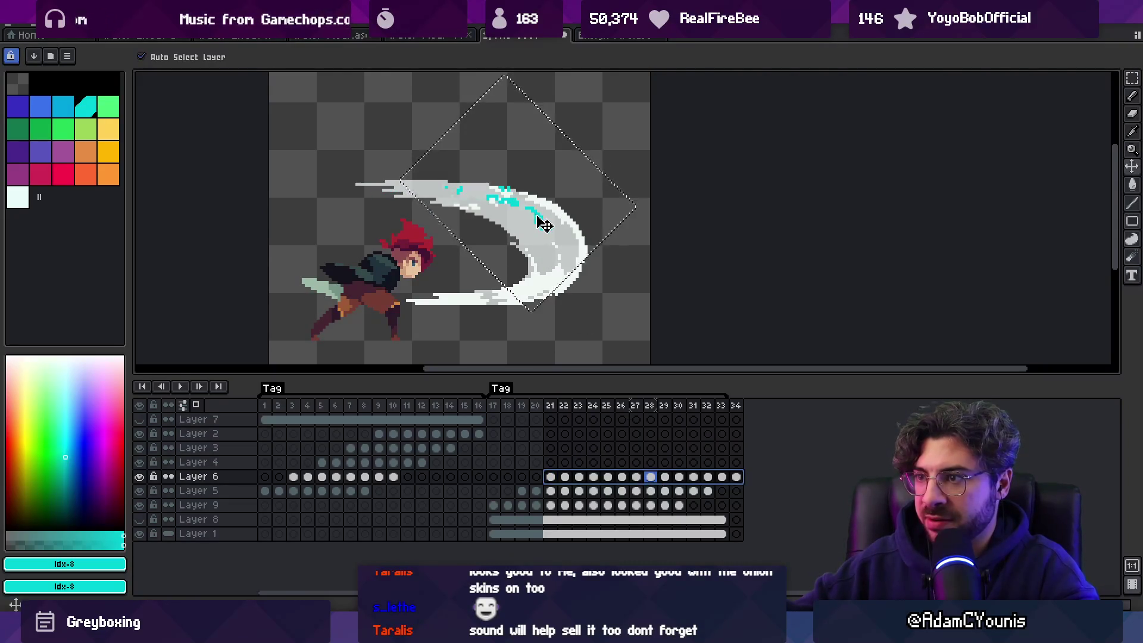
key(ctrl+shift+d)
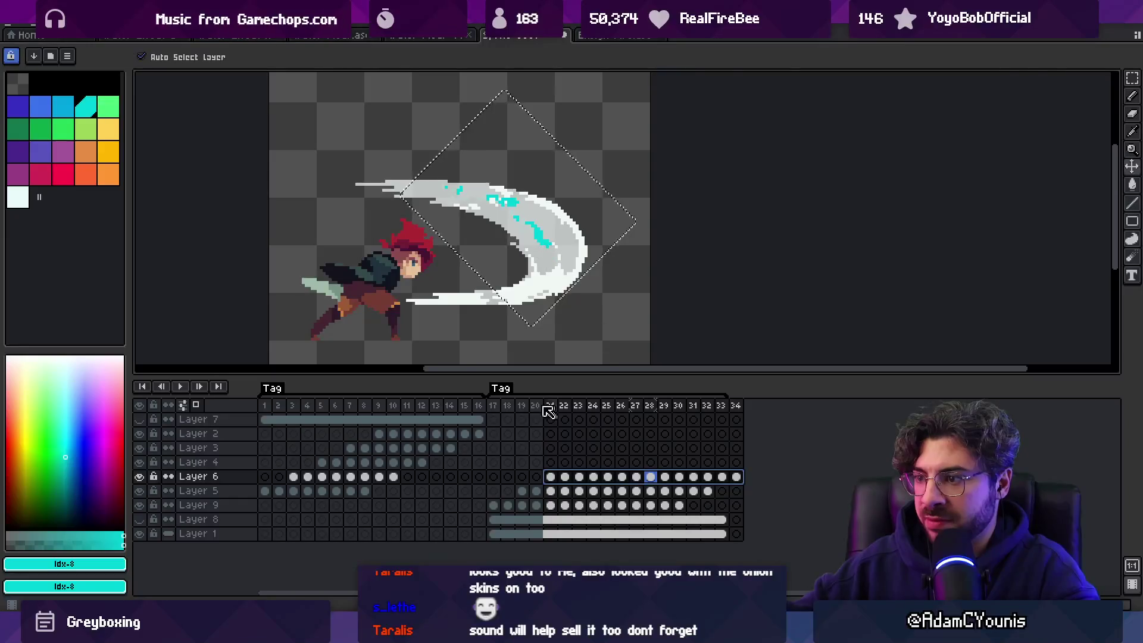
click(494, 406)
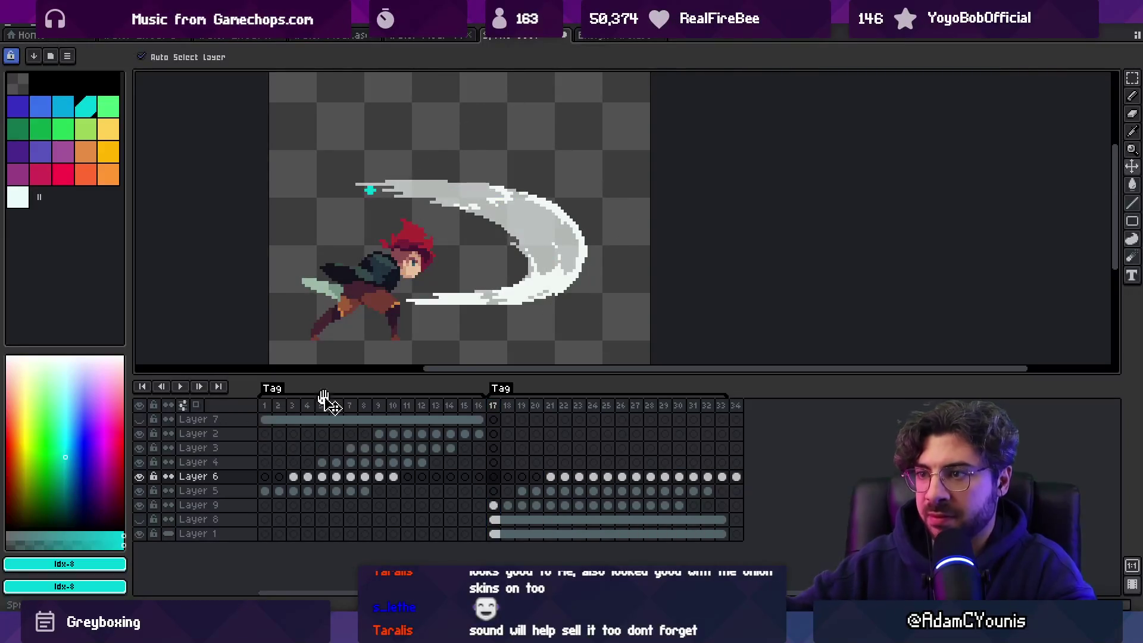
Step: Preview the animation playback, then select Layers 5 and 6 cels across frames 19–34
key(Up)
key(F7)
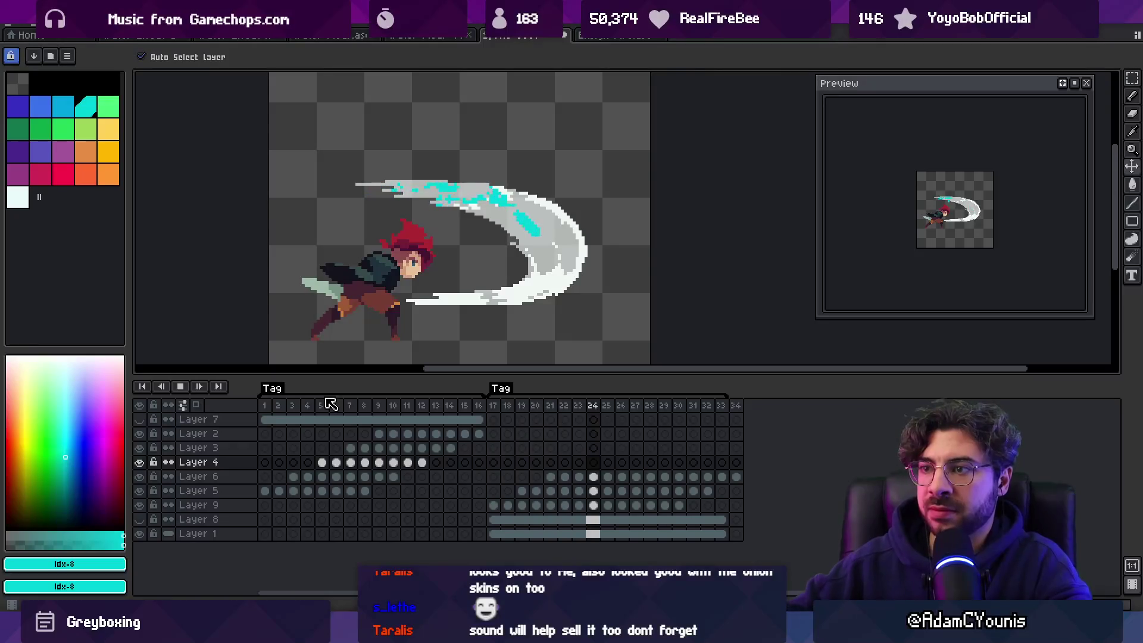
click(1086, 83)
scroll(572, 147, down, 2)
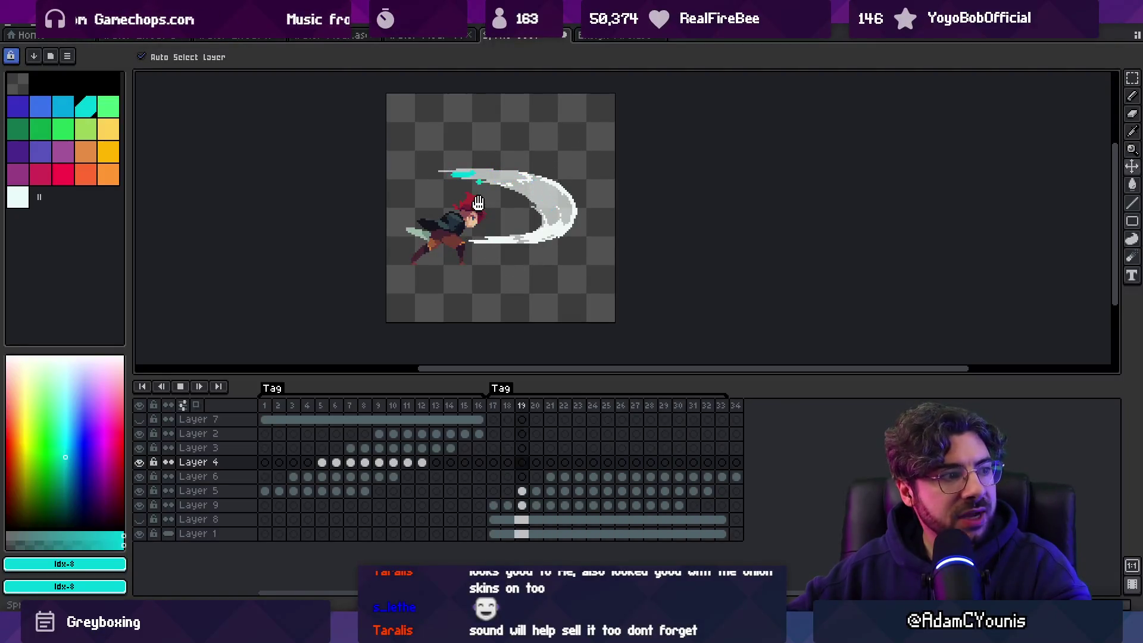
scroll(469, 230, up, 2)
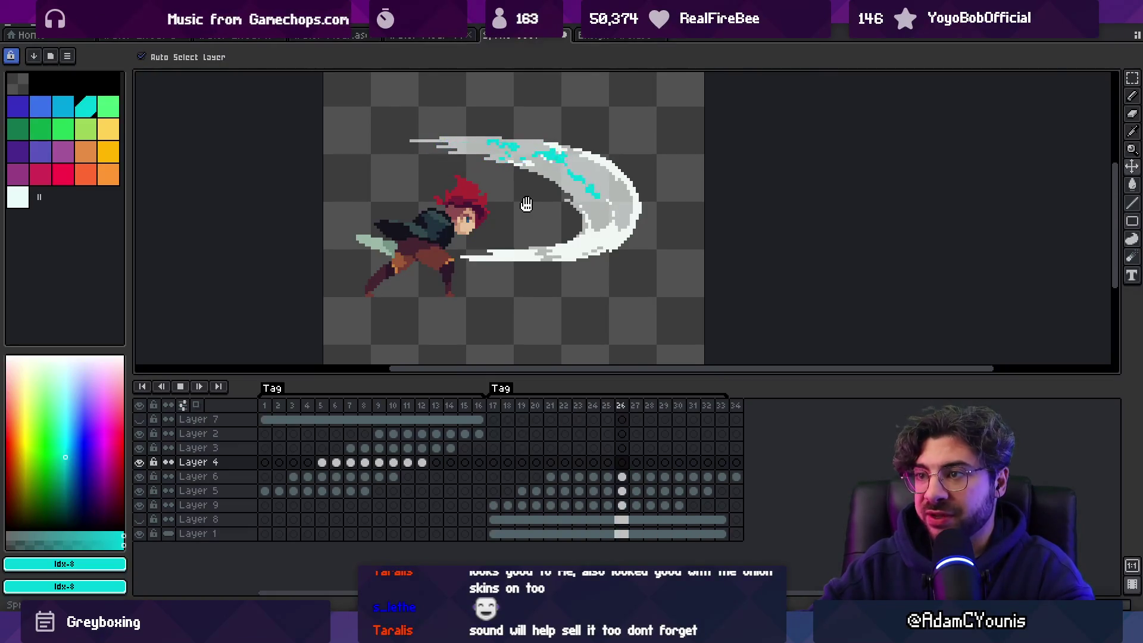
key(Return)
drag(522, 490, 750, 479)
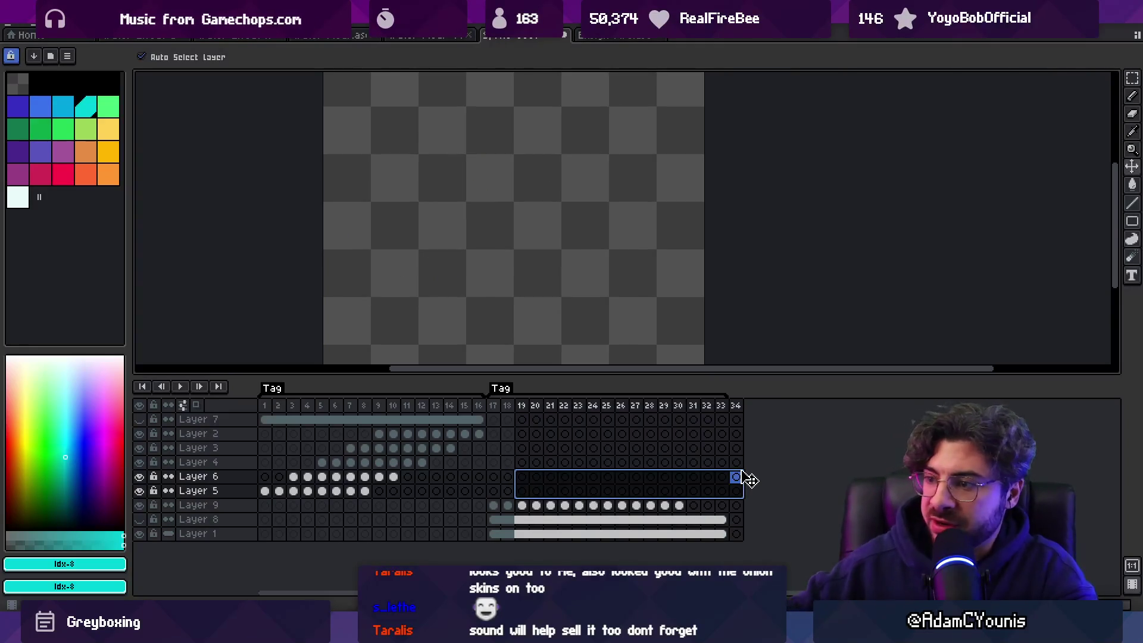
Step: Delete the copied streak cels from Layers 5 and 6 and zoom in on Layer 9's streak around frames 17–21
key(Delete)
click(493, 504)
key(z)
click(503, 360)
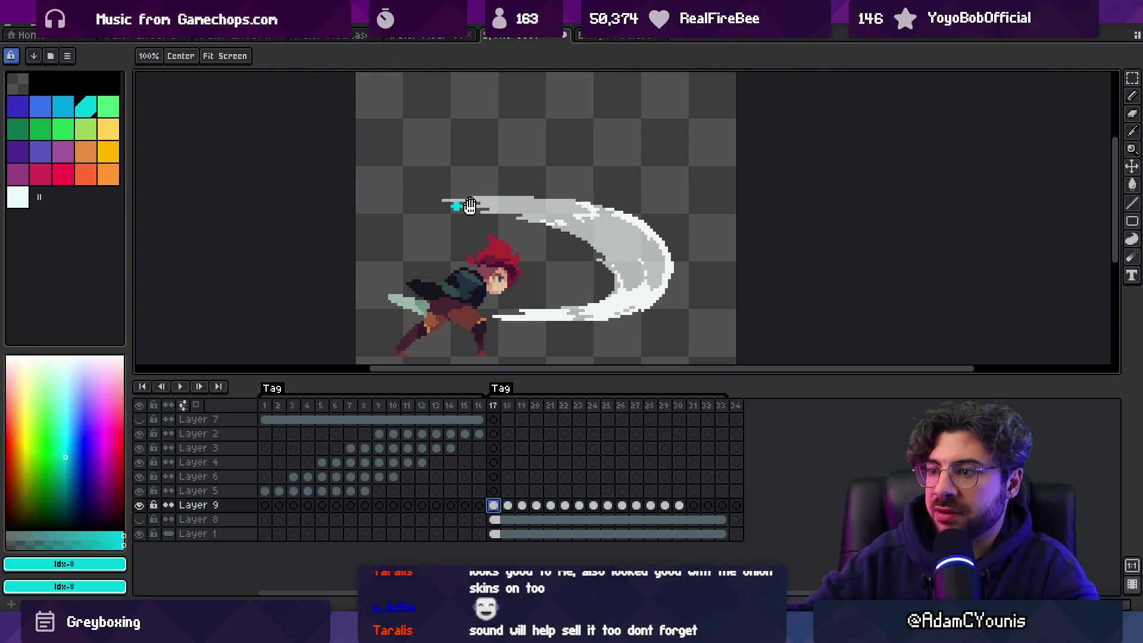
mouse_move(493, 405)
mouse_down()
mouse_move(601, 406)
mouse_move(527, 407)
mouse_move(548, 412)
mouse_up()
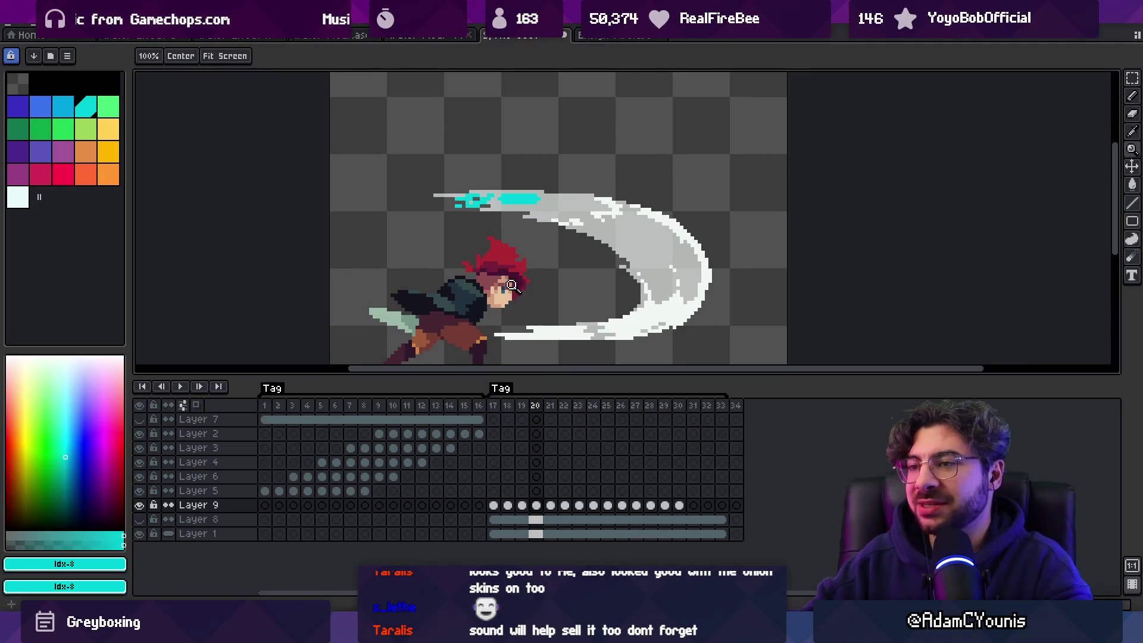
click(483, 212)
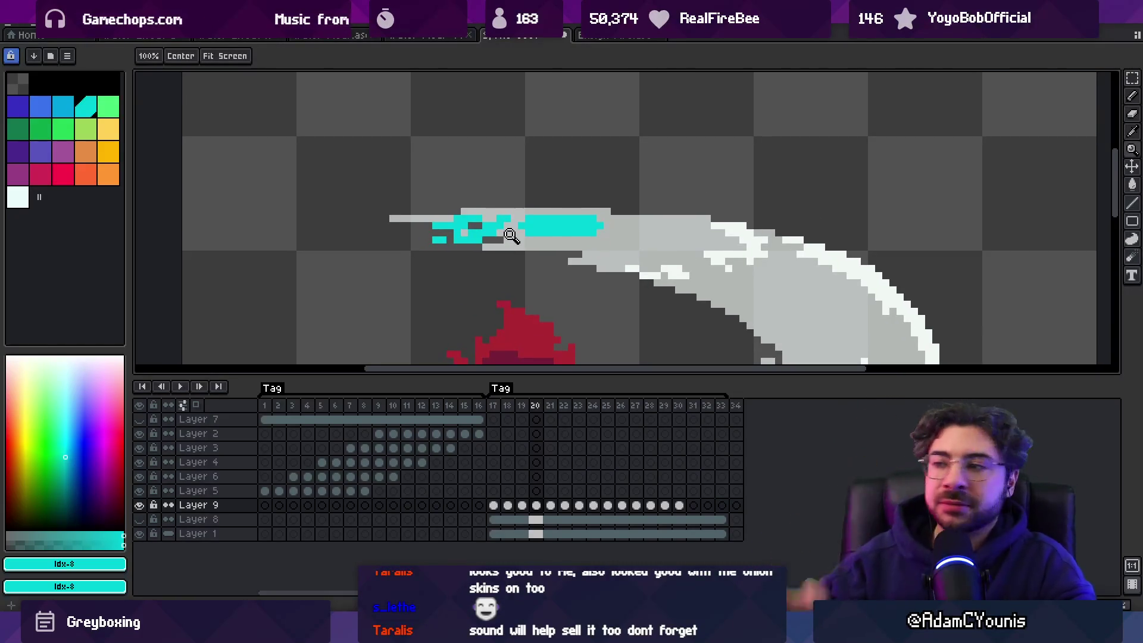
click(494, 406)
mouse_move(506, 408)
mouse_down()
mouse_move(581, 411)
mouse_move(523, 407)
mouse_up()
scroll(529, 280, down, 3)
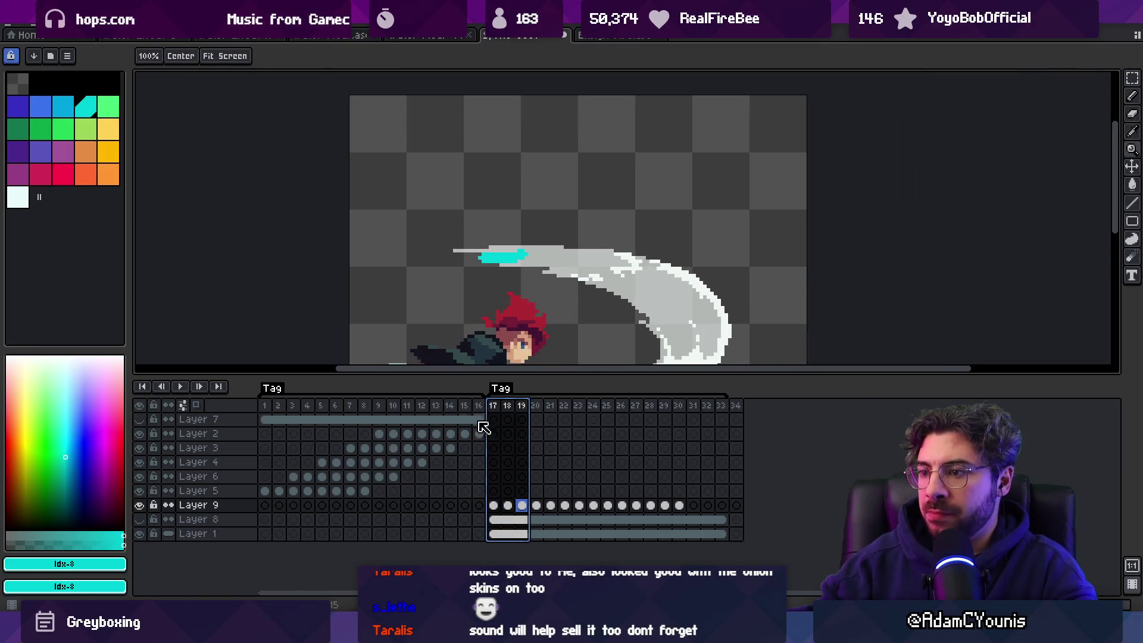
Step: Show Layer 8's blue splash sketch on frame 17 and place a cyan pixel at the streak tip
click(139, 519)
click(496, 406)
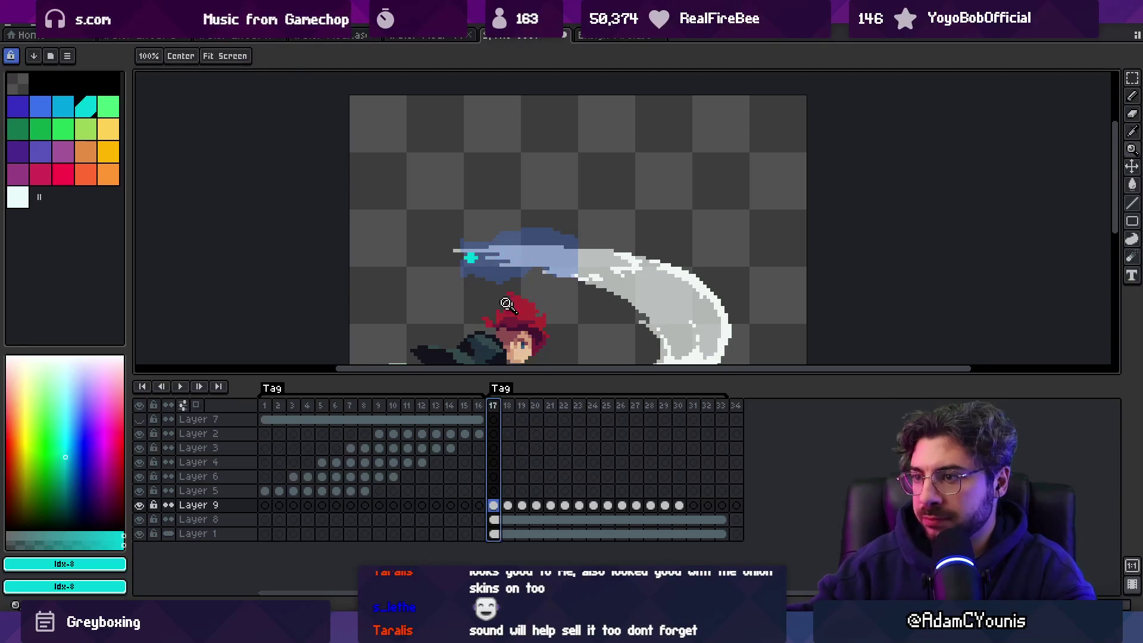
scroll(487, 282, up, 1)
key(b)
click(467, 237)
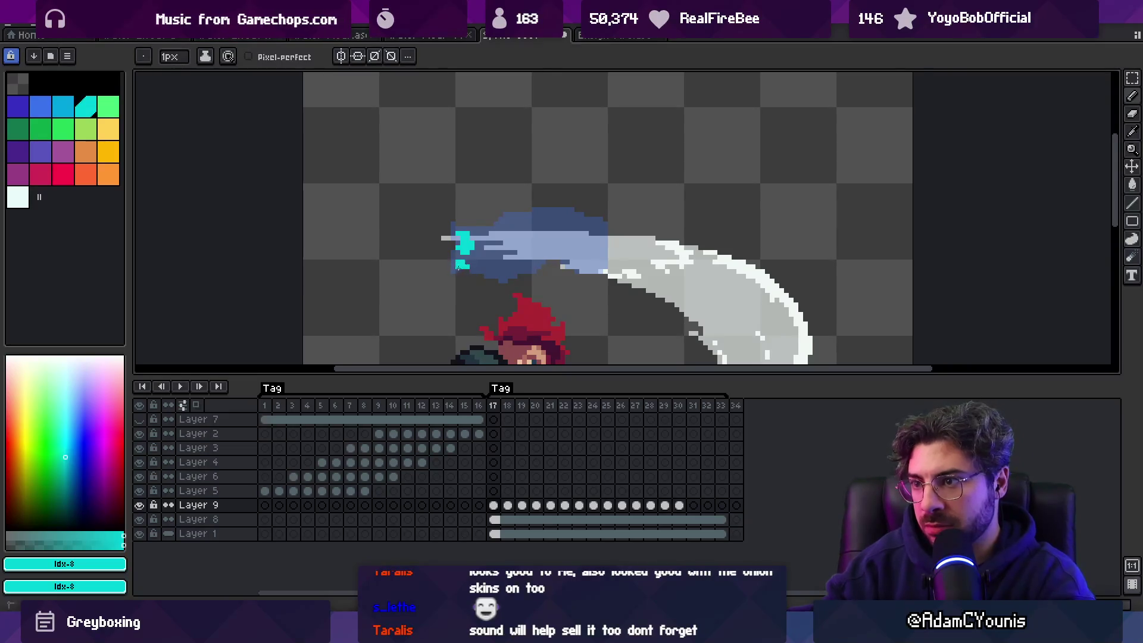
Step: With onion skin on, paint cyan splash strokes on frame 18 and light-blue highlights on frame 20
key(Right)
key(Right)
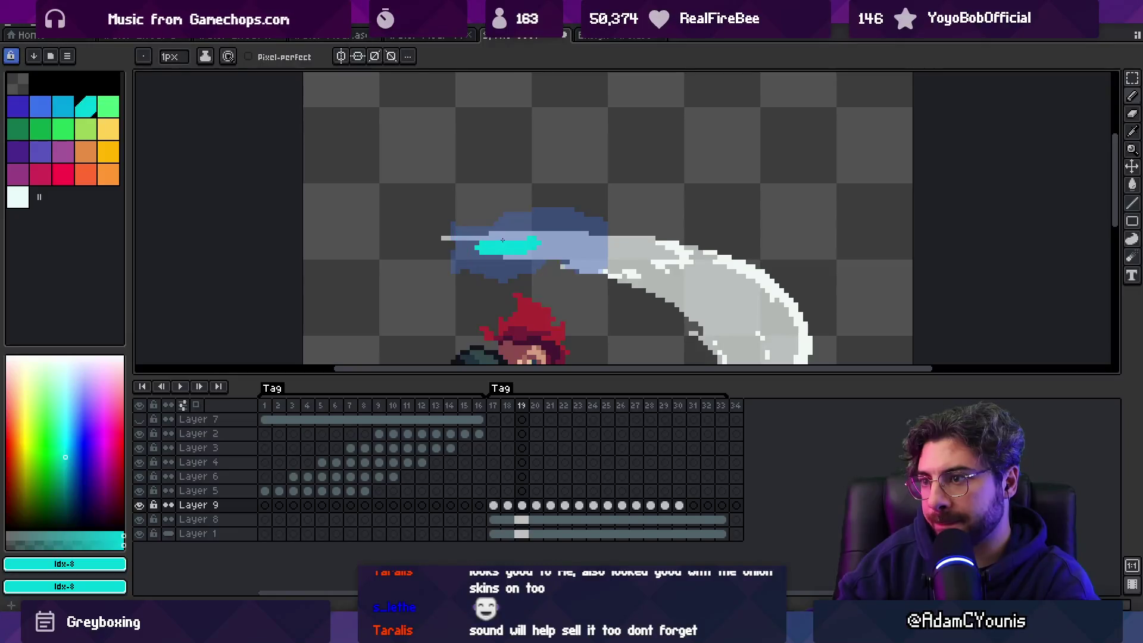
key(F3)
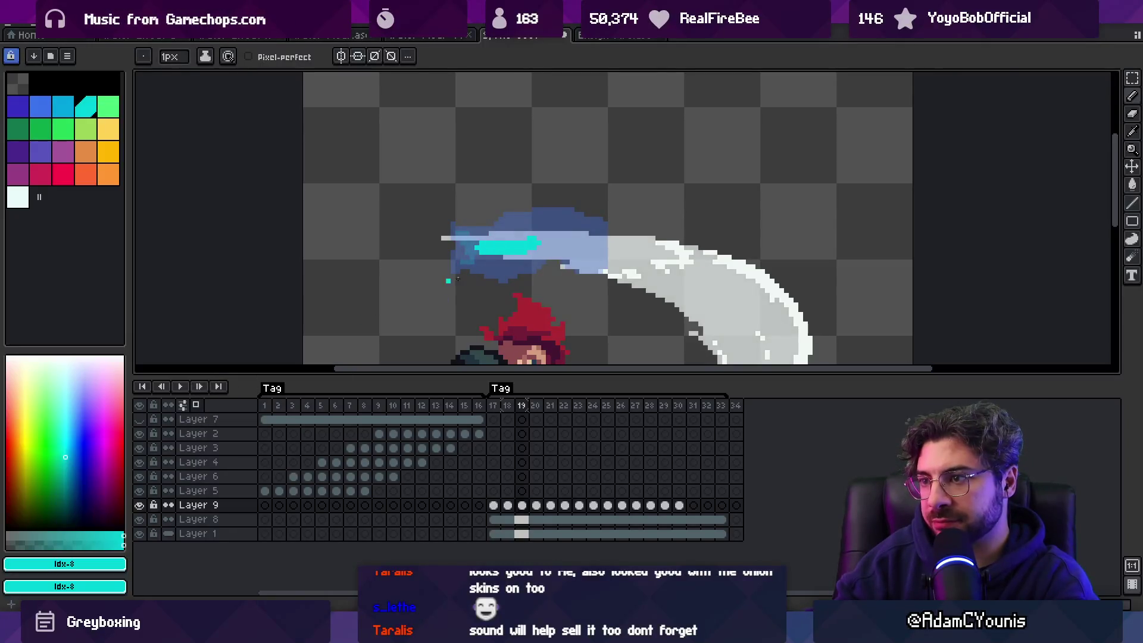
mouse_move(475, 233)
mouse_down()
mouse_move(506, 232)
mouse_move(502, 262)
mouse_up()
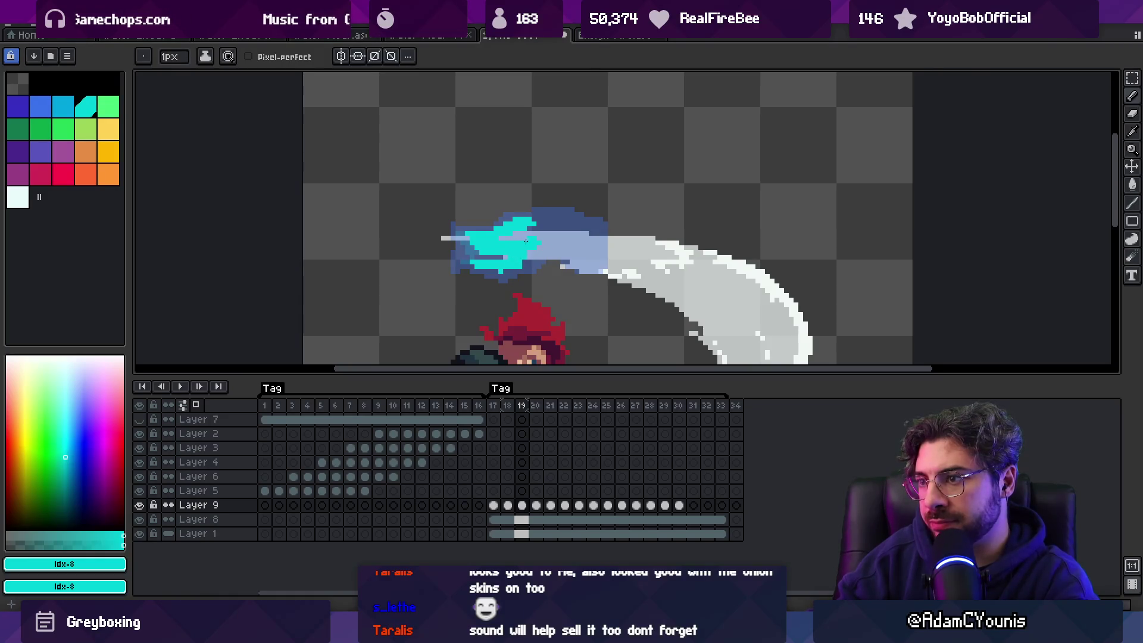
key(Right)
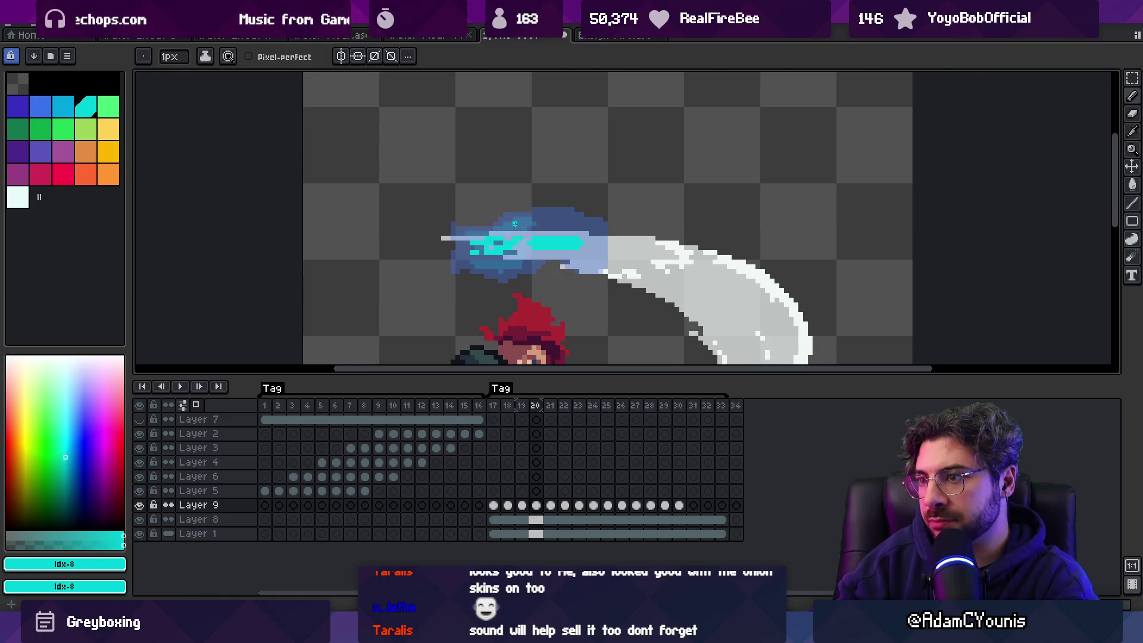
drag(523, 223, 535, 223)
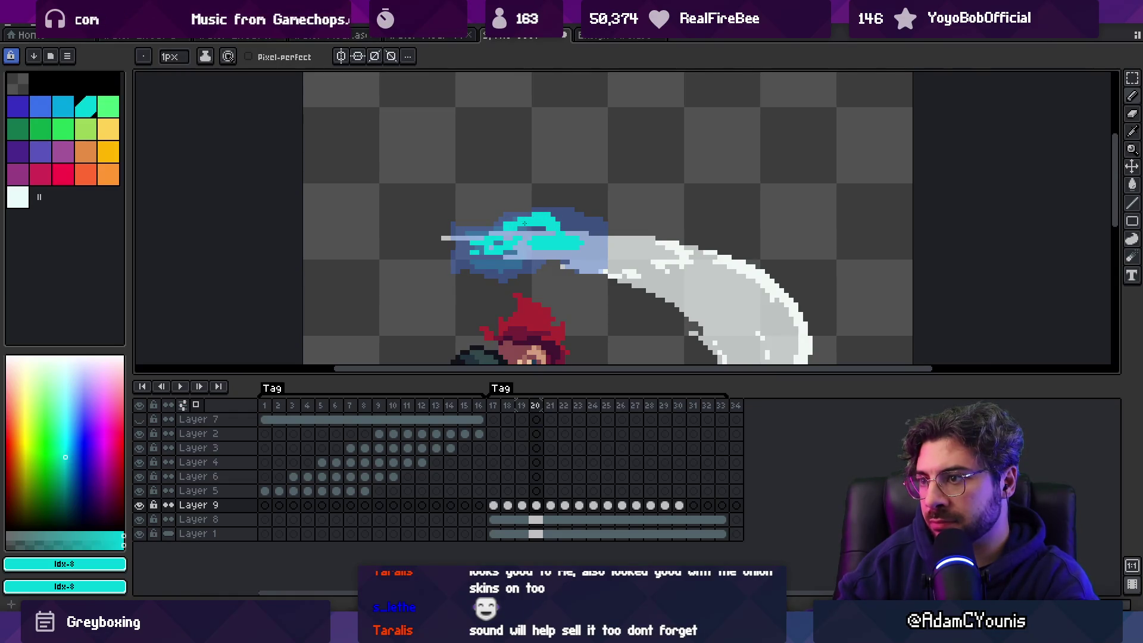
drag(506, 266, 538, 257)
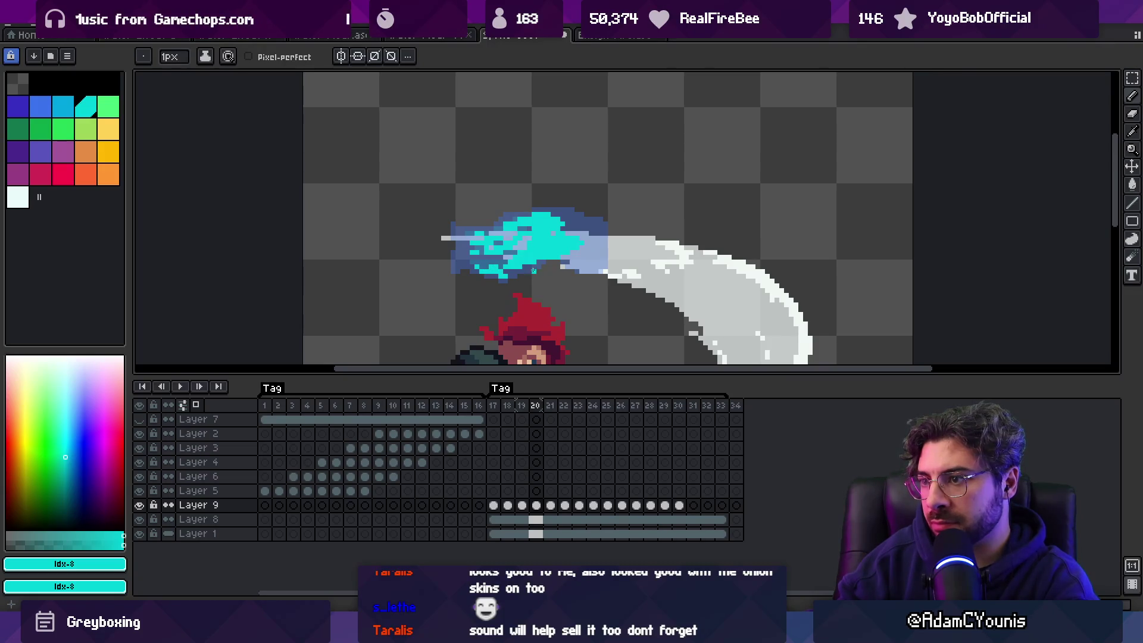
Step: Paint cyan strokes along the top and lower splash on frame 21, comparing it against frame 20
key(period)
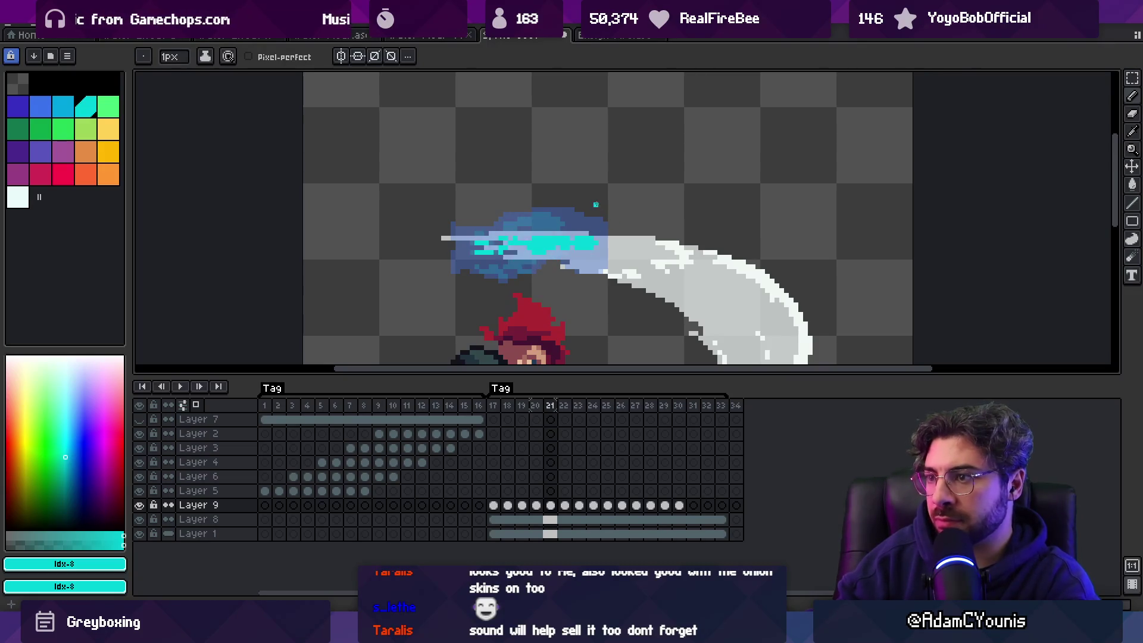
drag(548, 215, 567, 219)
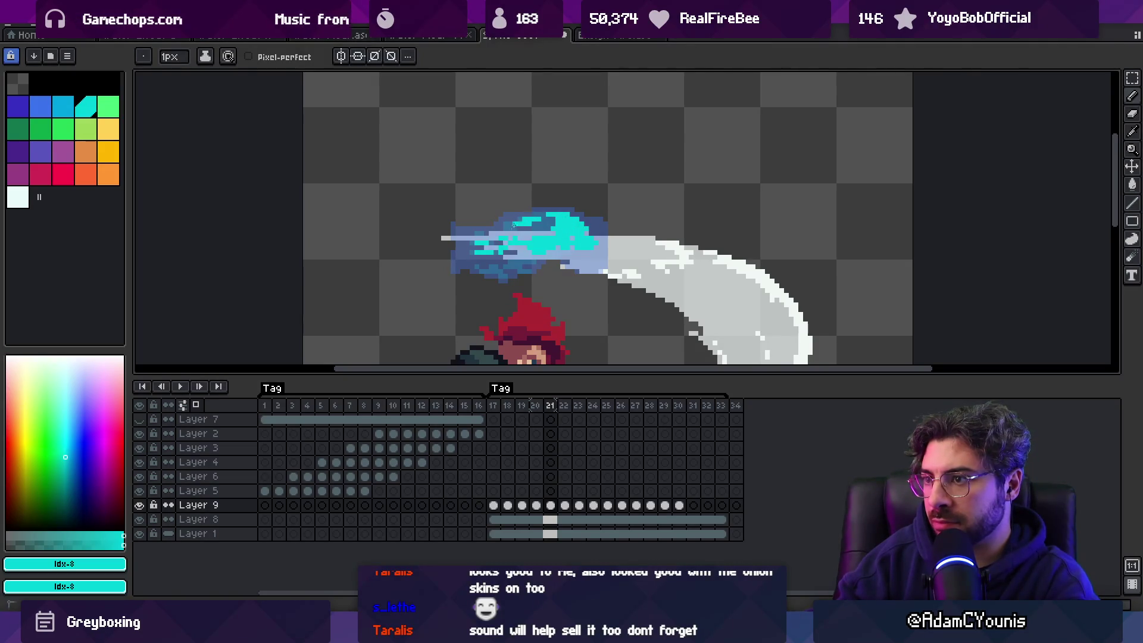
drag(525, 266, 537, 263)
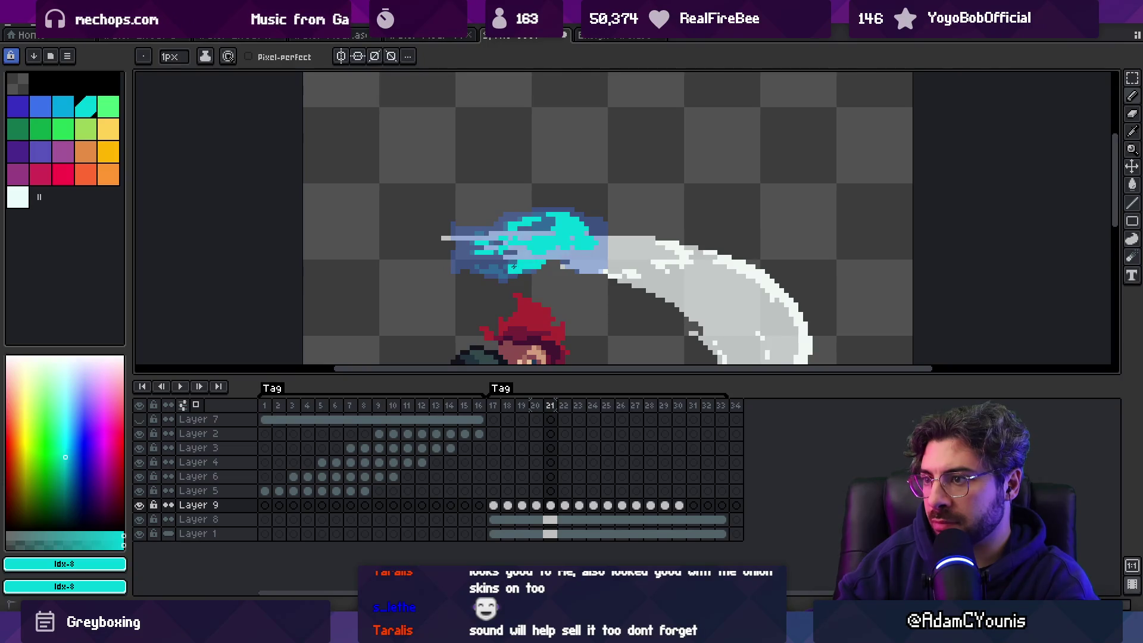
key(comma)
key(comma)
key(comma)
key(period)
key(period)
key(comma)
key(period)
key(period)
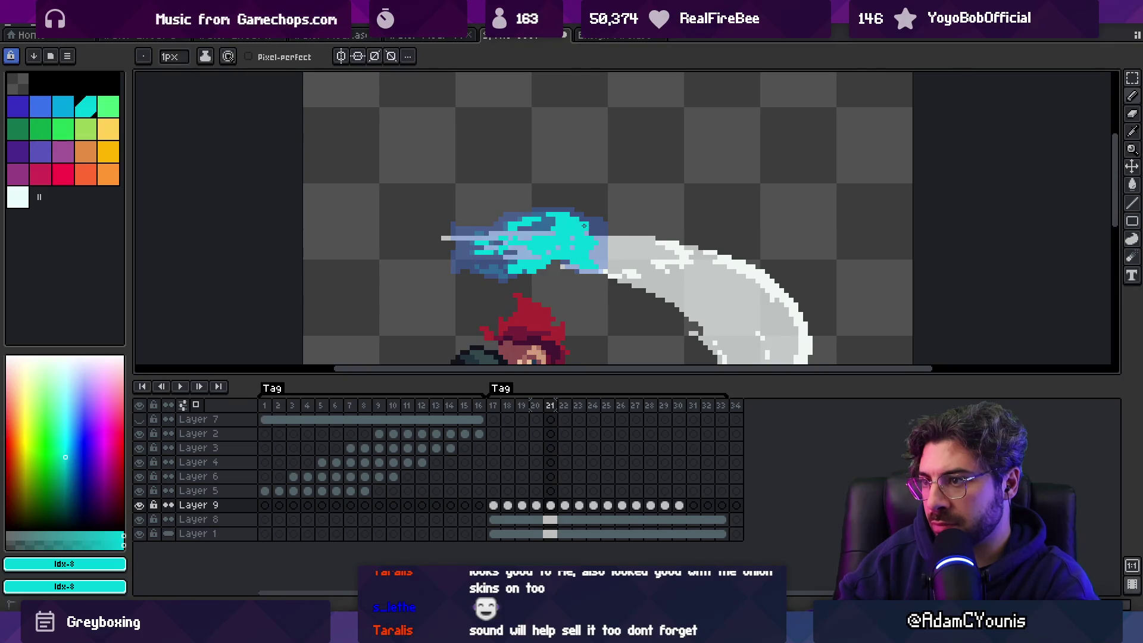
Step: Add bright cyan to the front edge and top of the splash on frame 22
key(period)
drag(576, 224, 586, 228)
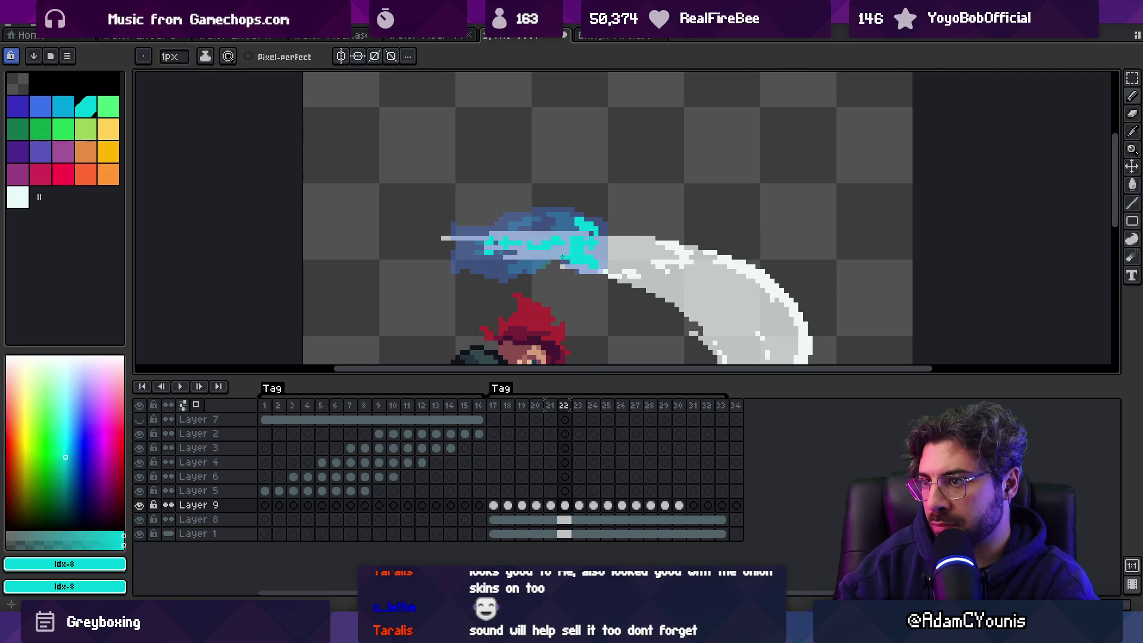
drag(552, 217, 535, 217)
key(Left)
key(Right)
key(Left)
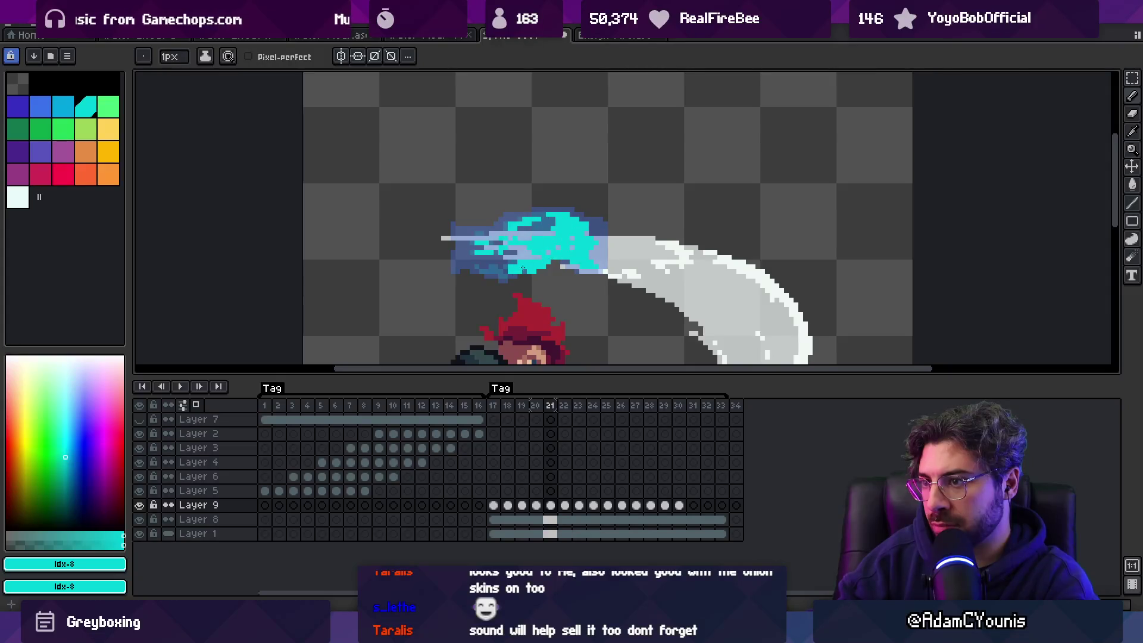
key(Right)
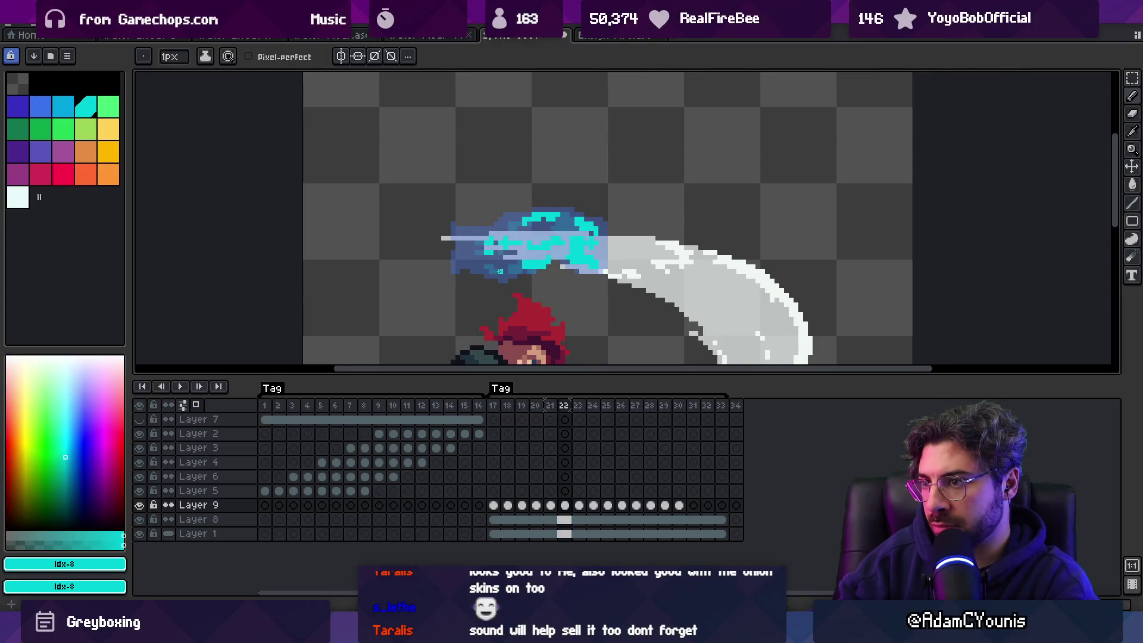
key(Right)
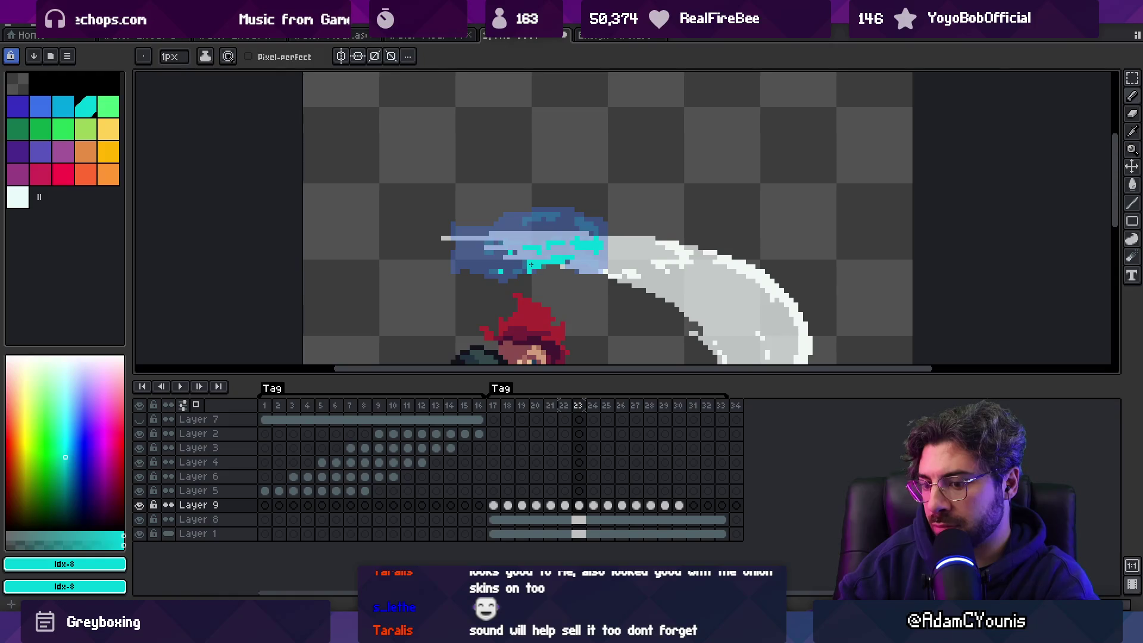
Step: Add a short row of cyan pixels on frame 23 after checking frame 24
key(e)
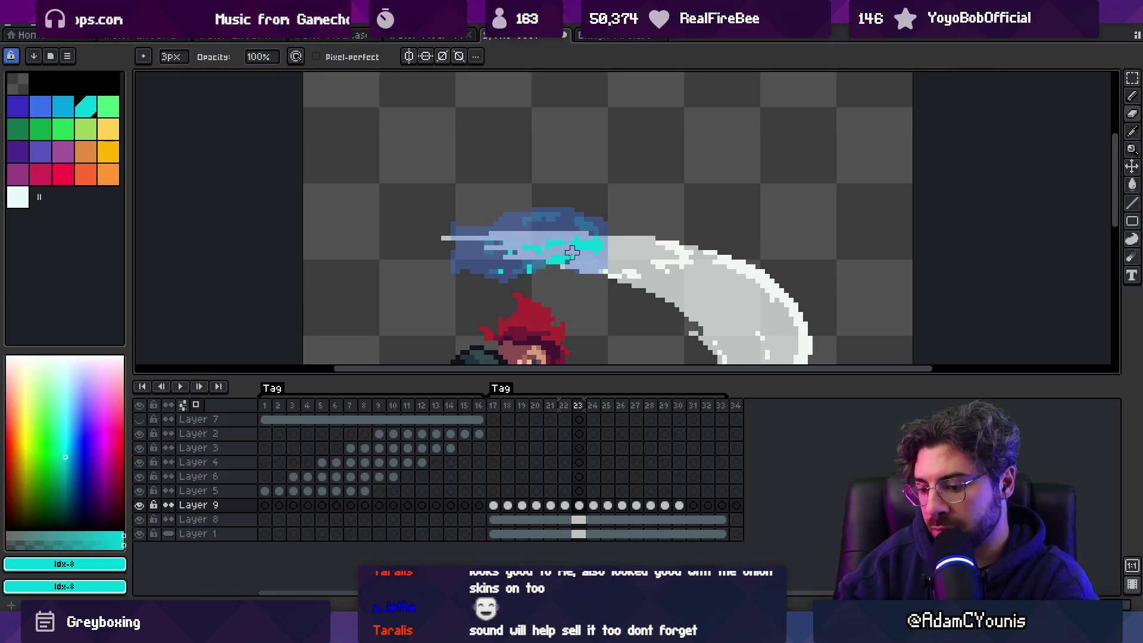
key(b)
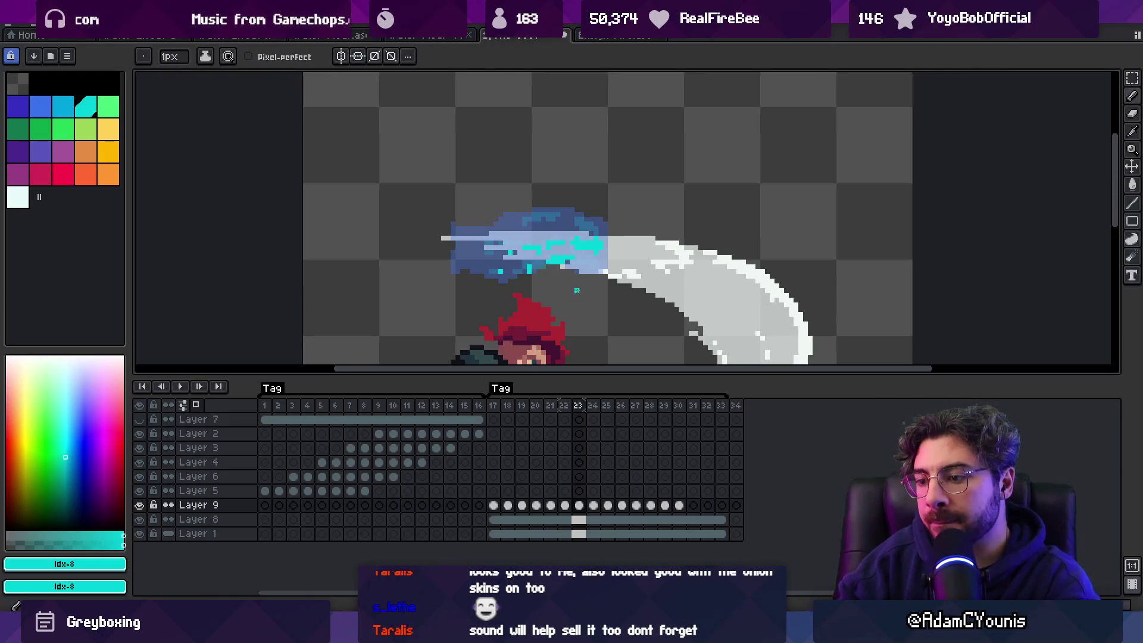
key(period)
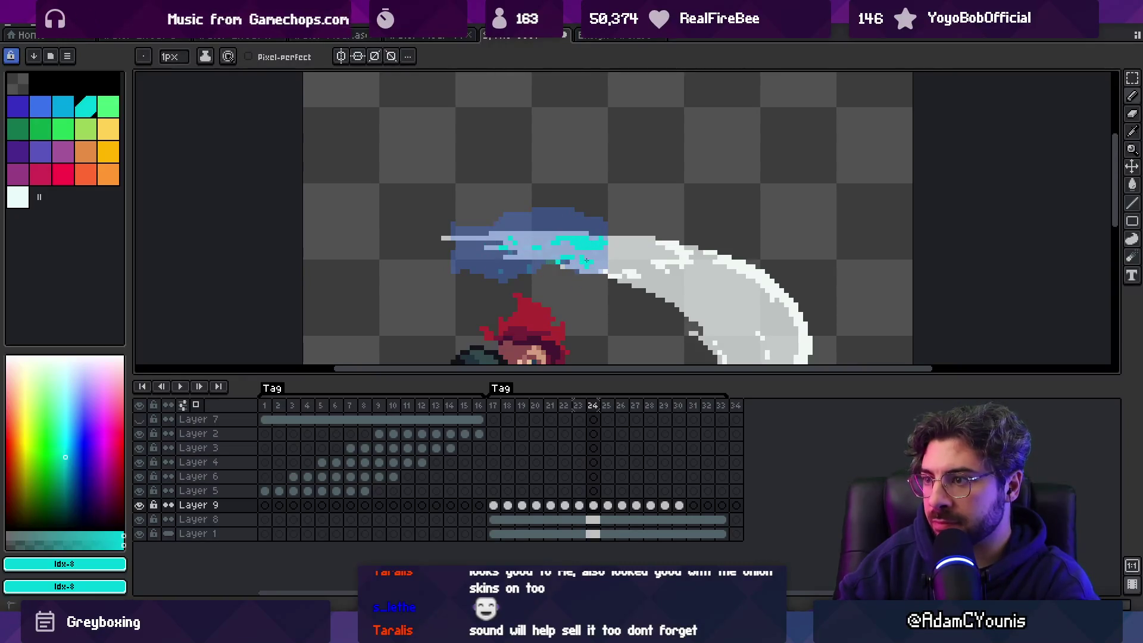
key(comma)
key(comma)
key(comma)
key(period)
key(period)
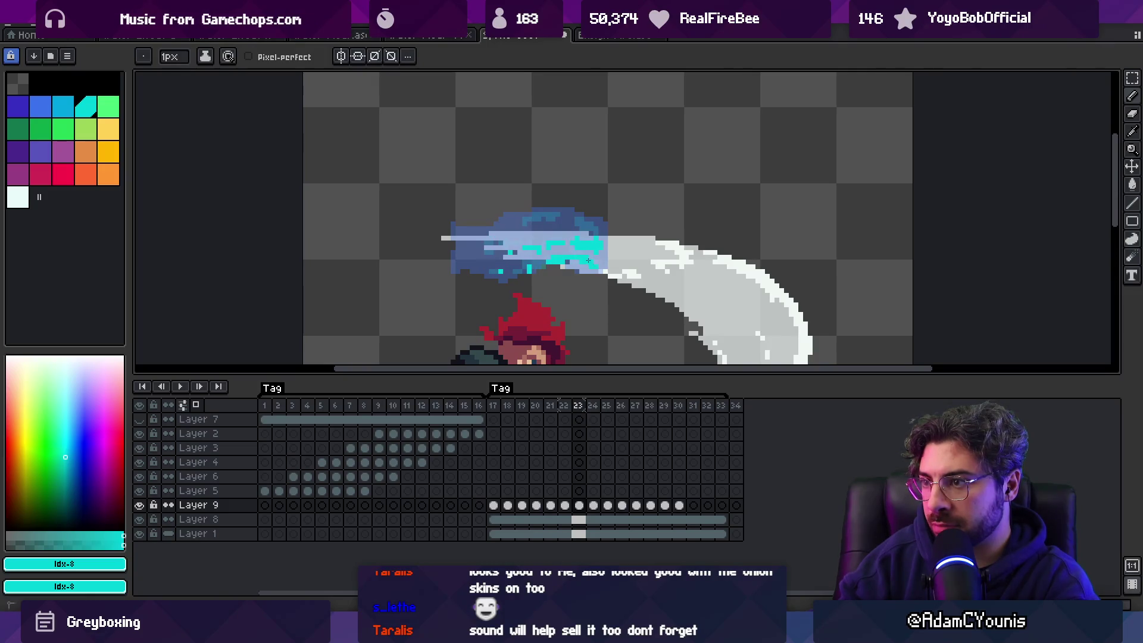
key(period)
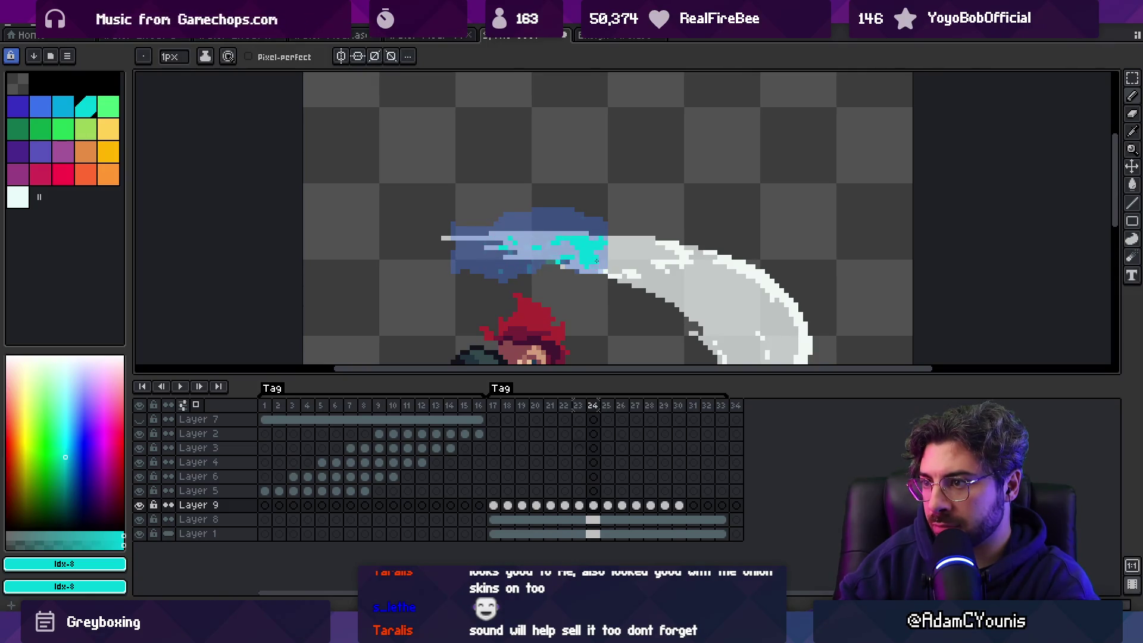
key(comma)
drag(542, 214, 555, 215)
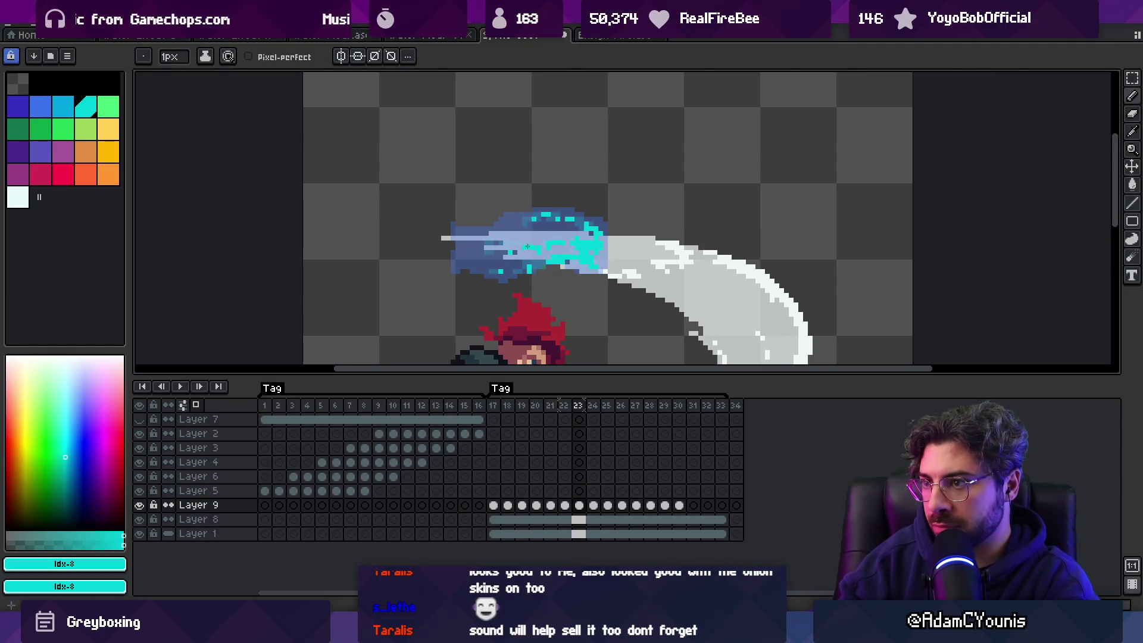
Step: Step through frames 19–27 to review the cyan splash motion
key(comma)
key(comma)
key(comma)
key(period)
key(period)
key(period)
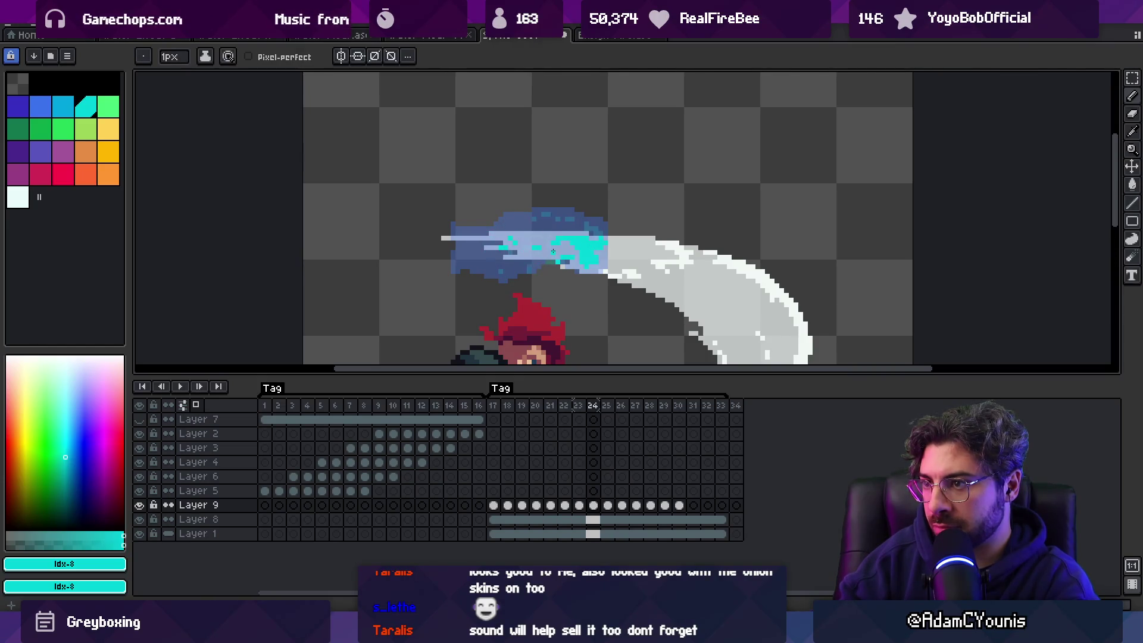
key(comma)
key(comma)
key(comma)
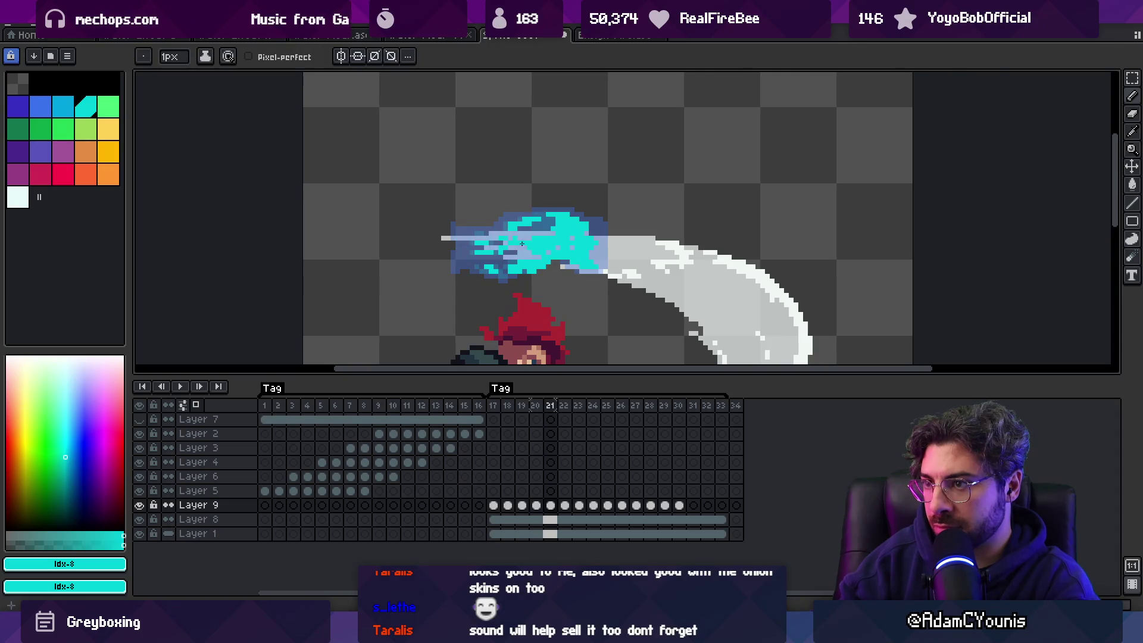
key(period)
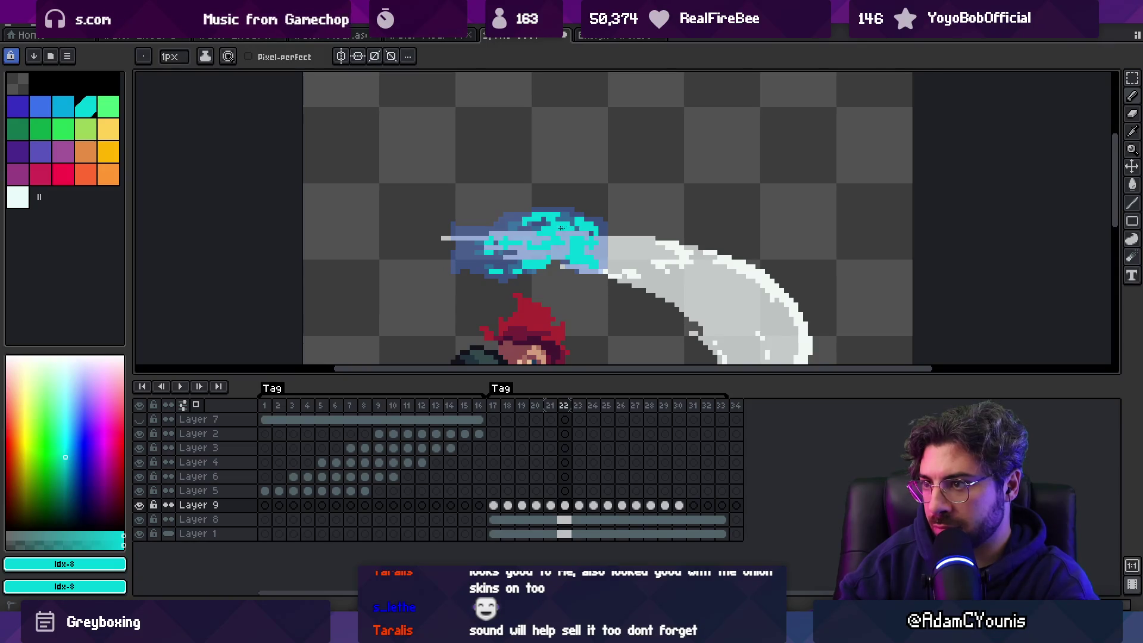
key(period)
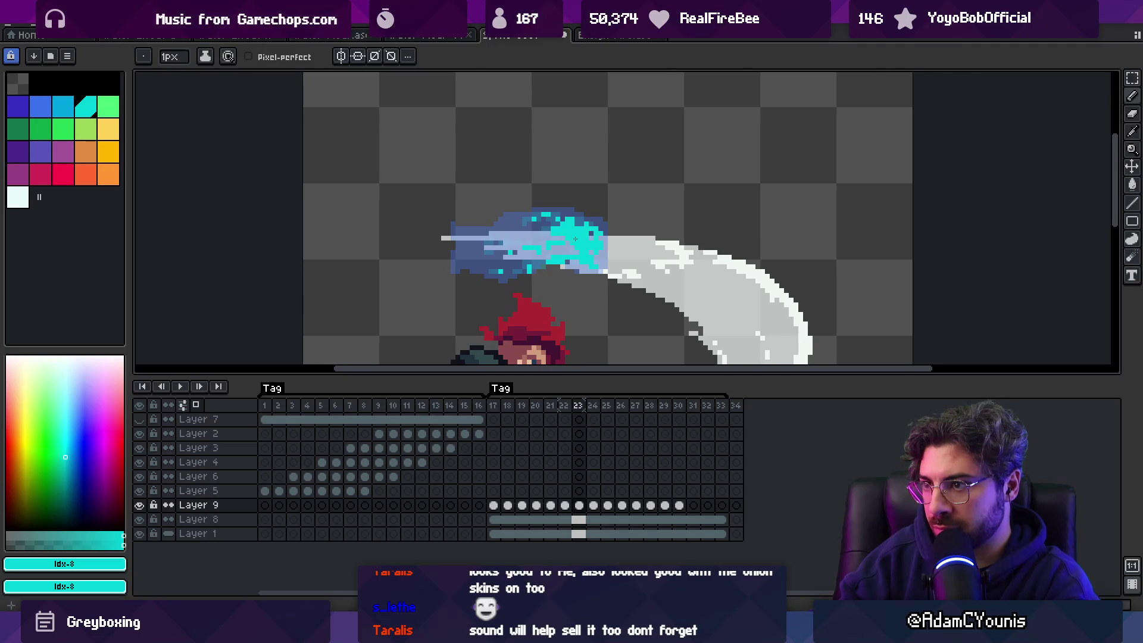
key(period)
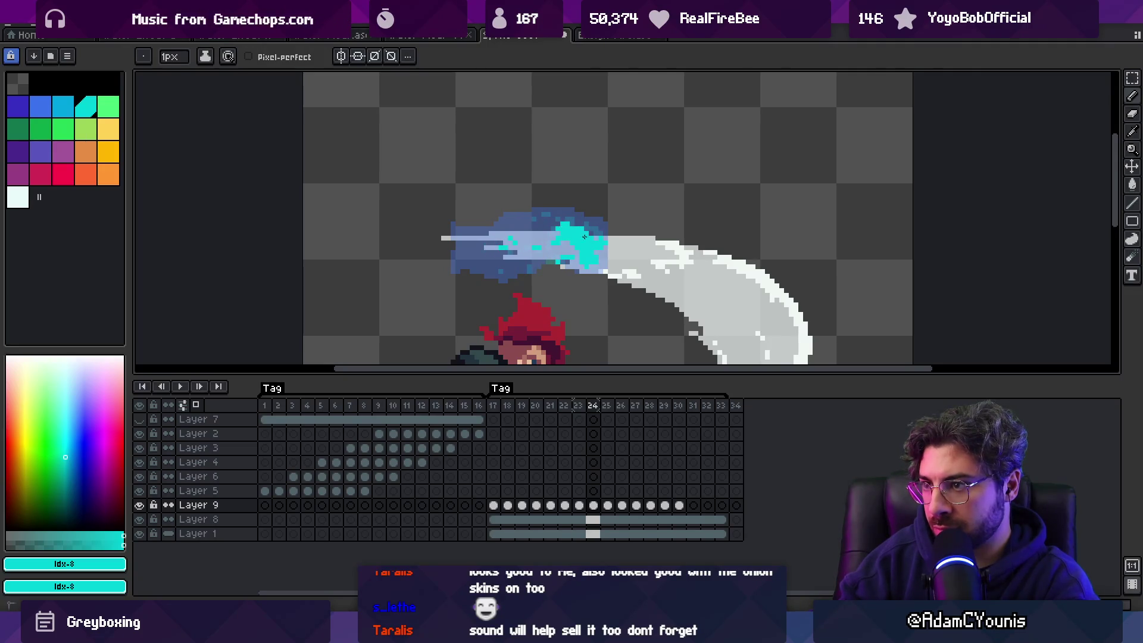
key(period)
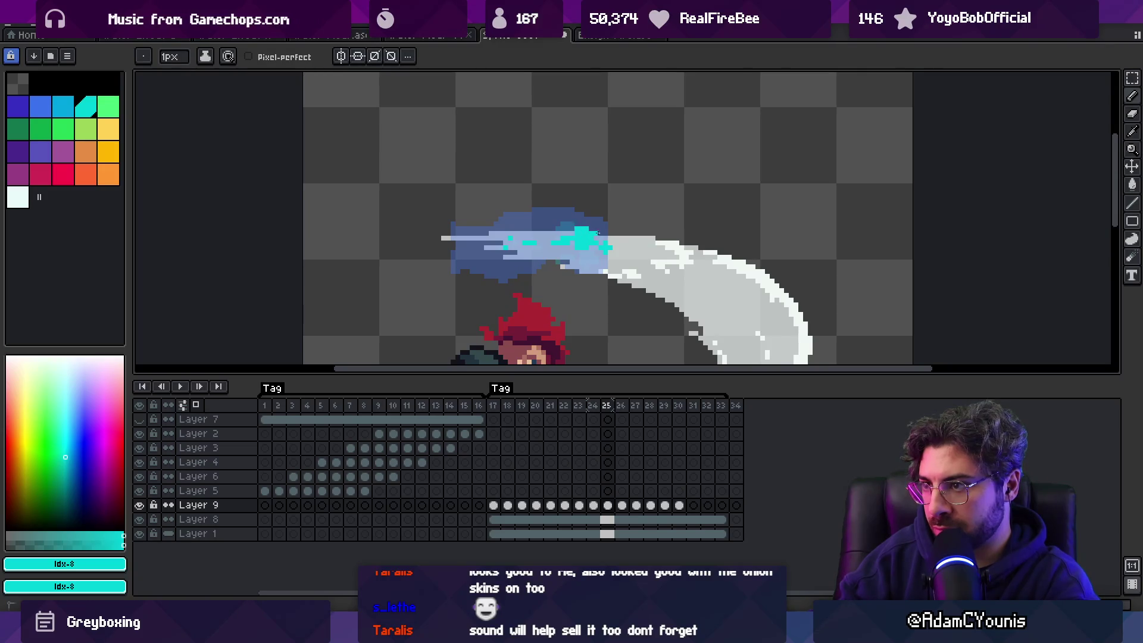
key(period)
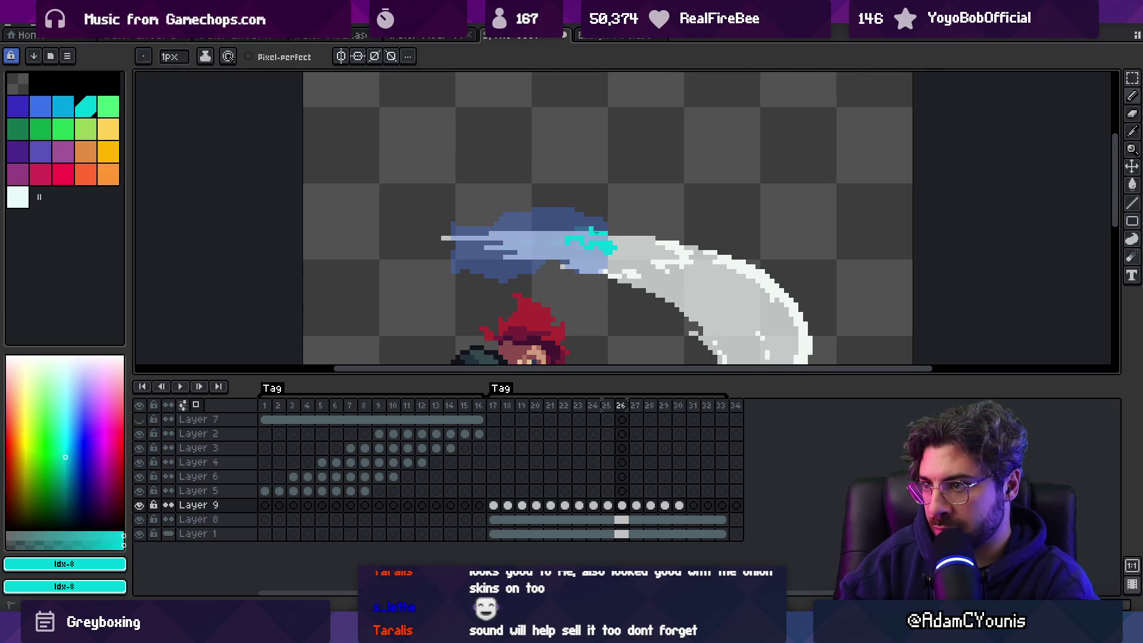
key(comma)
key(comma)
key(comma)
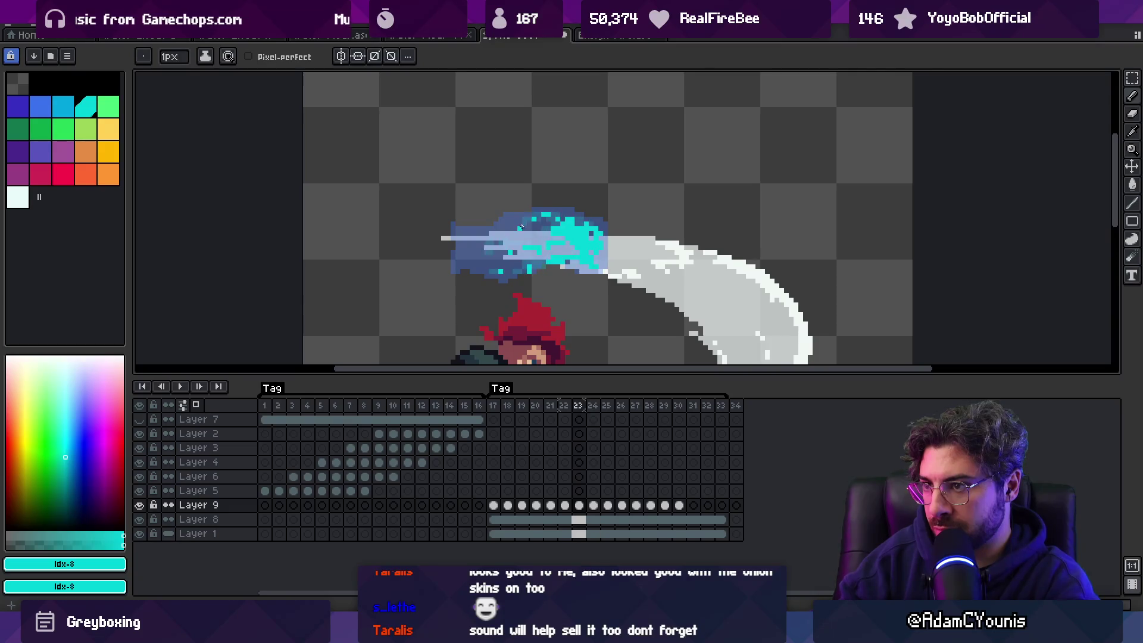
key(period)
key(period)
key(comma)
key(comma)
key(period)
key(comma)
key(period)
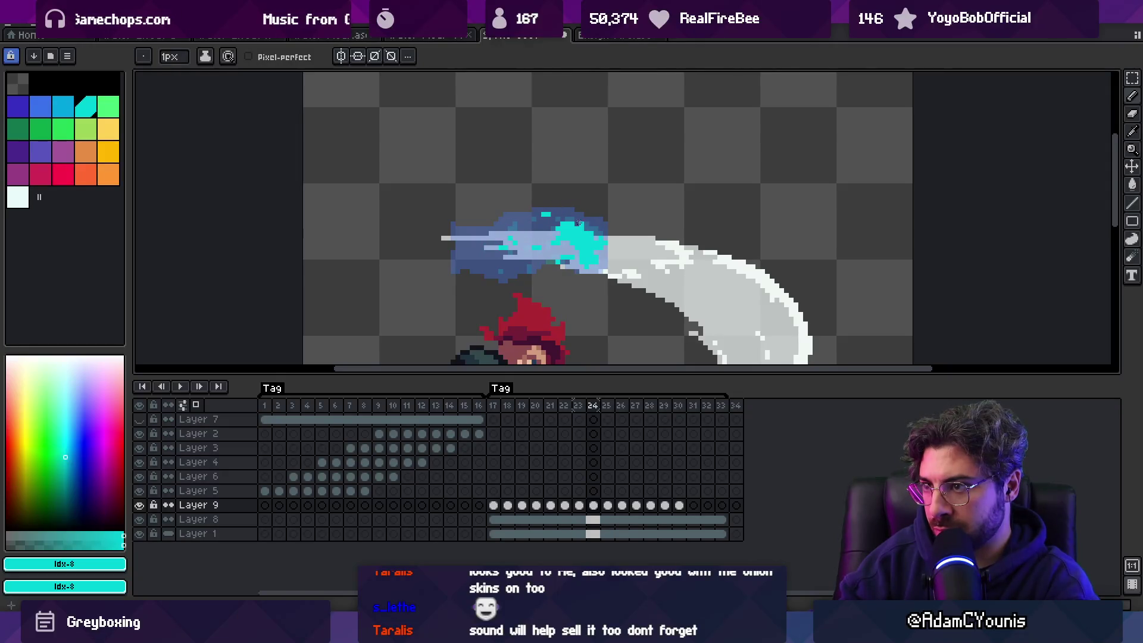
key(period)
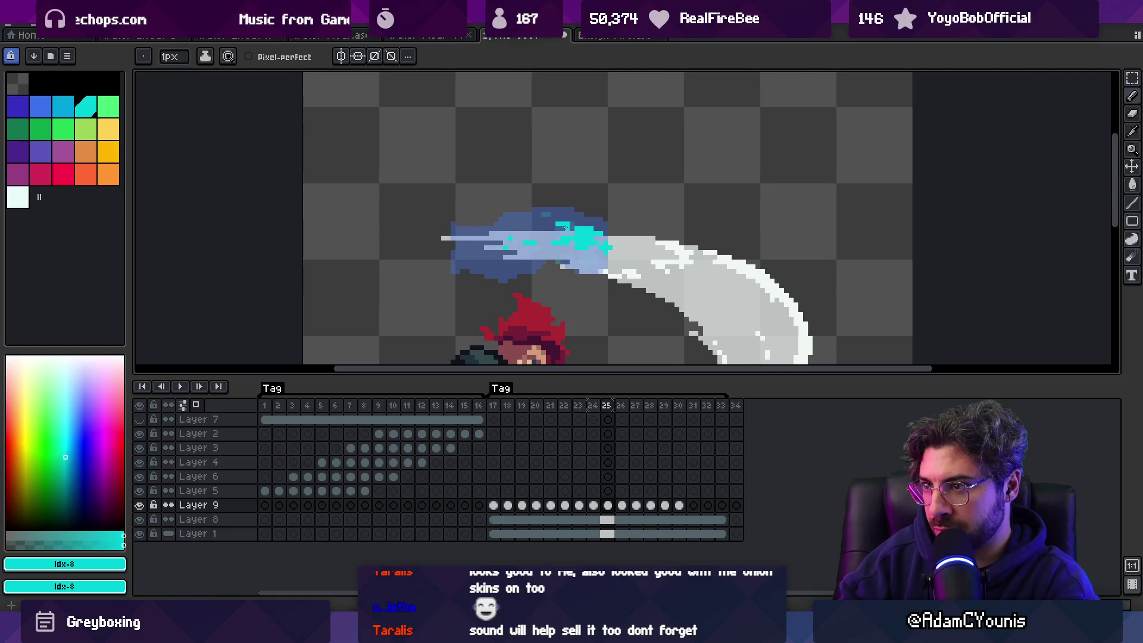
key(period)
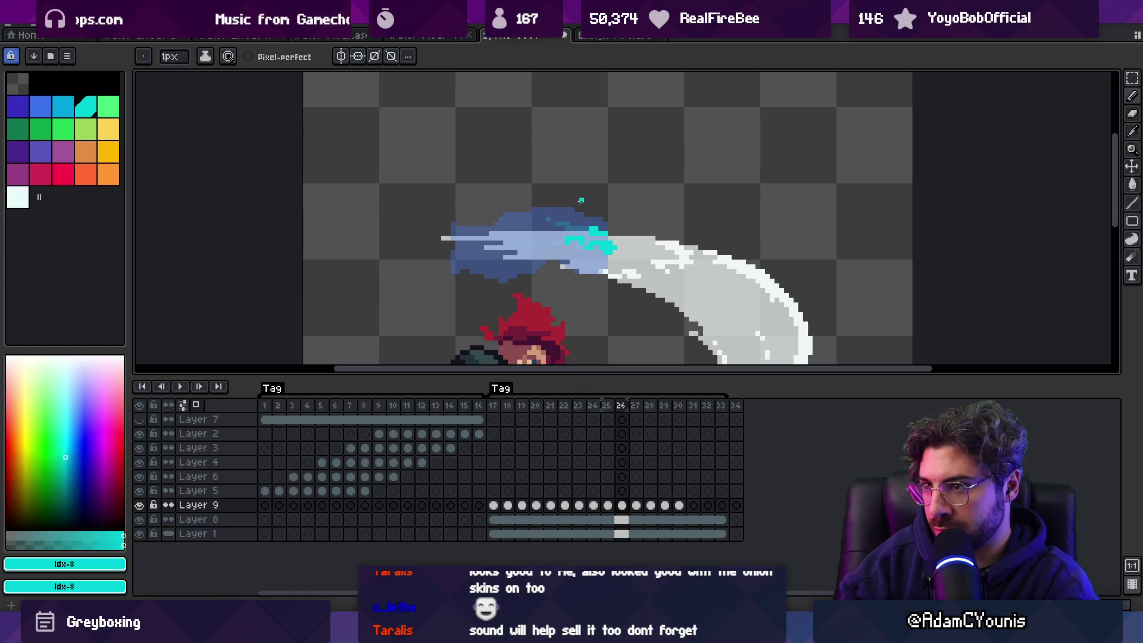
key(period)
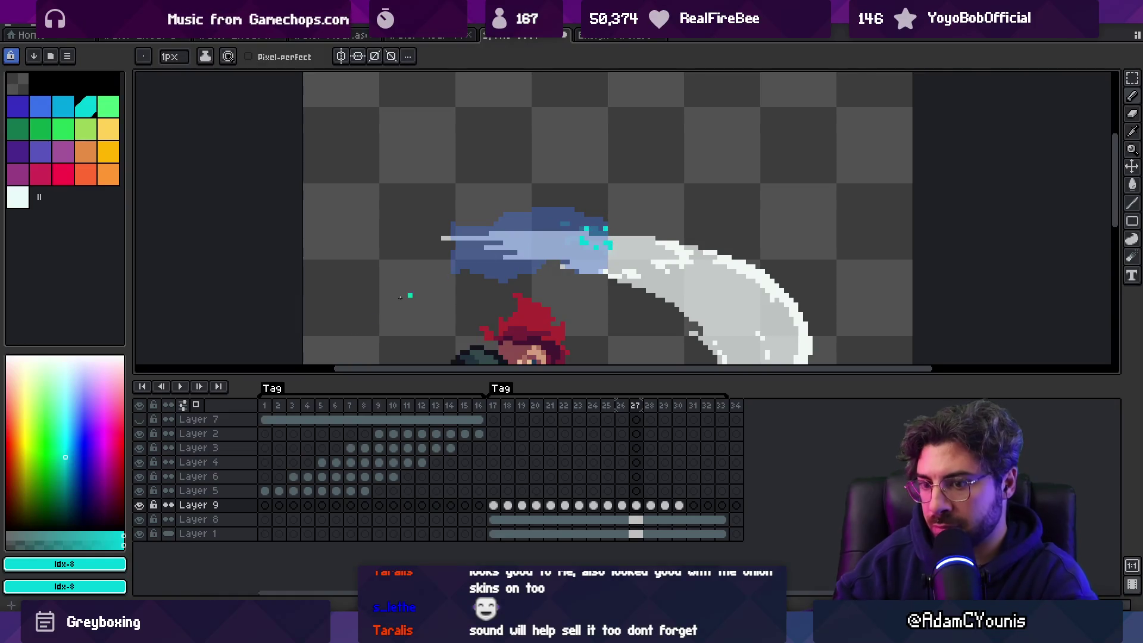
Step: Hide Layer 8's blue smear and start playing the animation
key(z)
right_click(380, 318)
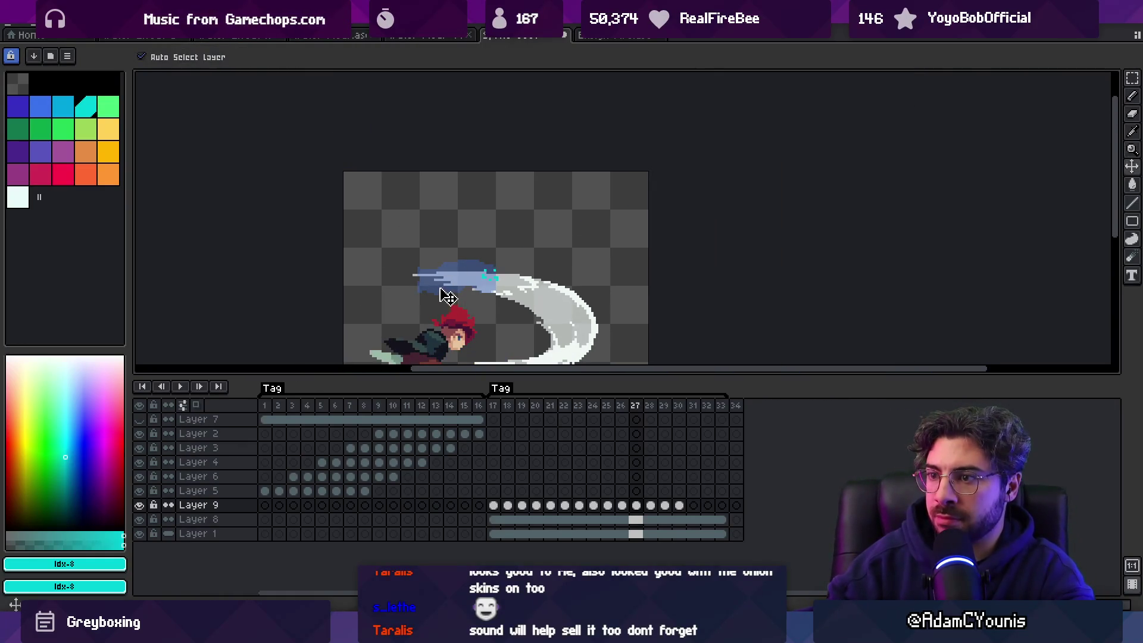
click(197, 519)
click(138, 519)
key(Return)
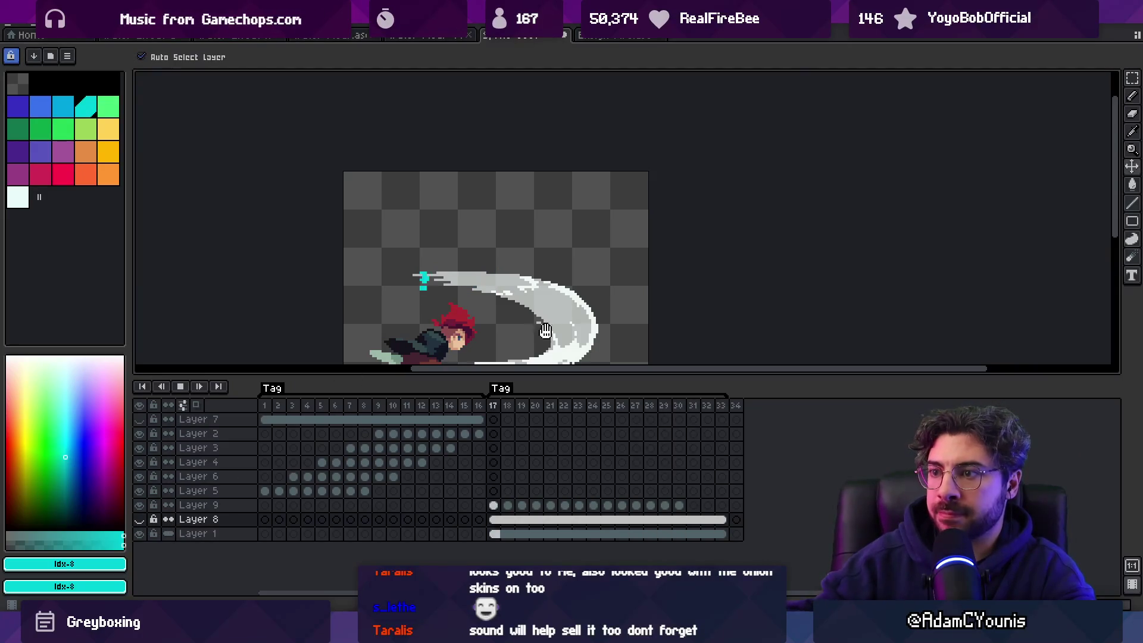
Step: Zoom in on the cyan splash at the sword tip and stop playback on frame 20
key(z)
right_click(550, 190)
click(550, 189)
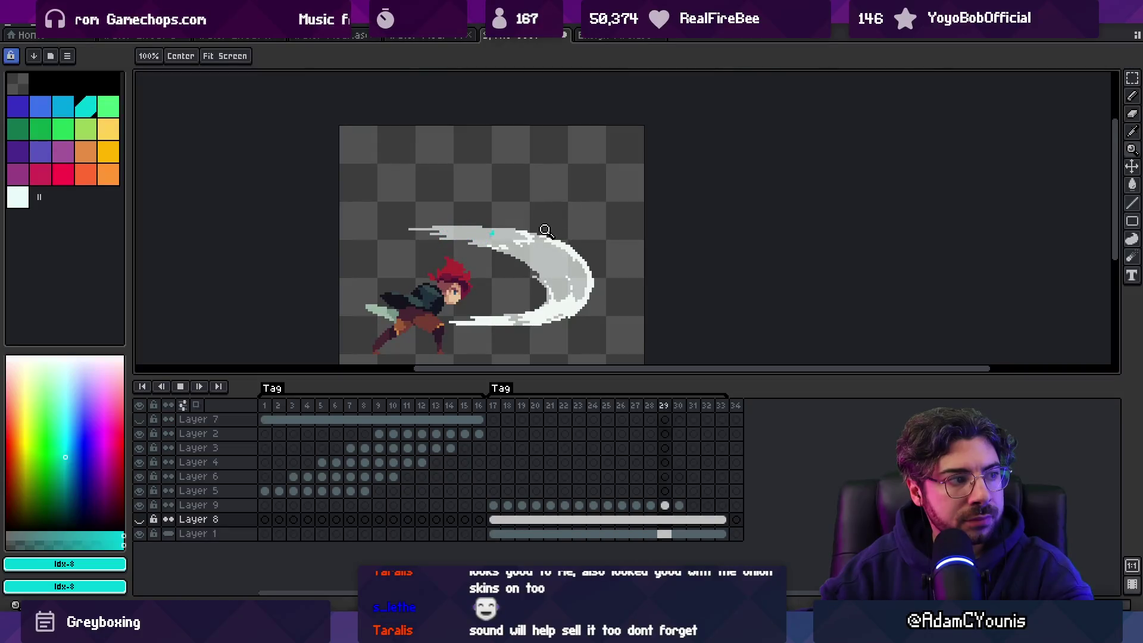
click(544, 222)
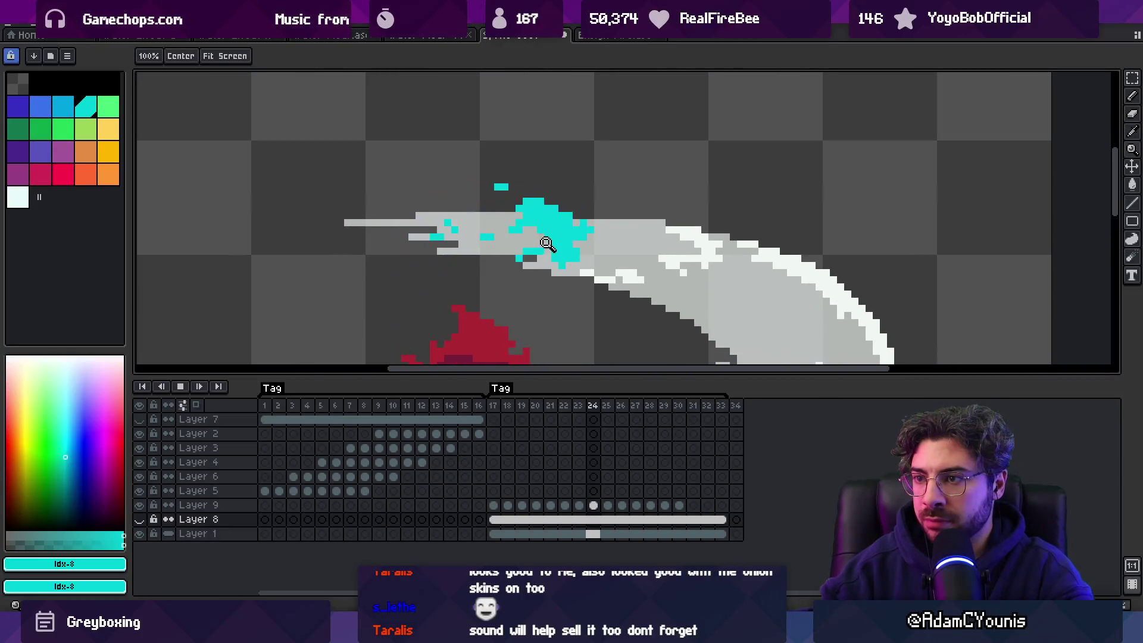
right_click(566, 219)
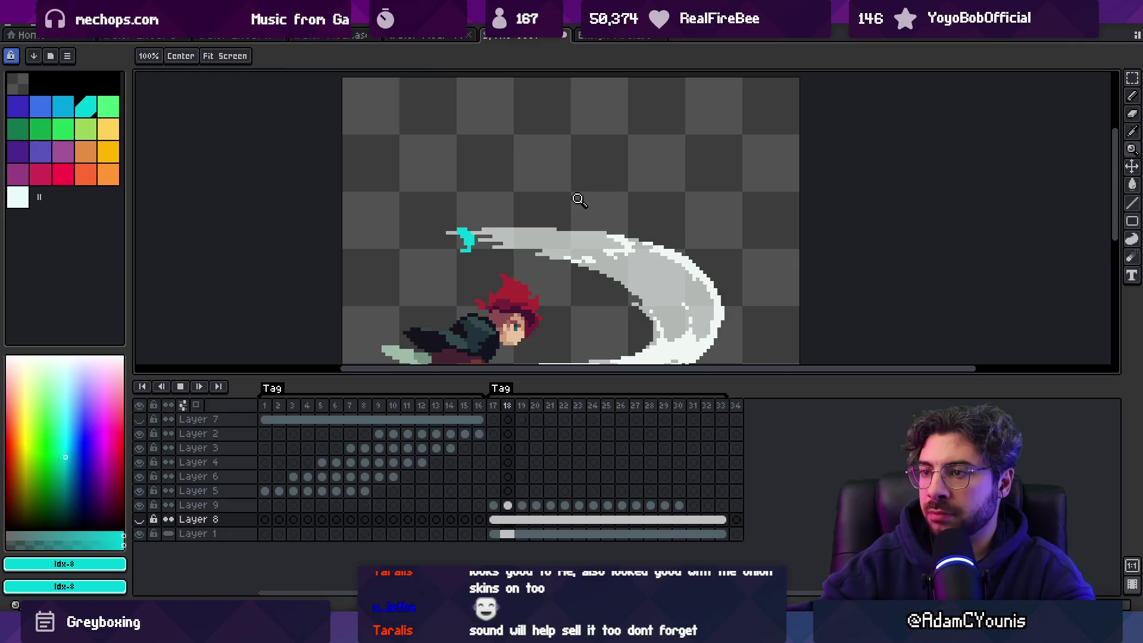
key(Return)
scroll(445, 232, up, 4)
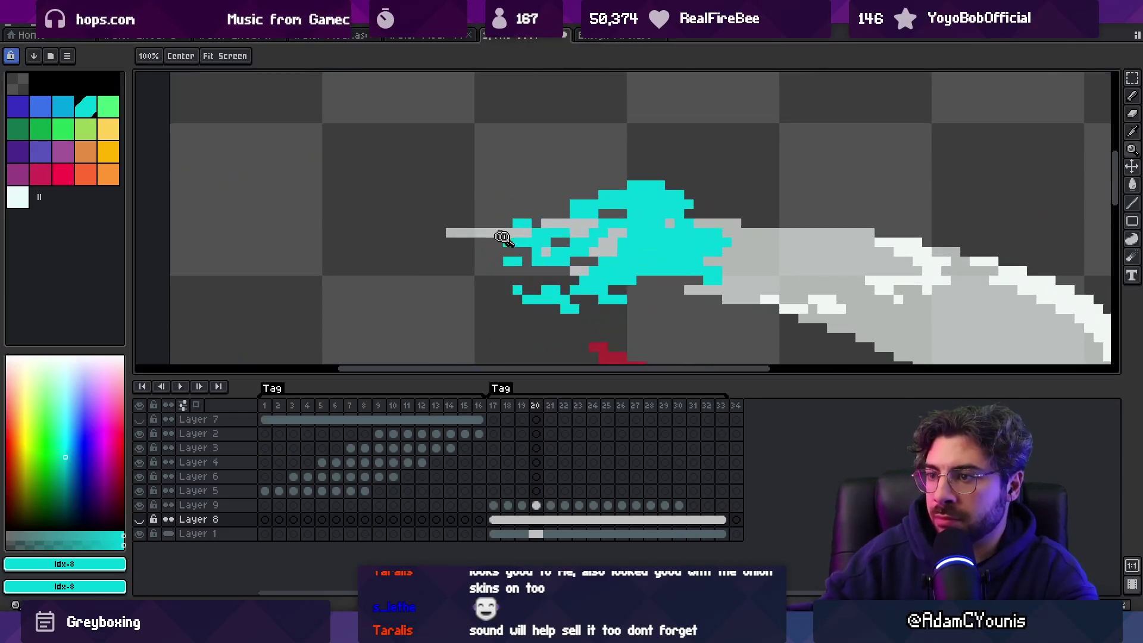
Step: Eyedrop the cyan from the Layer 9 splash, return to the pencil and zoom out a step
key(i)
click(632, 242)
key(b)
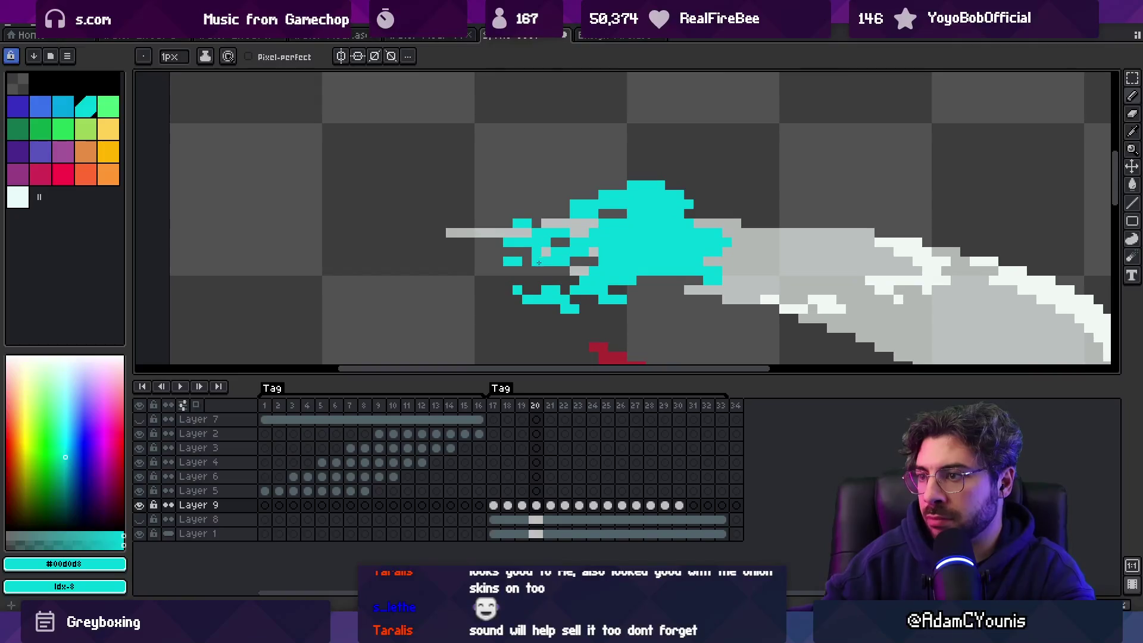
key(z)
right_click(526, 232)
Step: Select Layer 9 frames 17–30 and set a blue swatch with a 7px brush
drag(678, 505, 499, 511)
key(b)
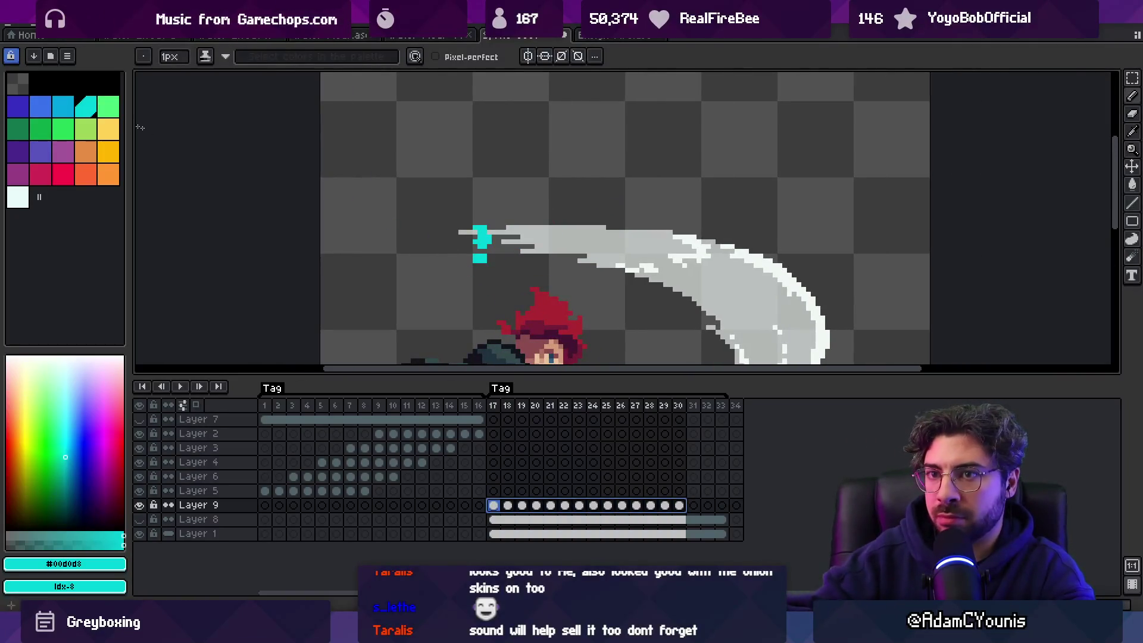
key(Escape)
key(plus)
key(plus)
key(plus)
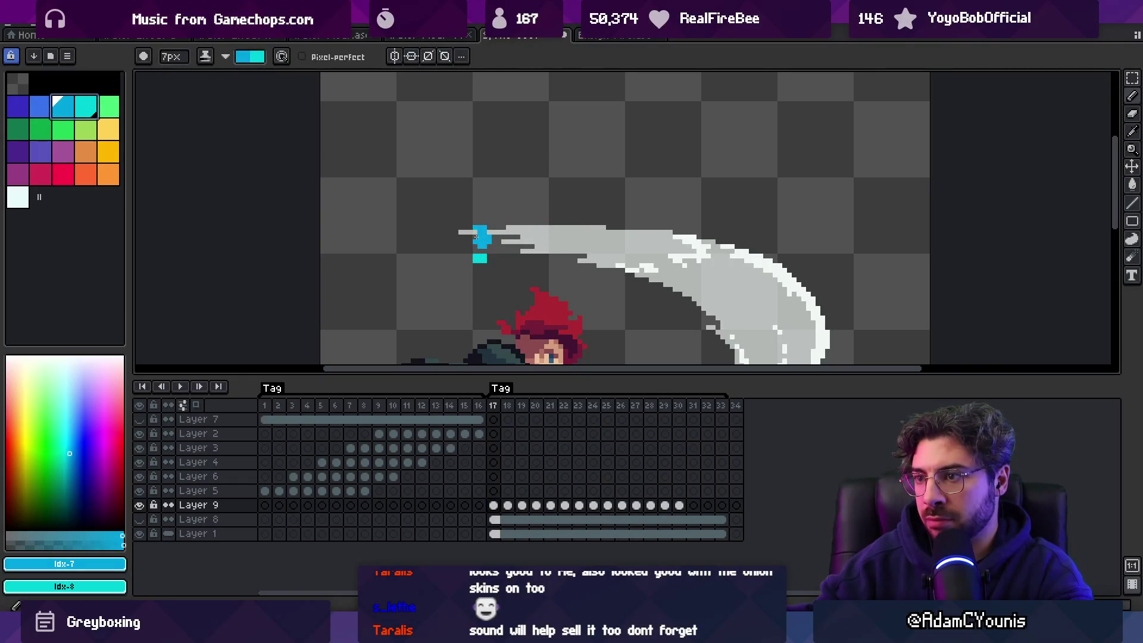
Step: Paint blue over the cyan sword-tip splash on each frame from 19 through 26
key(period)
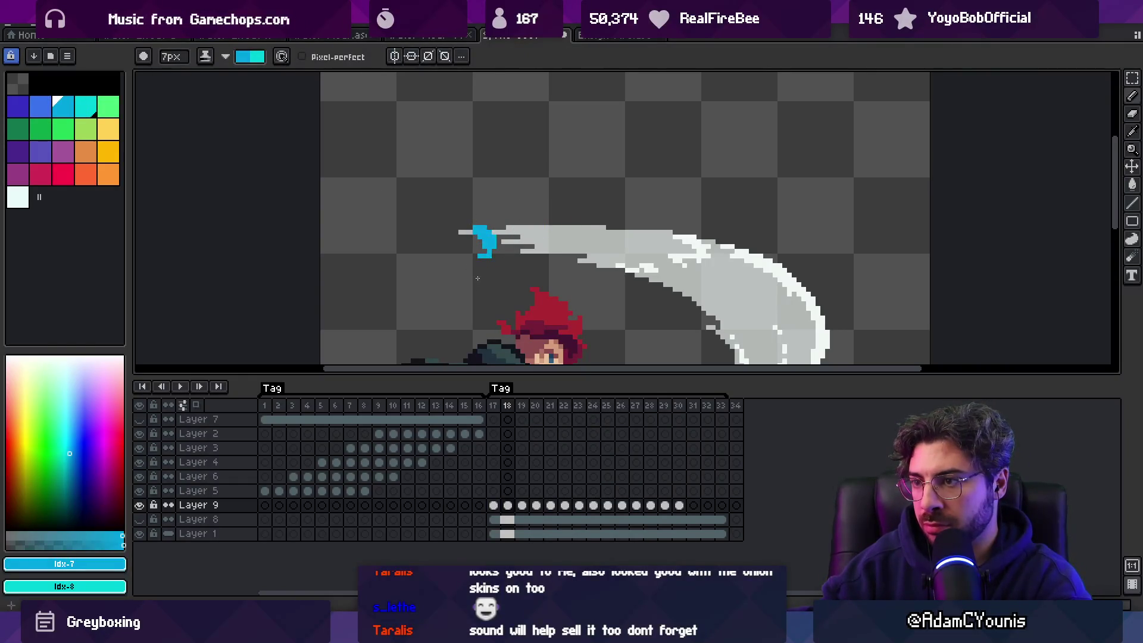
key(period)
key(period)
mouse_move(500, 244)
mouse_down()
mouse_move(560, 238)
mouse_move(554, 252)
mouse_move(569, 235)
mouse_move(586, 241)
mouse_move(582, 210)
mouse_up()
key(period)
key(period)
drag(545, 259, 550, 208)
mouse_move(566, 252)
mouse_down()
mouse_move(601, 220)
mouse_move(586, 229)
mouse_move(610, 224)
mouse_move(592, 240)
mouse_move(632, 244)
mouse_up()
key(period)
key(period)
key(period)
key(period)
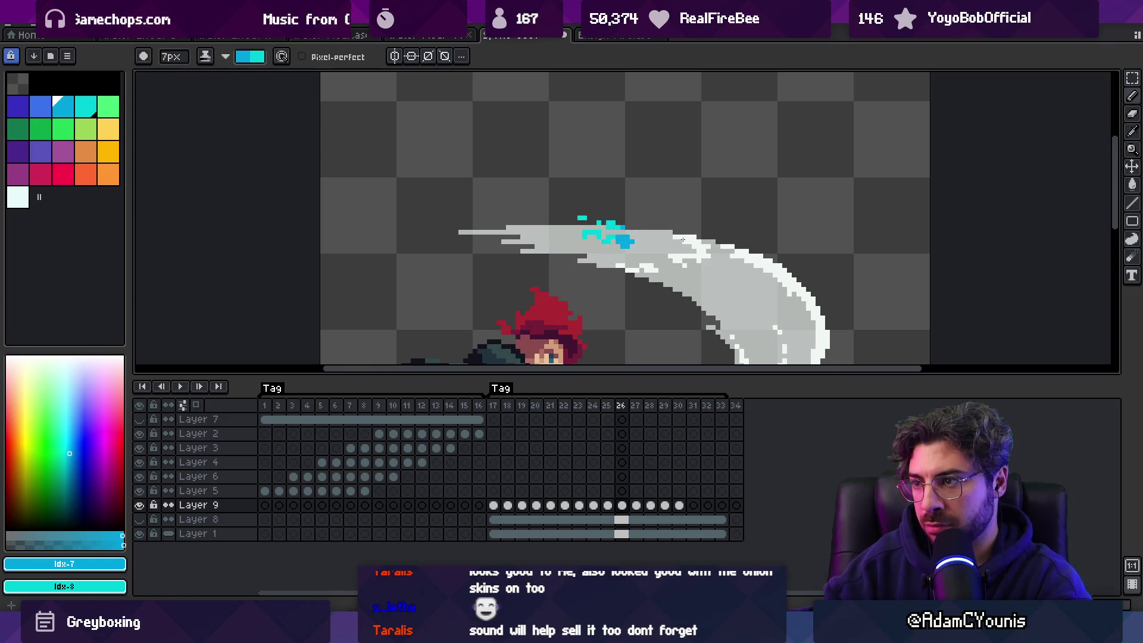
key(period)
key(Return)
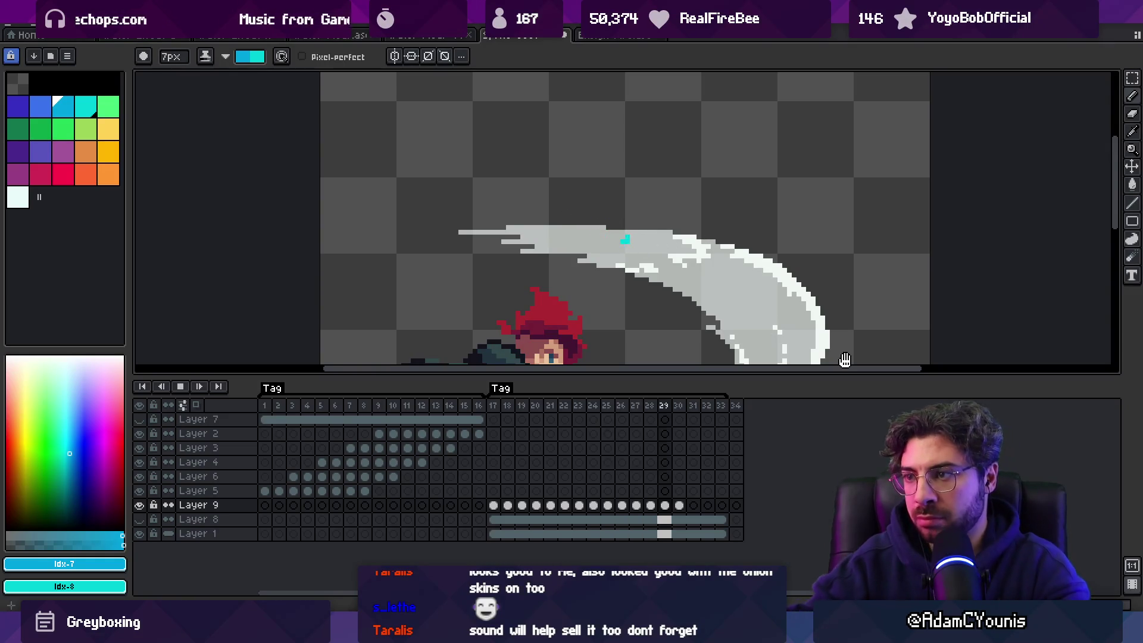
Step: Play back the splash animation and stop on frame 18
key(z)
scroll(645, 145, down, 4)
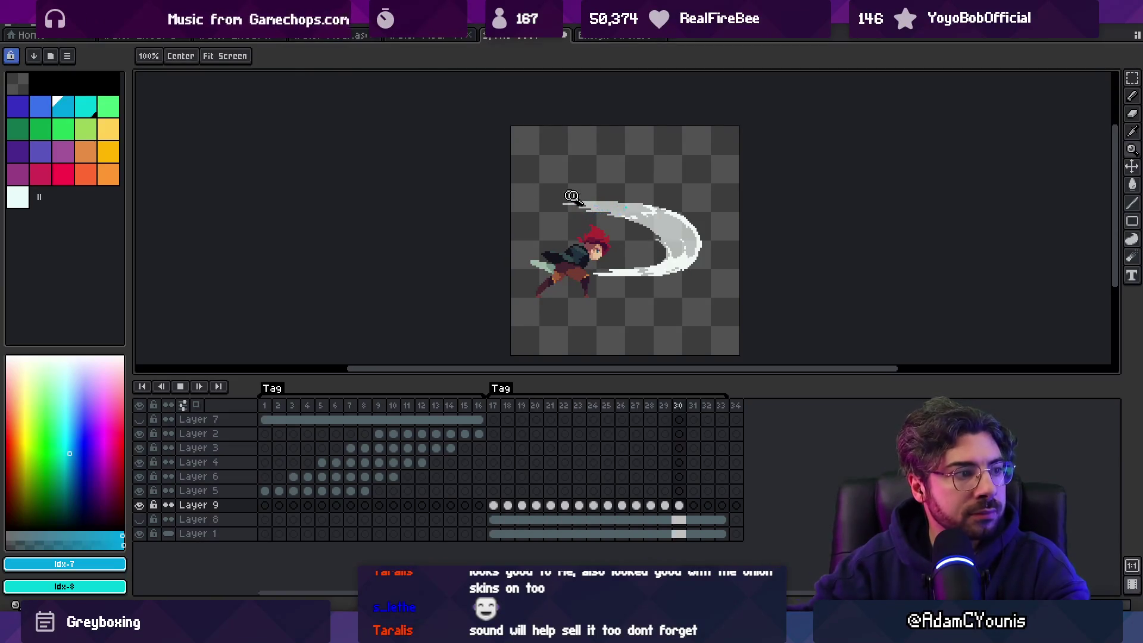
scroll(656, 162, up, 3)
scroll(677, 209, down, 2)
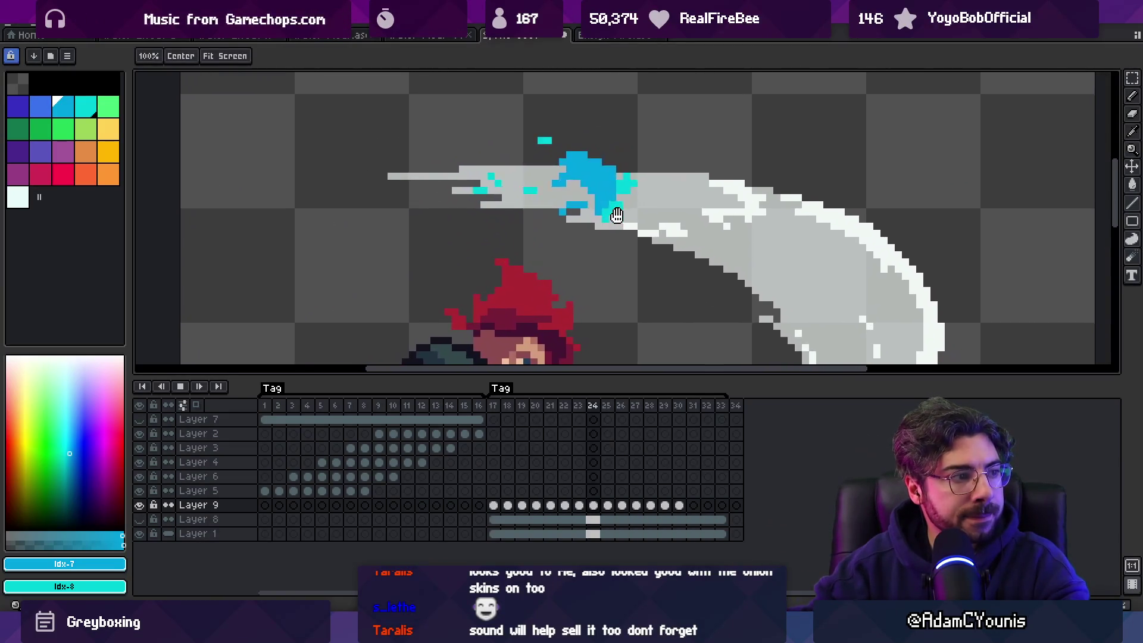
scroll(595, 206, up, 2)
key(Return)
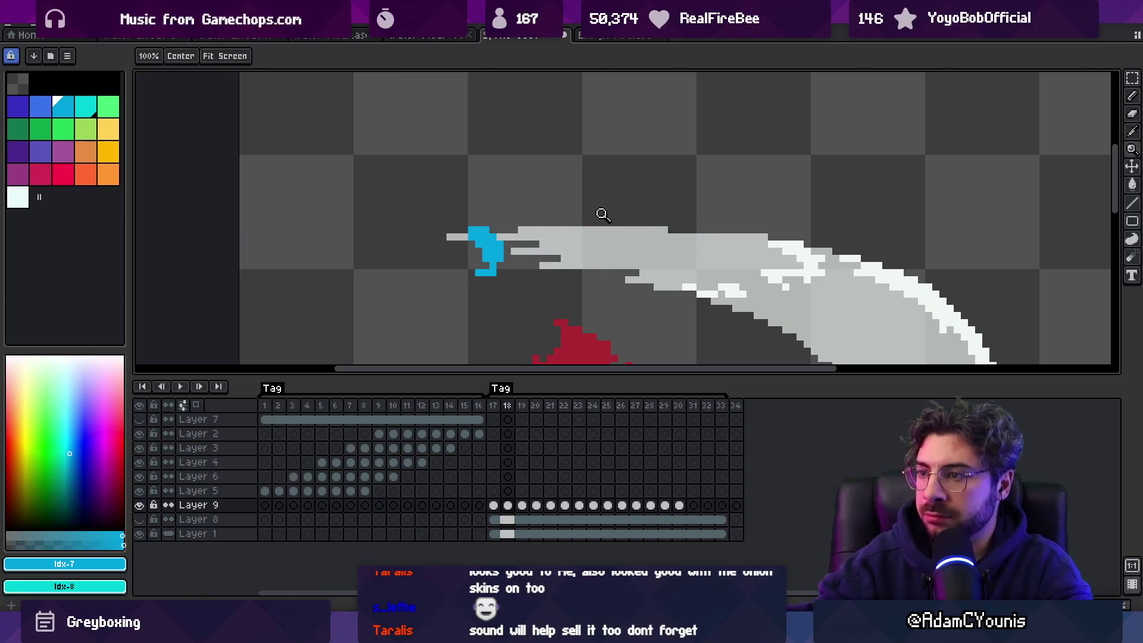
Step: On frame 19, eyedrop the splash blue and paint a 4px droplet above the splash
key(Right)
key(i)
click(517, 227)
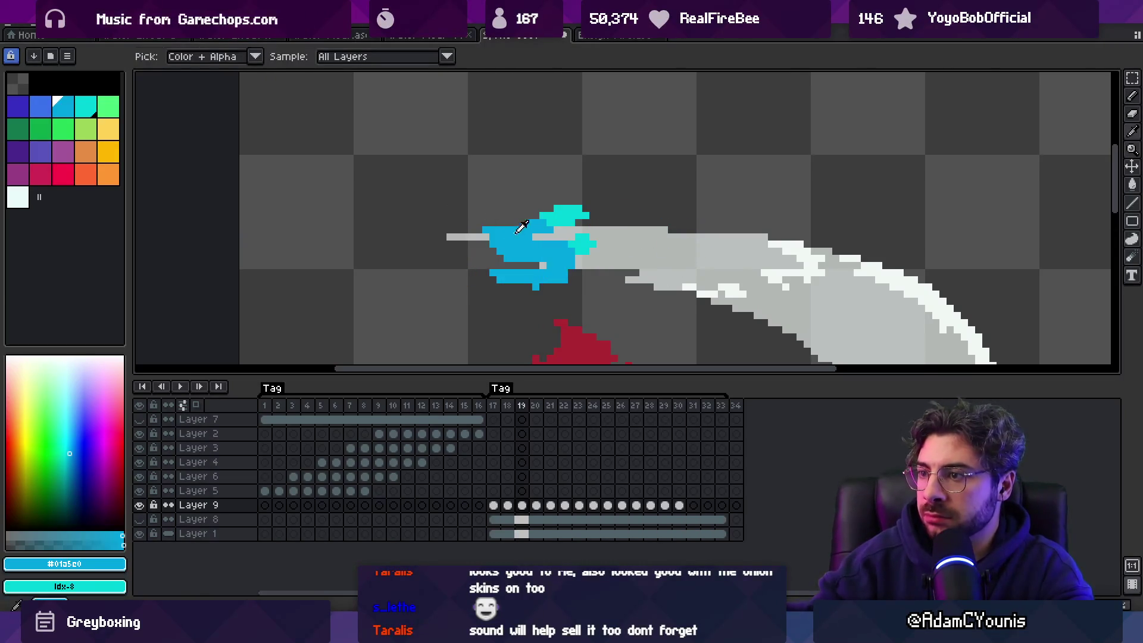
key(b)
key(minus)
key(minus)
key(minus)
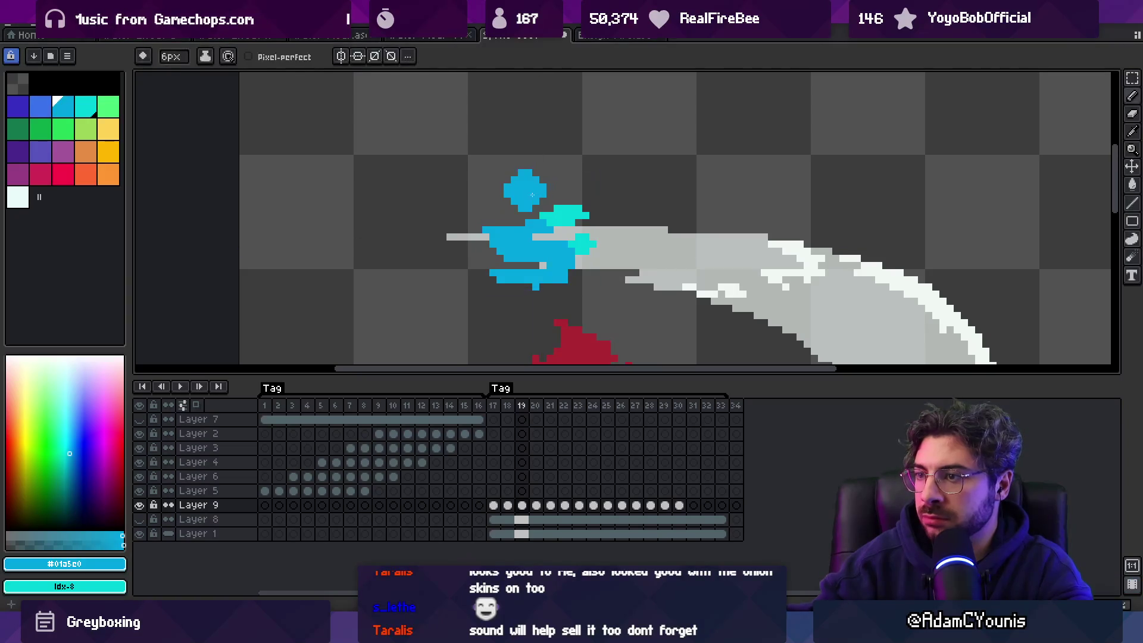
drag(516, 199, 528, 189)
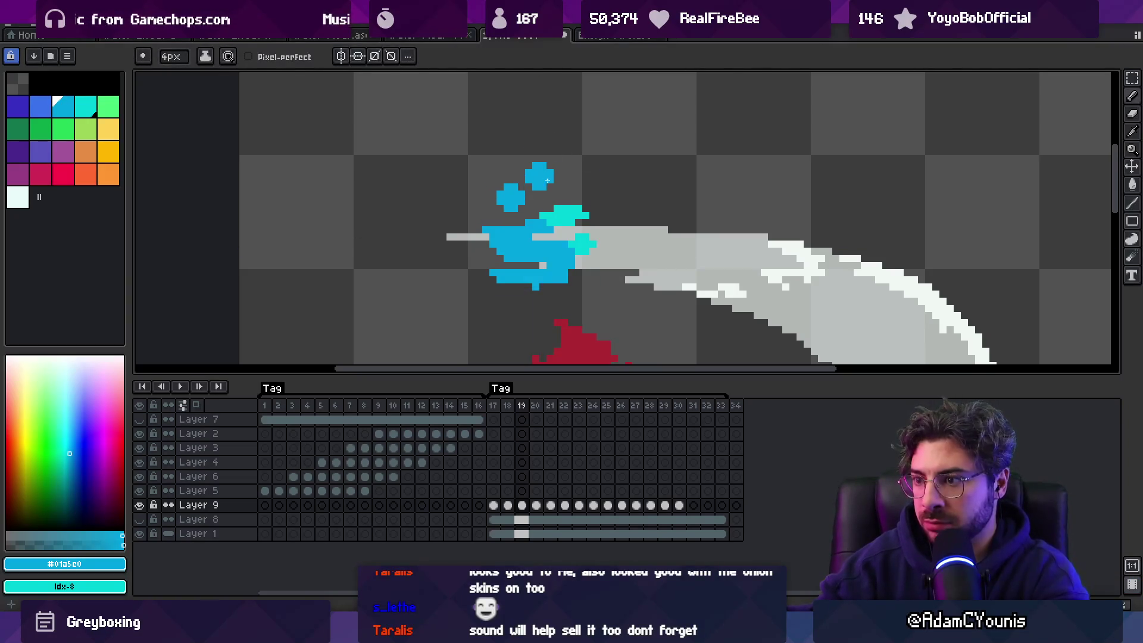
Step: Add shrinking droplets on frames 20 through 29, switching to a darker blue from frame 26
key(Right)
key(Right)
key(Right)
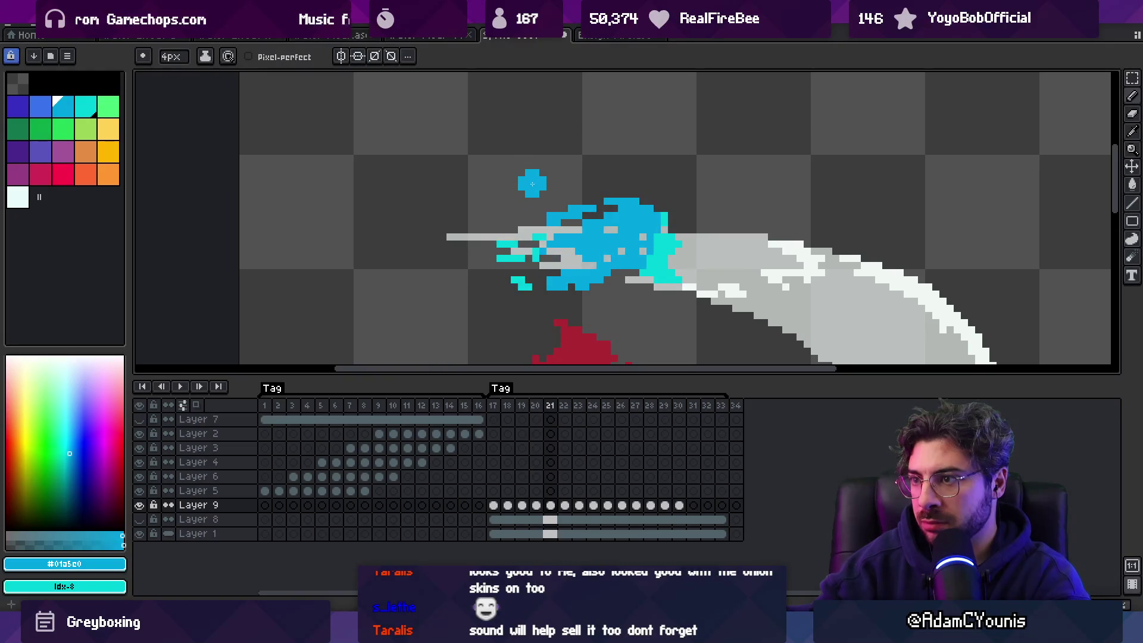
key(Right)
key(Right)
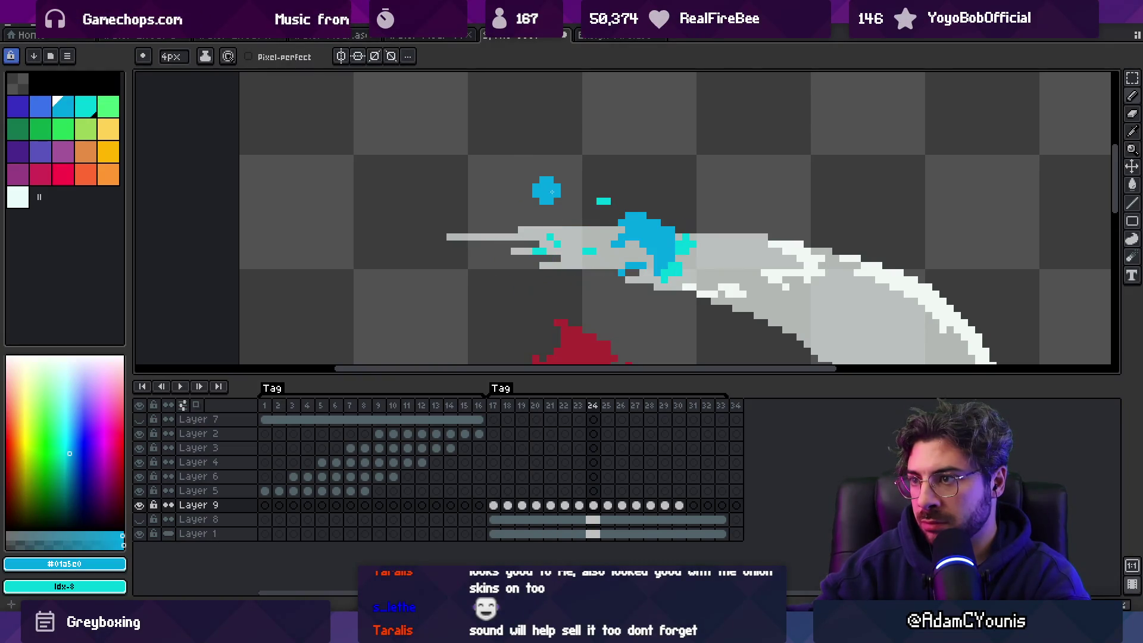
key(Right)
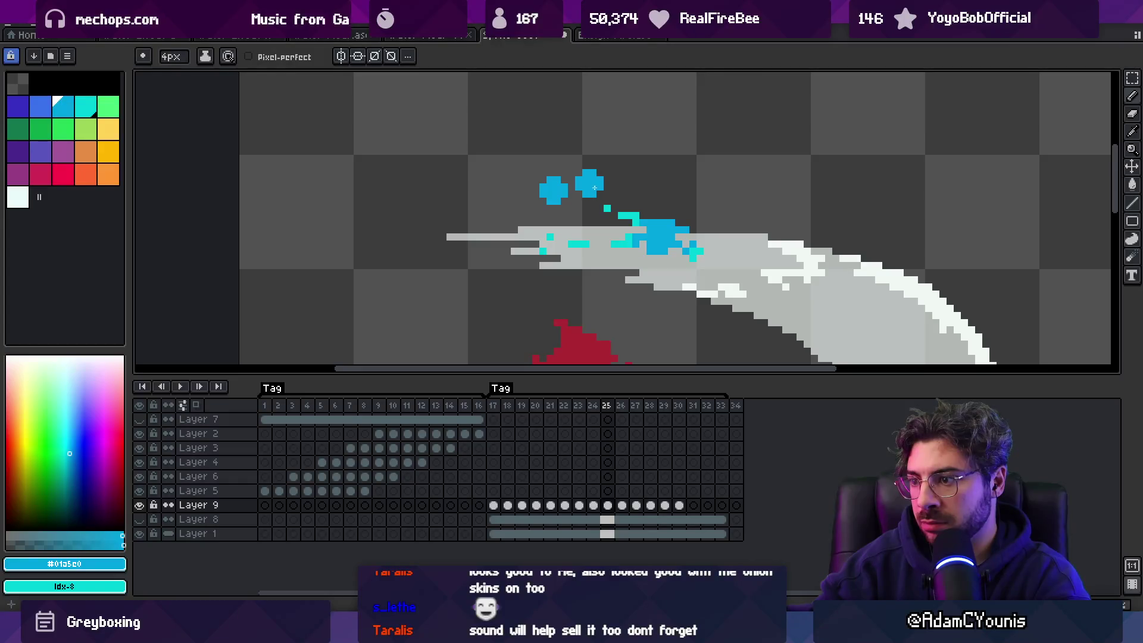
key(Right)
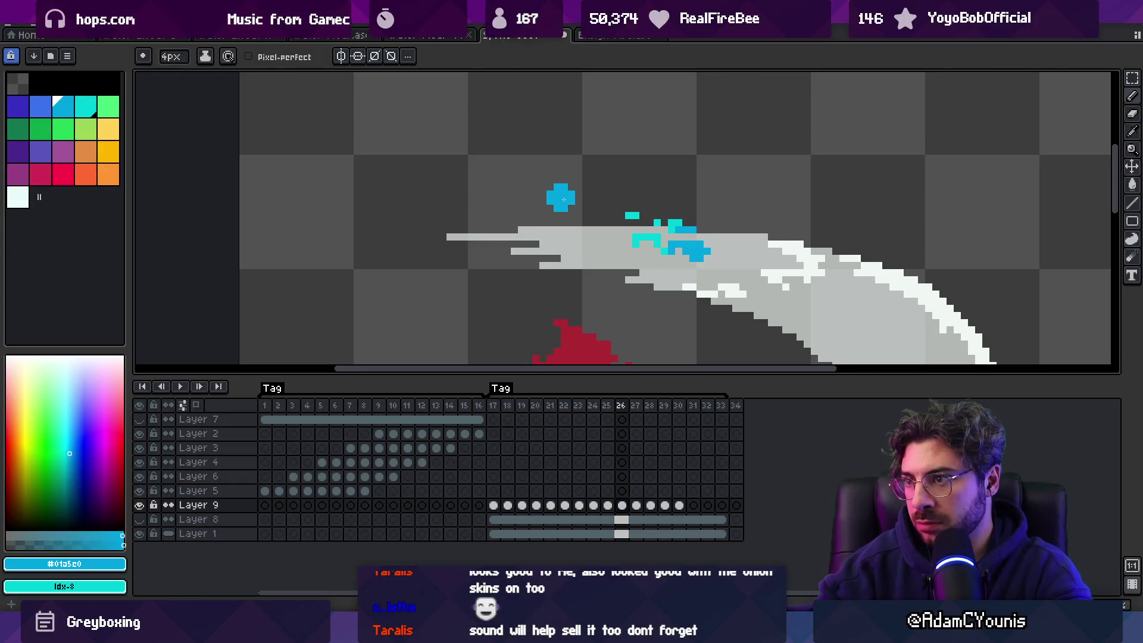
key(bracketleft)
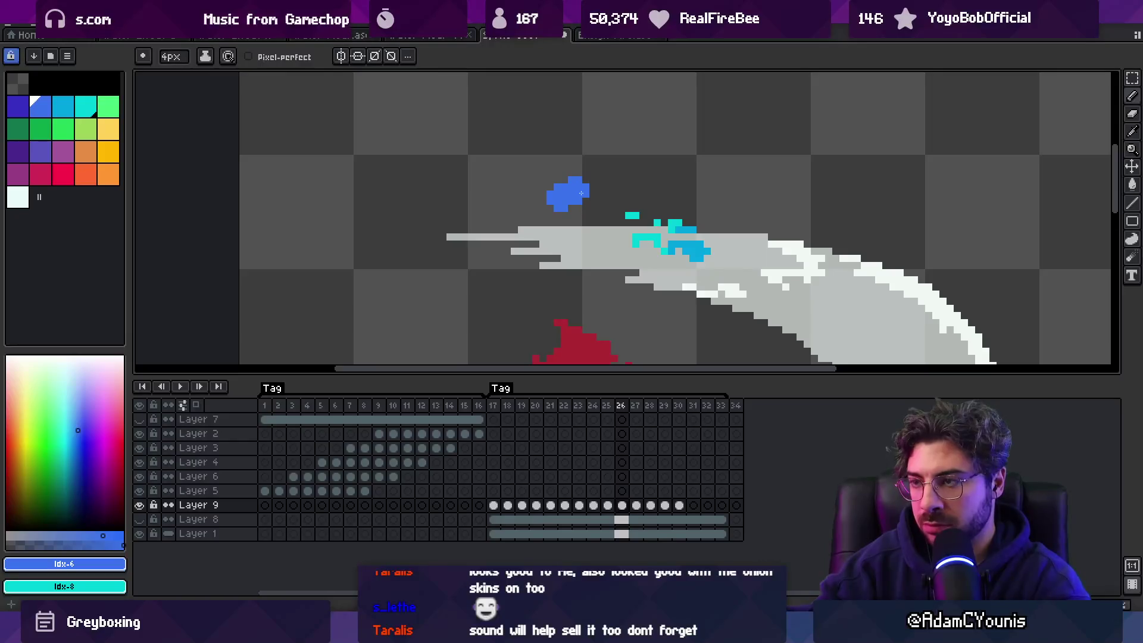
key(Right)
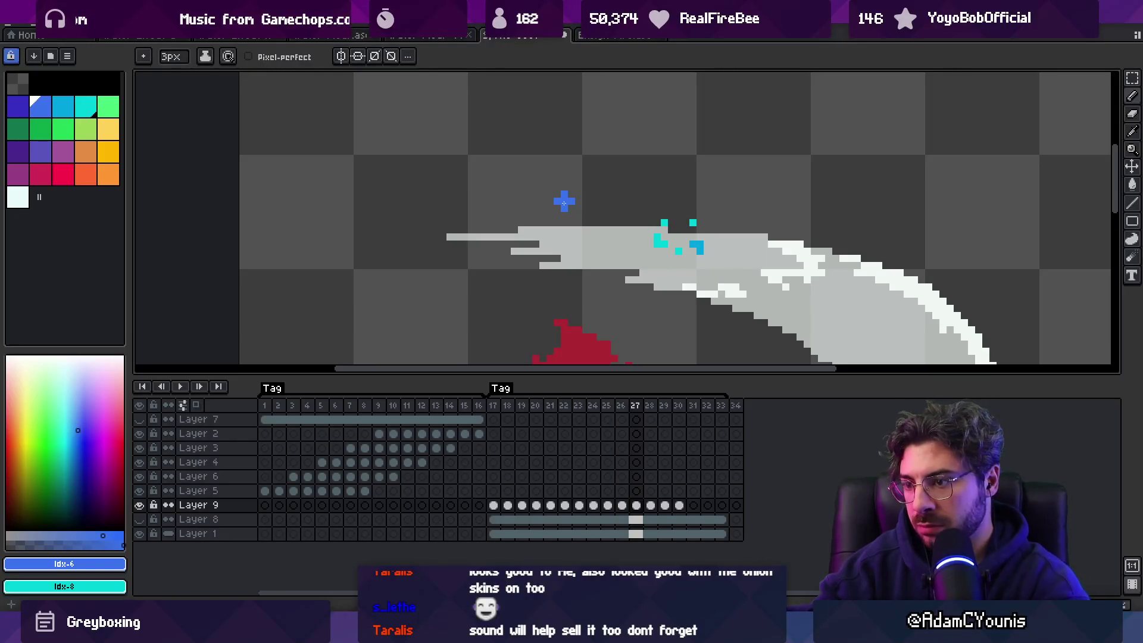
key(Right)
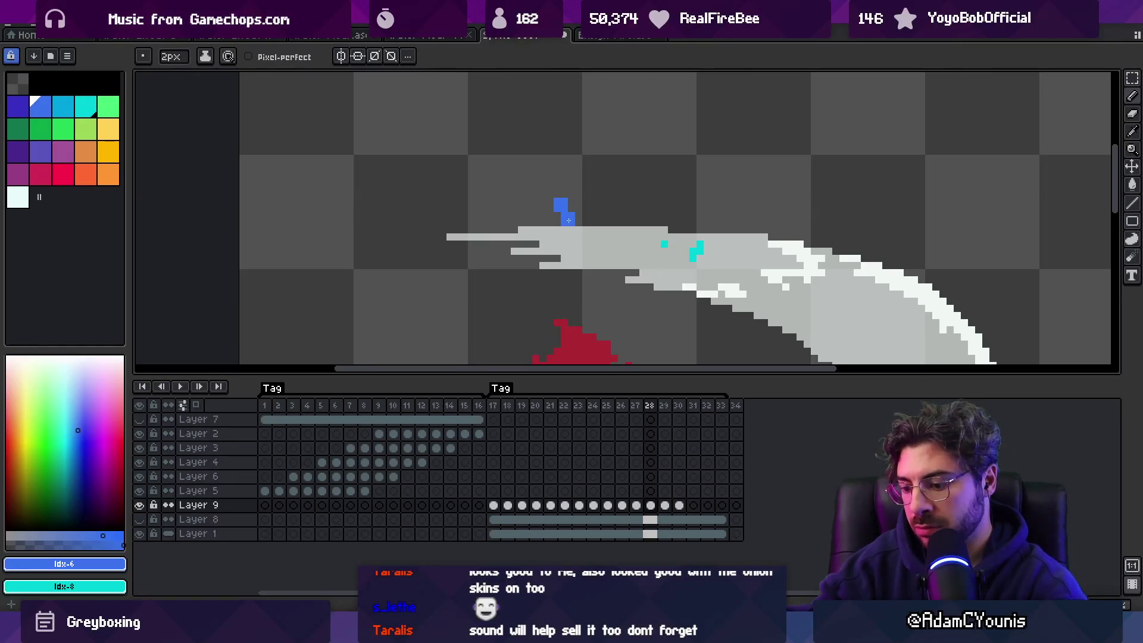
key(Right)
key(bracketright)
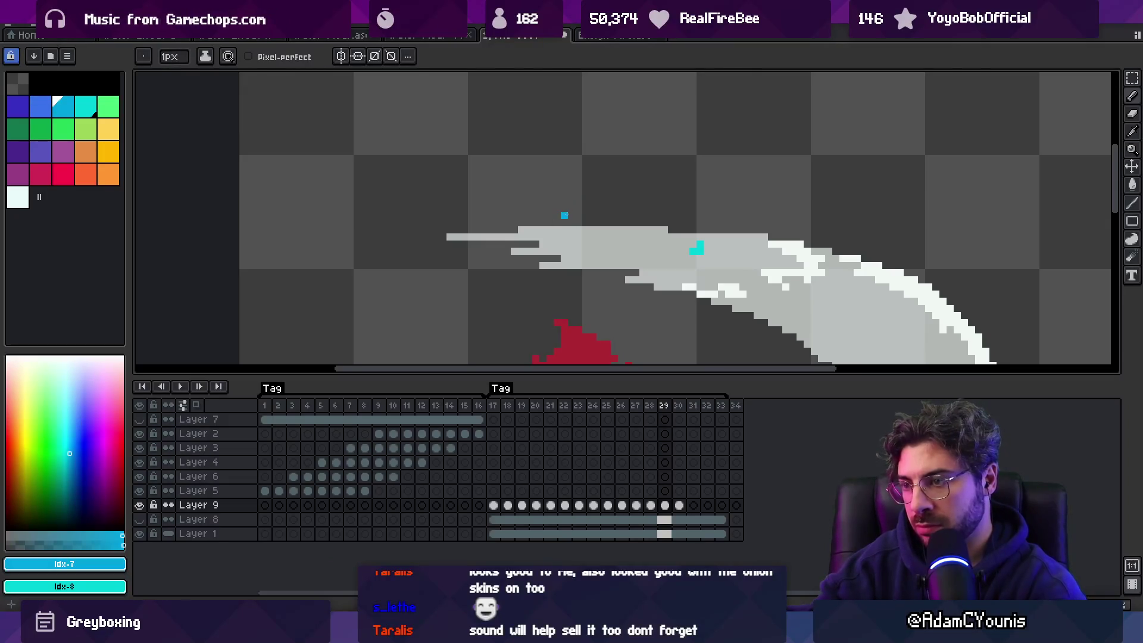
Step: Zoom to 100% and play the animation
key(z)
key(1)
key(Return)
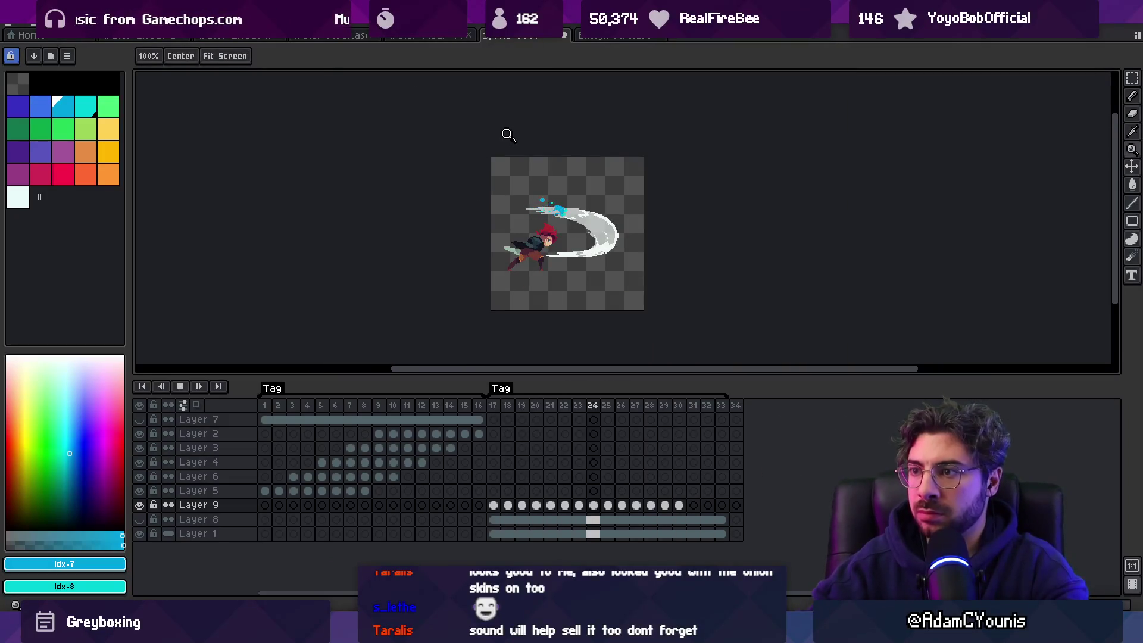
Step: Zoom in and review playback, stopping on frames 22 and 29
key(plus)
key(Return)
key(v)
key(Return)
key(z)
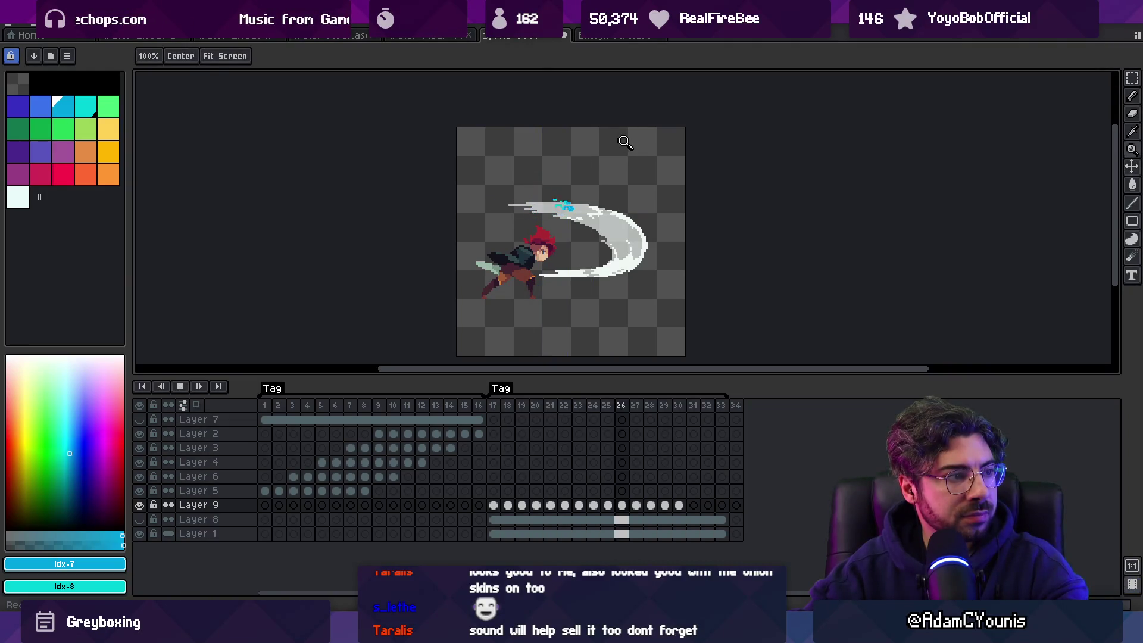
key(Return)
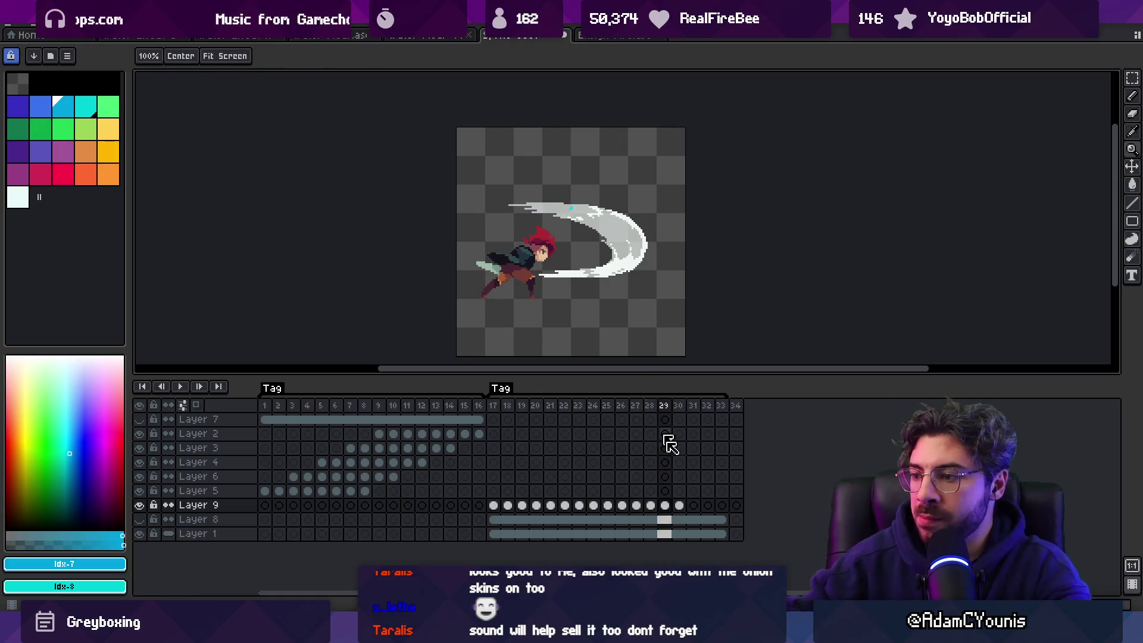
Step: Test-move the blue splash on frame 24, then select Layer 5 cels from frame 19 to 32
mouse_move(679, 504)
mouse_down()
mouse_move(516, 510)
mouse_move(521, 491)
mouse_up()
drag(710, 499, 493, 505)
scroll(590, 238, up, 2)
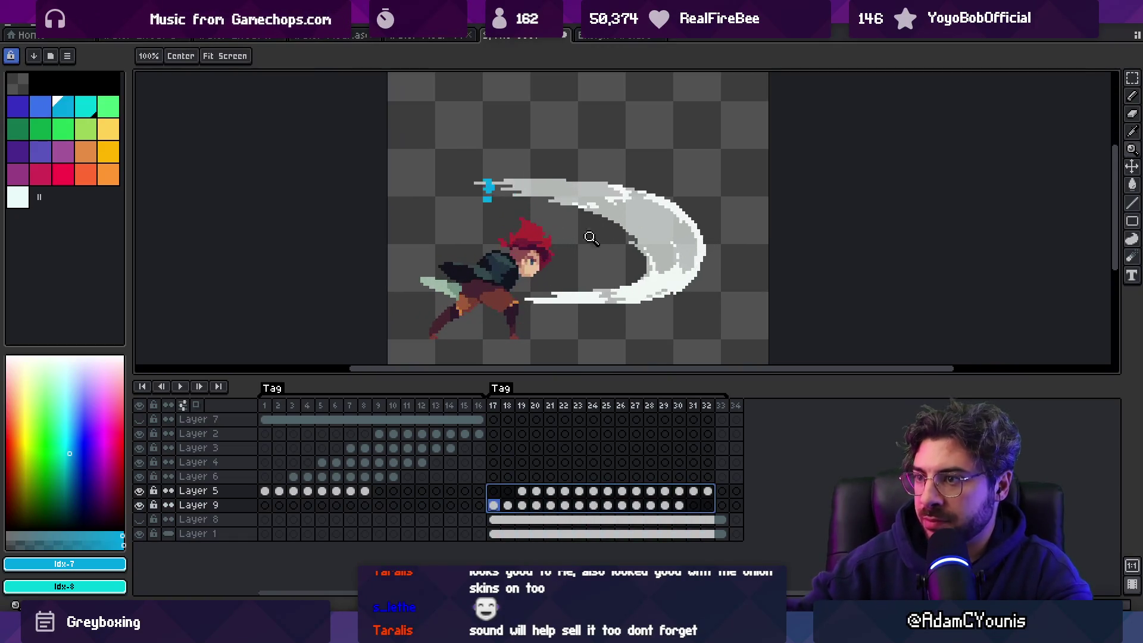
click(600, 503)
mouse_move(557, 207)
mouse_down()
mouse_move(671, 205)
mouse_move(608, 196)
mouse_up()
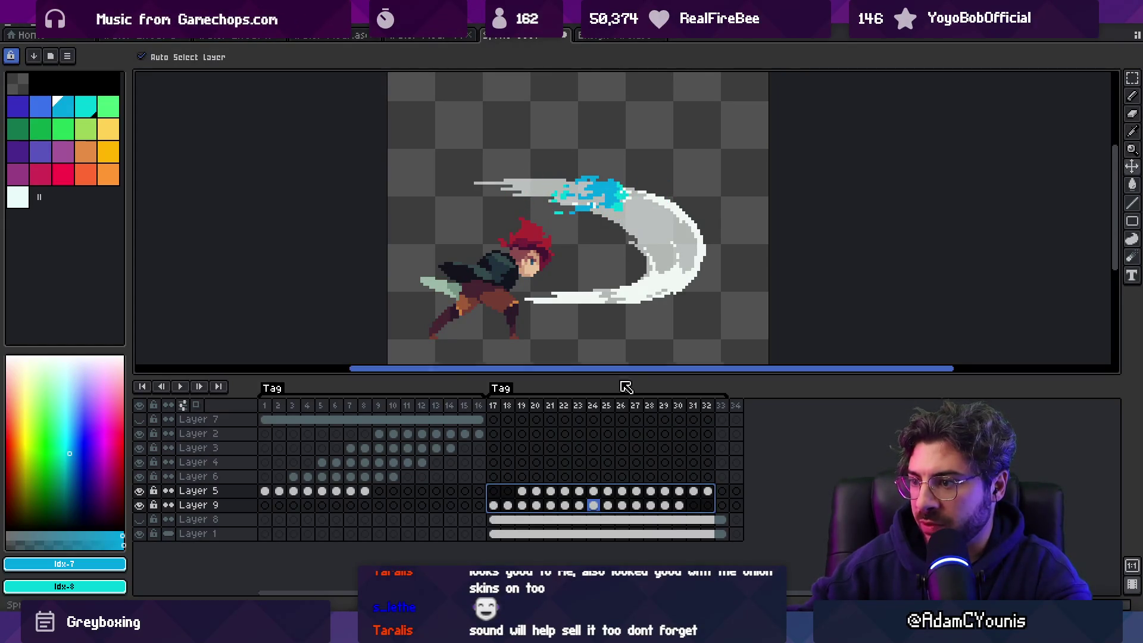
drag(523, 491, 707, 490)
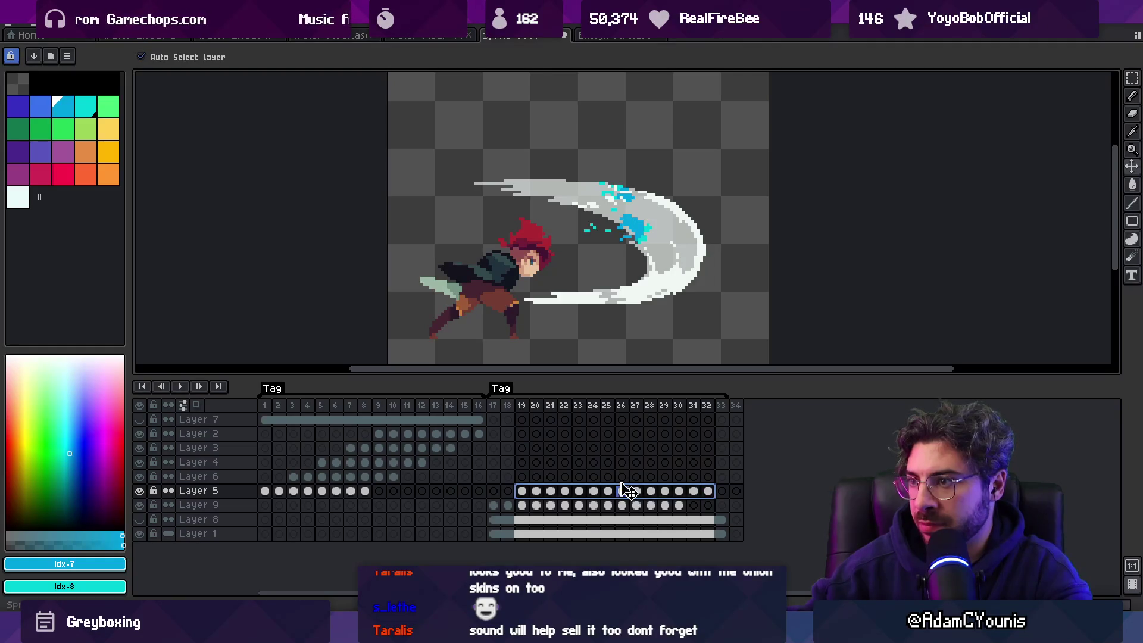
Step: Marquee the slash area on Layer 5 frames 19–31 and rotate it -45°
key(m)
drag(570, 180, 687, 303)
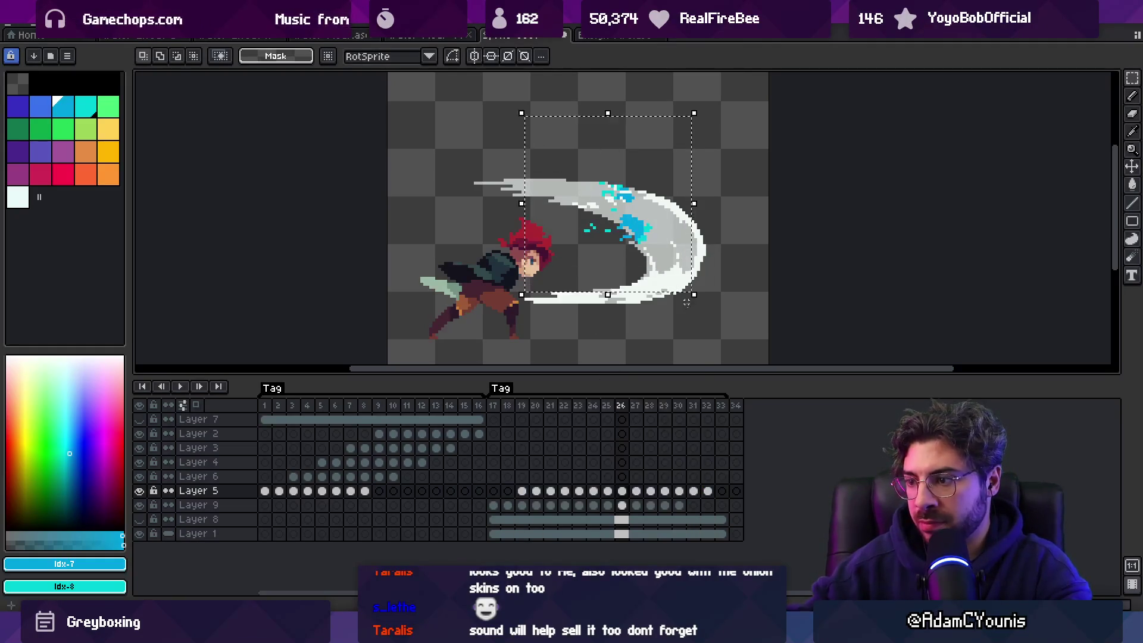
drag(532, 493, 699, 490)
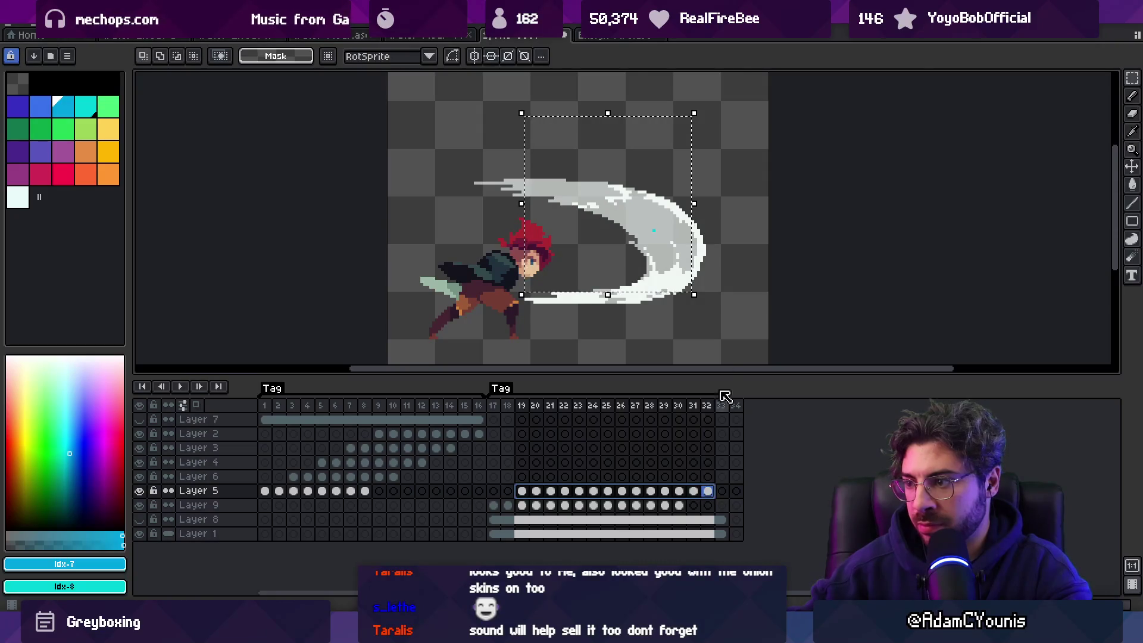
click(706, 106)
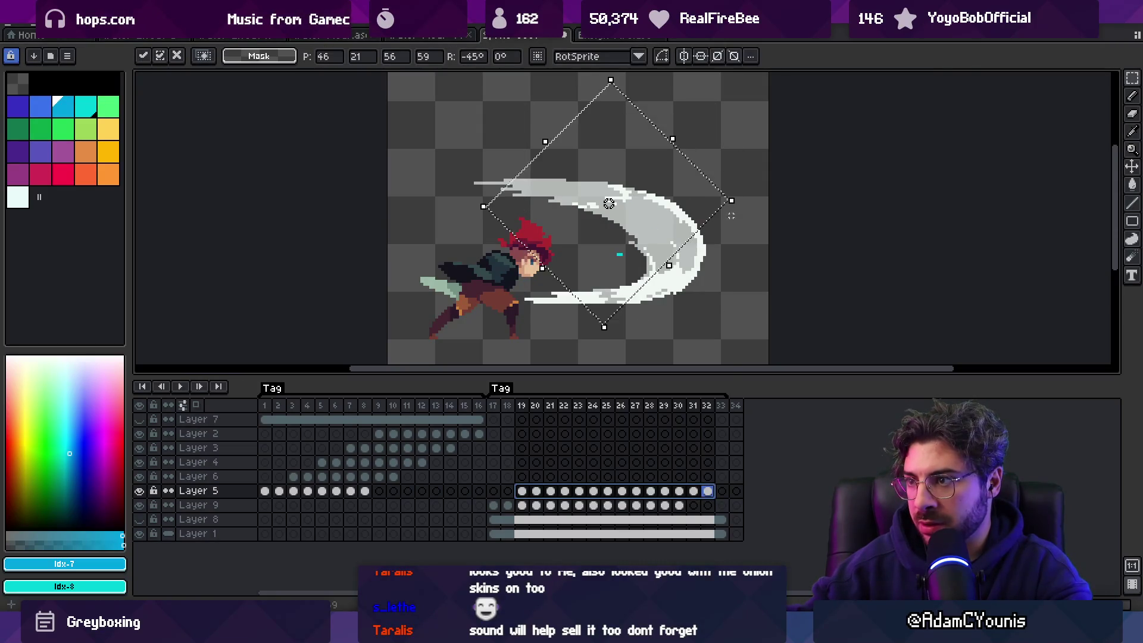
drag(510, 410, 606, 410)
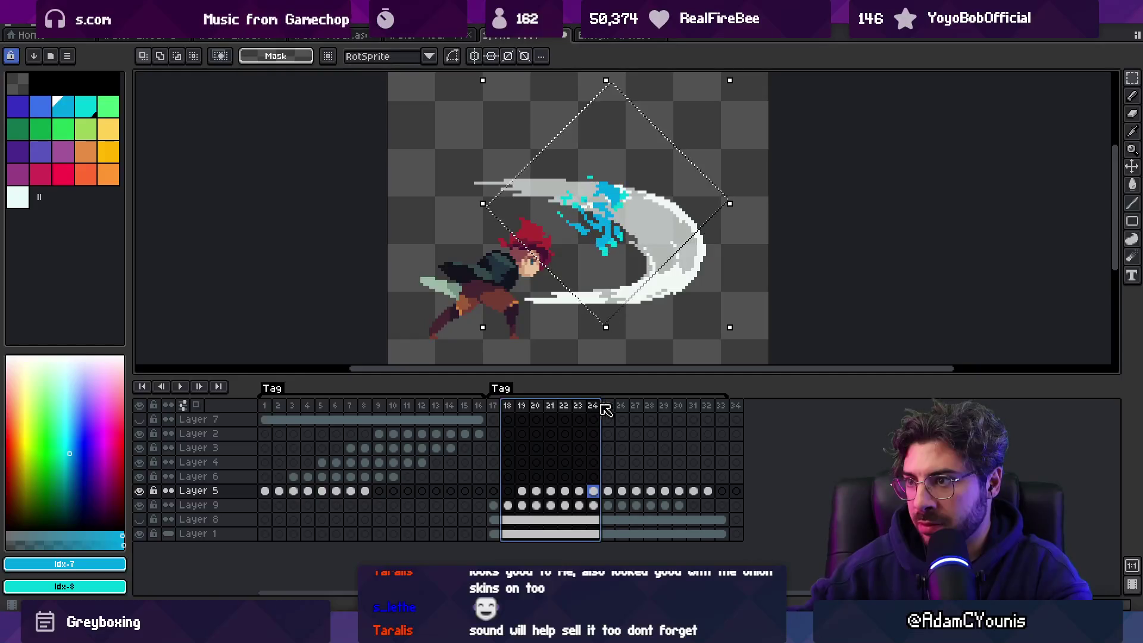
key(v)
Step: Reselect Layer 5 cels 19–32, rewind to the slash start and play the animation
drag(708, 491, 522, 491)
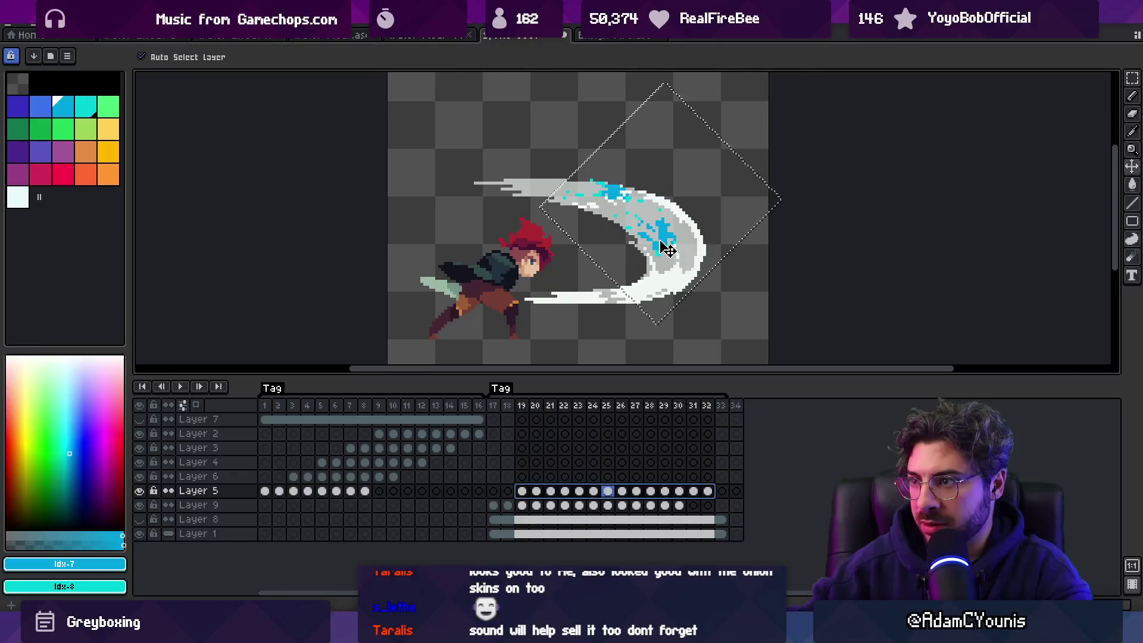
click(633, 307)
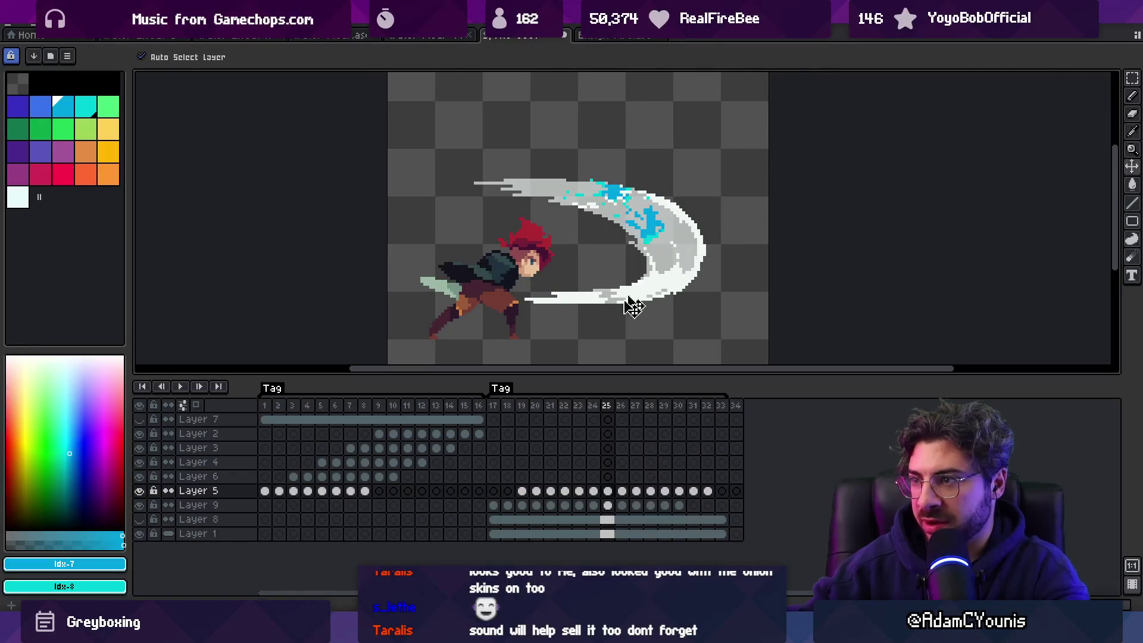
click(499, 409)
key(Return)
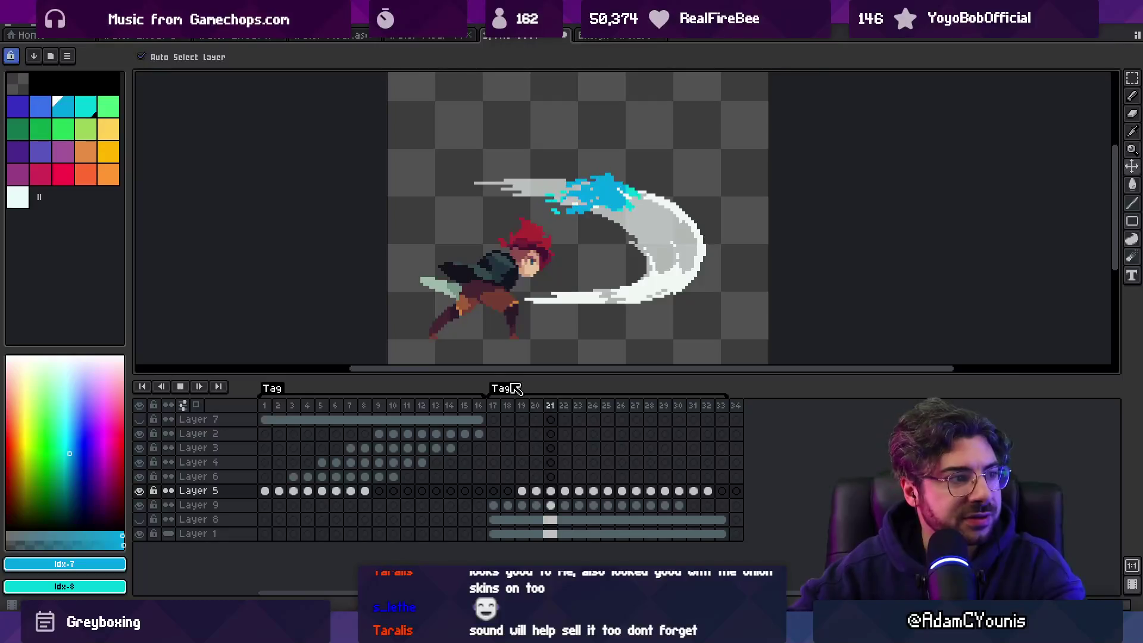
Step: Zoom in on the slash and stop the playback
key(z)
right_click(629, 131)
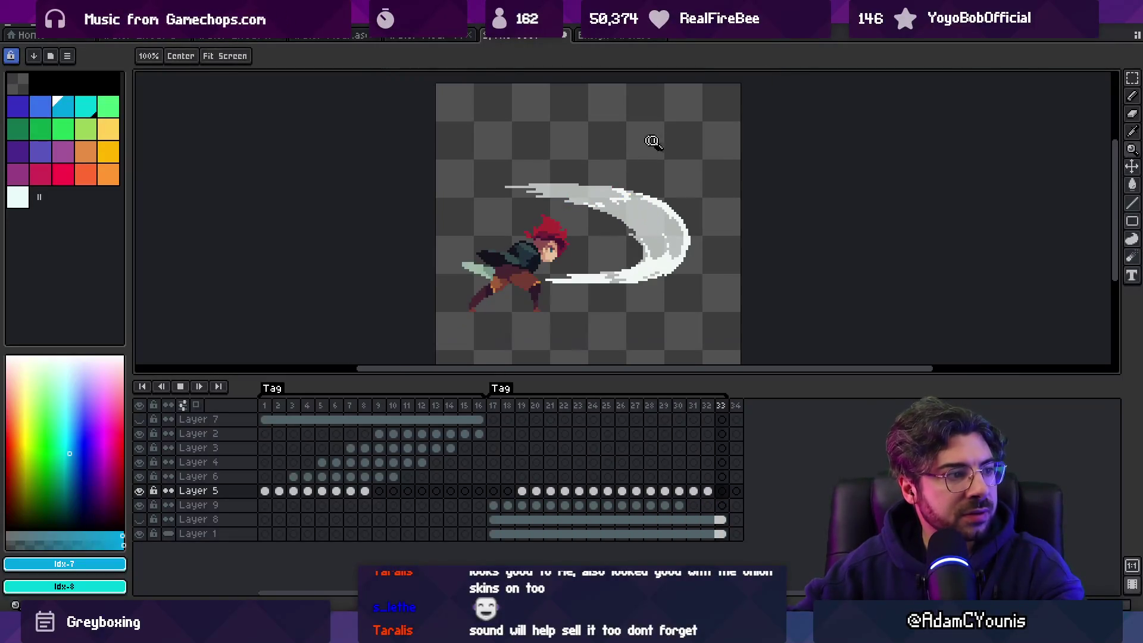
right_click(680, 150)
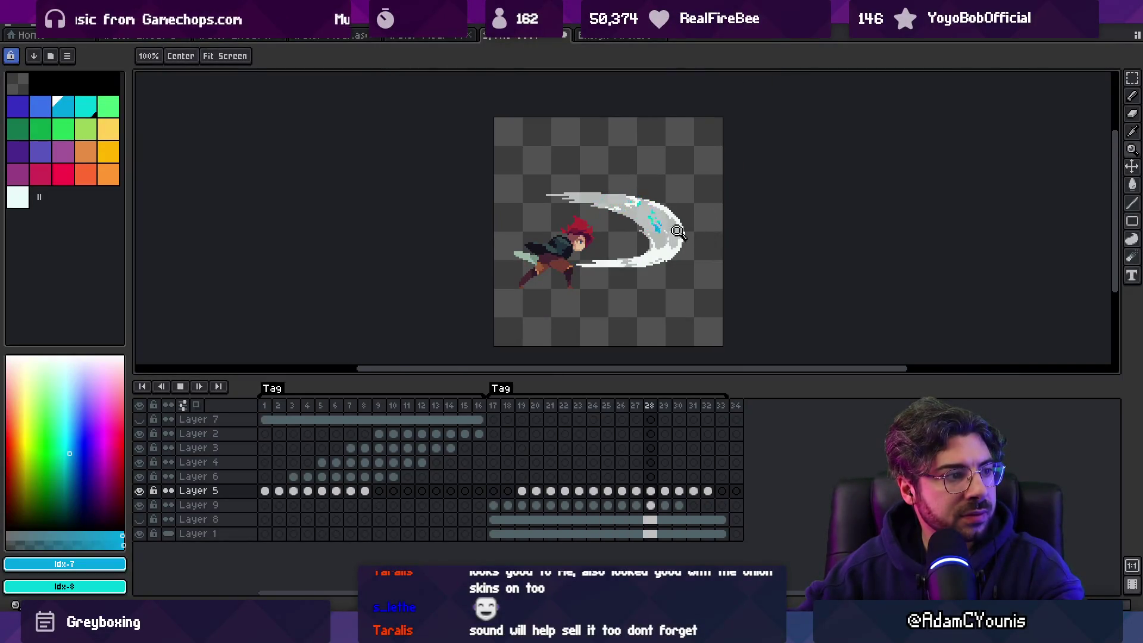
click(696, 178)
key(Return)
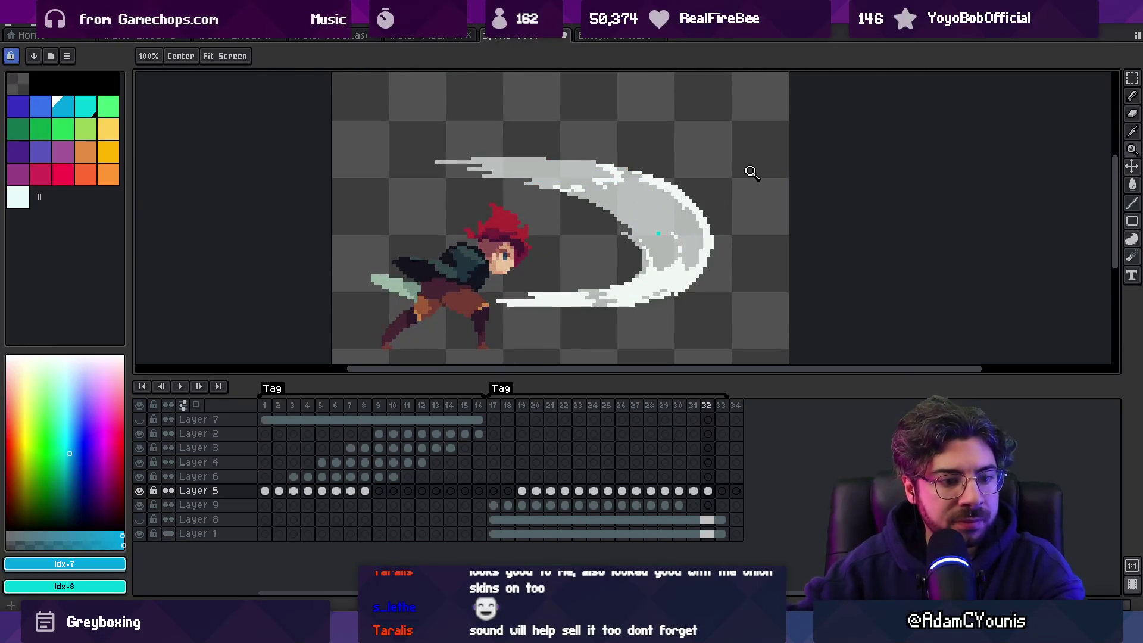
key(v)
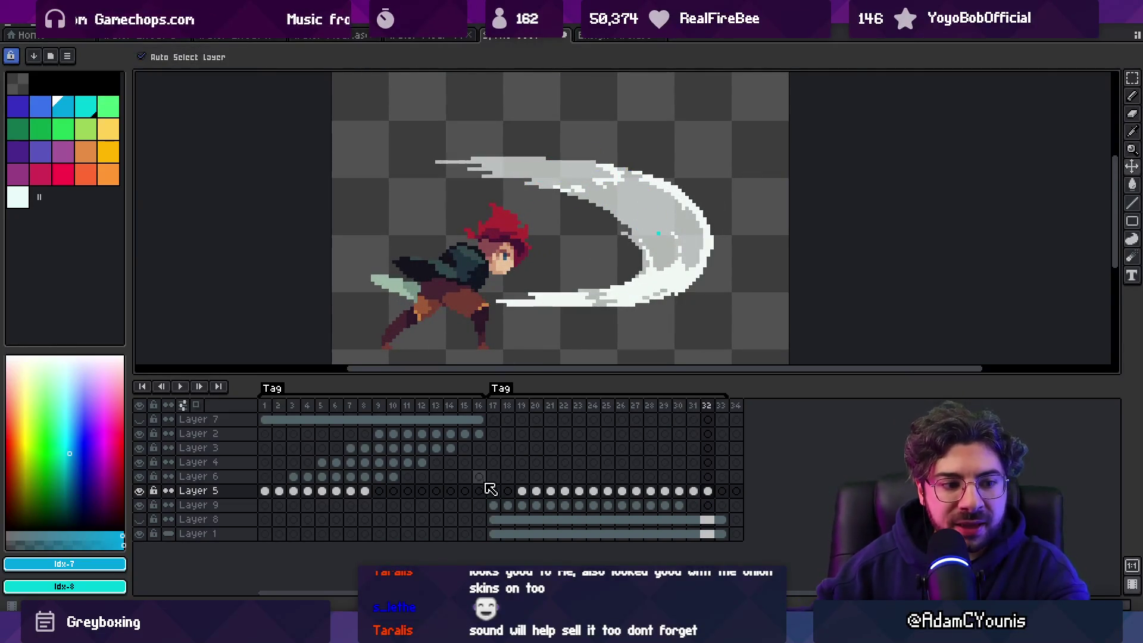
Step: Move Layer 5 cels 19–32 one frame later, then replay from frame 18
drag(524, 496, 709, 489)
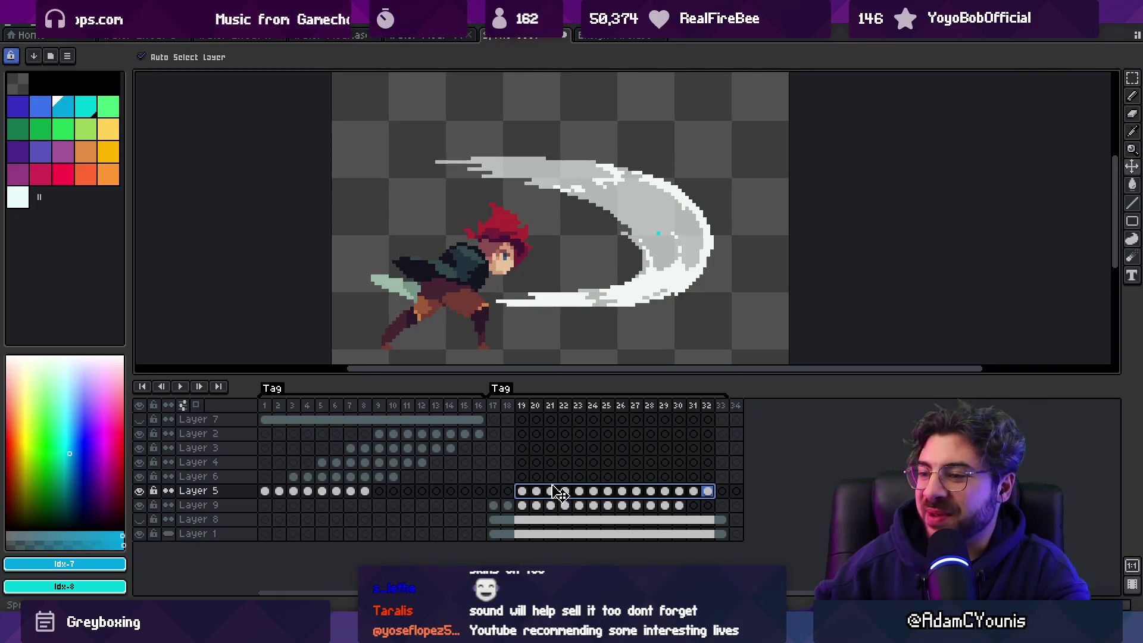
drag(567, 494, 582, 494)
click(505, 403)
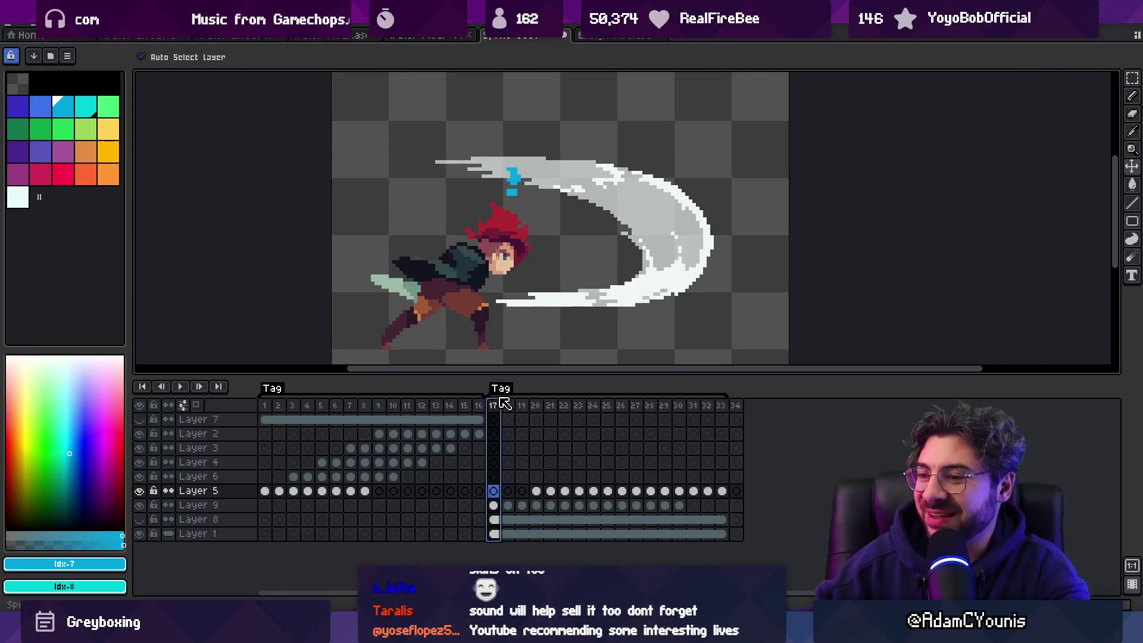
key(Return)
Step: Zoom out, stop on frame 21 and scrub the opening frames to check the splash start
key(z)
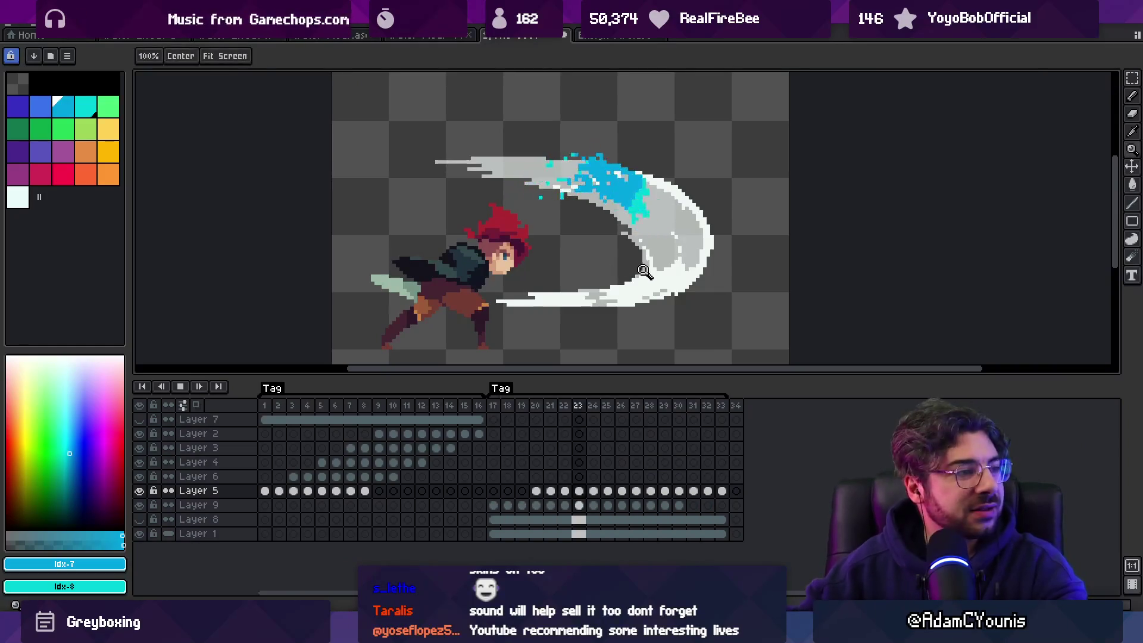
right_click(638, 199)
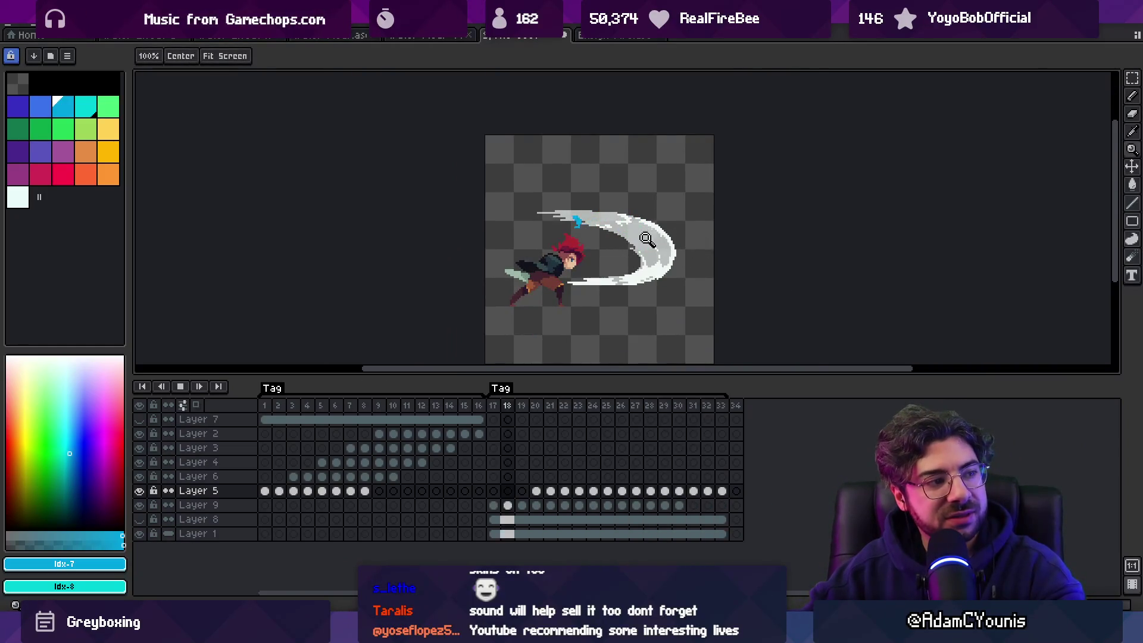
scroll(704, 241, up, 3)
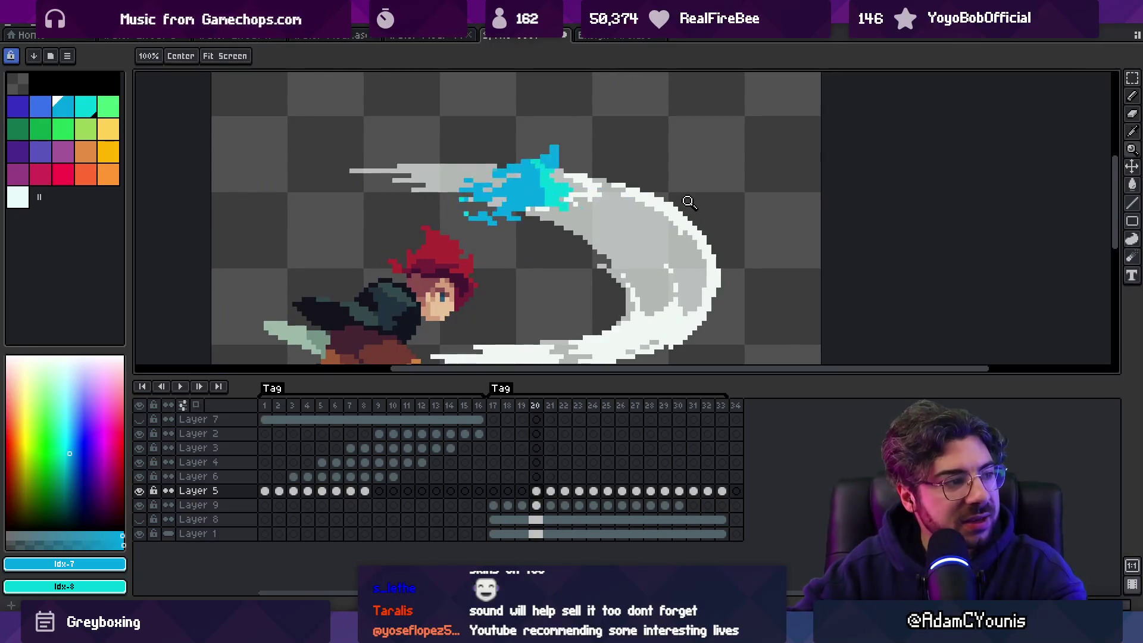
key(Return)
key(v)
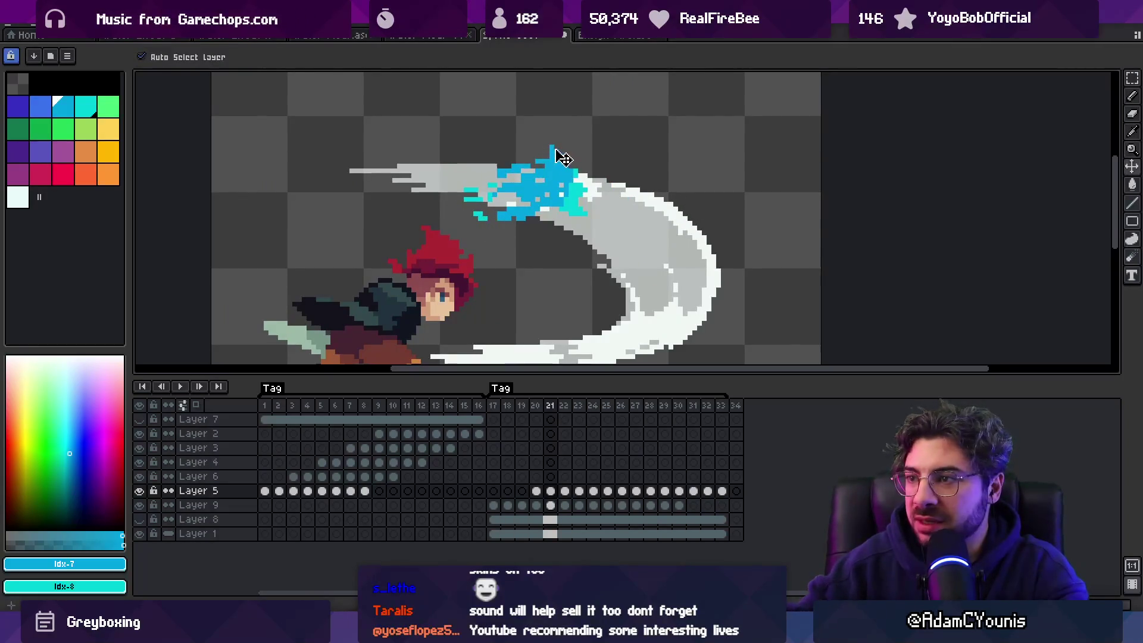
mouse_move(493, 405)
mouse_down()
mouse_move(595, 408)
mouse_move(566, 408)
mouse_up()
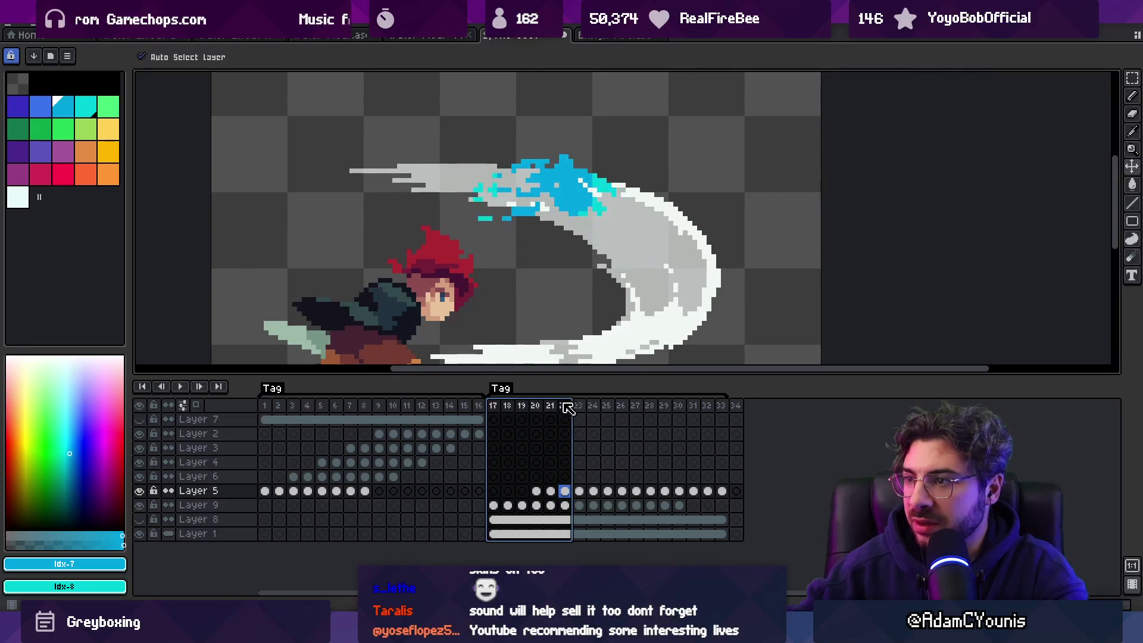
Step: Select both splash layers' cels and nudge the frame-24 blue splash slightly right
drag(722, 491, 539, 493)
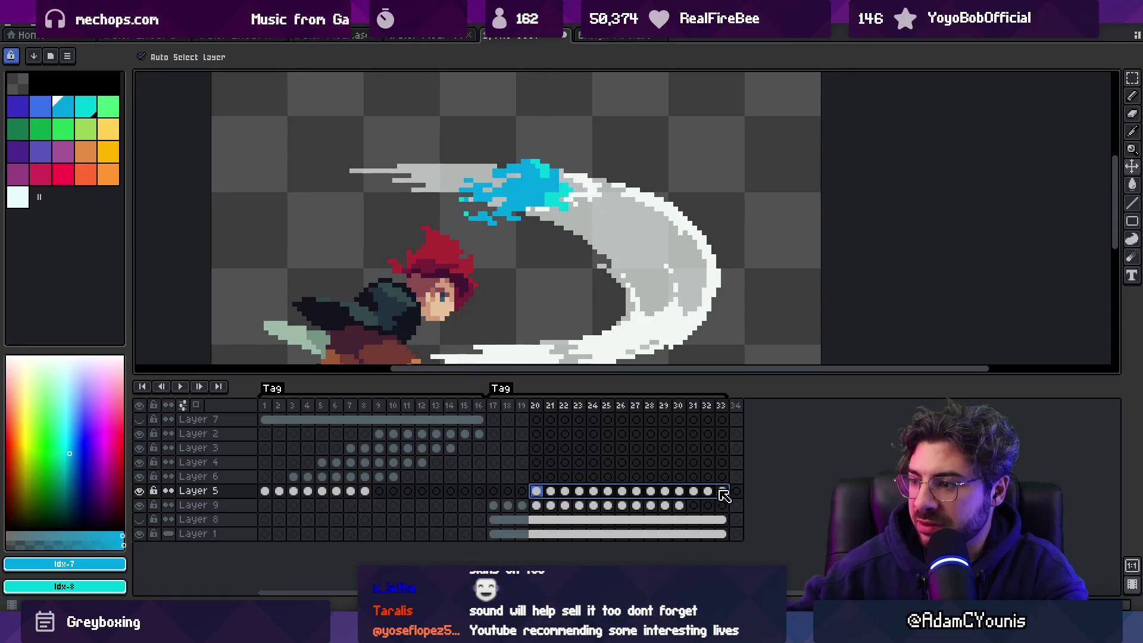
drag(722, 492, 514, 507)
click(594, 505)
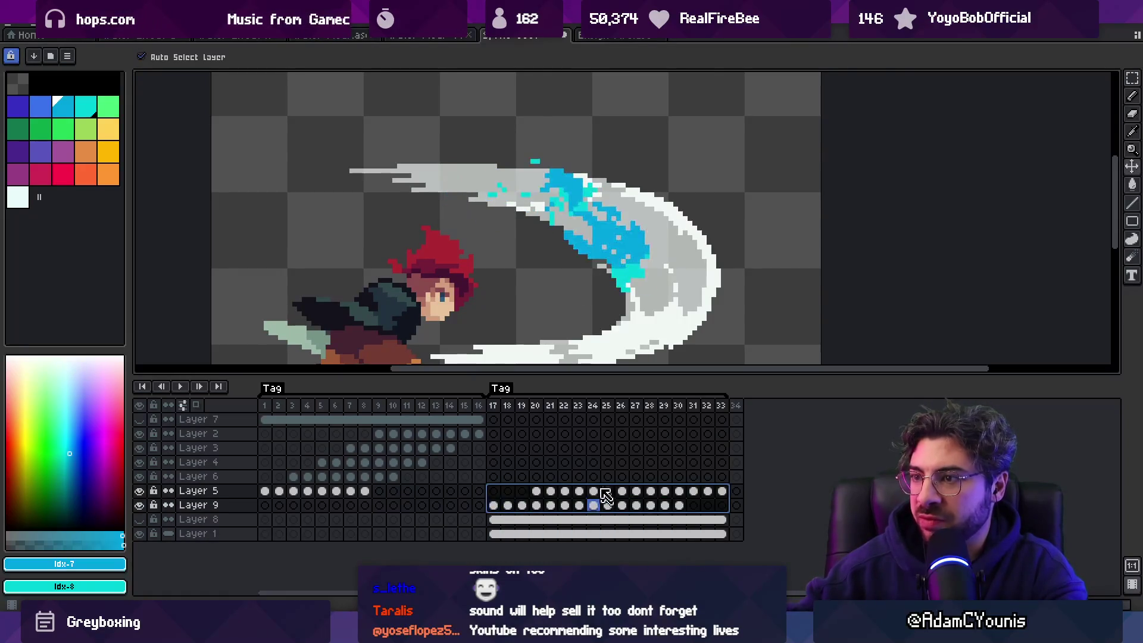
click(630, 246)
drag(619, 238, 628, 241)
Step: Move frame 25's blue splash up and to the right
drag(722, 492, 492, 507)
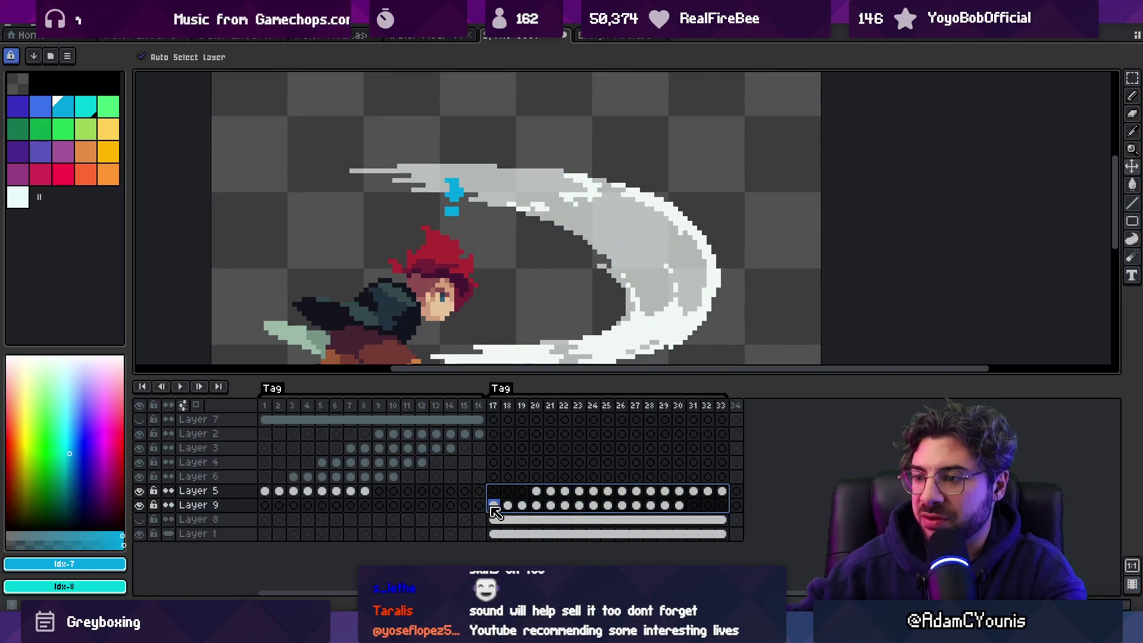
click(608, 505)
drag(636, 271, 649, 264)
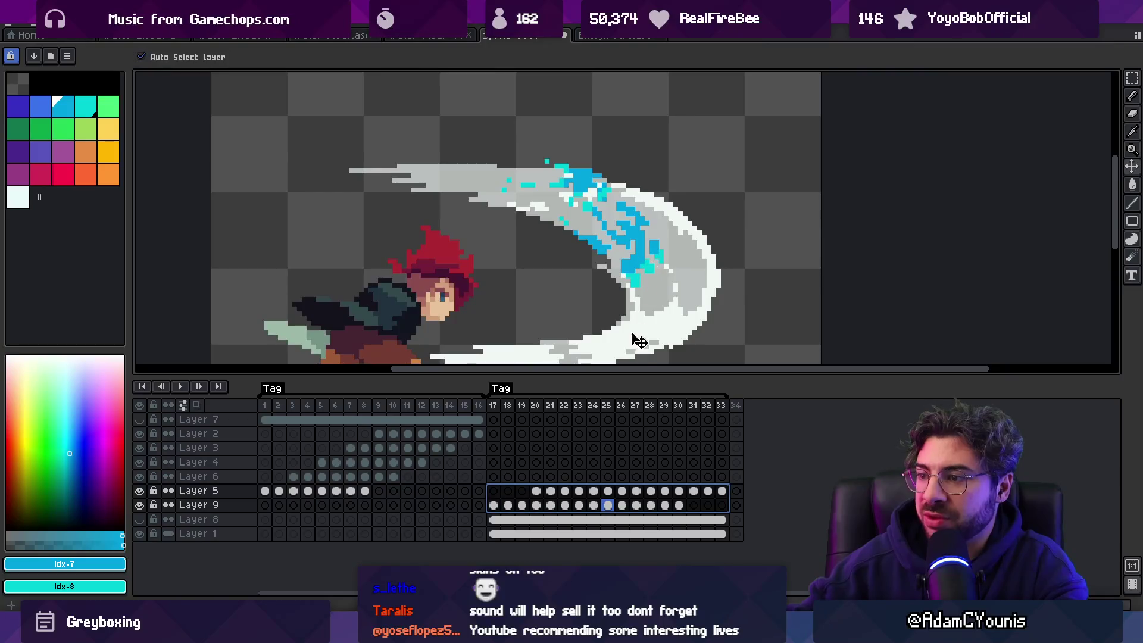
Step: Select Layer 9 cels 17–30, check frame 25, and replay the animation zoomed in
drag(694, 507, 501, 510)
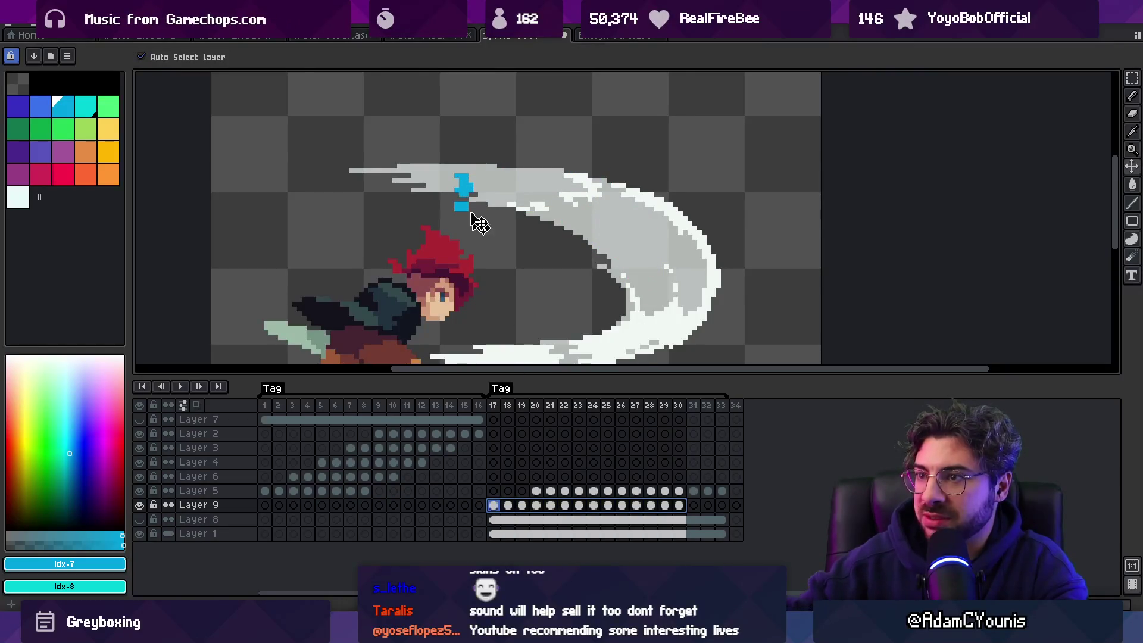
click(607, 506)
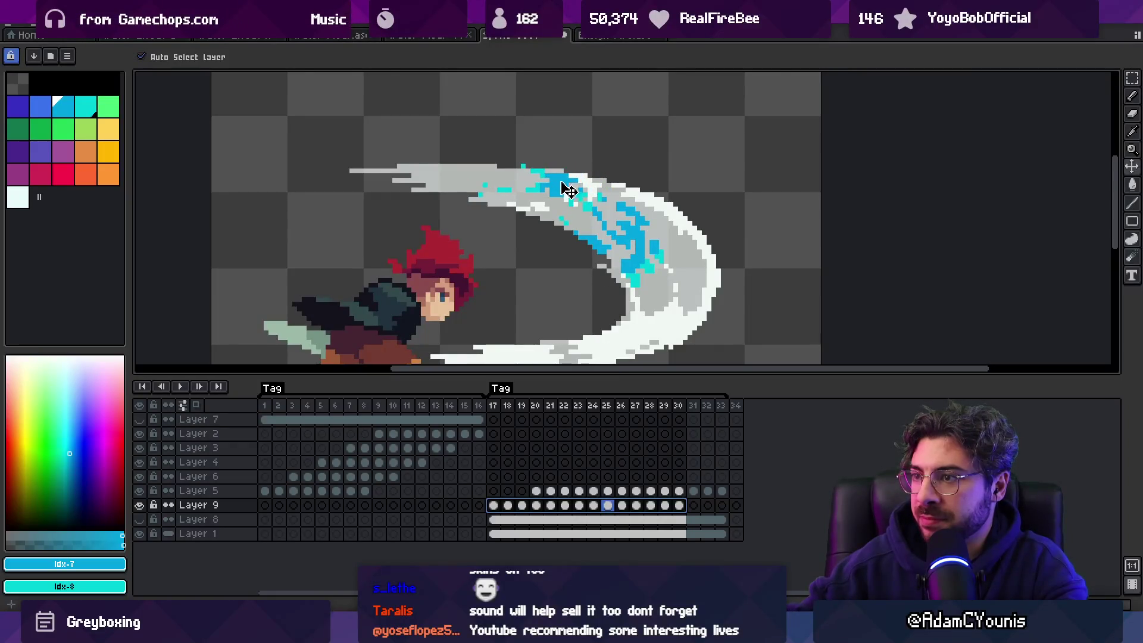
key(z)
scroll(568, 190, down, 4)
key(Return)
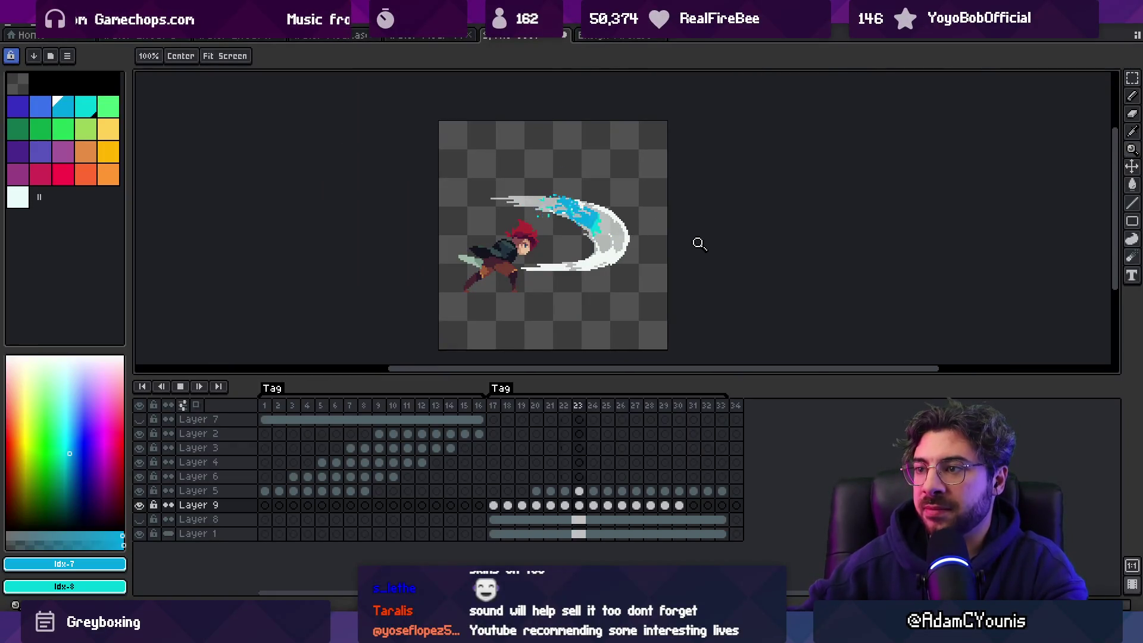
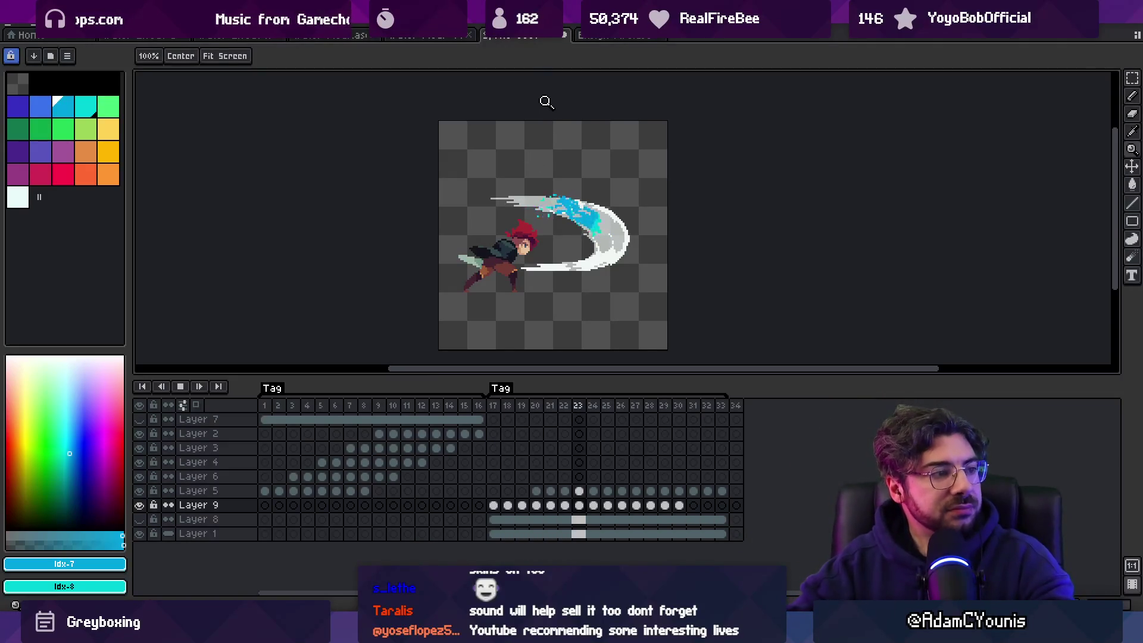
Step: Shift Layer 6's blue water pixels along the slash arc across frames 21–34
click(608, 169)
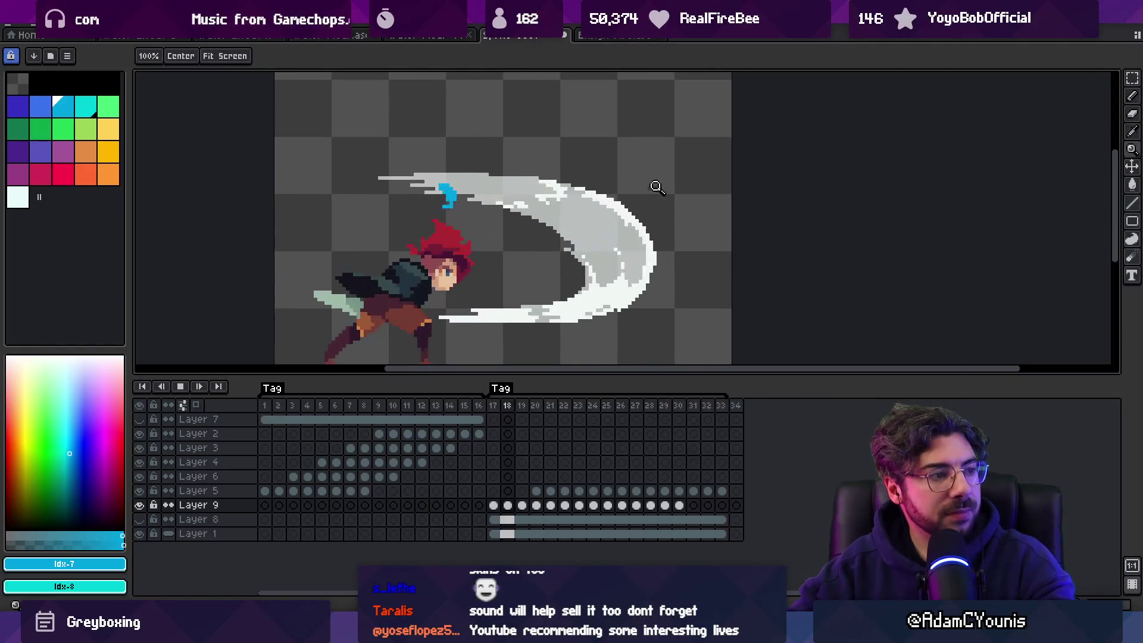
key(Return)
mouse_move(723, 489)
mouse_down()
mouse_move(539, 494)
mouse_move(577, 474)
mouse_up()
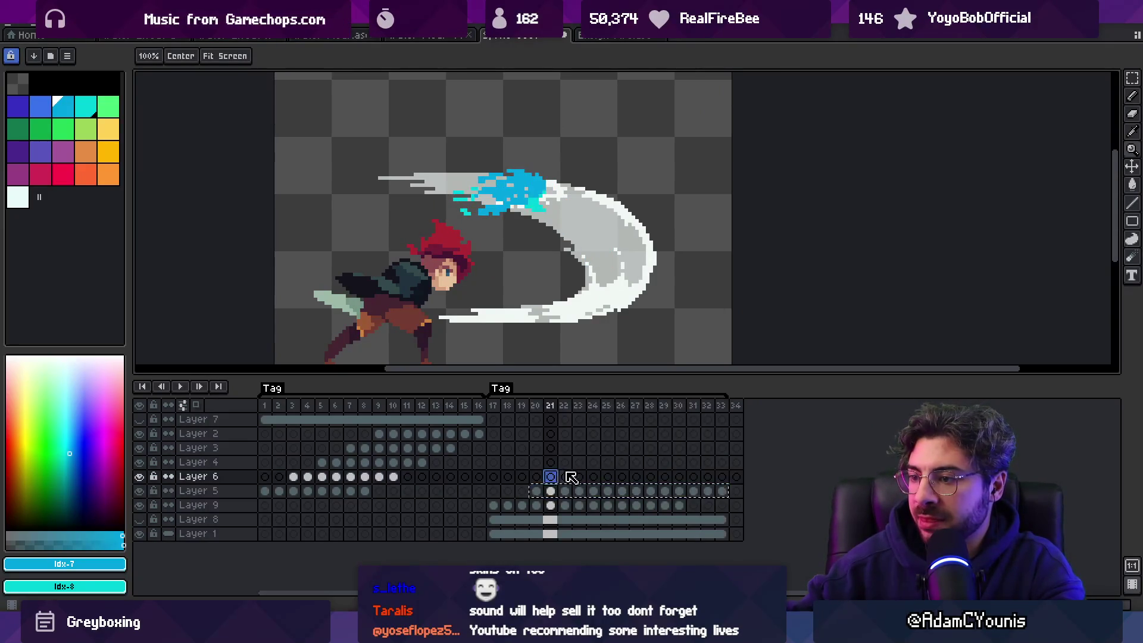
drag(736, 476, 550, 476)
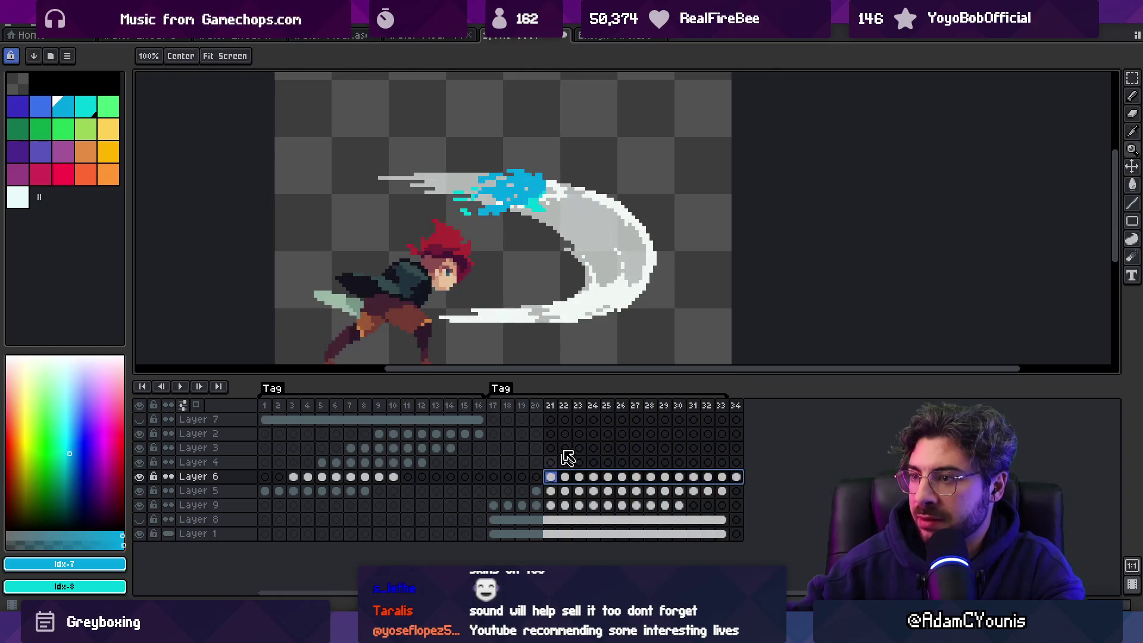
click(621, 478)
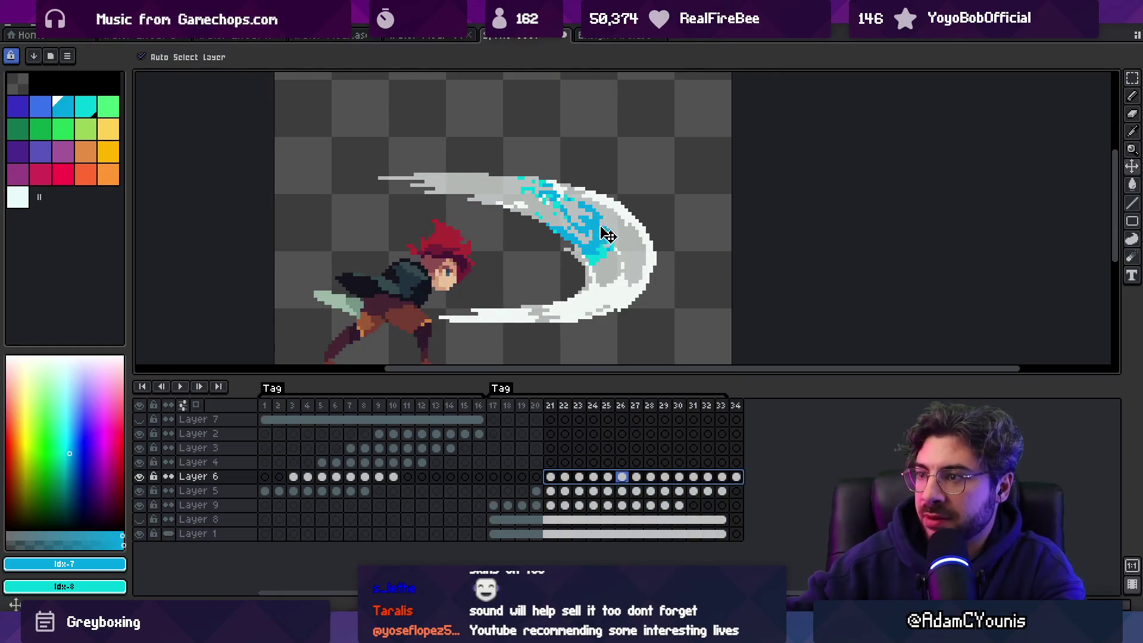
drag(604, 223, 635, 225)
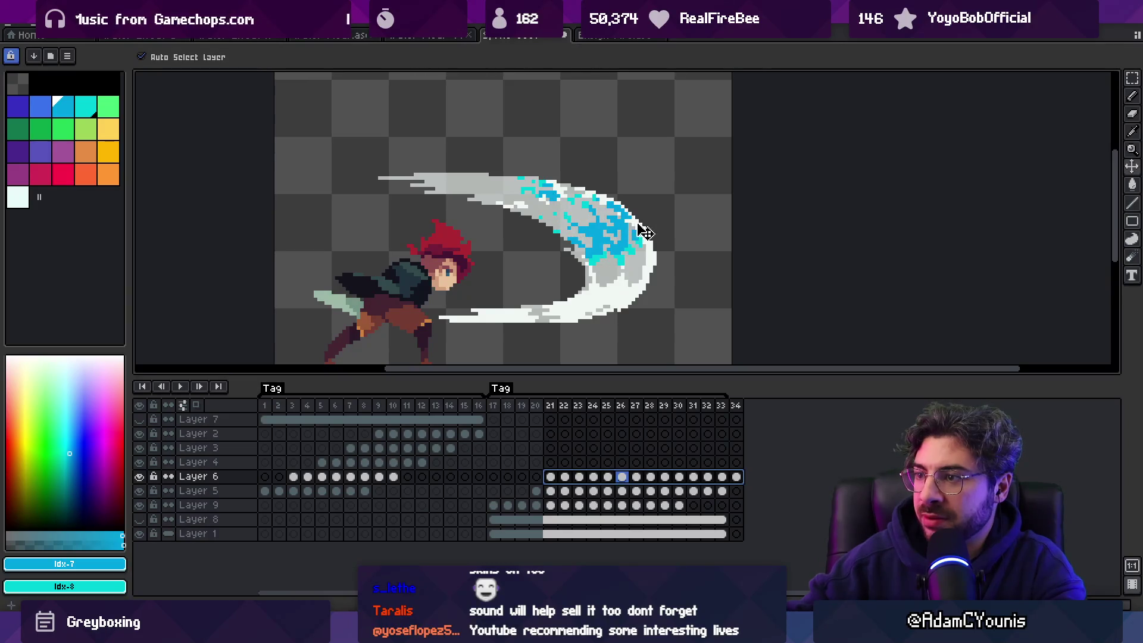
click(527, 416)
Step: Play back the slash animation, zooming out and back in to review the shifted water
key(Return)
key(z)
right_click(627, 149)
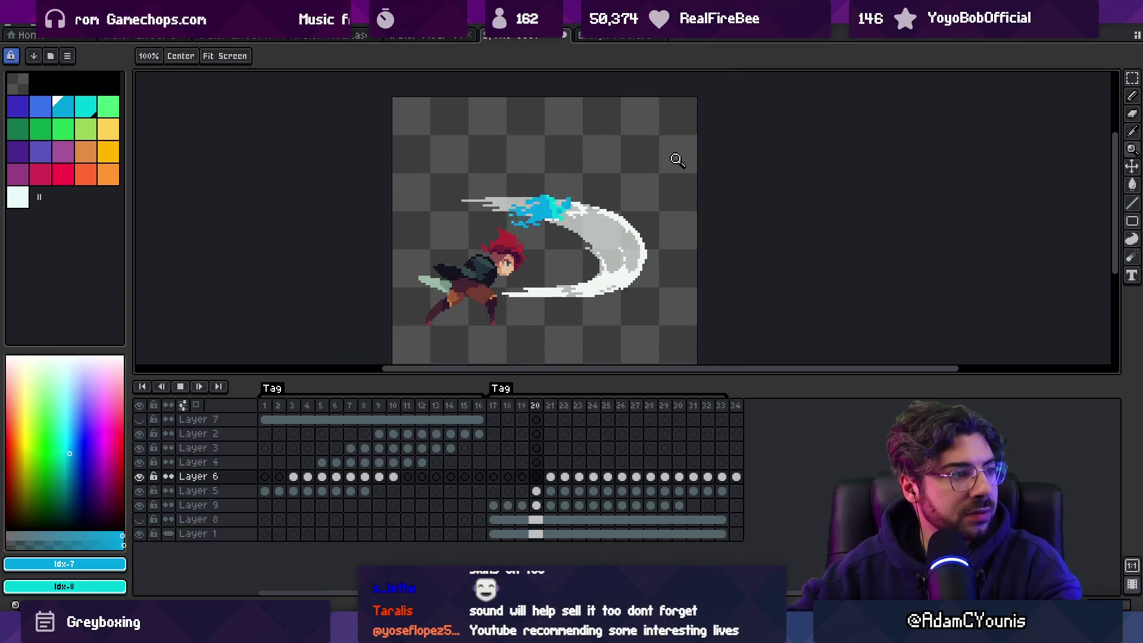
right_click(669, 189)
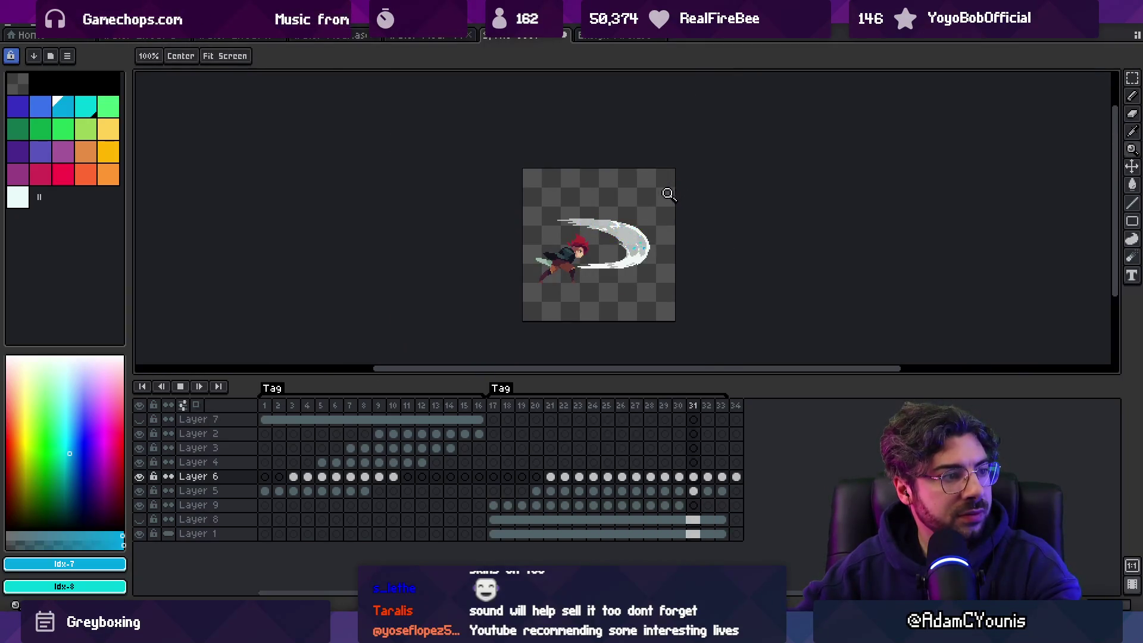
click(663, 224)
click(657, 222)
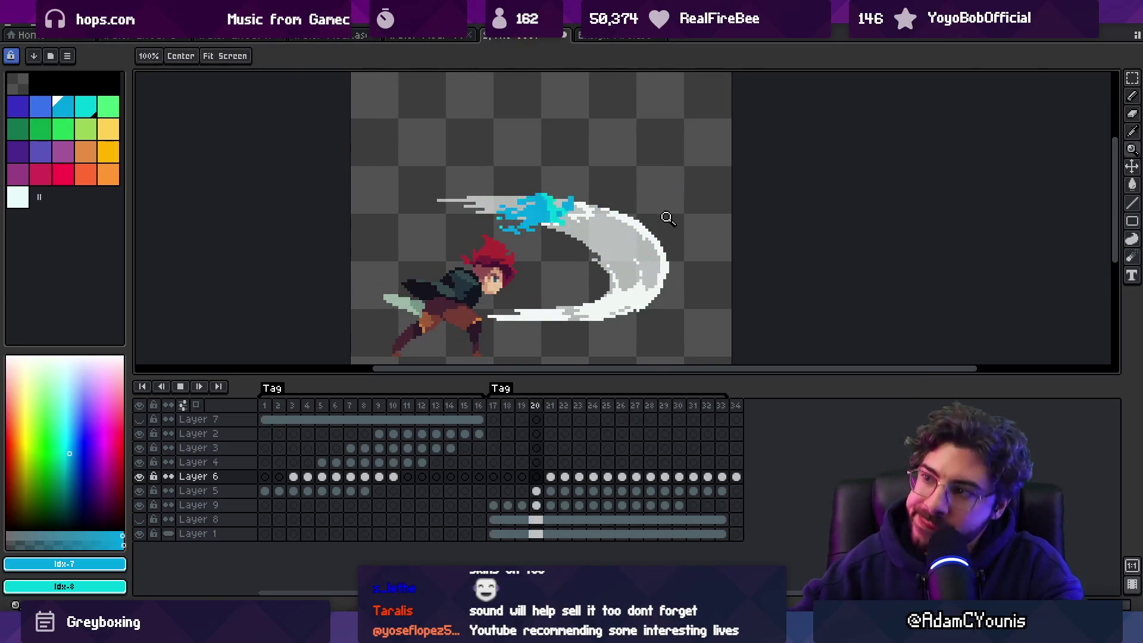
click(736, 477)
Step: Select Layer 4 cels 23–36 and marquee the blue water splash on the canvas
mouse_move(736, 477)
mouse_down()
mouse_move(552, 478)
mouse_move(607, 463)
mouse_up()
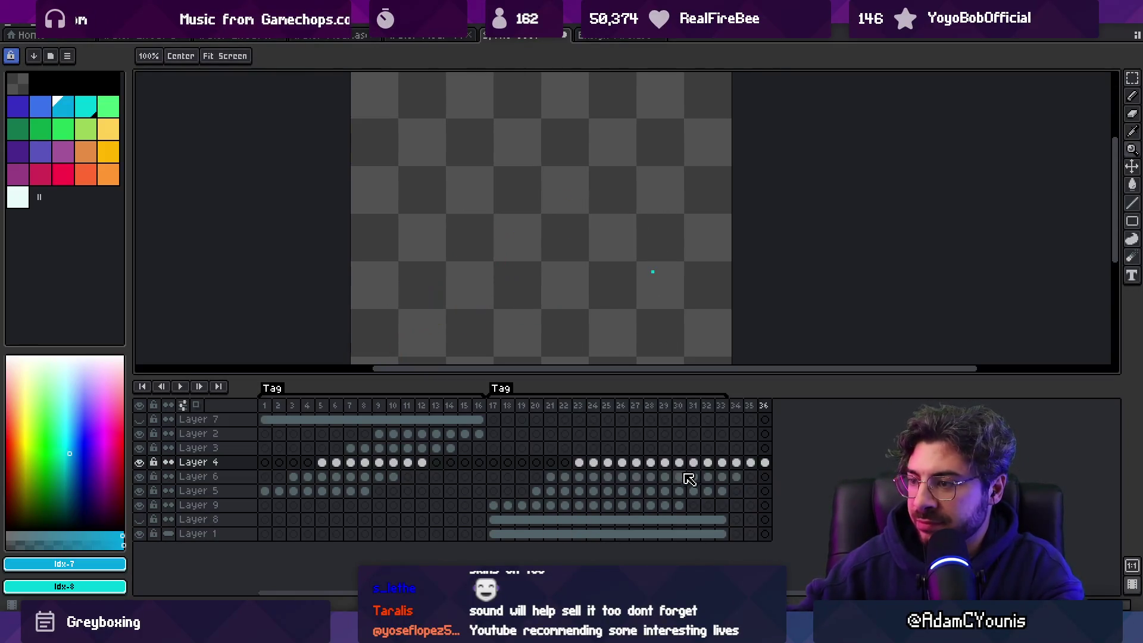
drag(768, 466, 579, 463)
key(m)
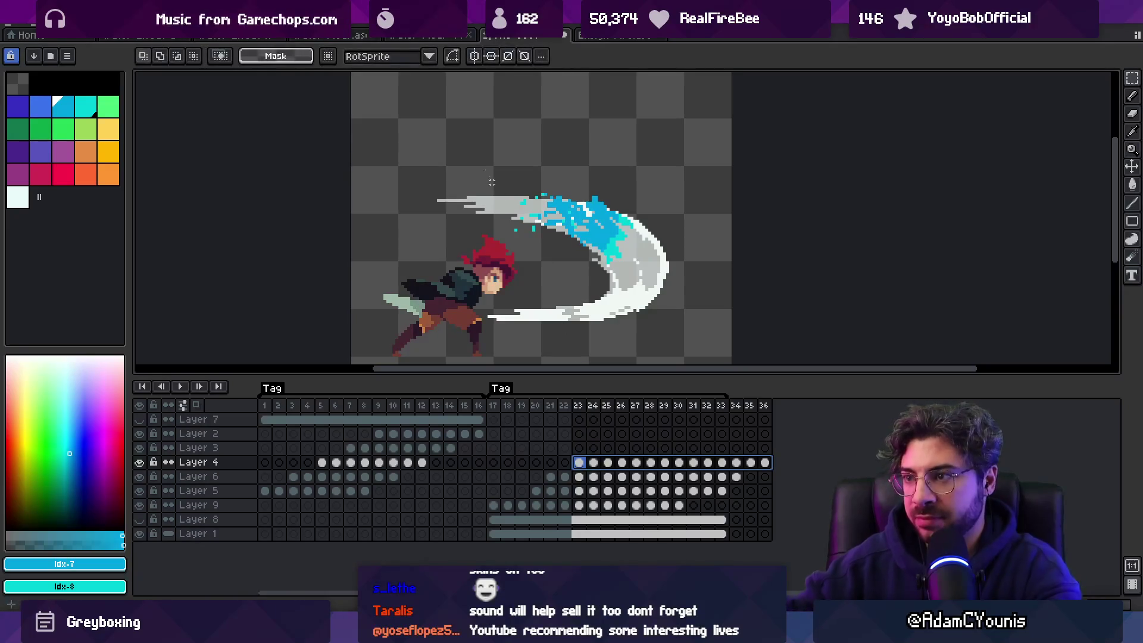
drag(446, 76, 725, 361)
click(765, 462)
click(579, 463)
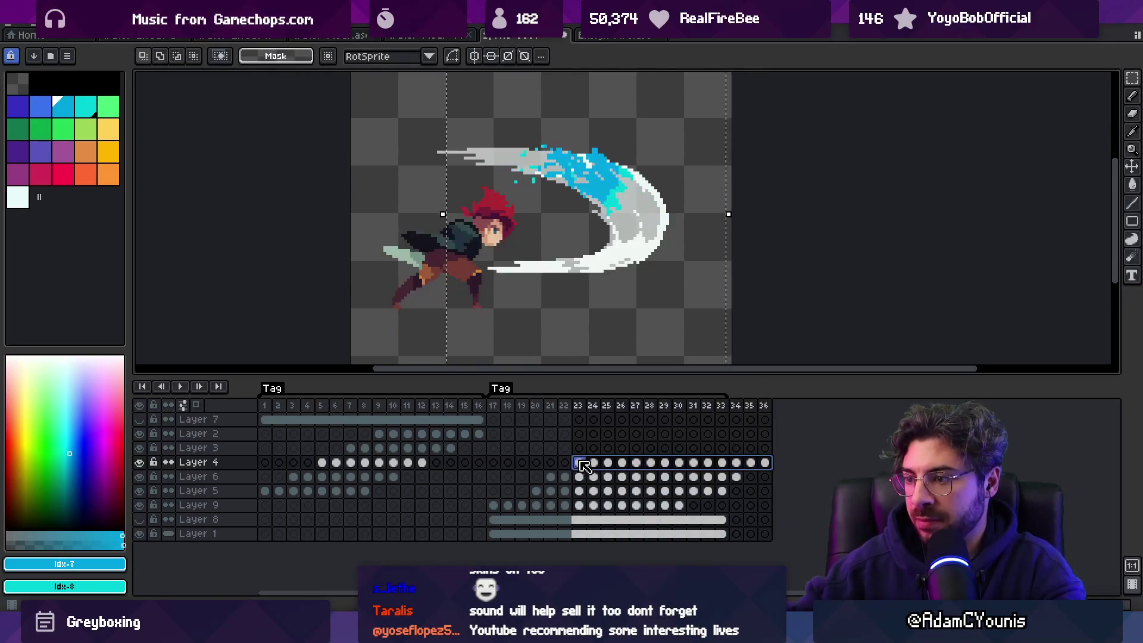
key(z)
scroll(627, 326, down, 1)
Step: Rotate the selected splash down along the slash arc and play it back
key(ctrl+t)
drag(681, 356, 676, 361)
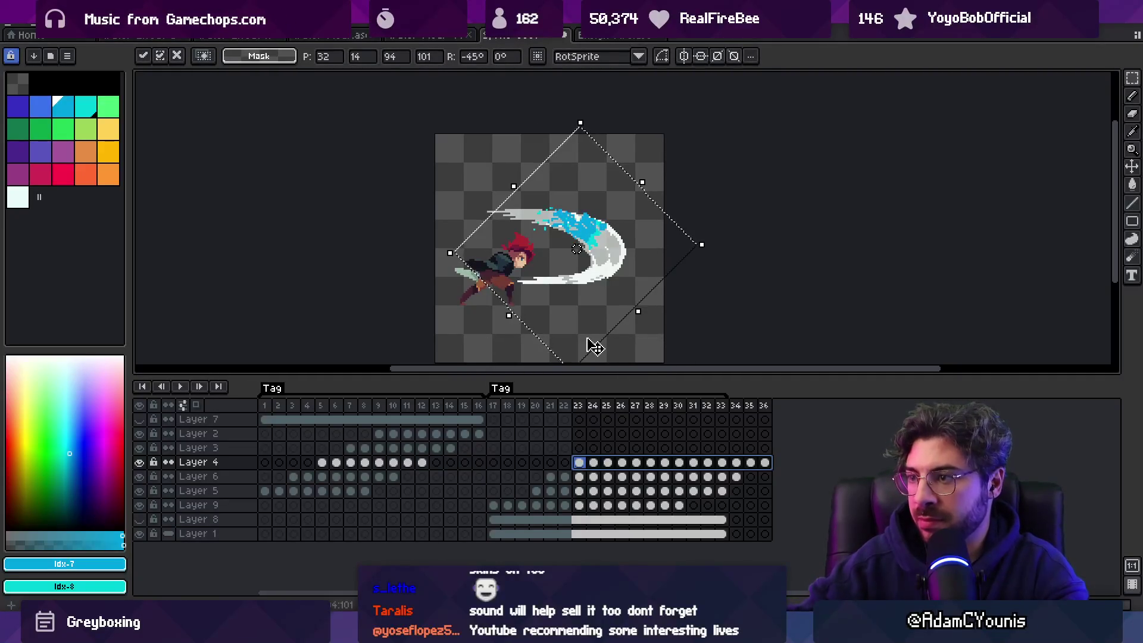
key(Return)
key(ctrl+d)
key(Return)
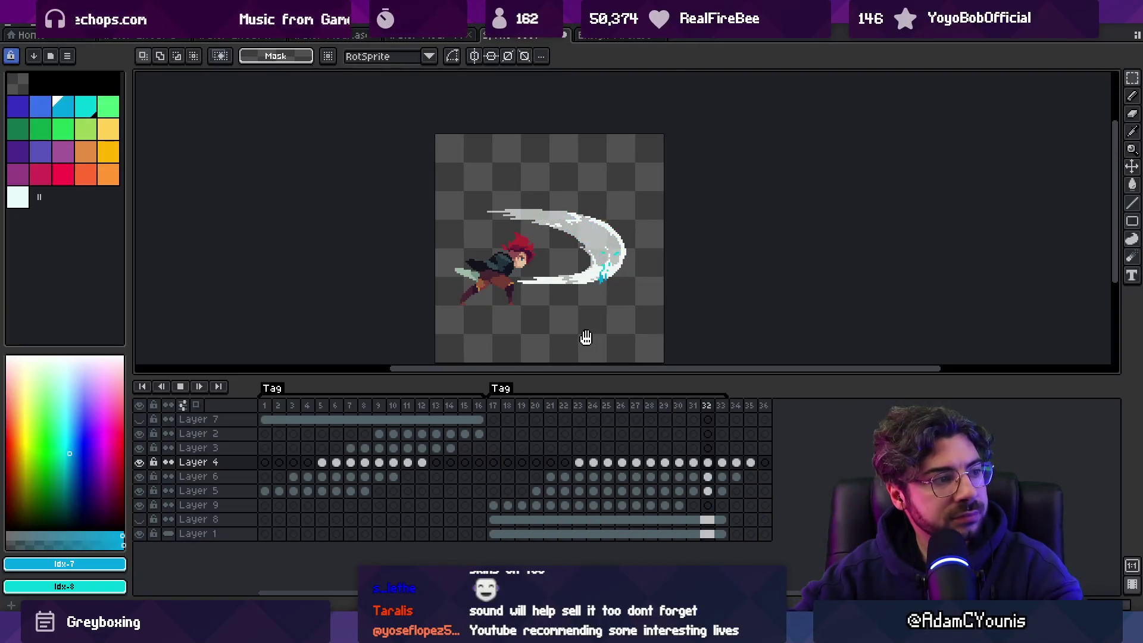
key(Return)
Step: Review the rotated splash at frame 33 zoomed in, replaying frames 23–35 and 1–13
drag(749, 463, 579, 463)
click(722, 463)
key(z)
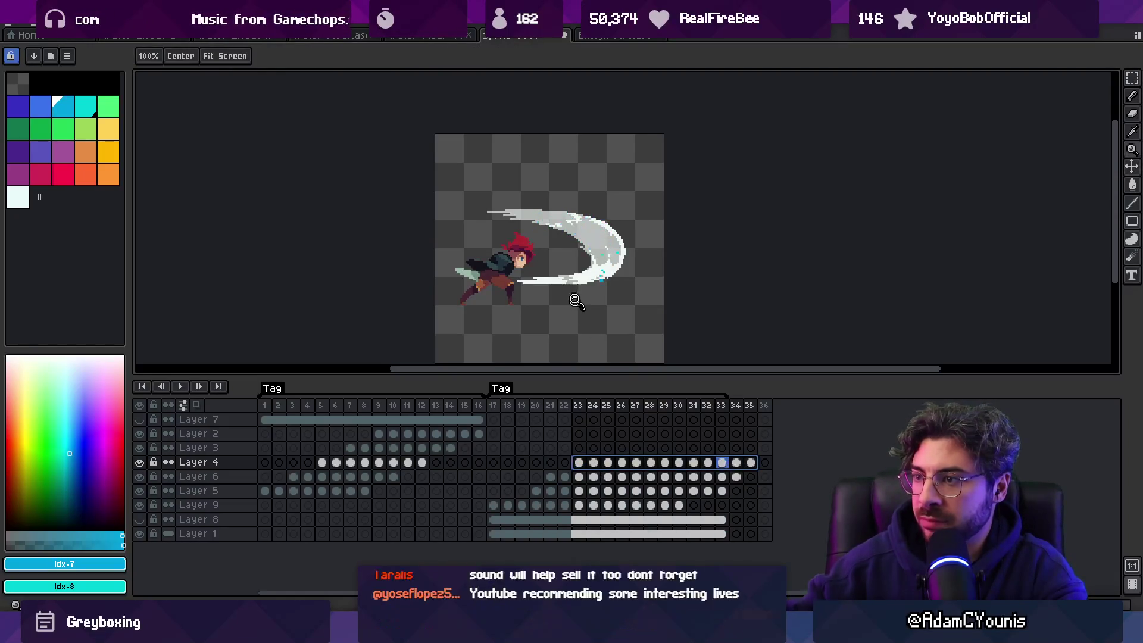
click(572, 290)
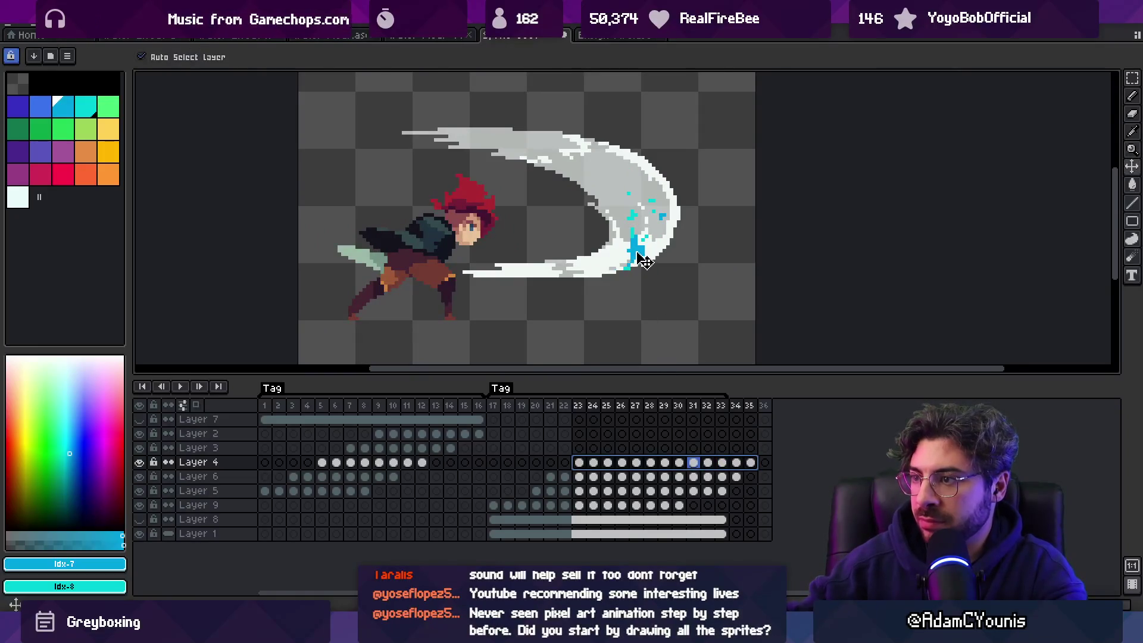
key(Return)
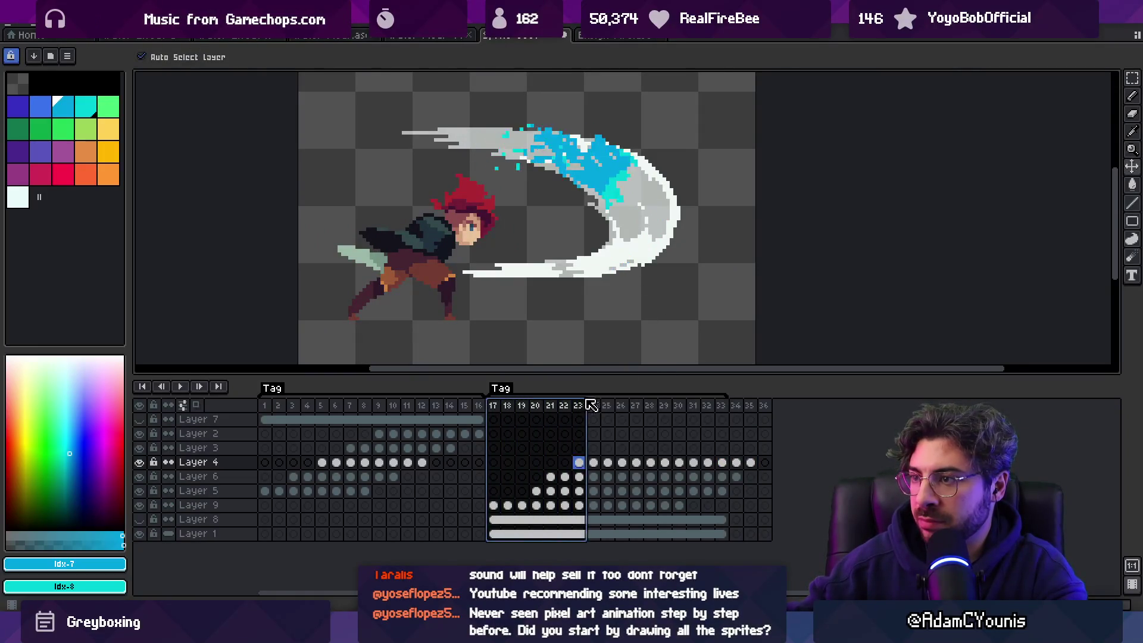
key(z)
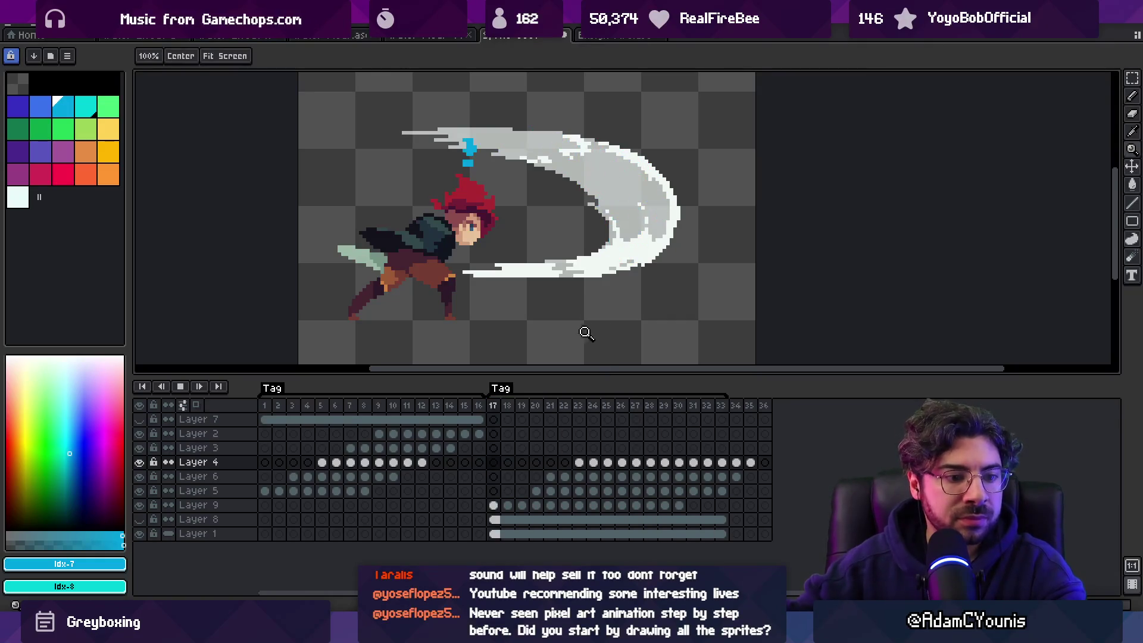
scroll(584, 321, down, 4)
key(Return)
scroll(582, 286, up, 1)
scroll(582, 286, up, 1)
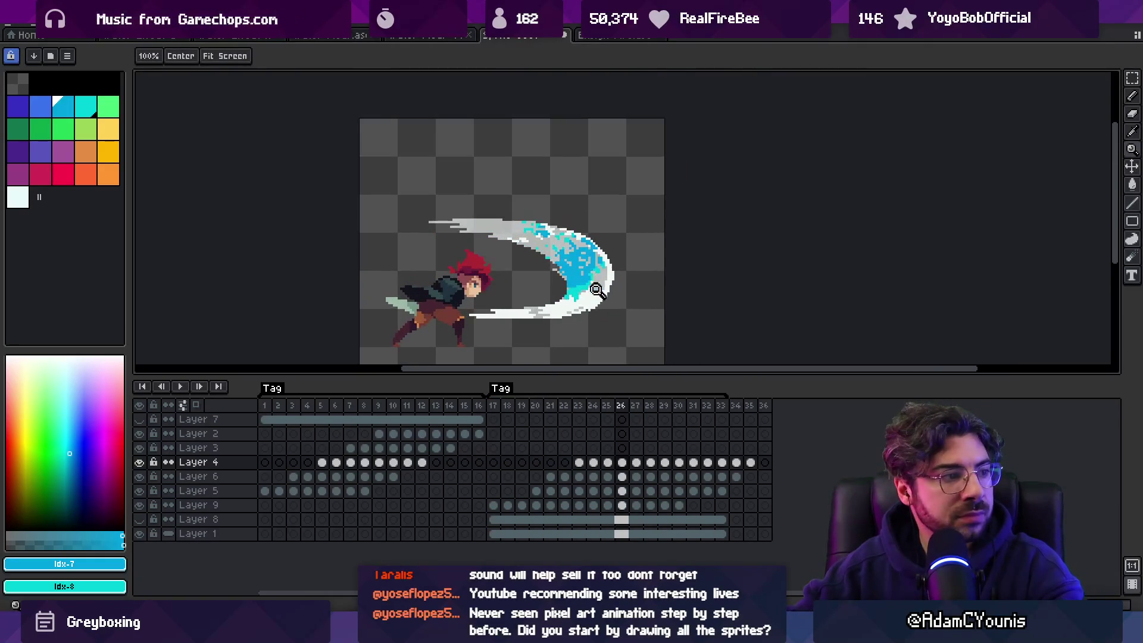
key(Return)
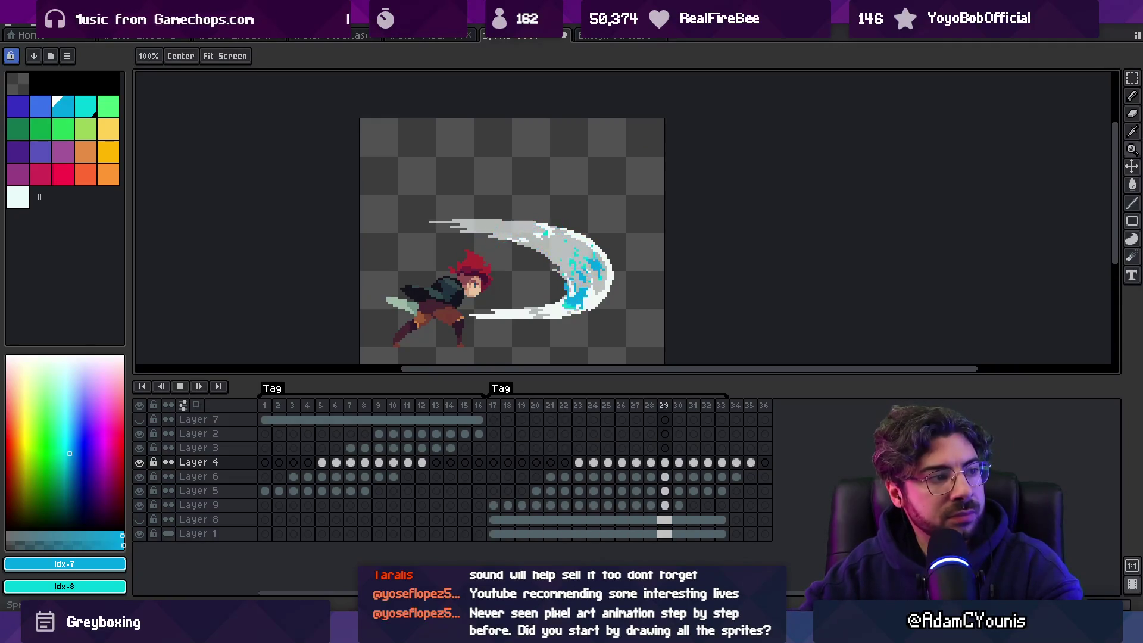
drag(265, 406, 435, 405)
click(429, 36)
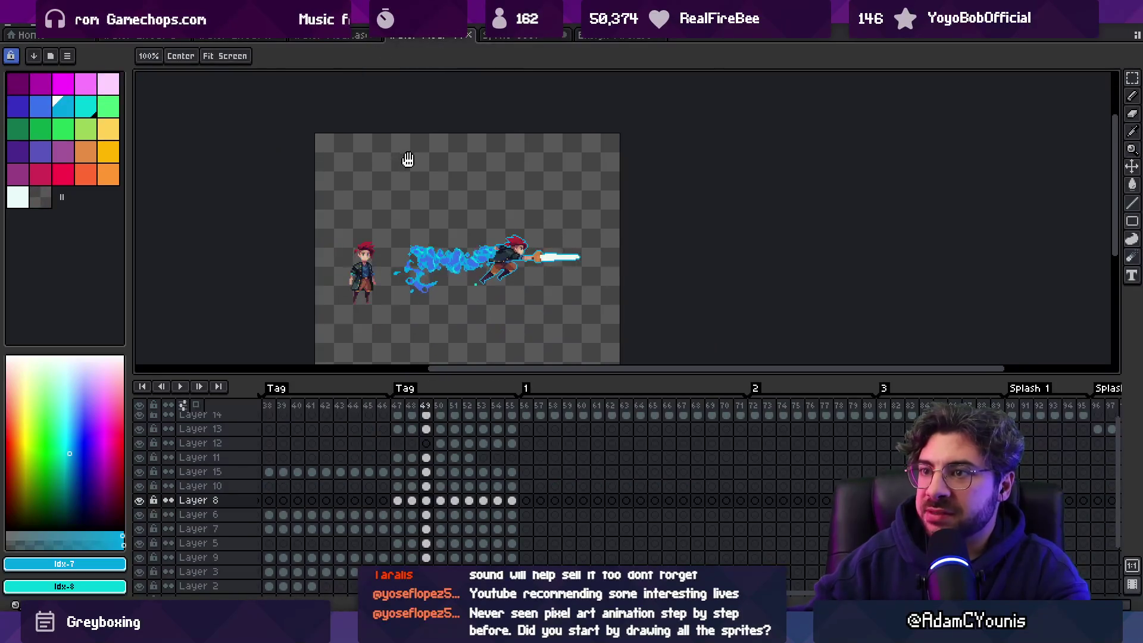
Step: Preview the splash animation frames in the other open splash sprite documents
click(331, 35)
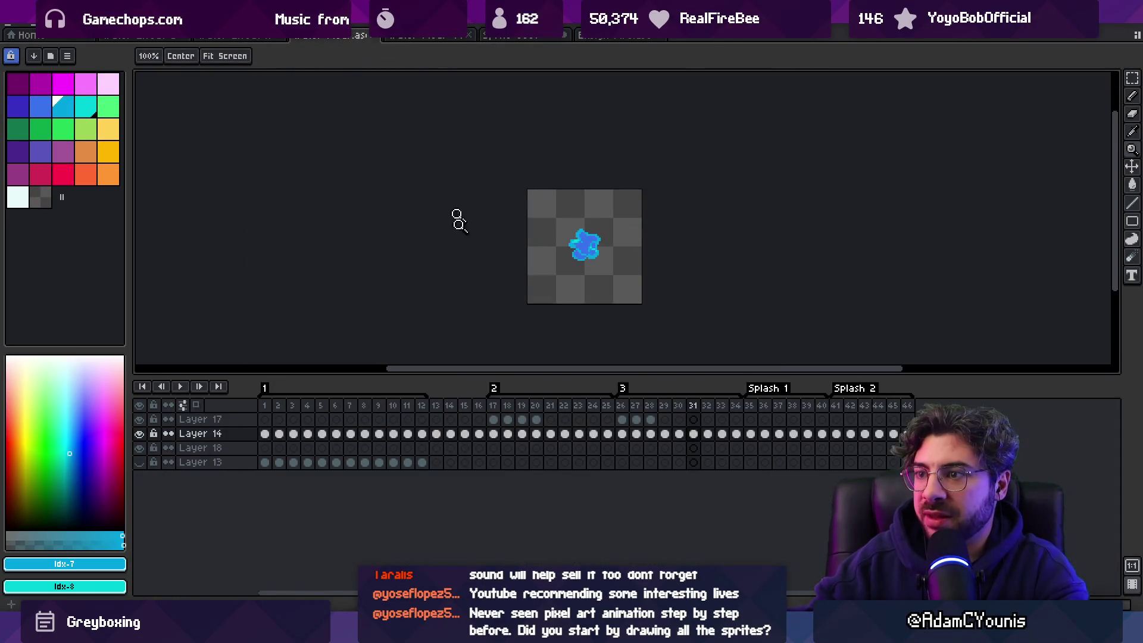
mouse_move(301, 413)
mouse_down()
mouse_move(599, 403)
mouse_move(835, 360)
mouse_move(850, 369)
mouse_up()
click(232, 38)
drag(265, 406, 995, 388)
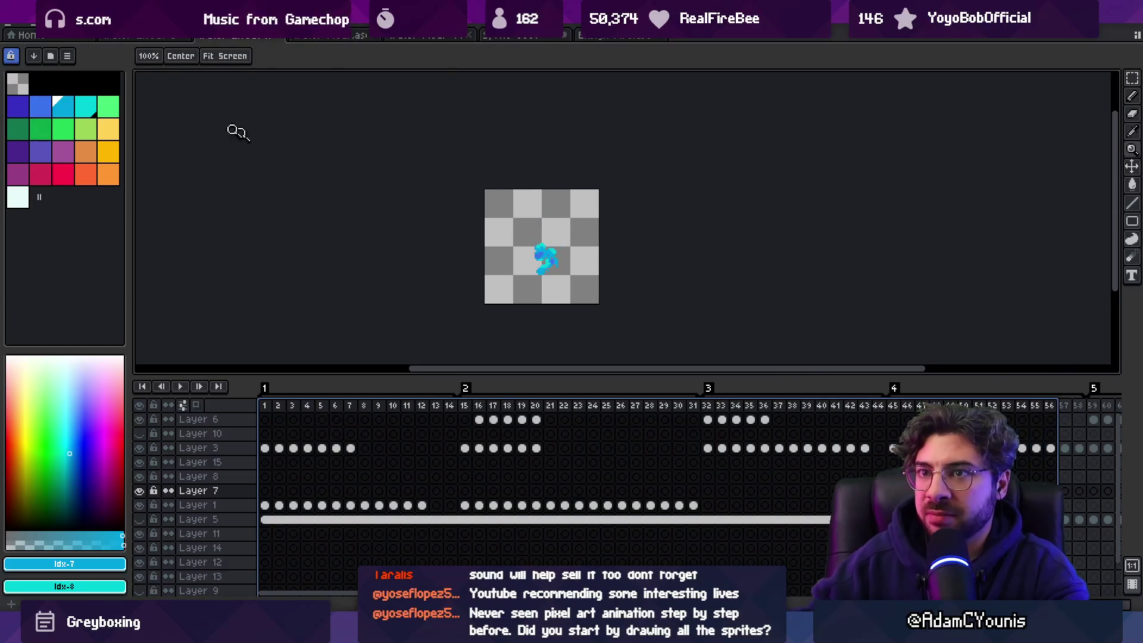
Step: Open Froggen 2.aseprite from the recent files list
click(13, 26)
mouse_move(45, 62)
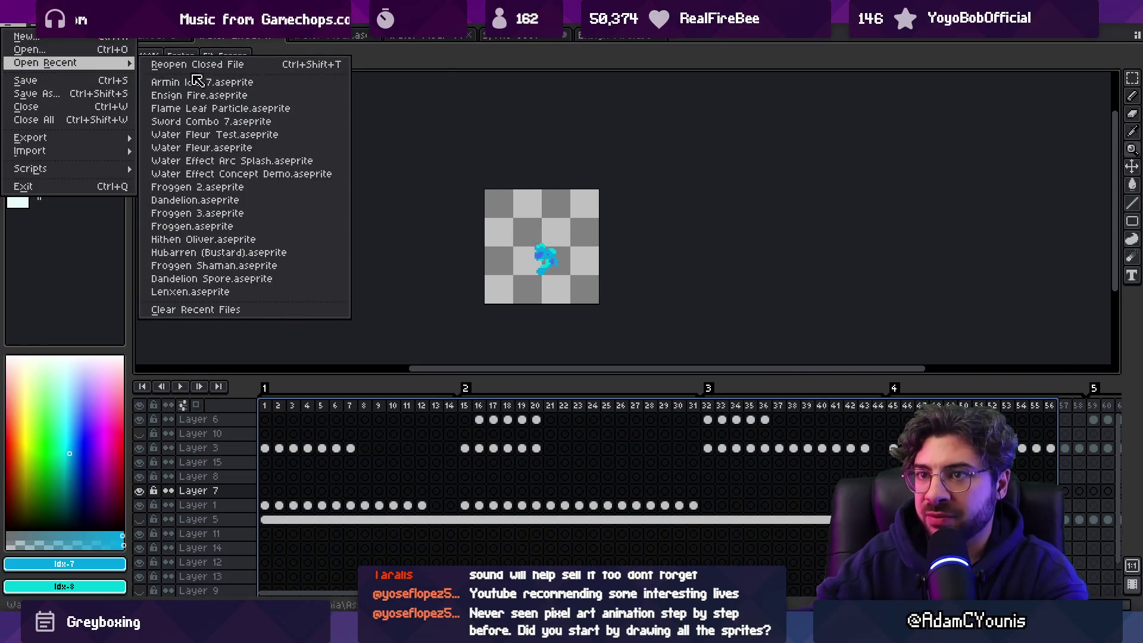
click(290, 191)
Step: Play the frog's Walk loop (frames 4–11) and then its Thrust animation
click(308, 423)
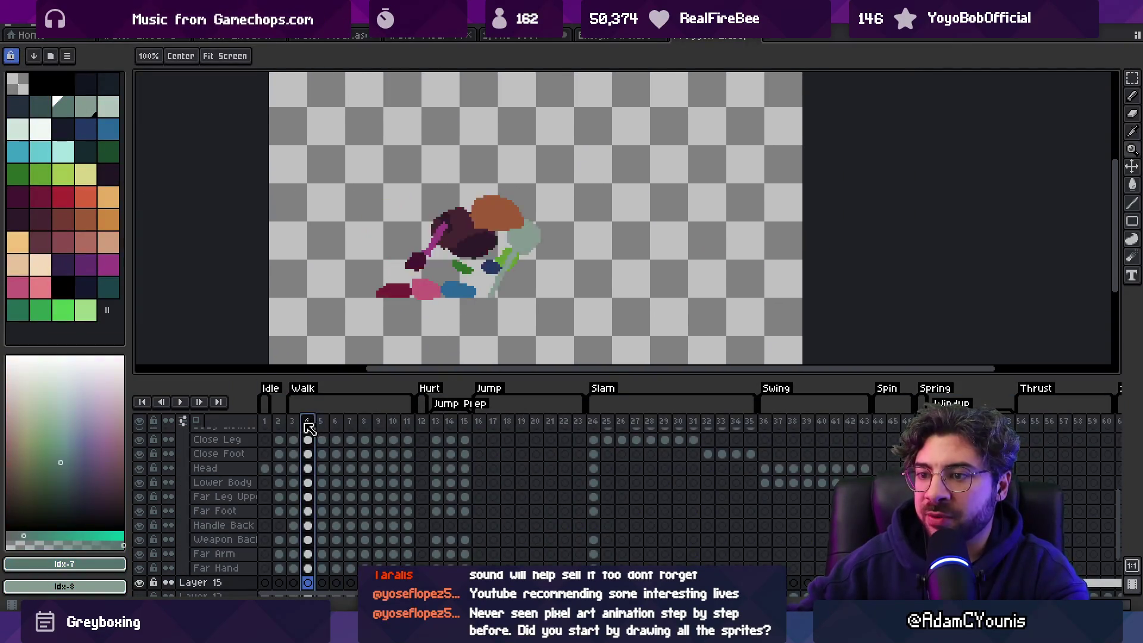
drag(304, 426, 410, 446)
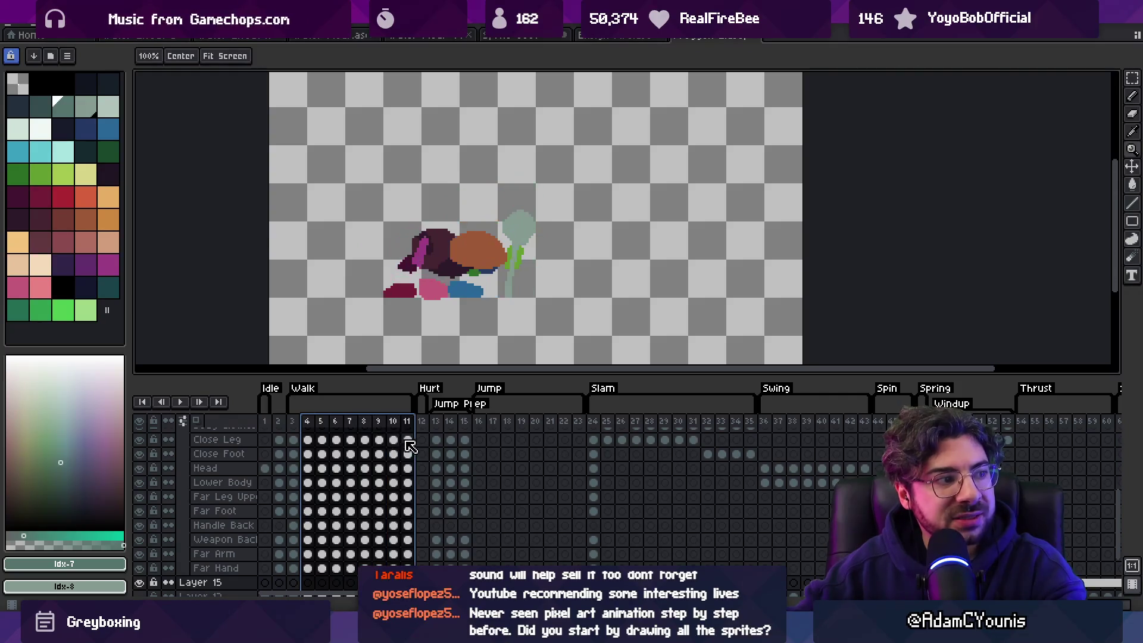
key(space)
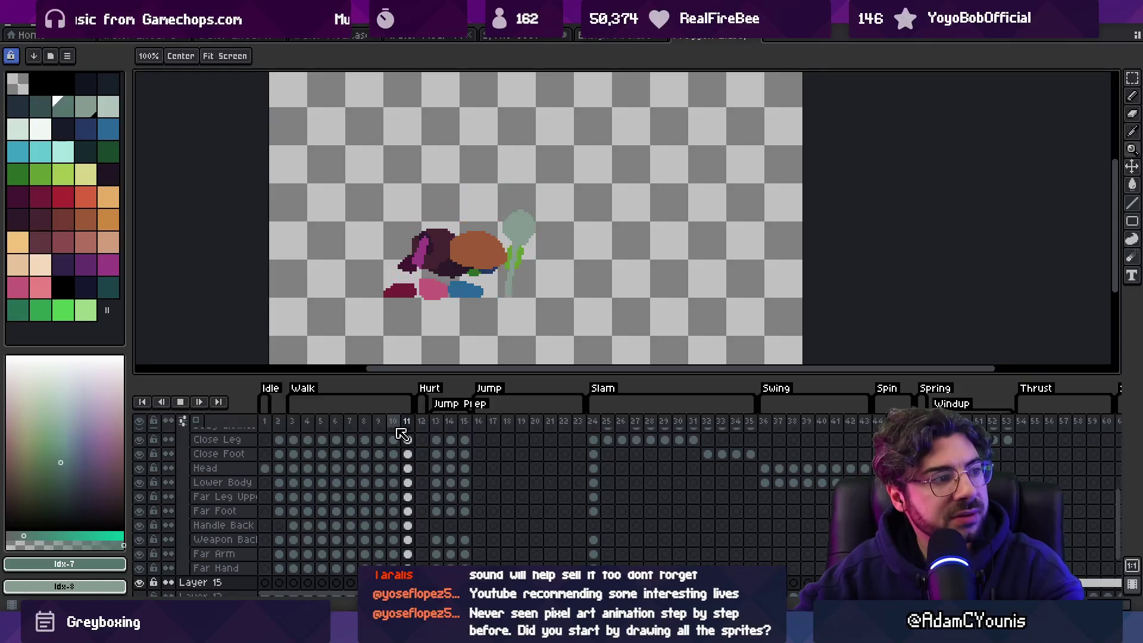
key(space)
scroll(701, 421, right, 10)
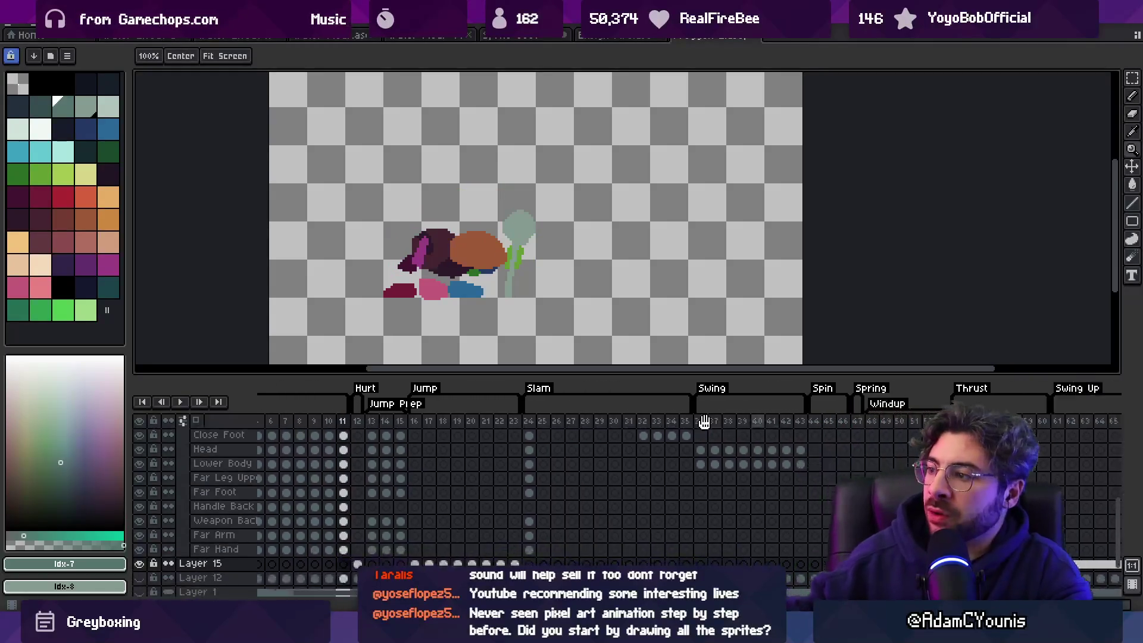
click(437, 434)
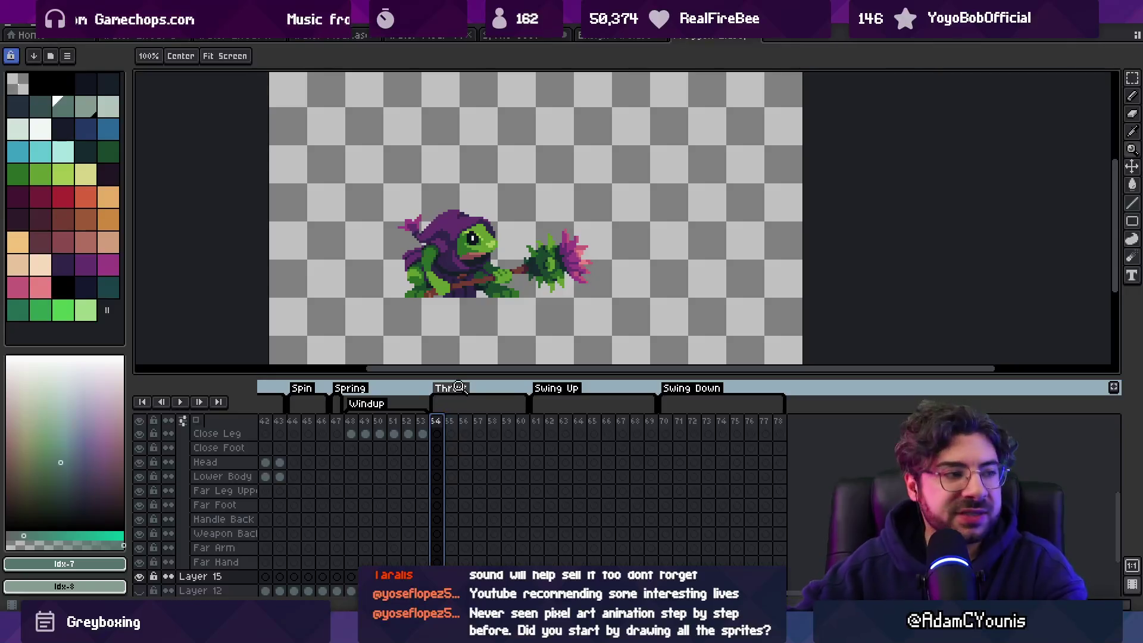
key(space)
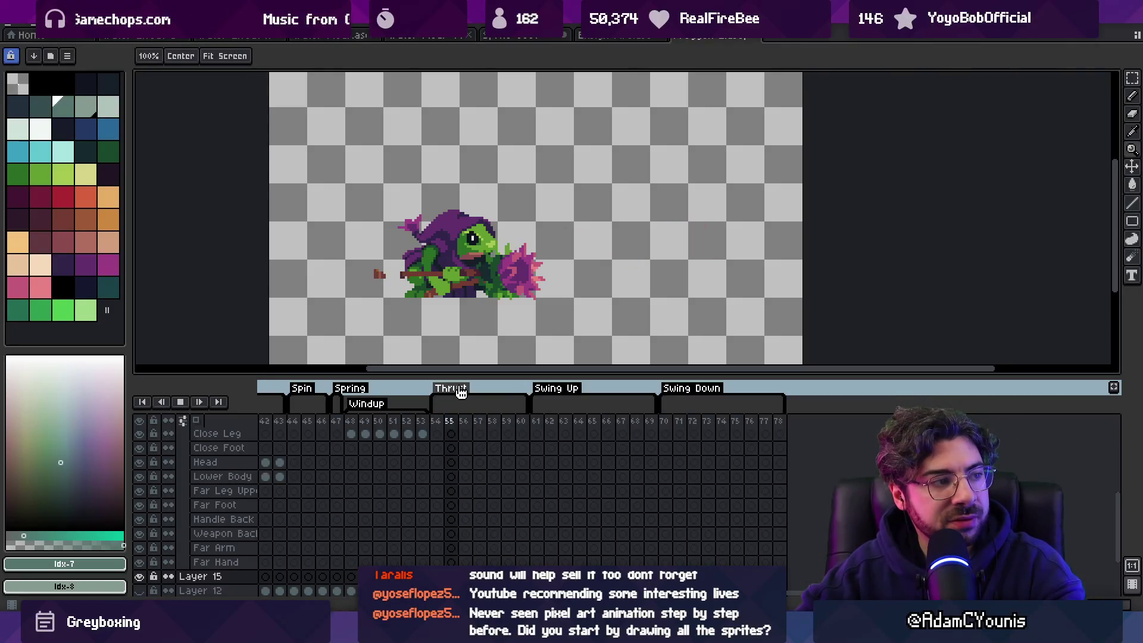
key(space)
key(space)
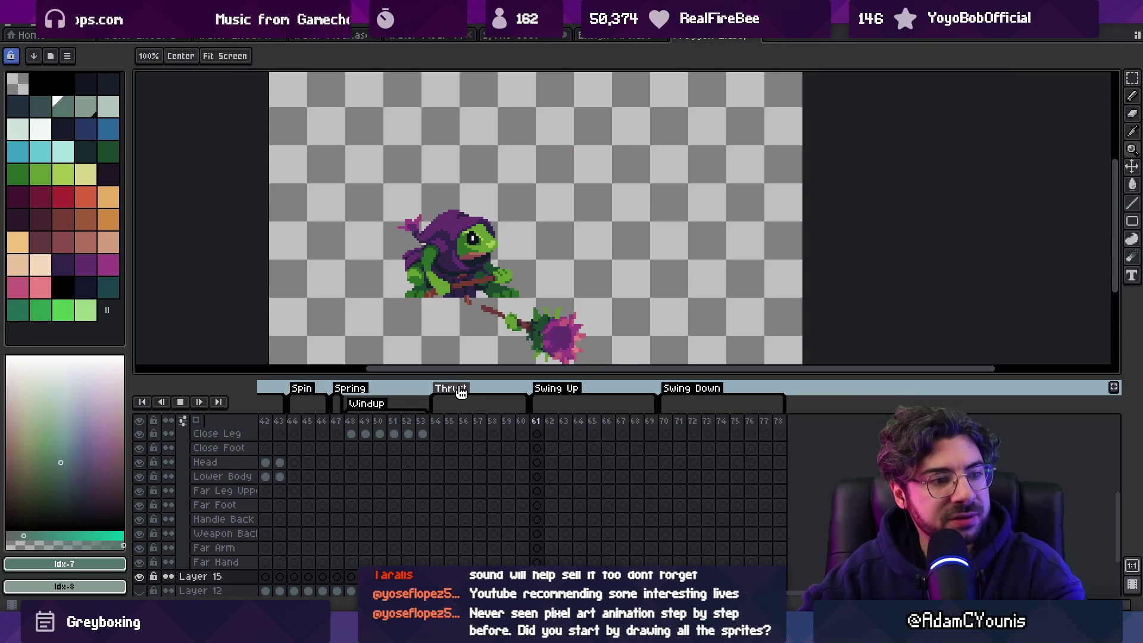
key(space)
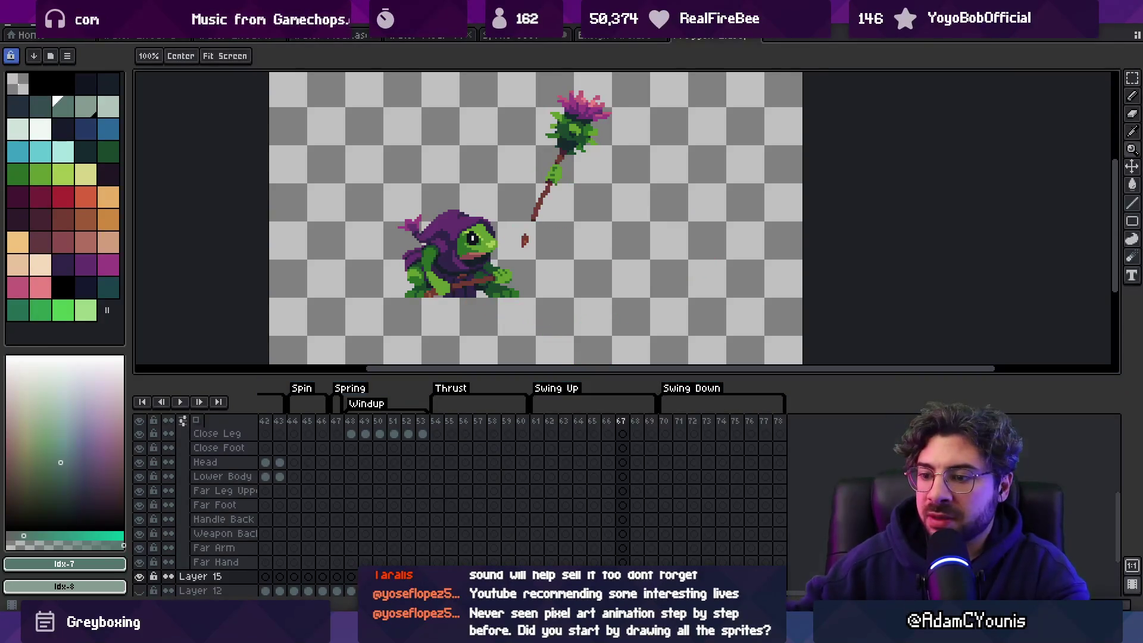
key(alt+Tab)
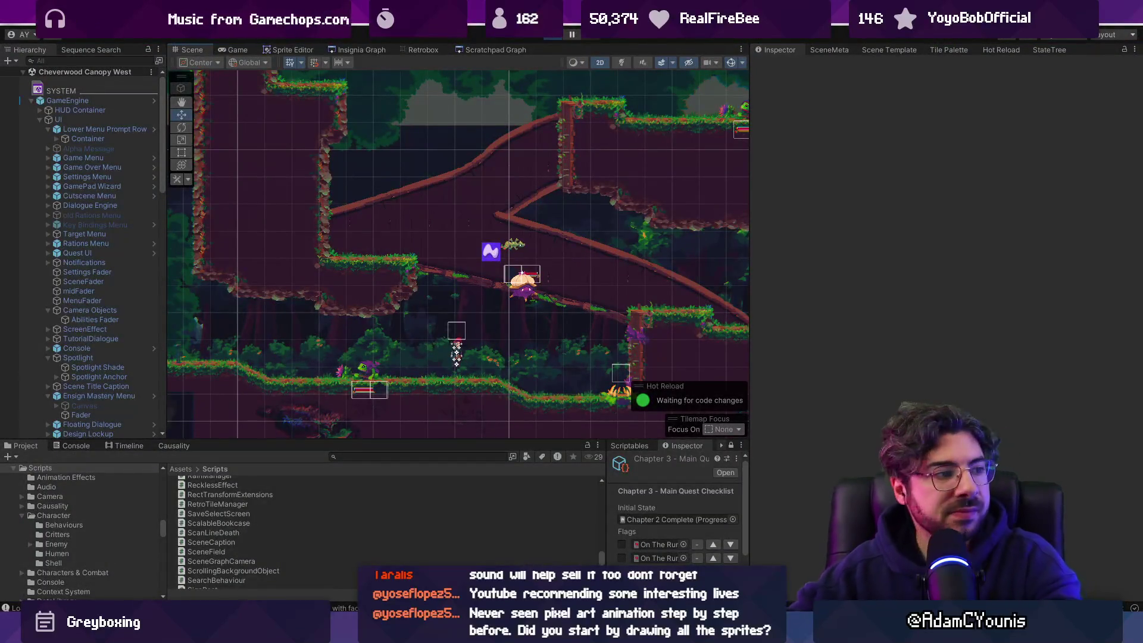
Step: Run the forest level in Unity play mode, stop it, and return to Aseprite's frog sprite
key(alt+Tab)
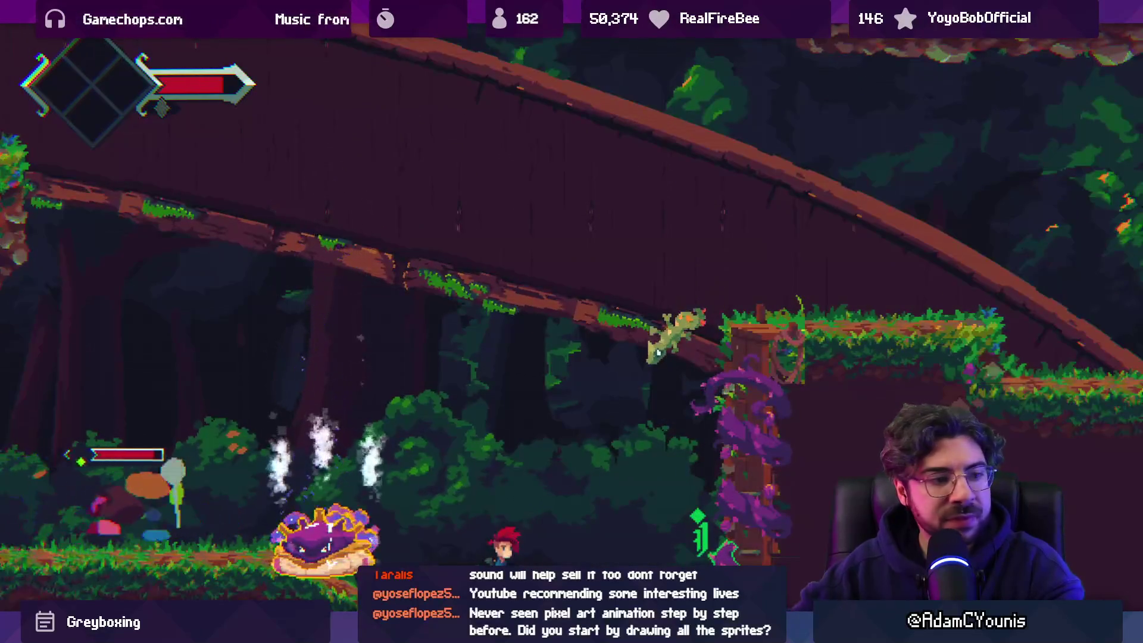
key(ctrl+p)
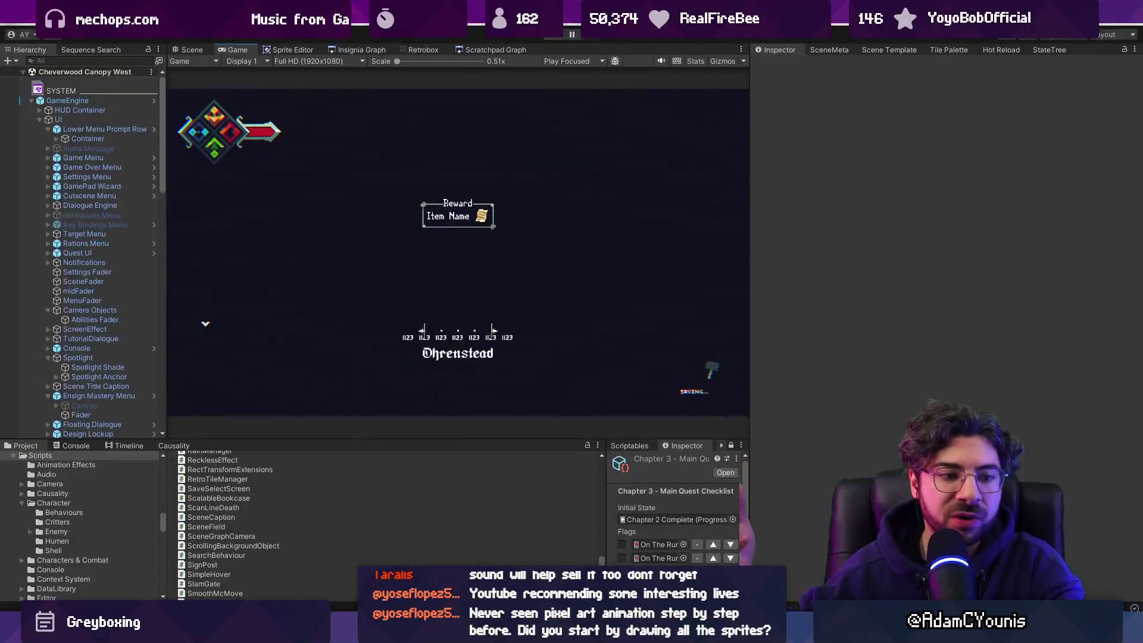
key(alt+Tab)
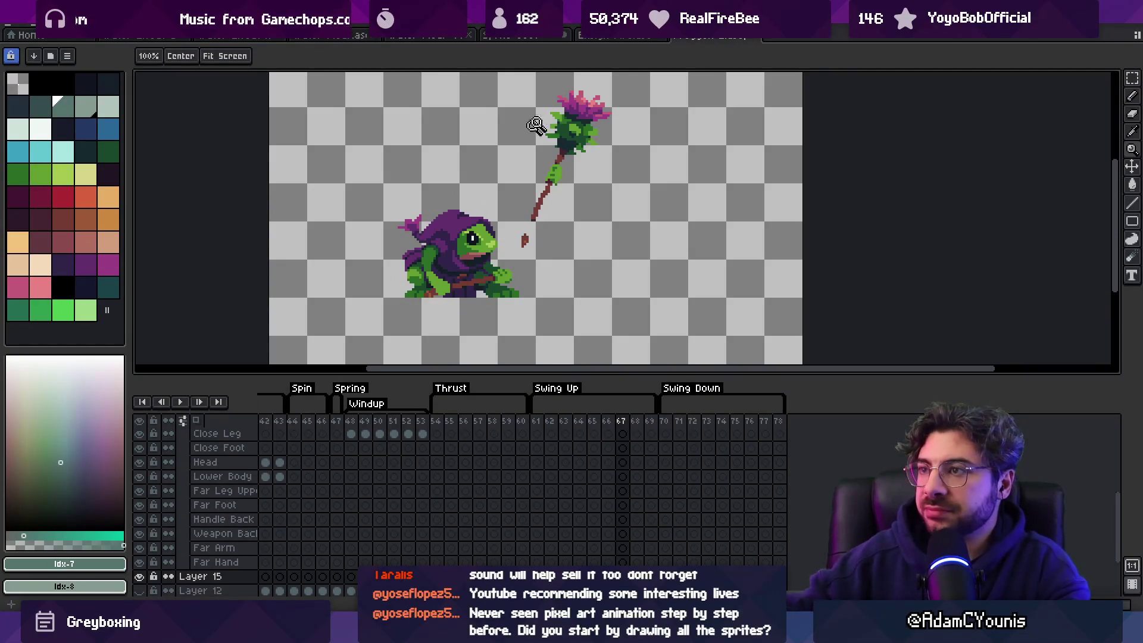
Step: Loop the sword slash's blue water frames 17–29, then bring up the water-dash document
click(521, 37)
mouse_move(264, 405)
mouse_down()
mouse_move(559, 390)
mouse_move(715, 363)
mouse_up()
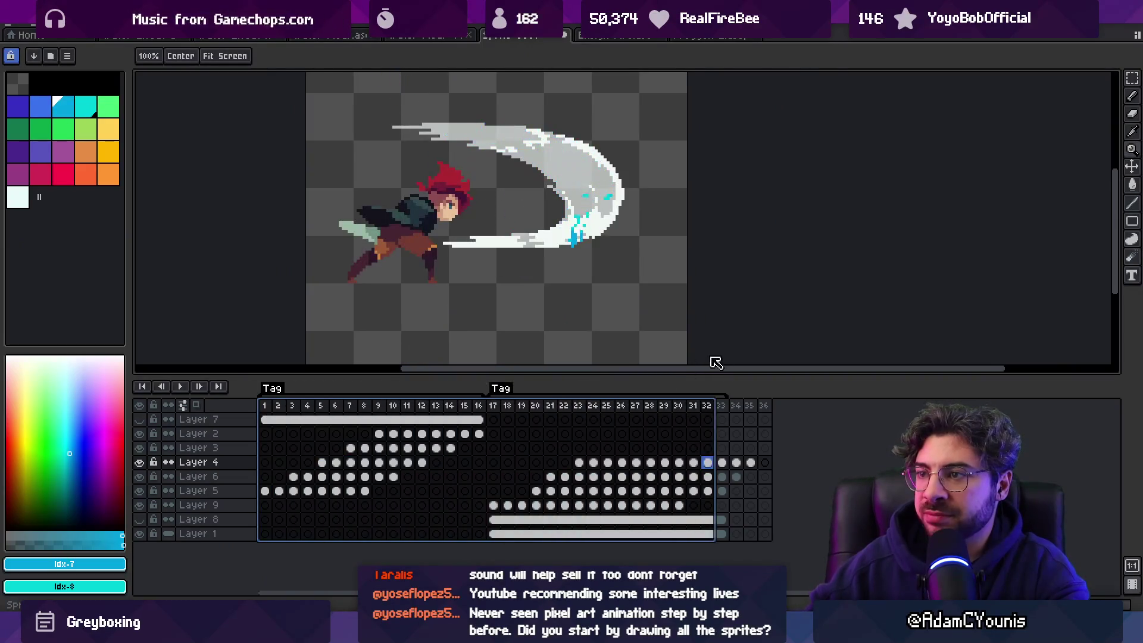
mouse_move(500, 409)
mouse_down()
mouse_move(675, 395)
mouse_move(480, 403)
mouse_move(688, 401)
mouse_move(556, 417)
mouse_move(718, 420)
mouse_move(518, 416)
mouse_move(628, 418)
mouse_move(598, 422)
mouse_up()
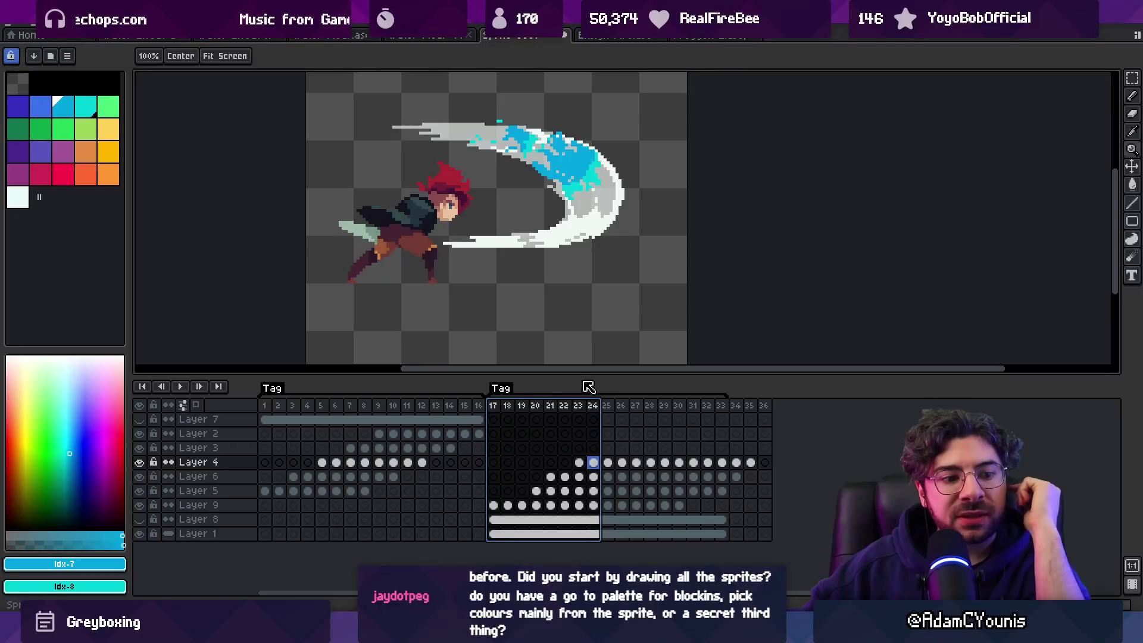
click(428, 35)
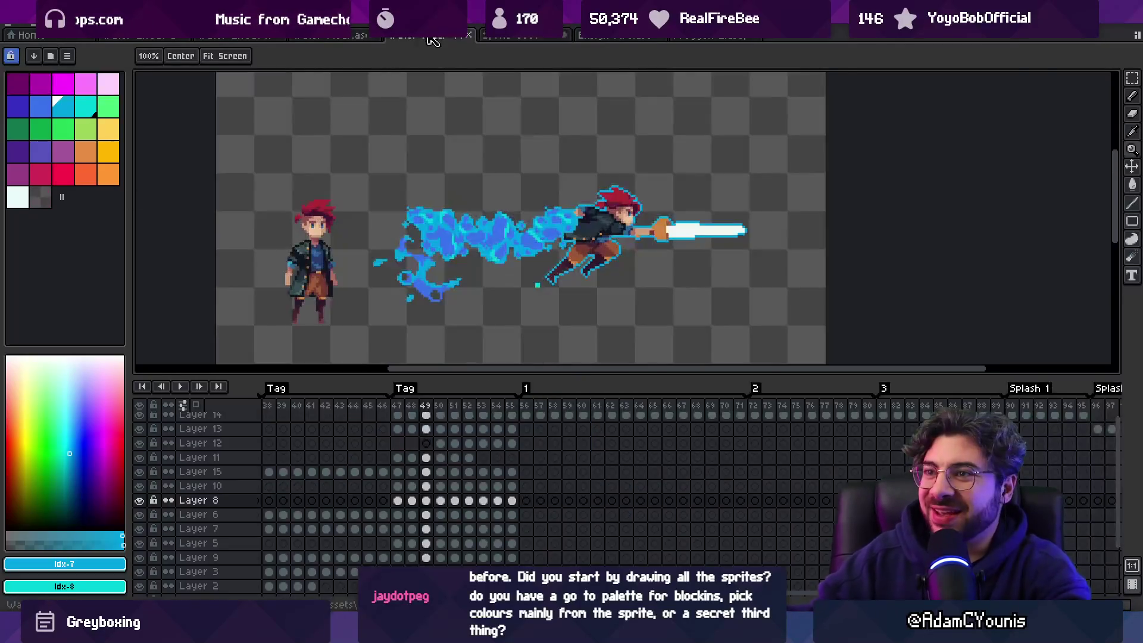
Step: Bring up the frog sprite and view its red block-in pose at frame 41
click(262, 35)
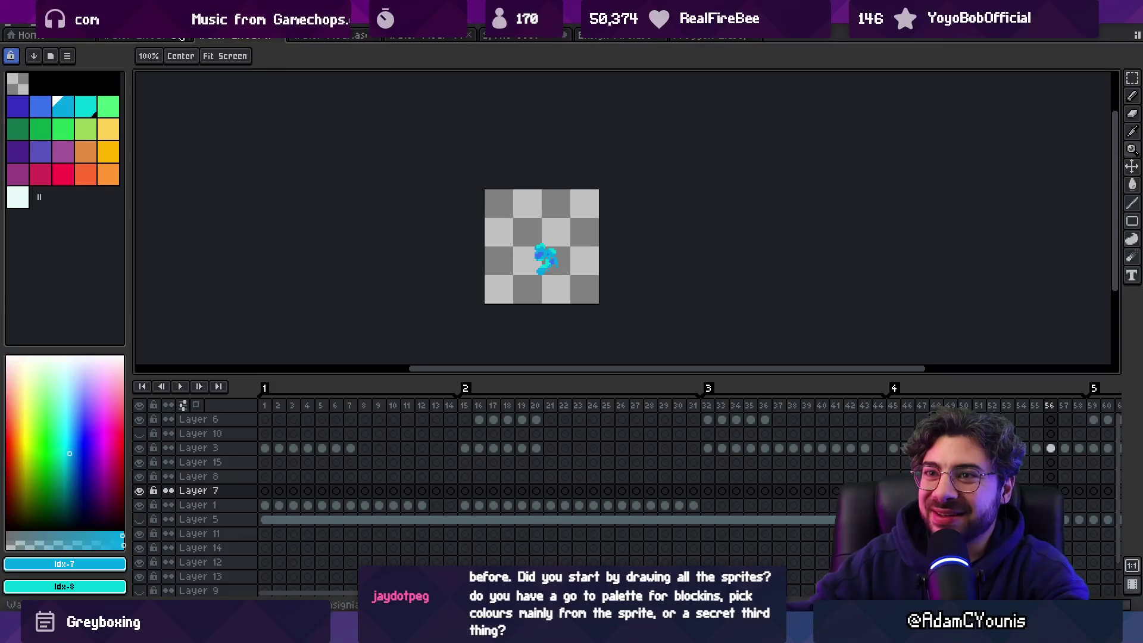
click(165, 38)
click(634, 37)
click(712, 37)
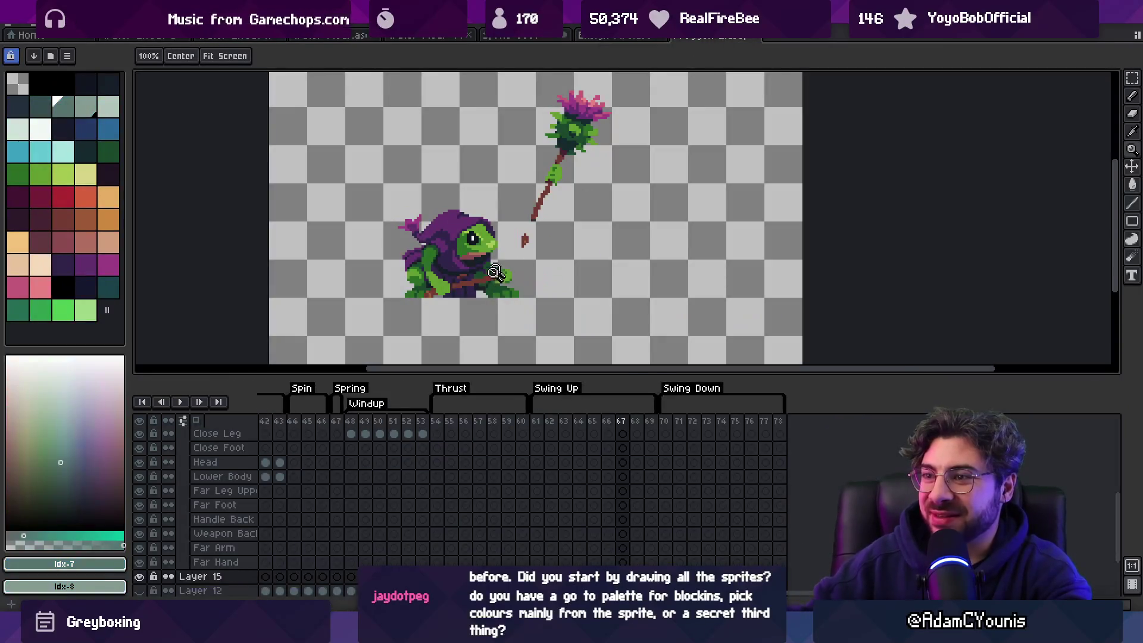
mouse_move(322, 421)
mouse_down()
mouse_move(271, 423)
mouse_move(693, 416)
mouse_up()
click(693, 419)
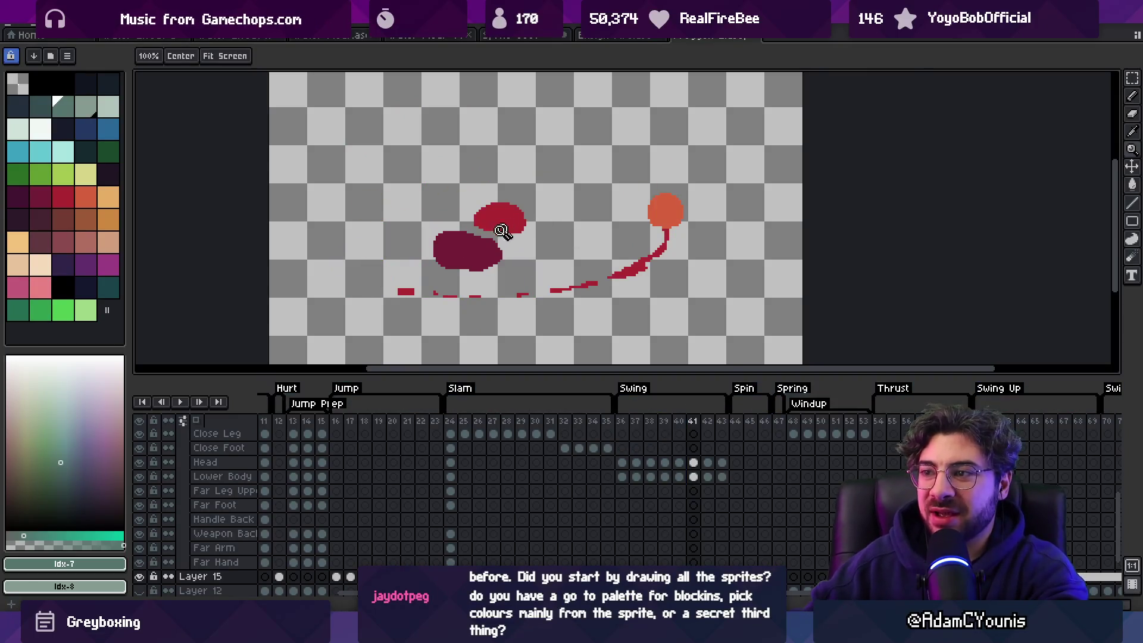
Step: Test moving the Lower Body blob up-left, undo it, and select the Weapon Front layer
key(v)
drag(500, 268, 482, 263)
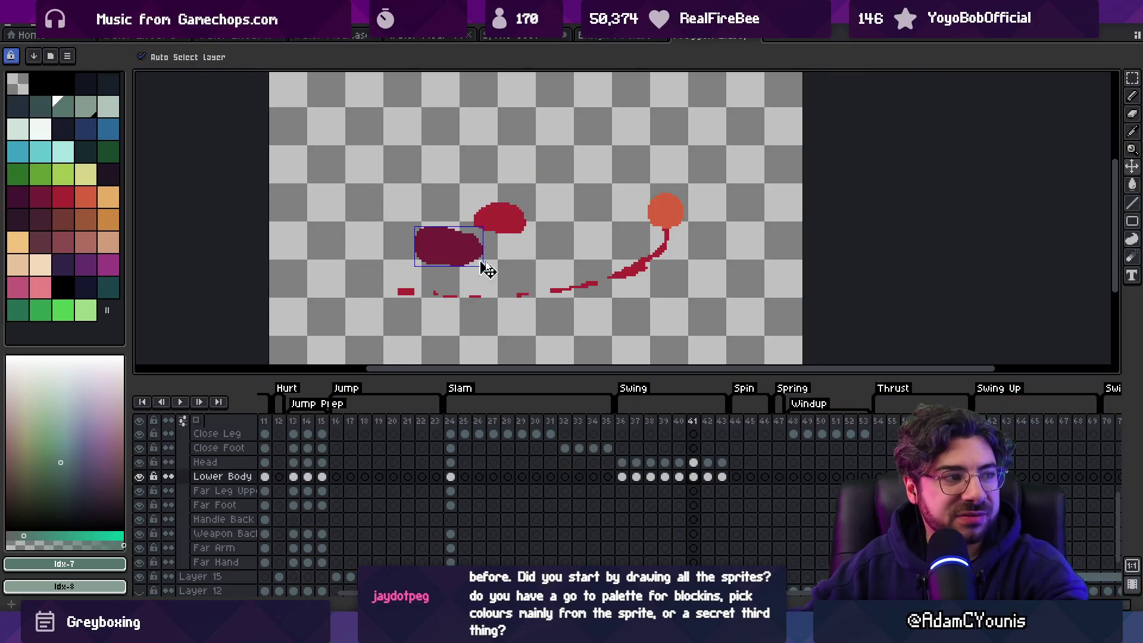
key(ctrl+z)
click(675, 208)
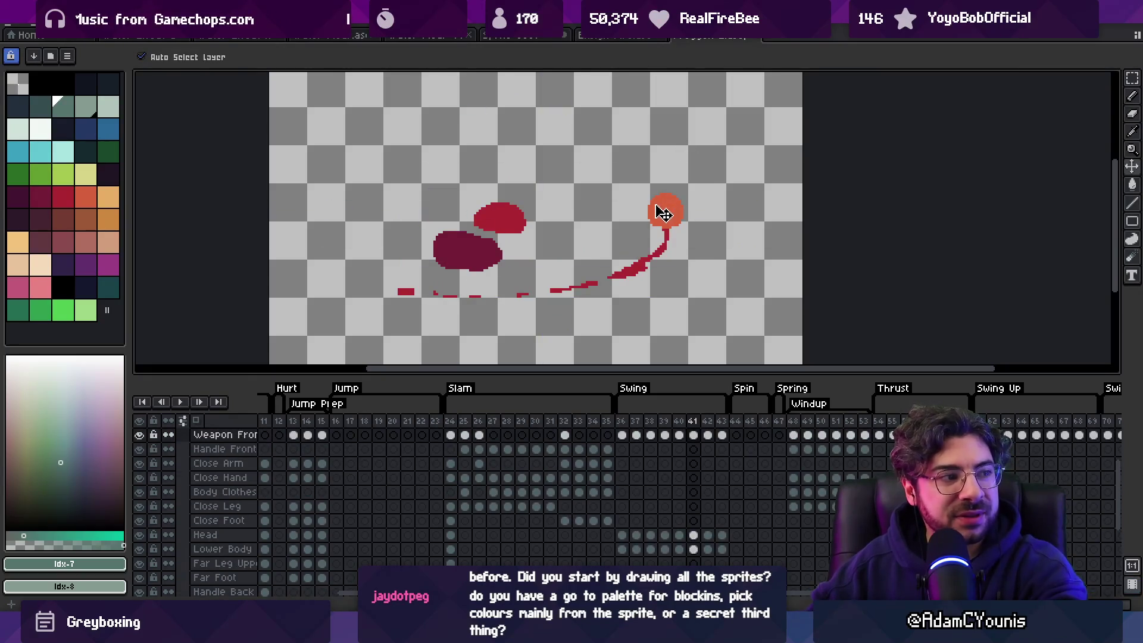
key(z)
scroll(583, 218, down, 4)
scroll(573, 248, up, 2)
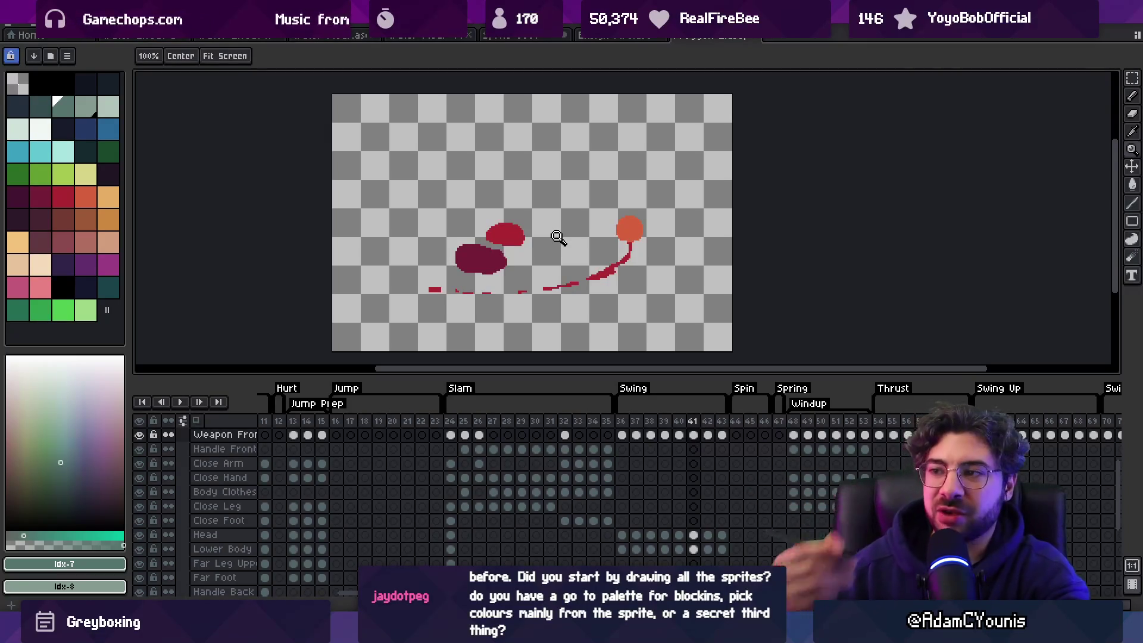
click(512, 36)
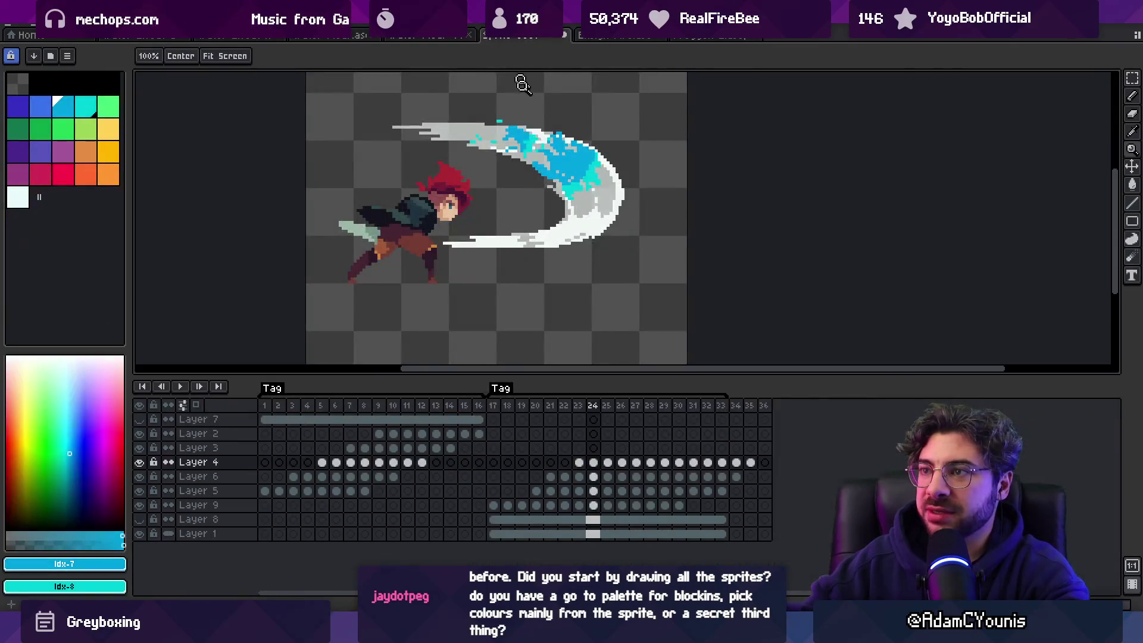
Step: Loop sword slash frames 17–23 to watch the blue water spread along the arc
click(498, 405)
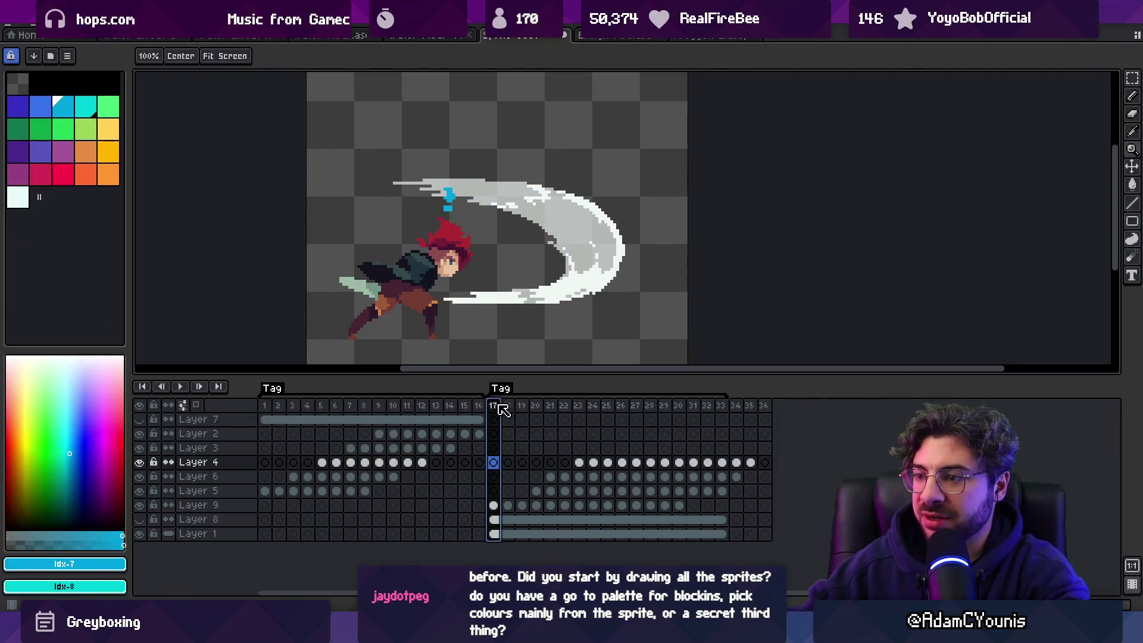
drag(525, 415, 582, 421)
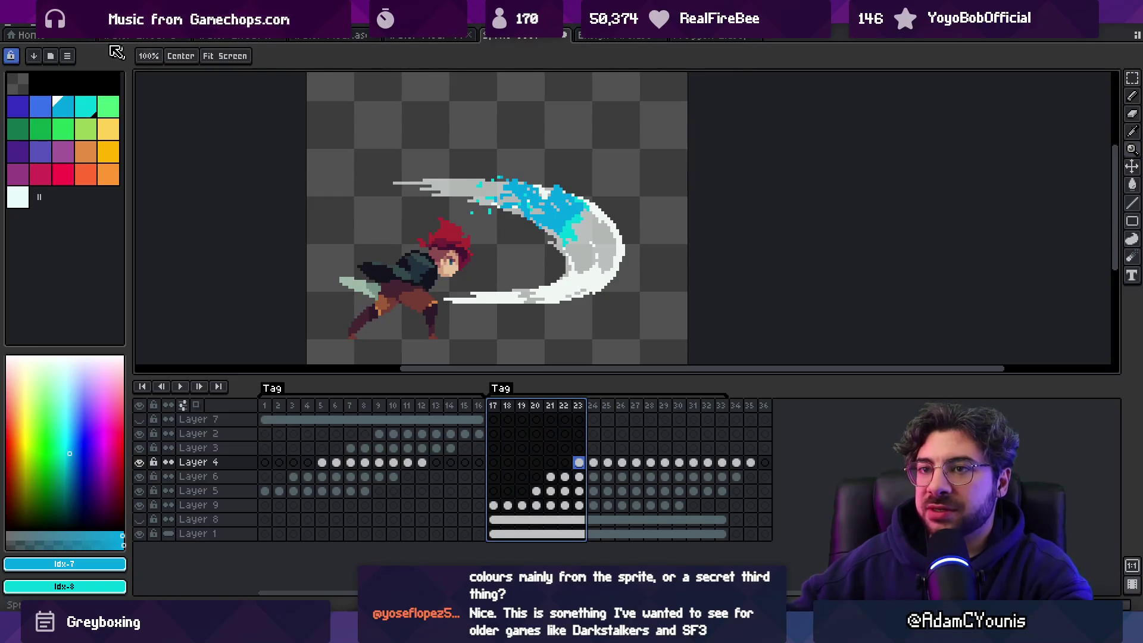
click(20, 25)
mouse_move(96, 63)
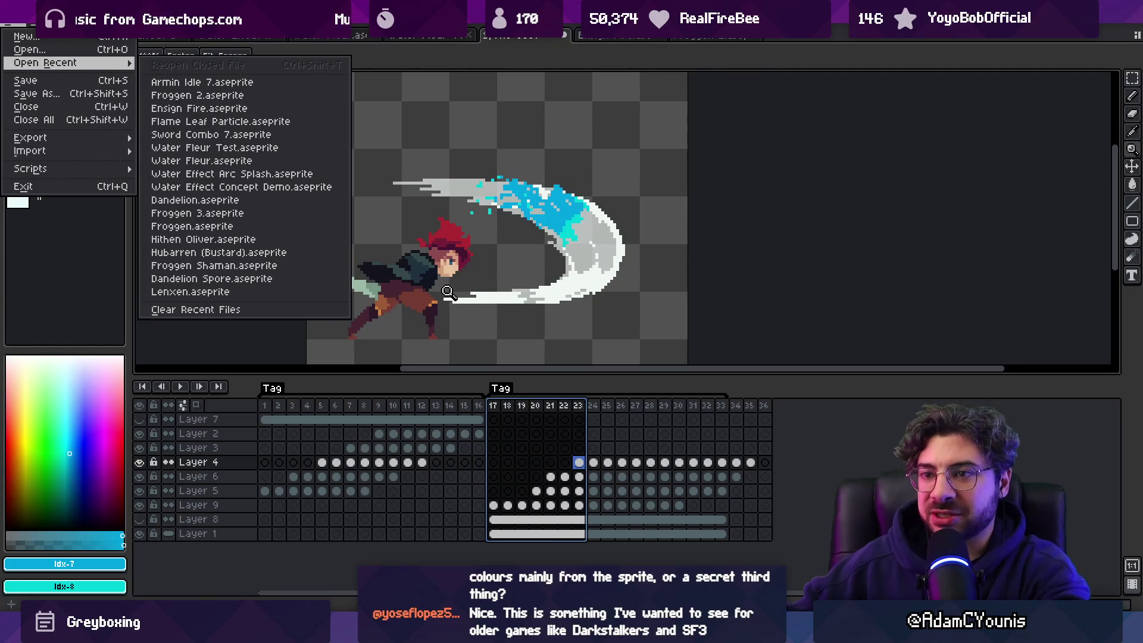
Step: Search Everything for 'sword combo' and open Sword Combo 7.aseprite
key(Escape)
key(Escape)
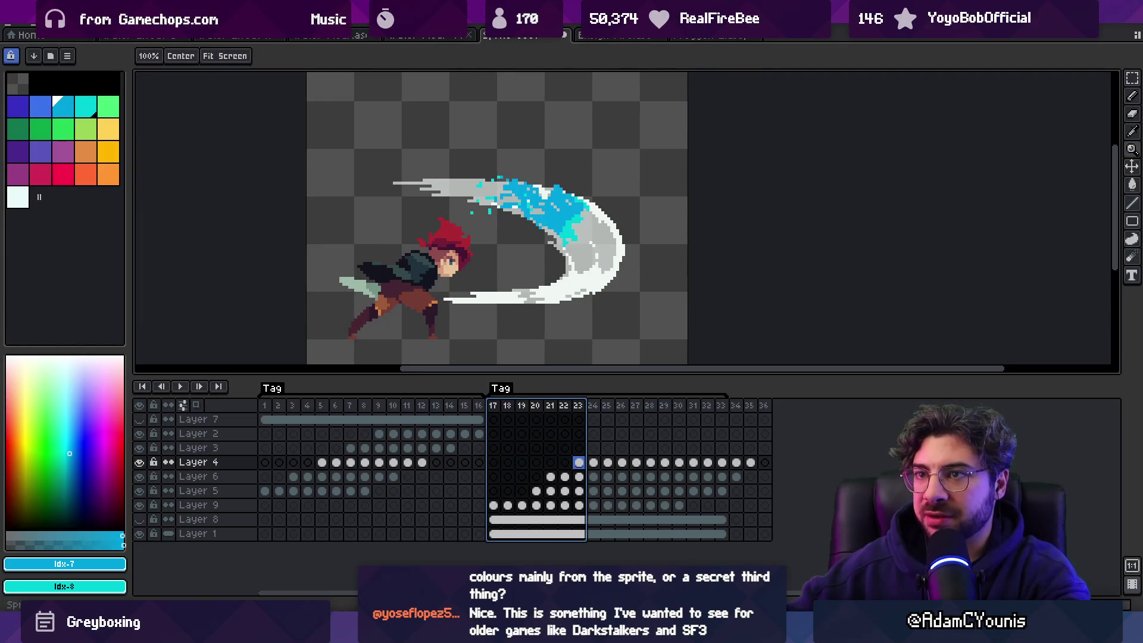
click(17, 22)
mouse_move(60, 67)
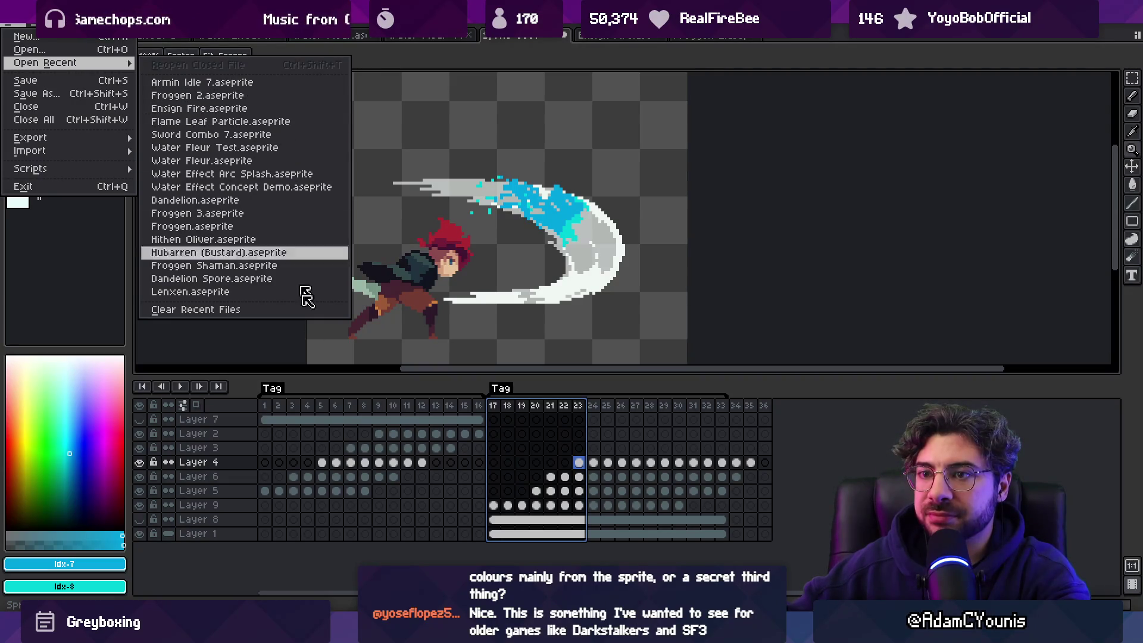
key(alt+Tab)
text(sword combo)
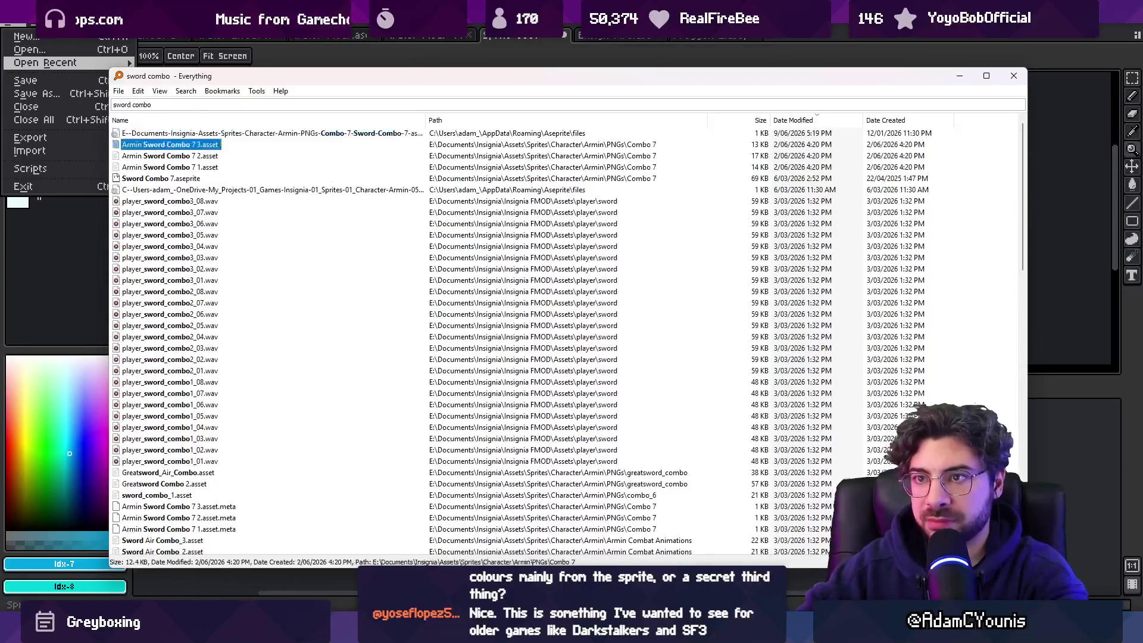
key(Return)
scroll(707, 223, up, 3)
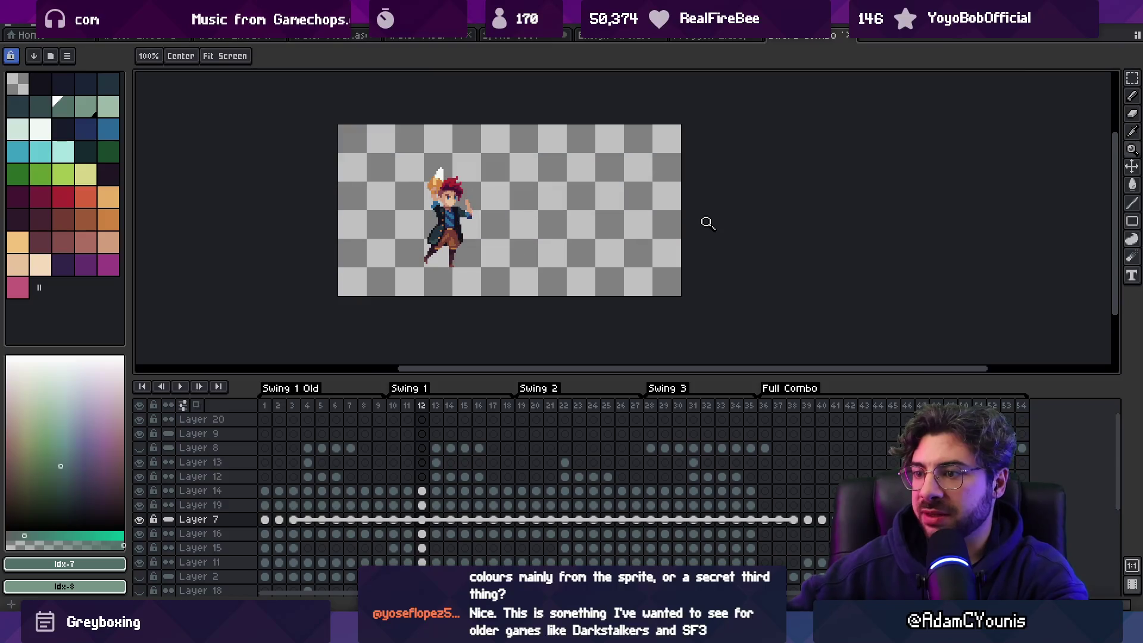
Step: Play through the Swing 1–3 combo, scrub frames 1–37, then close Sword Combo 7
key(Return)
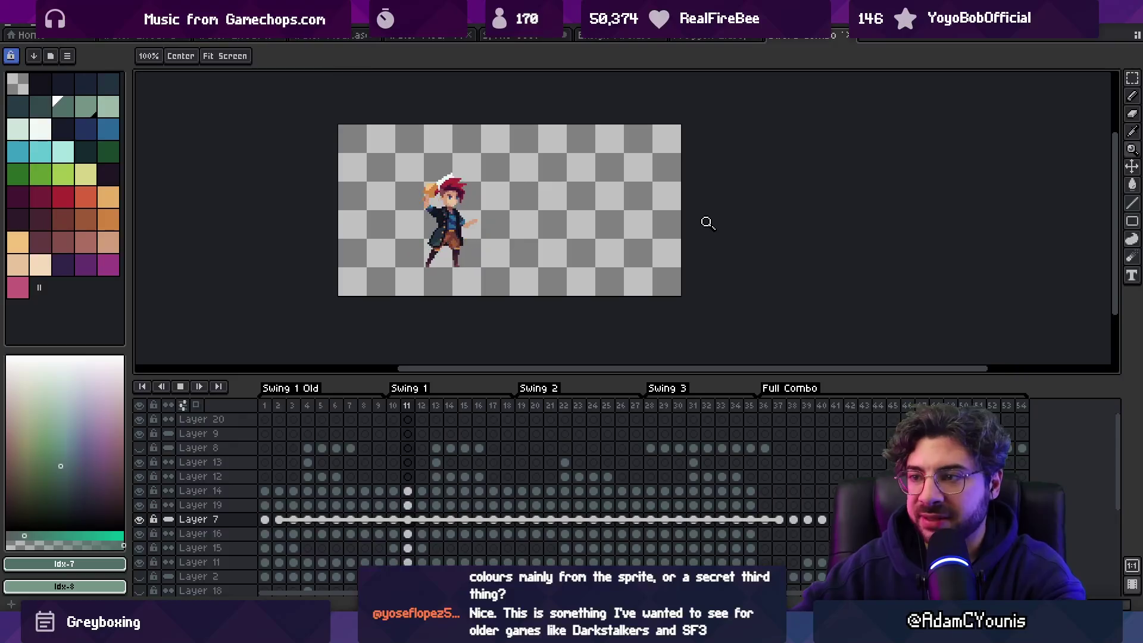
key(Return)
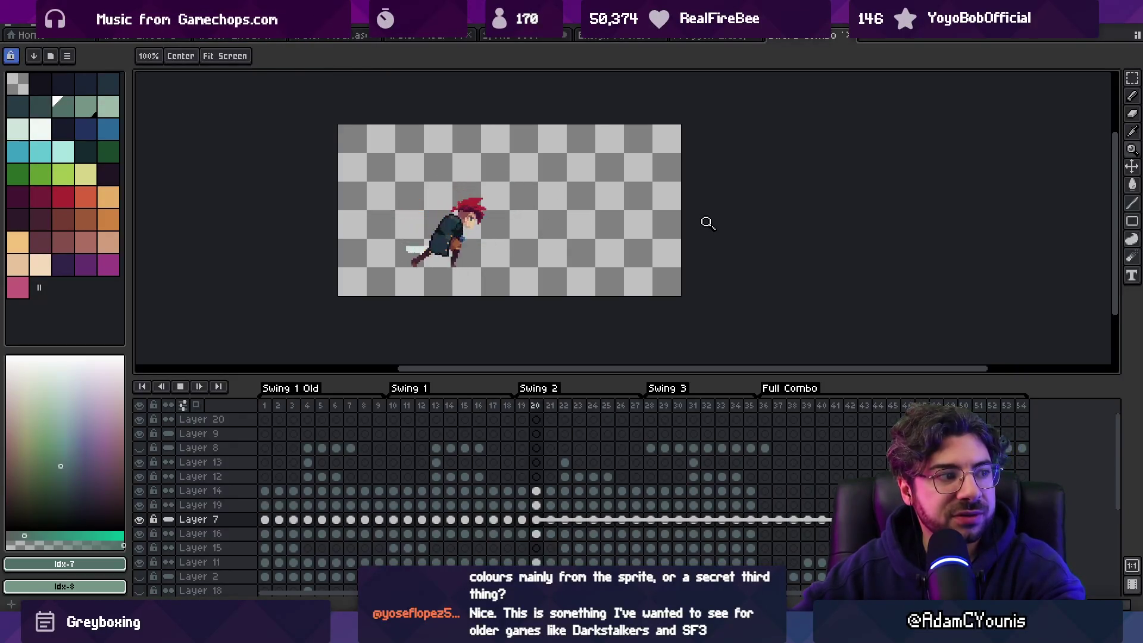
key(Return)
key(Return)
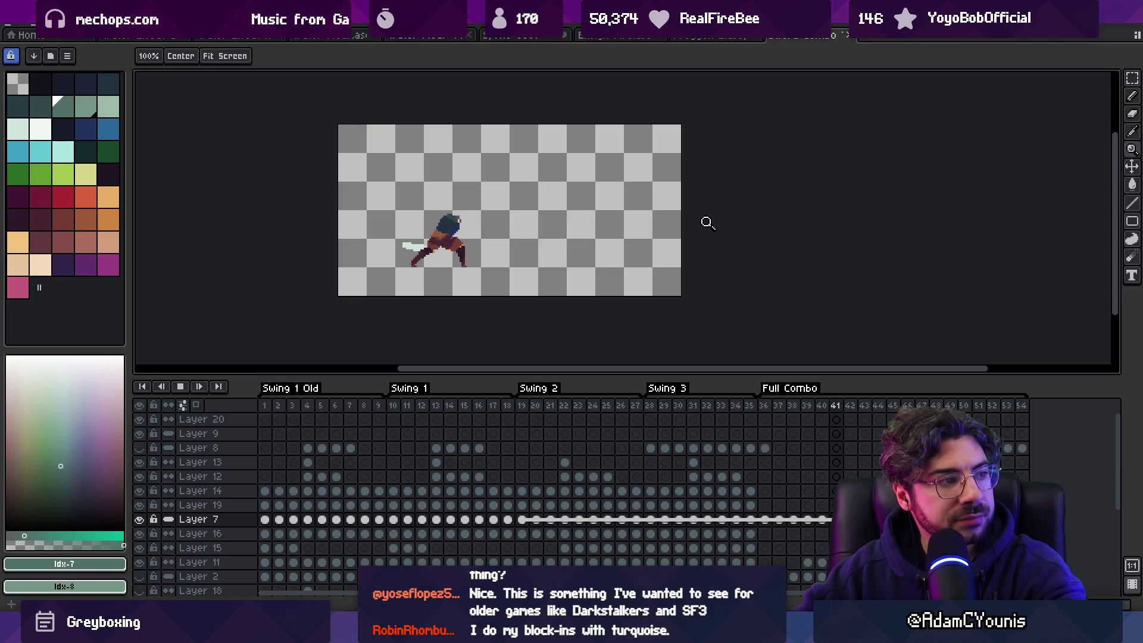
key(Return)
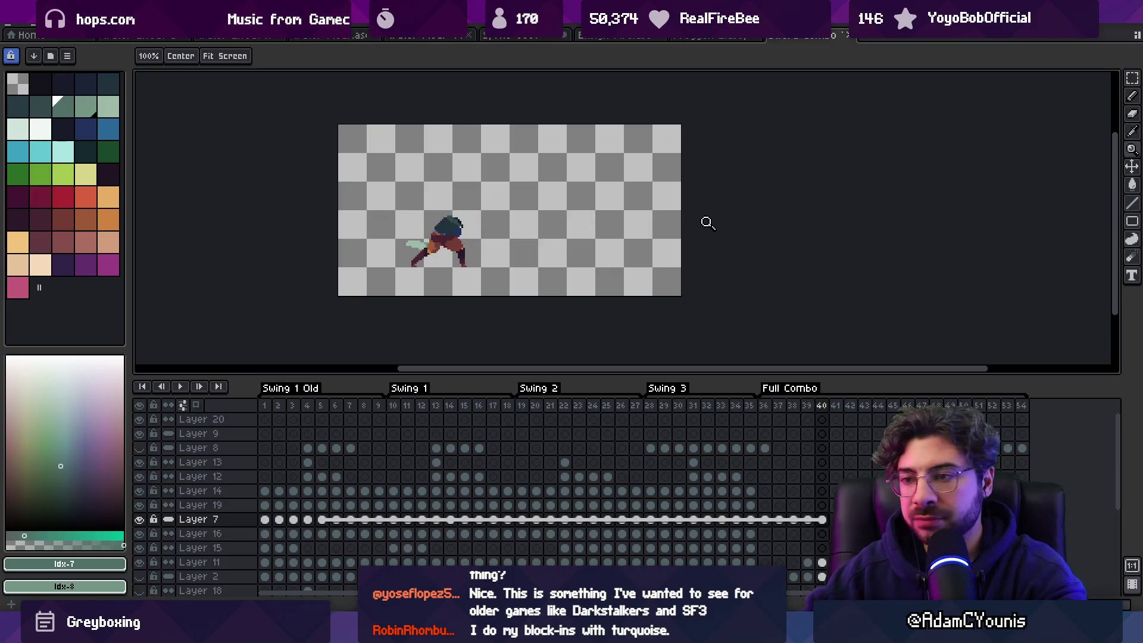
drag(264, 405, 795, 366)
key(ctrl+w)
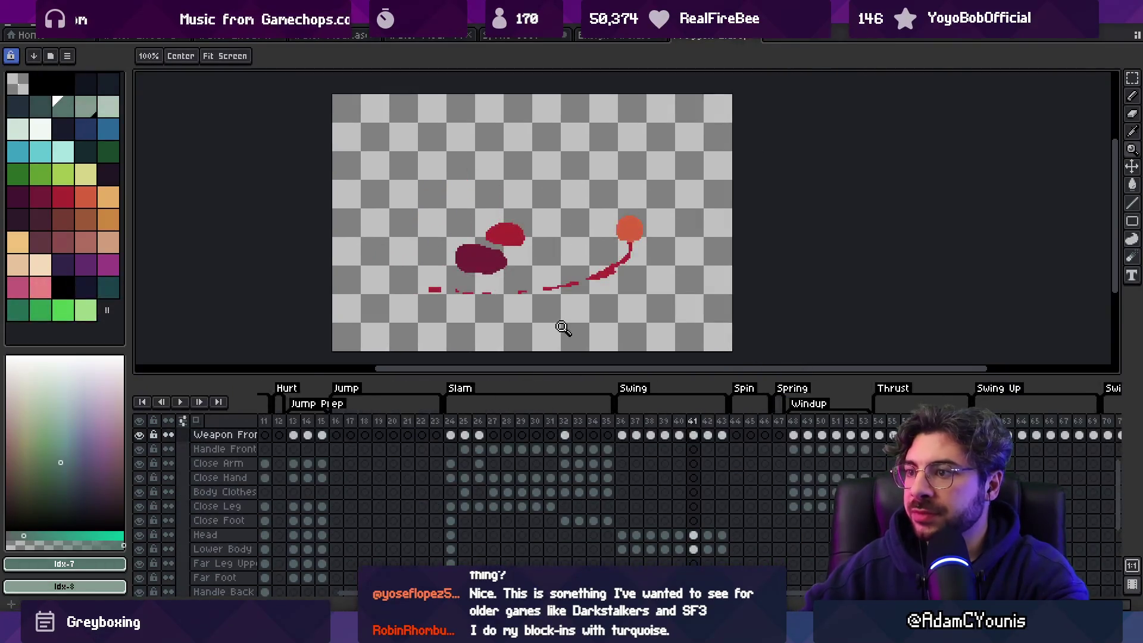
key(alt+Tab)
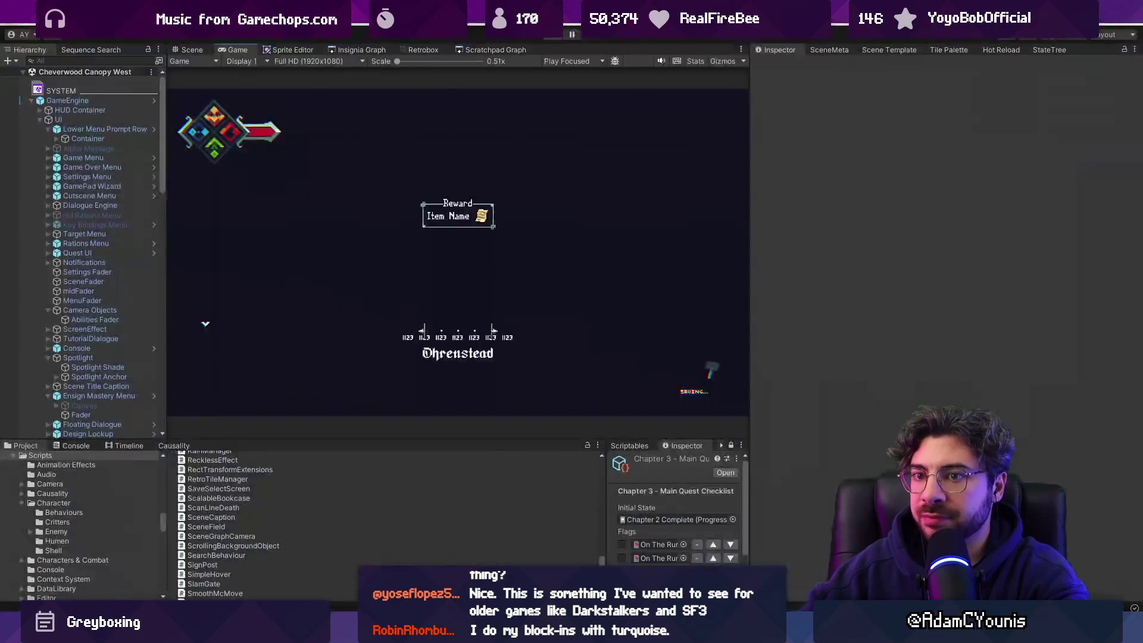
Step: Open Armin Sword Combo 7 1 in Unity's hitbox animation editor and play its preview
click(192, 49)
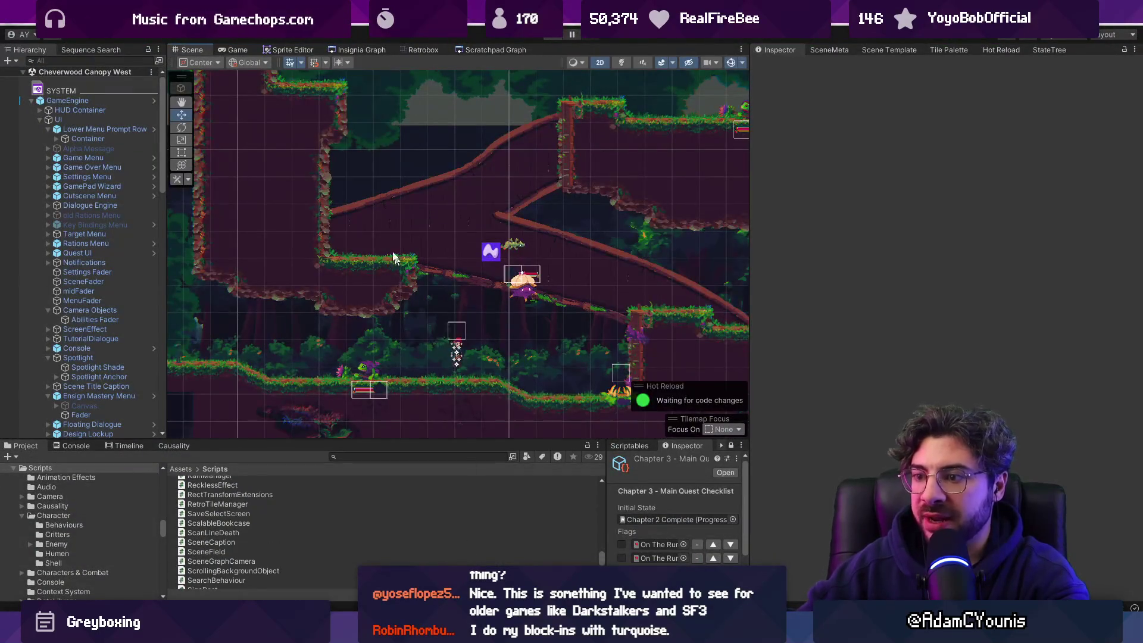
click(436, 51)
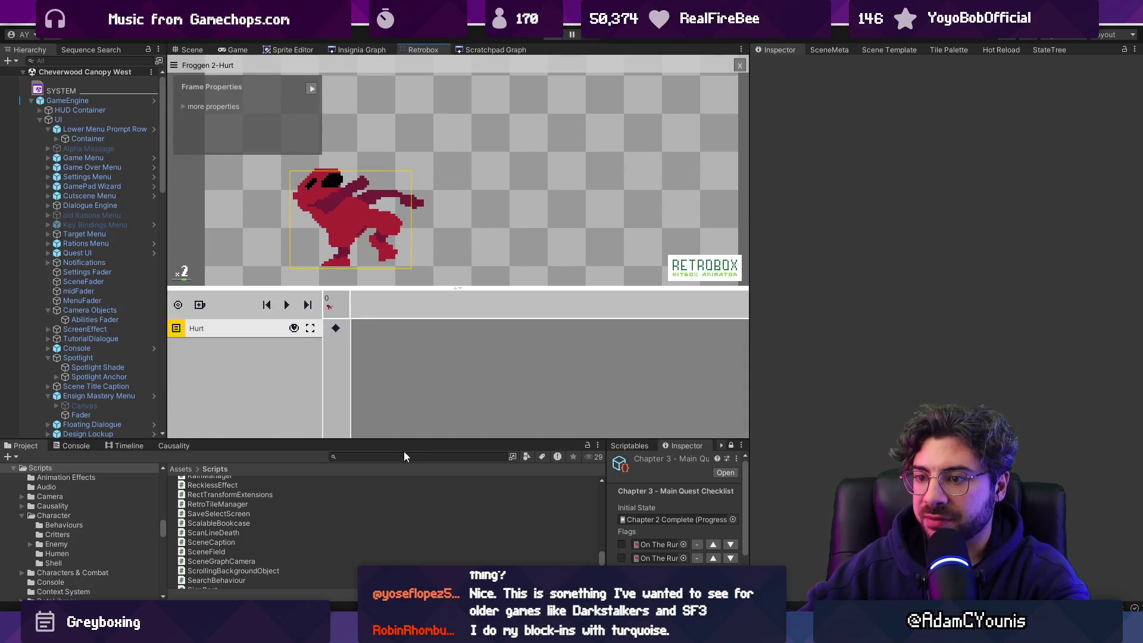
text(sword combo7)
key(Down)
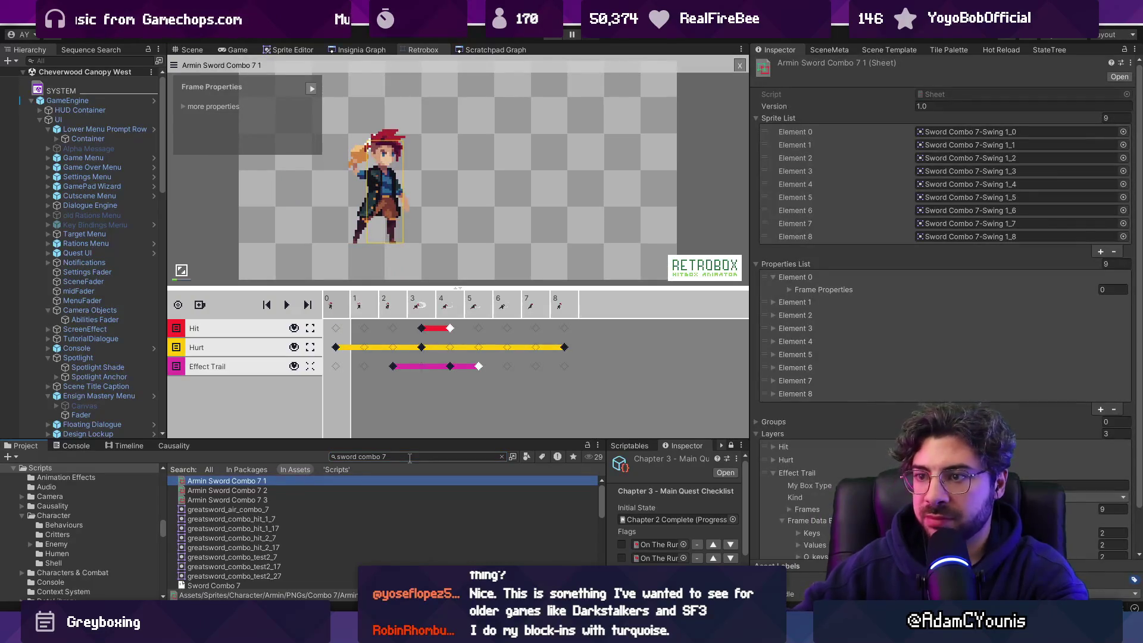
click(332, 320)
key(space)
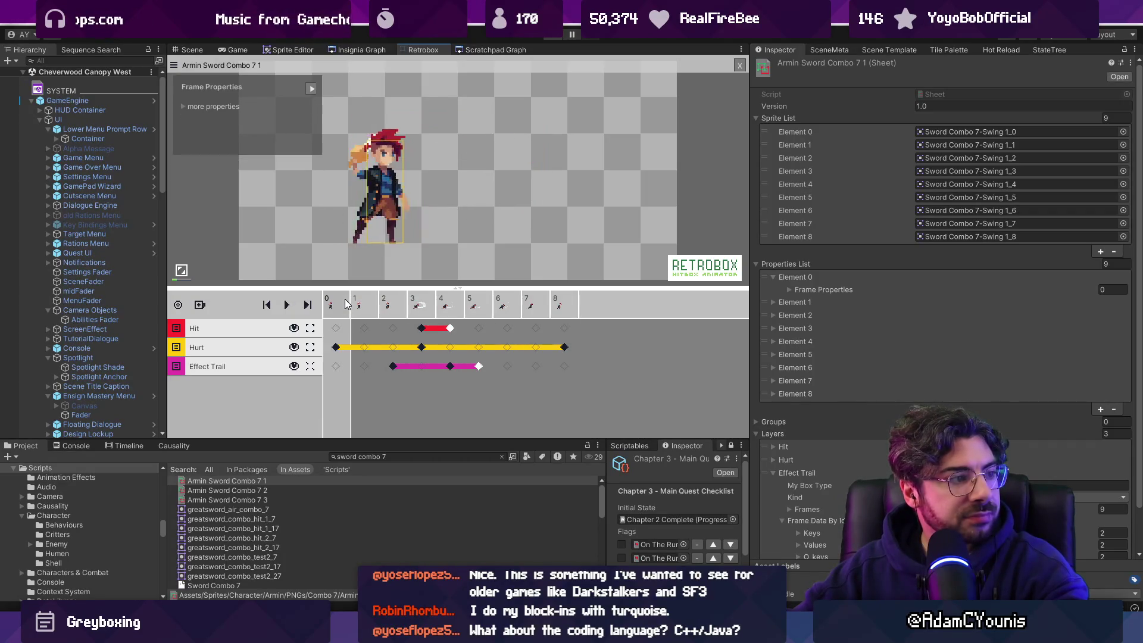
Step: Select the frame 3 hitbox, check the Insignia Graph view, then return to Aseprite
click(494, 131)
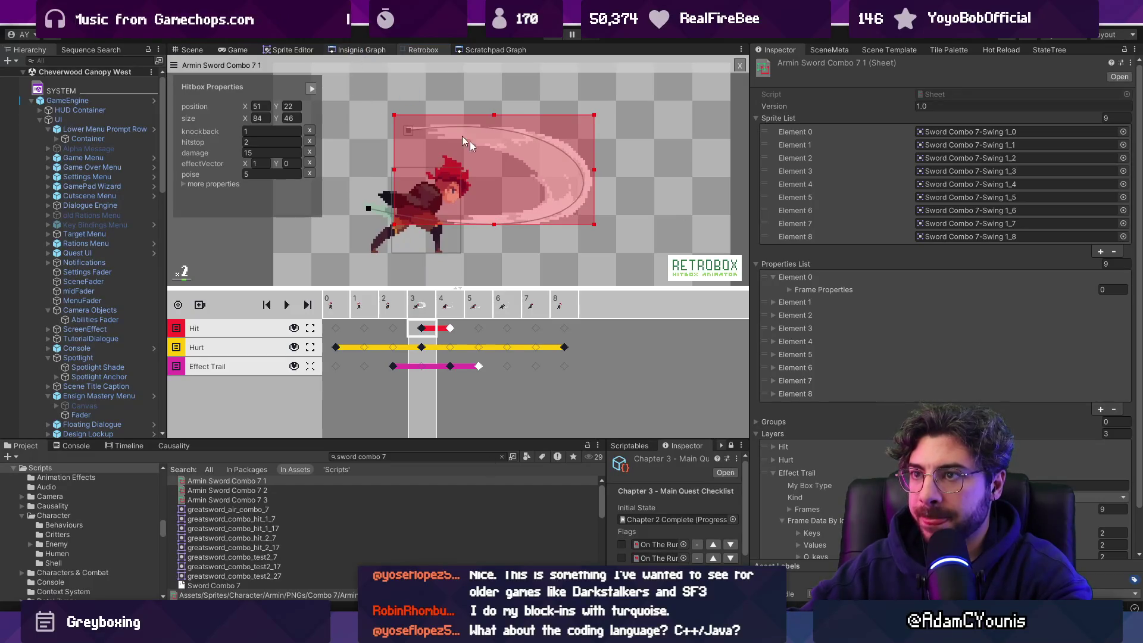
click(357, 49)
scroll(656, 306, down, 3)
scroll(565, 208, up, 3)
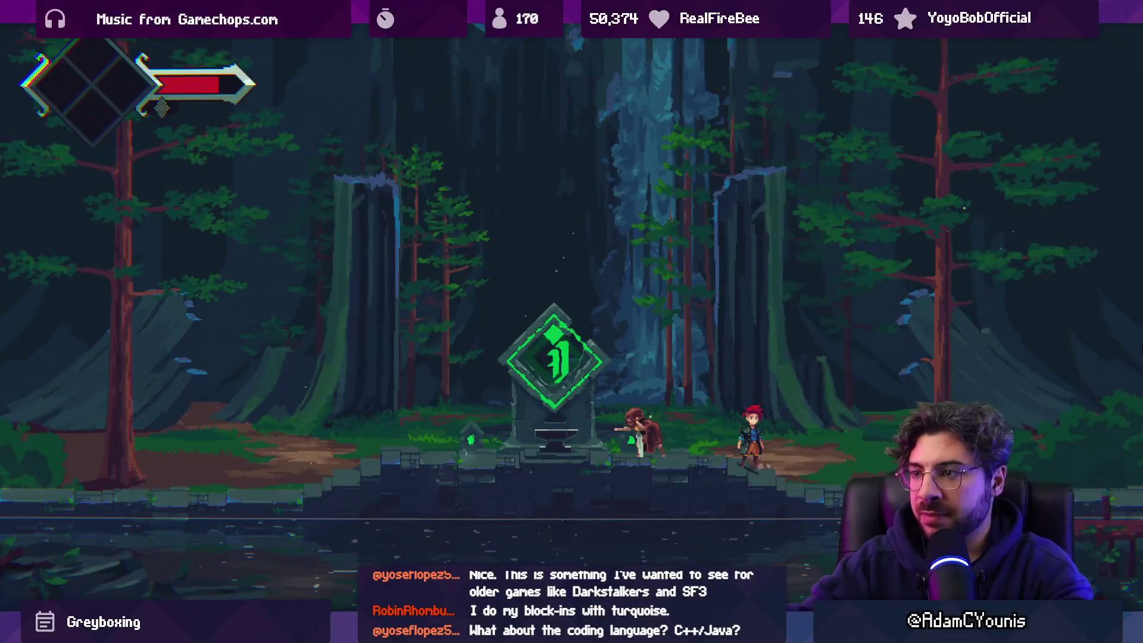
key(alt+Tab)
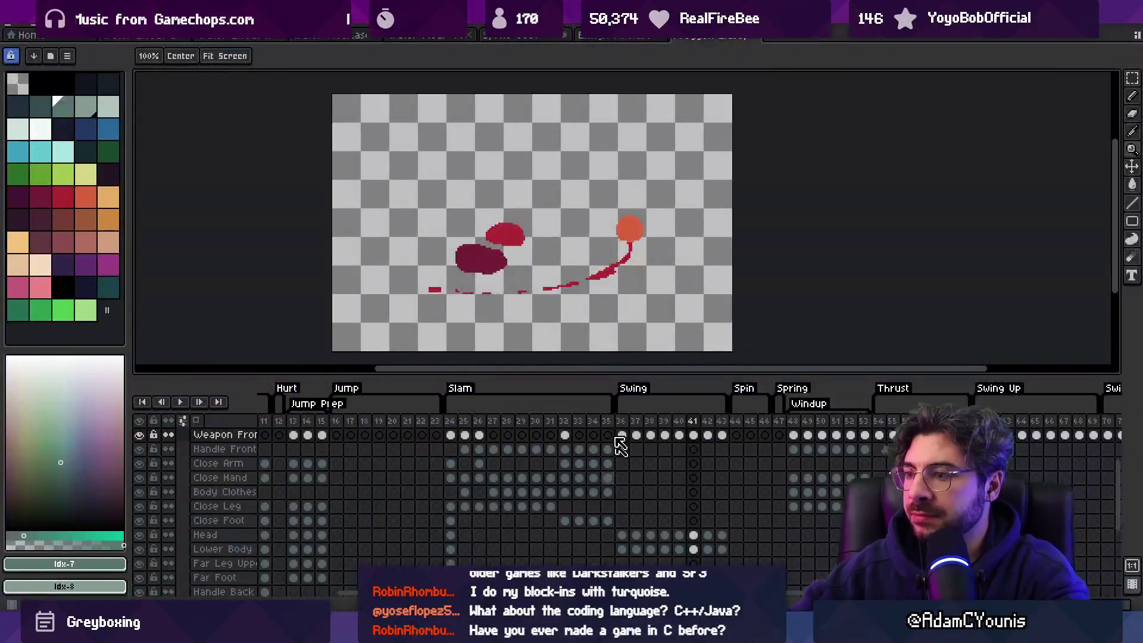
Step: Switch to the sword-slash sprite, preview splash frames 17–35, and make Layer 1 active for moving
click(517, 36)
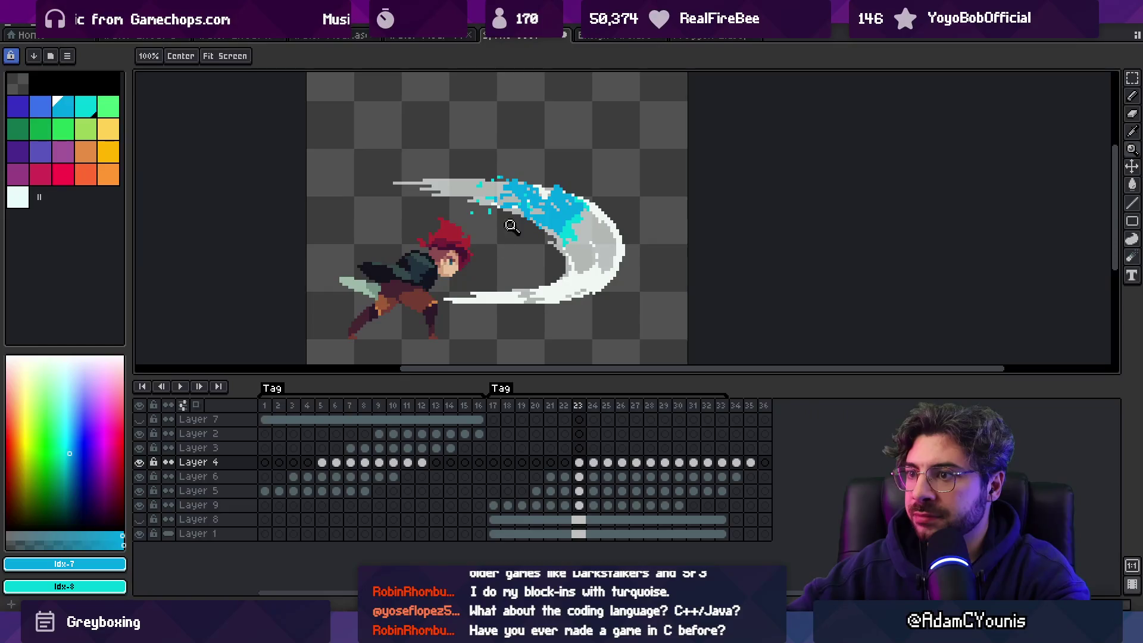
mouse_move(493, 405)
mouse_down()
mouse_move(709, 424)
mouse_move(522, 430)
mouse_up()
drag(542, 494, 751, 464)
drag(628, 464, 834, 465)
drag(508, 420, 518, 464)
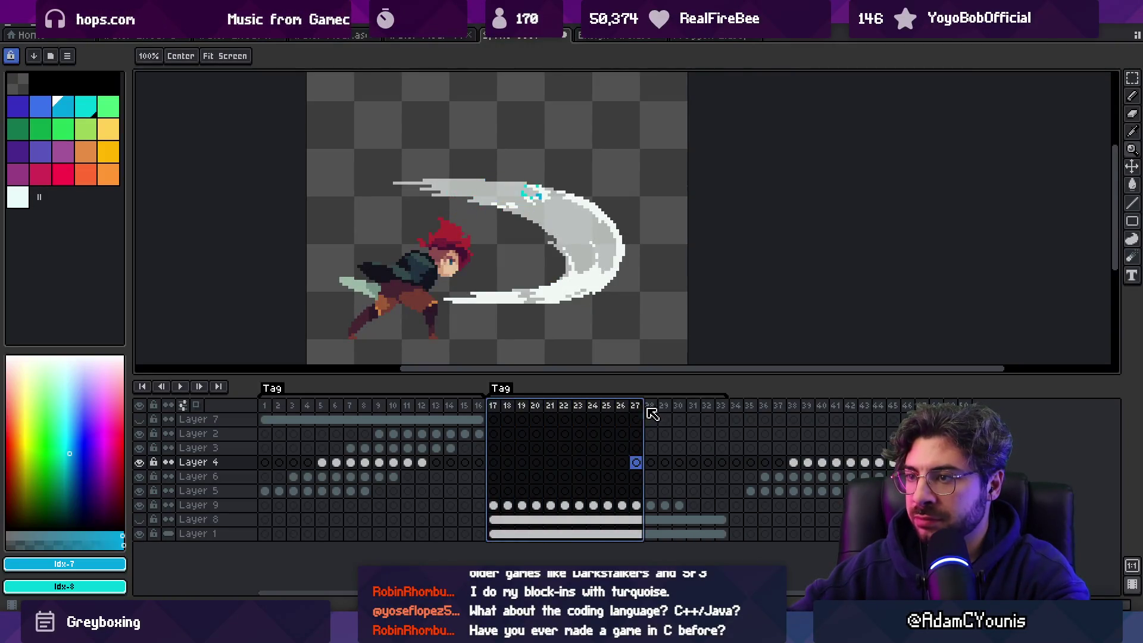
key(v)
click(261, 533)
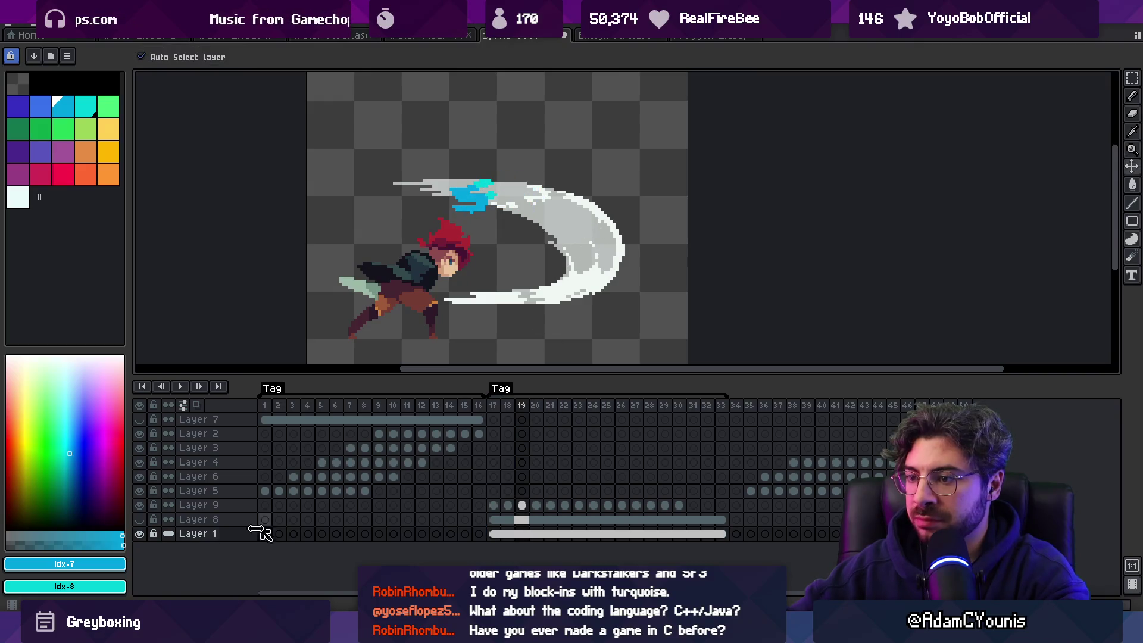
Step: Hide Layer 1 and play frames 17–21 so only the cyan splash shows
click(139, 534)
mouse_move(500, 413)
mouse_down()
mouse_move(651, 408)
mouse_move(669, 397)
mouse_move(485, 397)
mouse_move(512, 402)
mouse_up()
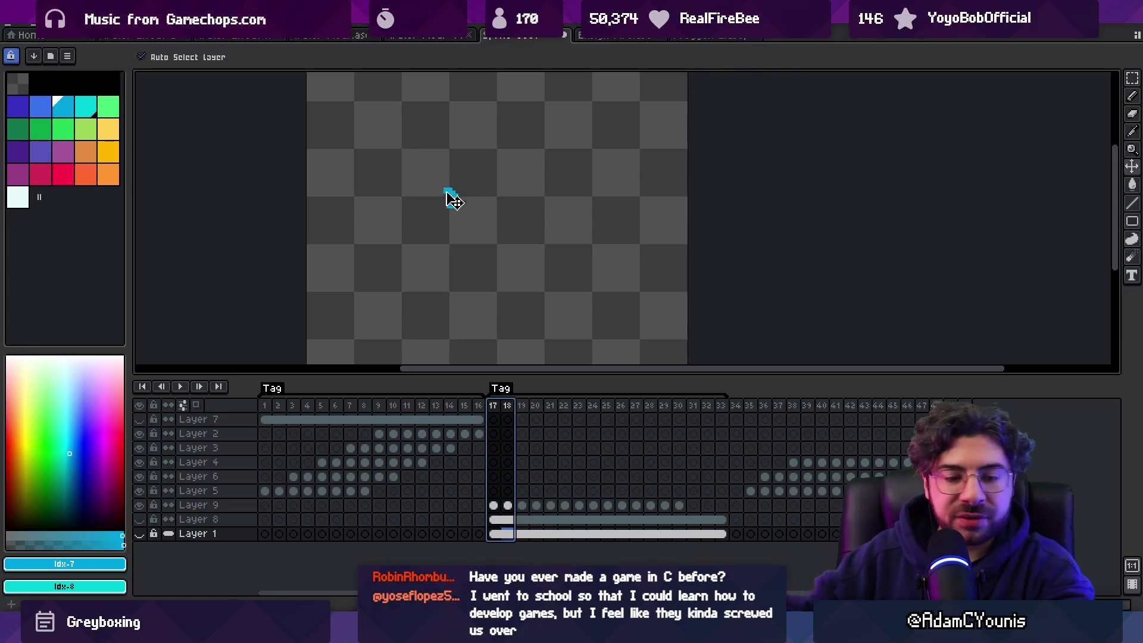
mouse_move(500, 412)
mouse_down()
mouse_move(622, 410)
mouse_move(497, 408)
mouse_move(619, 409)
mouse_move(507, 409)
mouse_up()
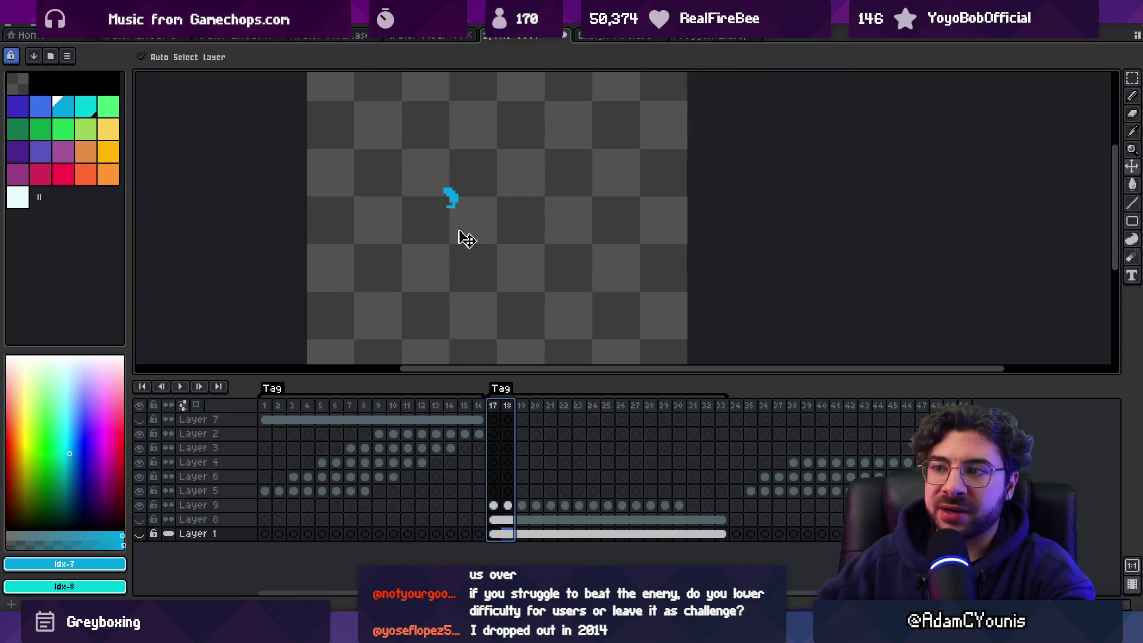
mouse_move(497, 419)
mouse_down()
mouse_move(499, 408)
mouse_move(602, 392)
mouse_move(505, 409)
mouse_up()
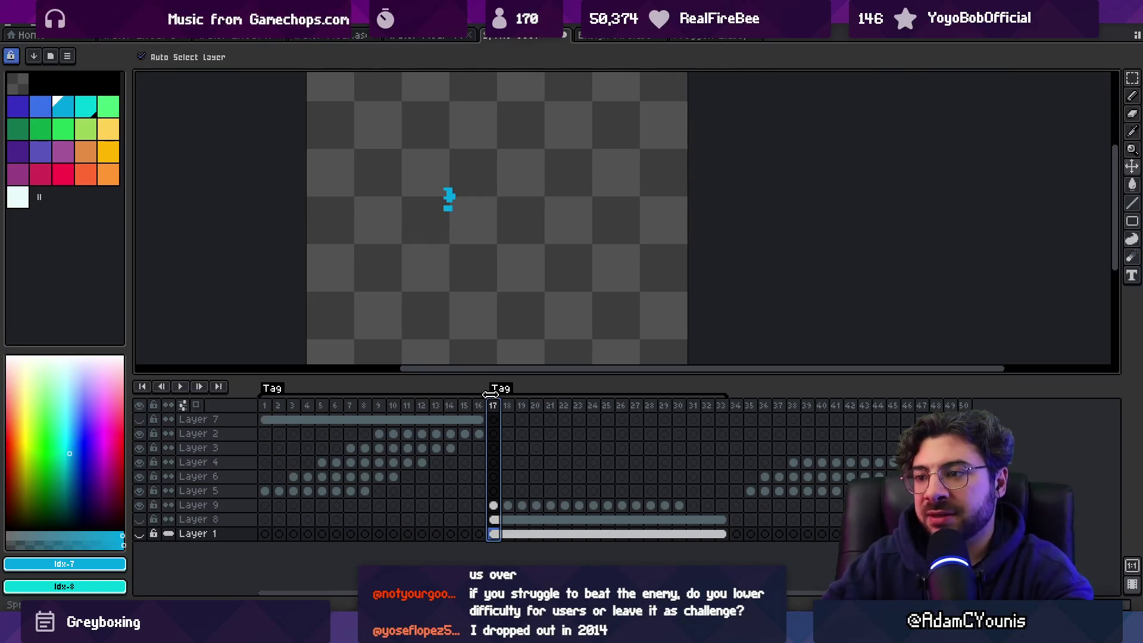
mouse_move(494, 409)
mouse_down()
mouse_move(629, 410)
mouse_move(508, 416)
mouse_move(584, 406)
mouse_move(595, 388)
mouse_up()
key(Return)
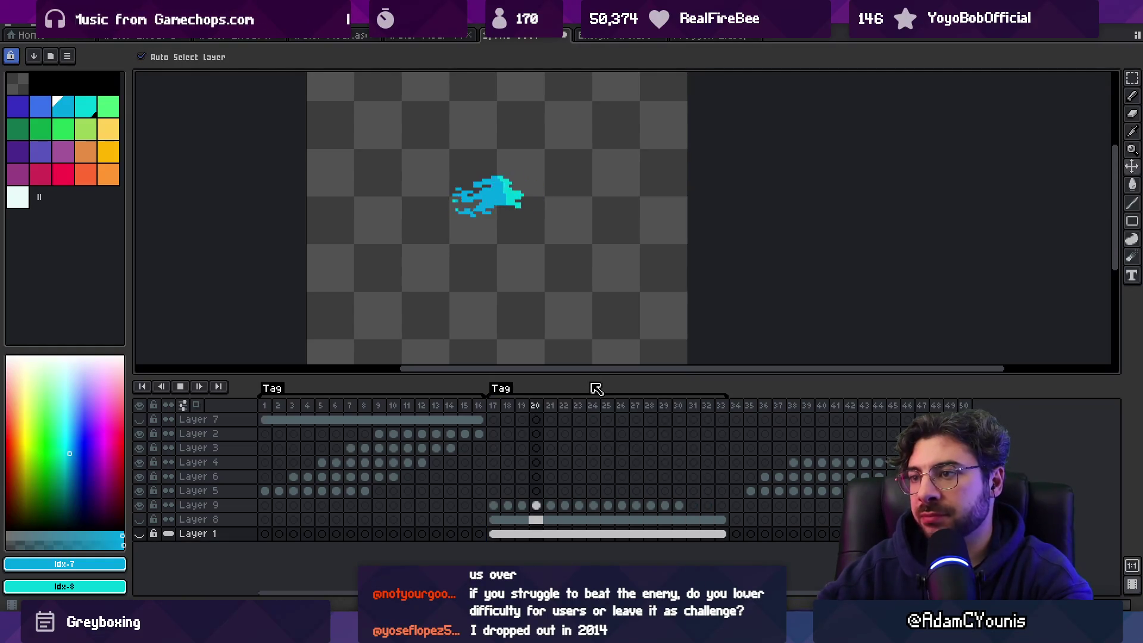
Step: Switch over to the nine-layer splash sprite and play its animation
key(z)
scroll(501, 204, down, 5)
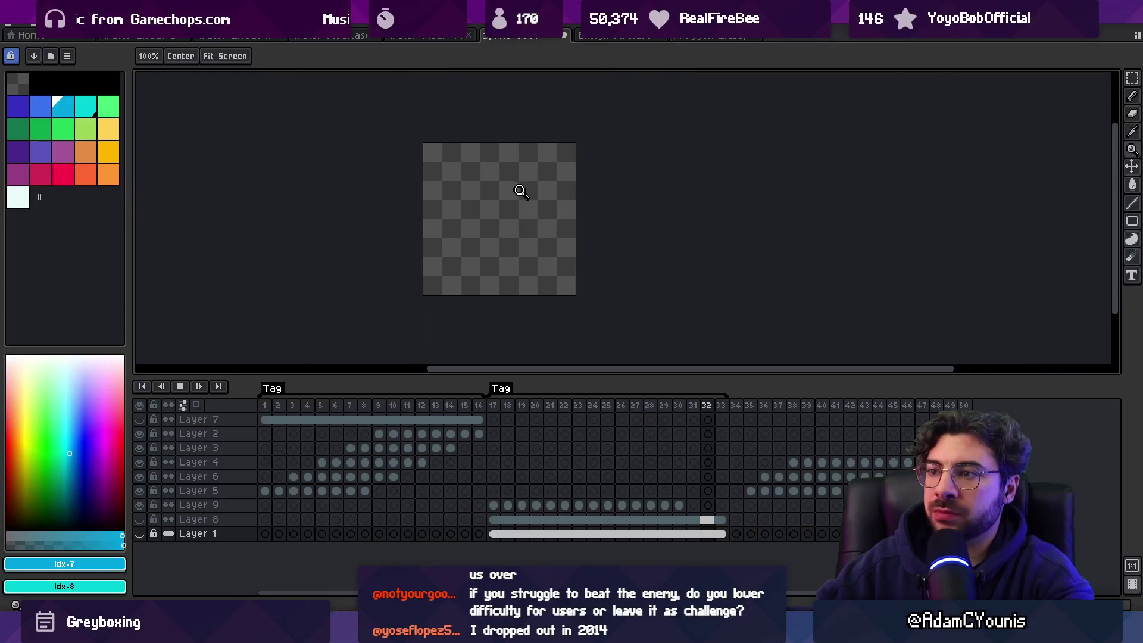
scroll(537, 180, up, 5)
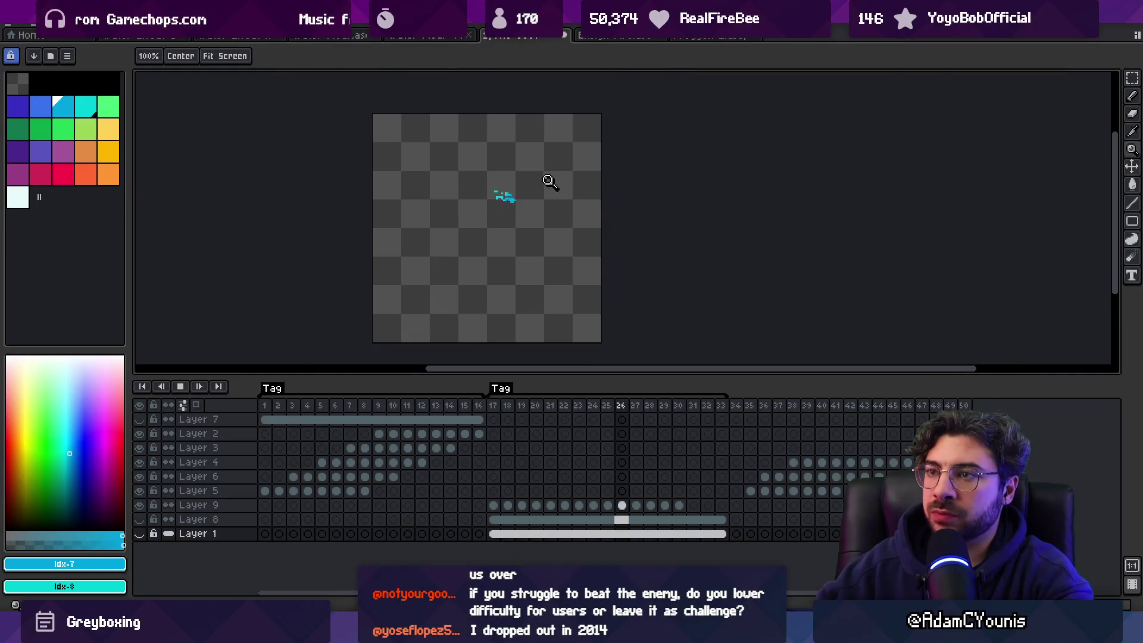
click(422, 35)
click(333, 34)
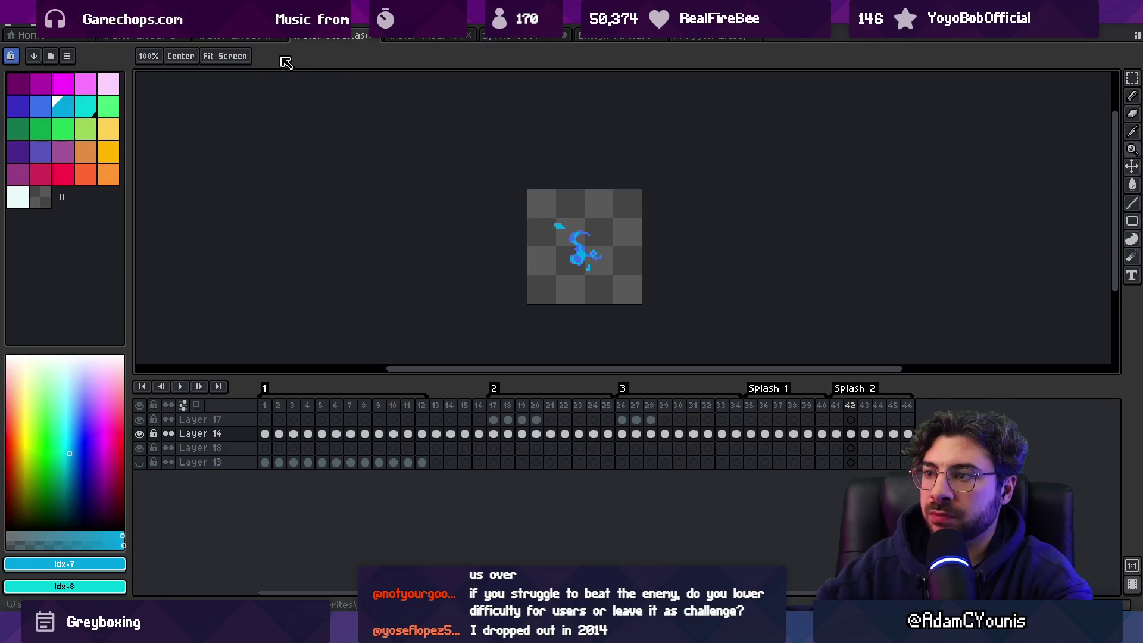
click(238, 35)
click(173, 34)
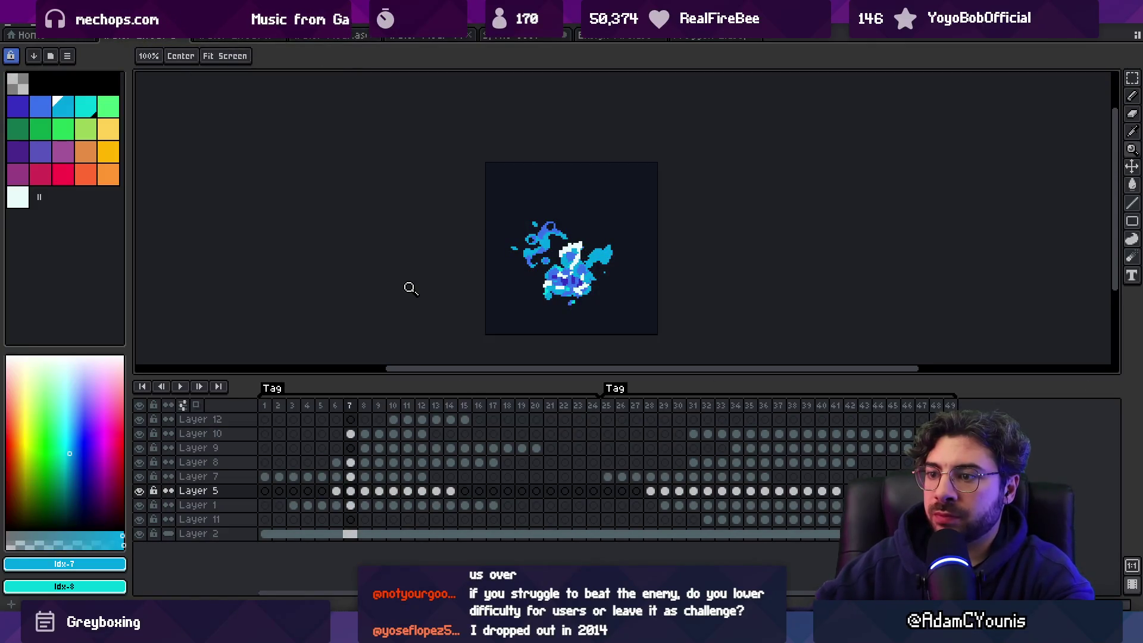
key(Return)
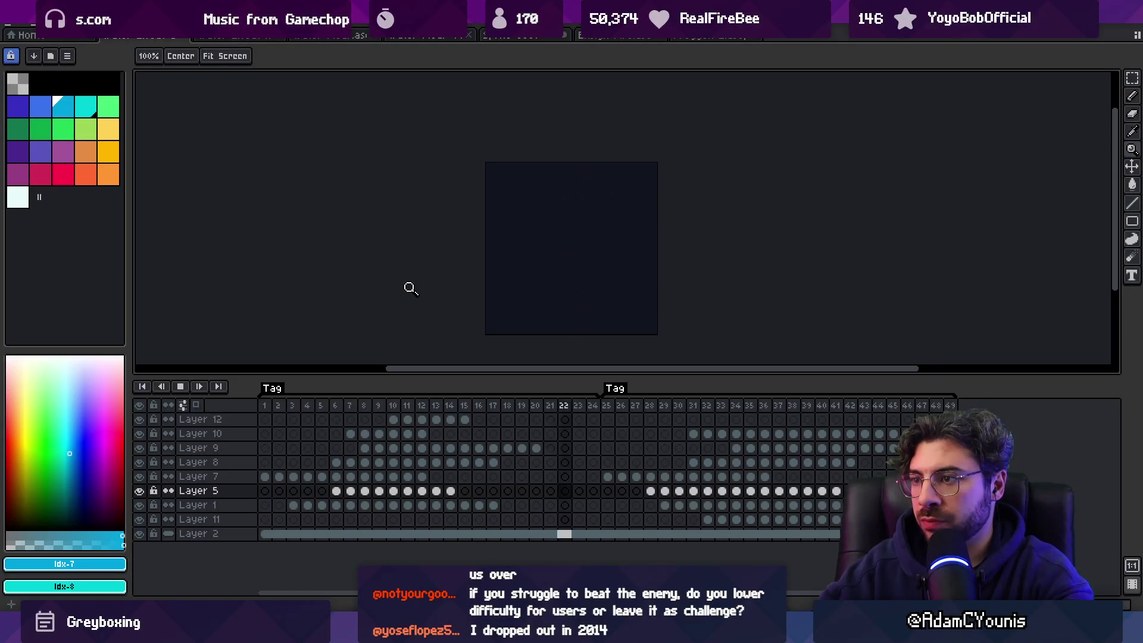
Step: Stop the splash playback on frame 11 and compare frames 11 and 12
key(Return)
key(Right)
key(Left)
key(Left)
key(Left)
key(Right)
key(Right)
key(Right)
key(Left)
key(Left)
key(Right)
key(Left)
key(Right)
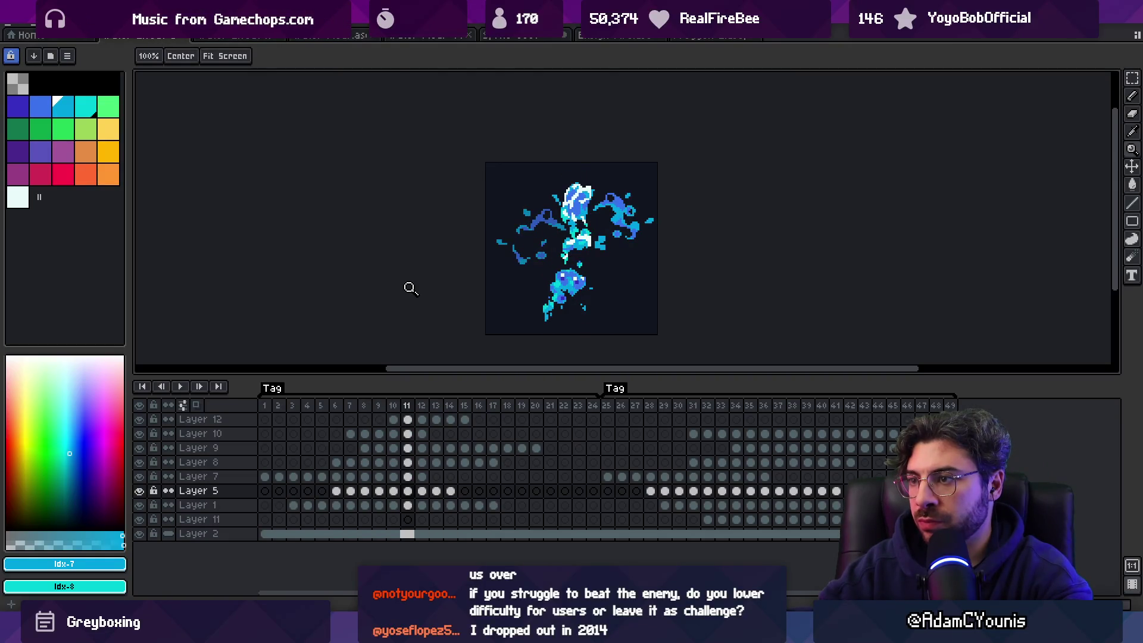
Step: Back in the sword-slash sprite, play frames 17–20 and stop on frame 20
key(ctrl+Tab)
key(Return)
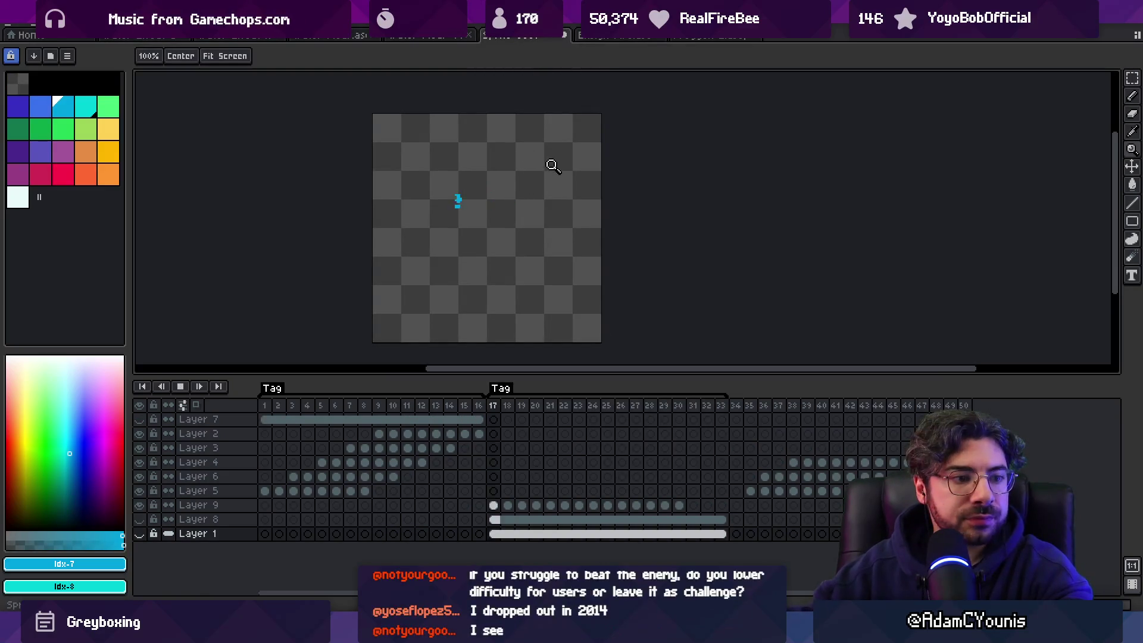
key(Return)
scroll(553, 228, up, 3)
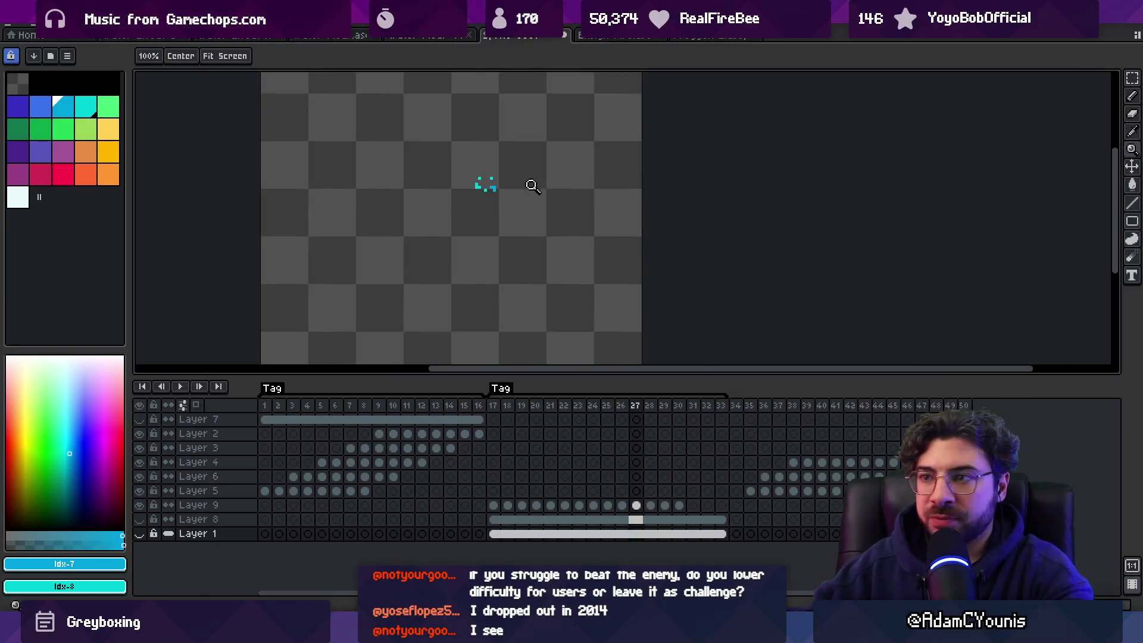
mouse_move(493, 406)
mouse_down()
mouse_move(657, 407)
mouse_move(494, 407)
mouse_up()
scroll(559, 263, down, 2)
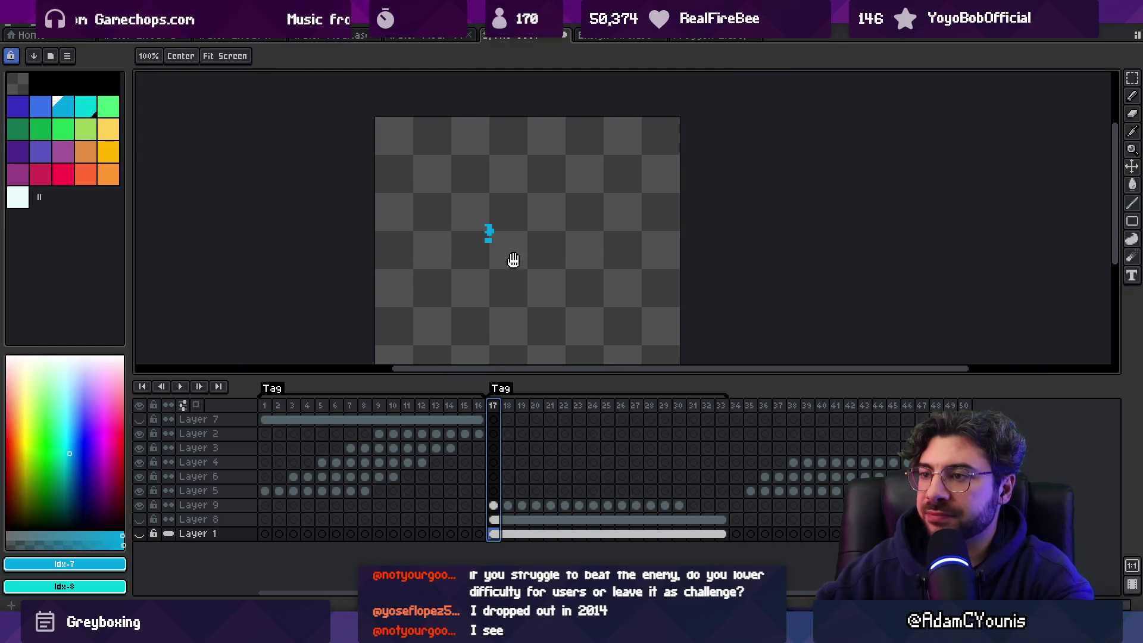
scroll(553, 237, up, 1)
key(Return)
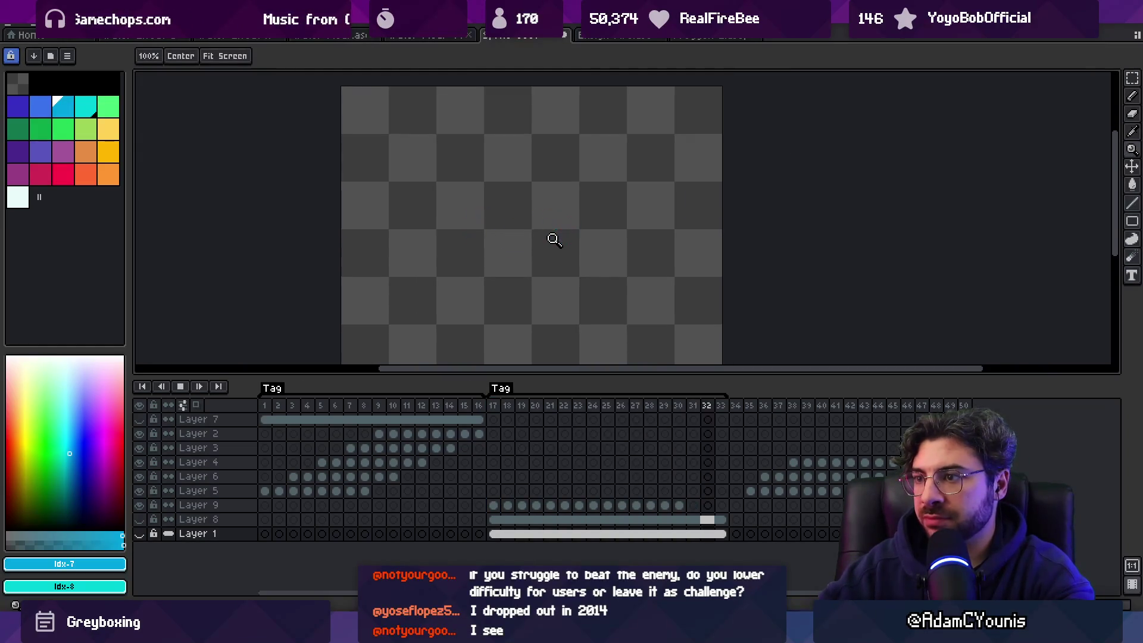
key(Return)
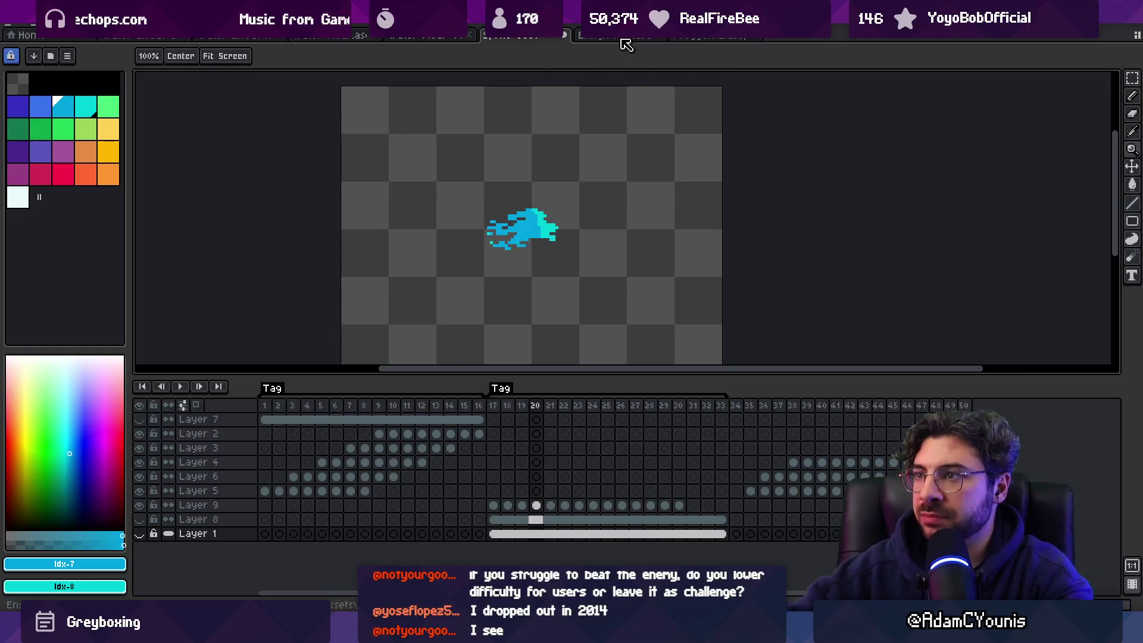
Step: In the nine-layer splash file, select Layer 9's frames 8–20 for copying
click(621, 38)
click(323, 39)
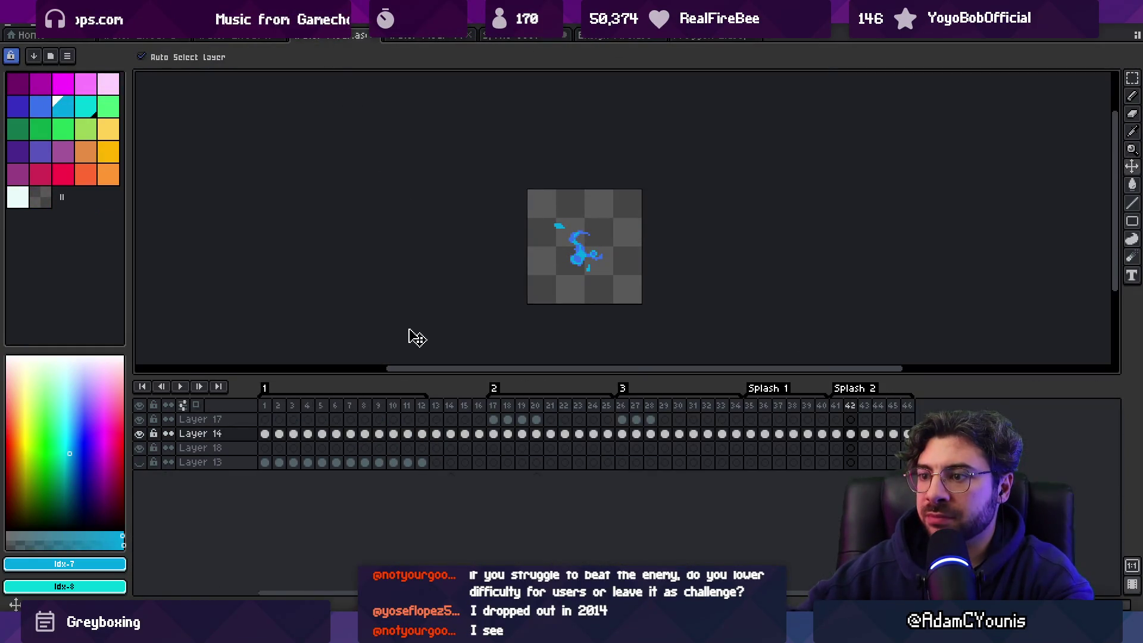
click(231, 37)
click(178, 37)
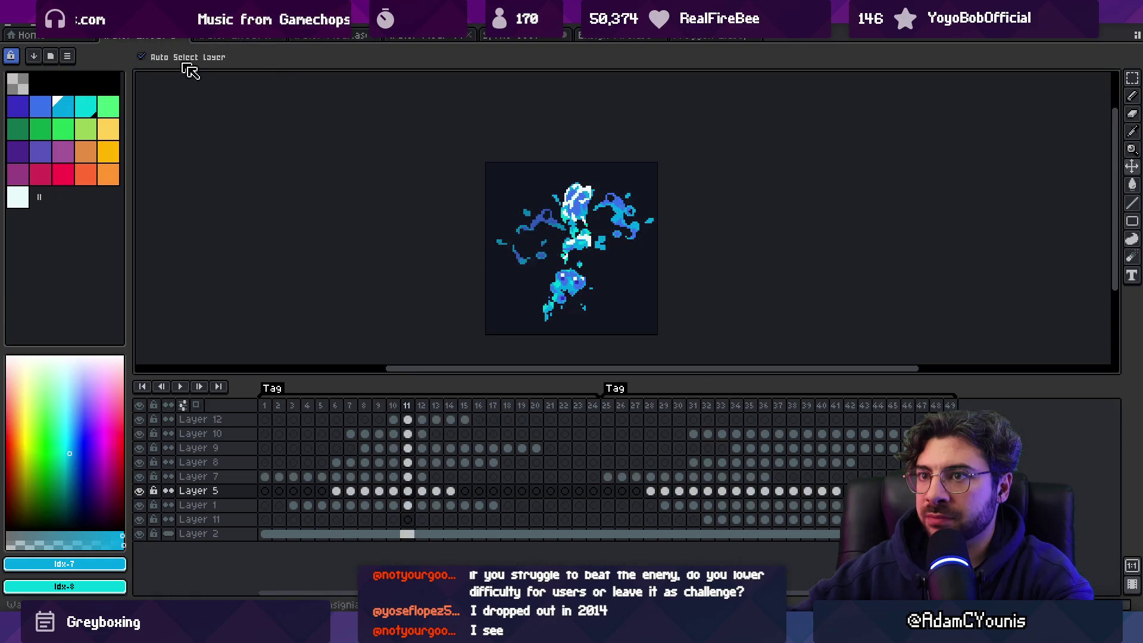
click(580, 208)
drag(364, 447, 561, 459)
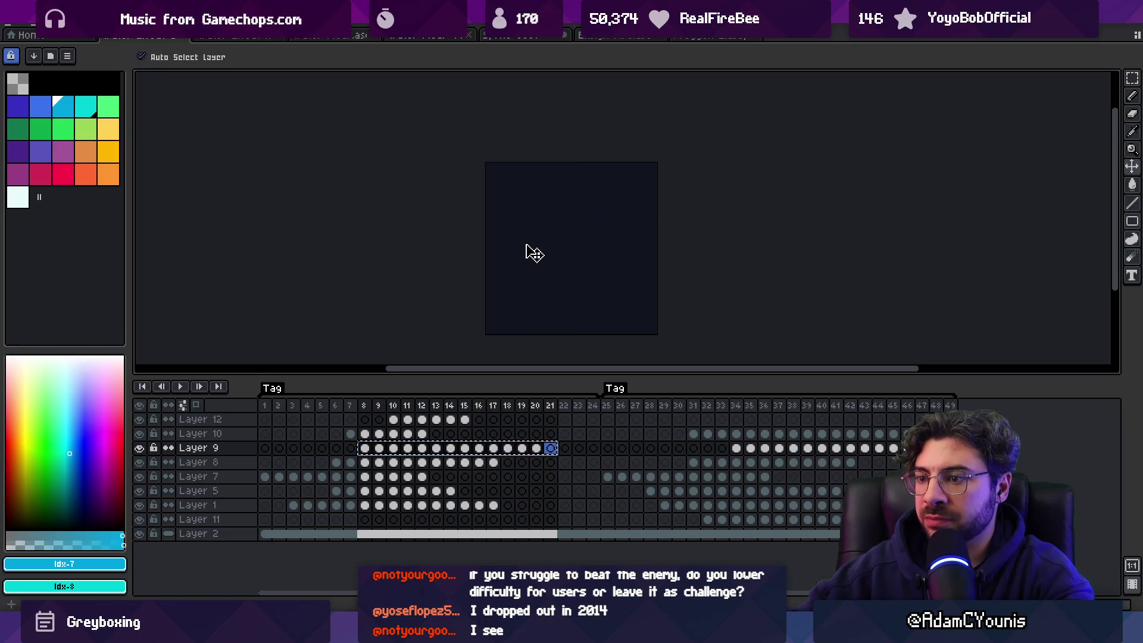
click(364, 456)
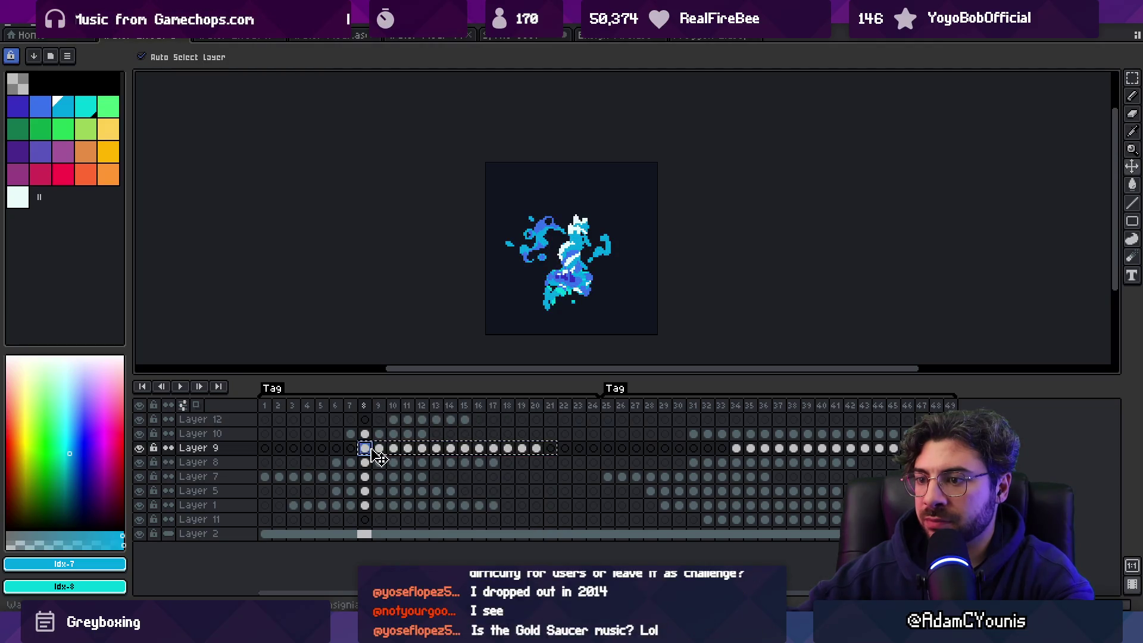
click(381, 451)
drag(392, 455, 543, 457)
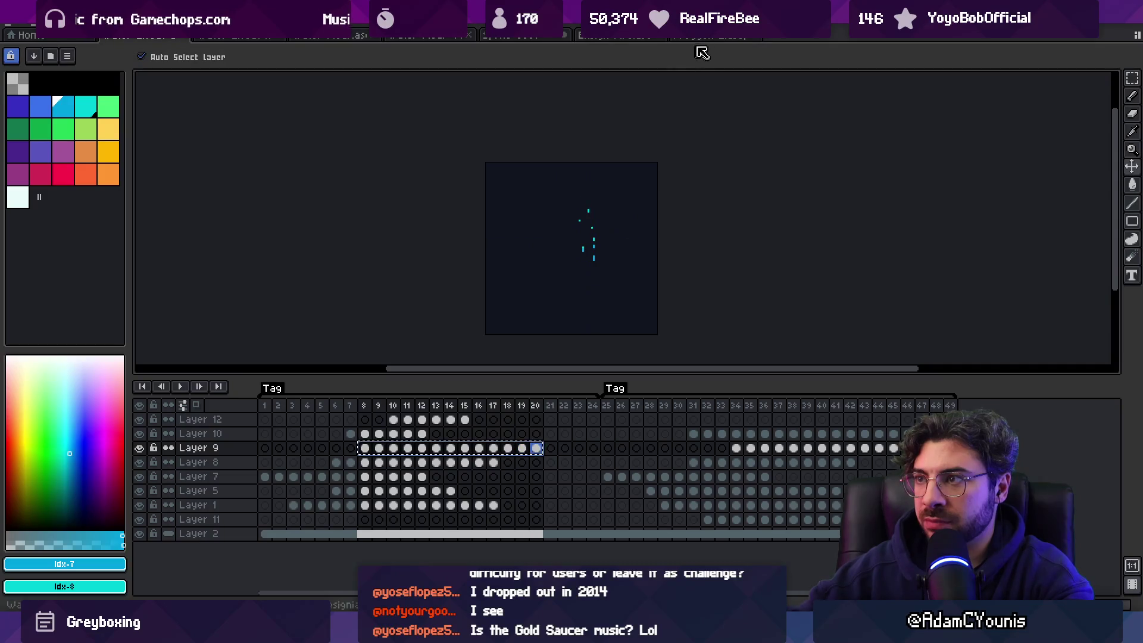
Step: Paste the splash frames into the sword-slash sprite at frame 14 as a new layer
click(521, 37)
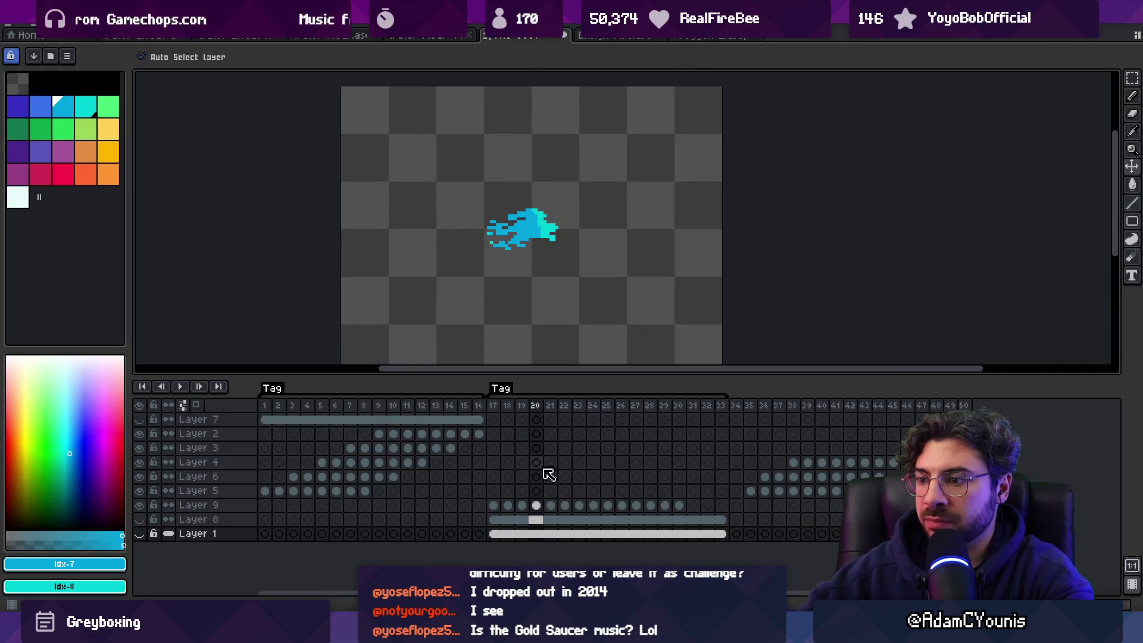
click(450, 505)
key(ctrl+v)
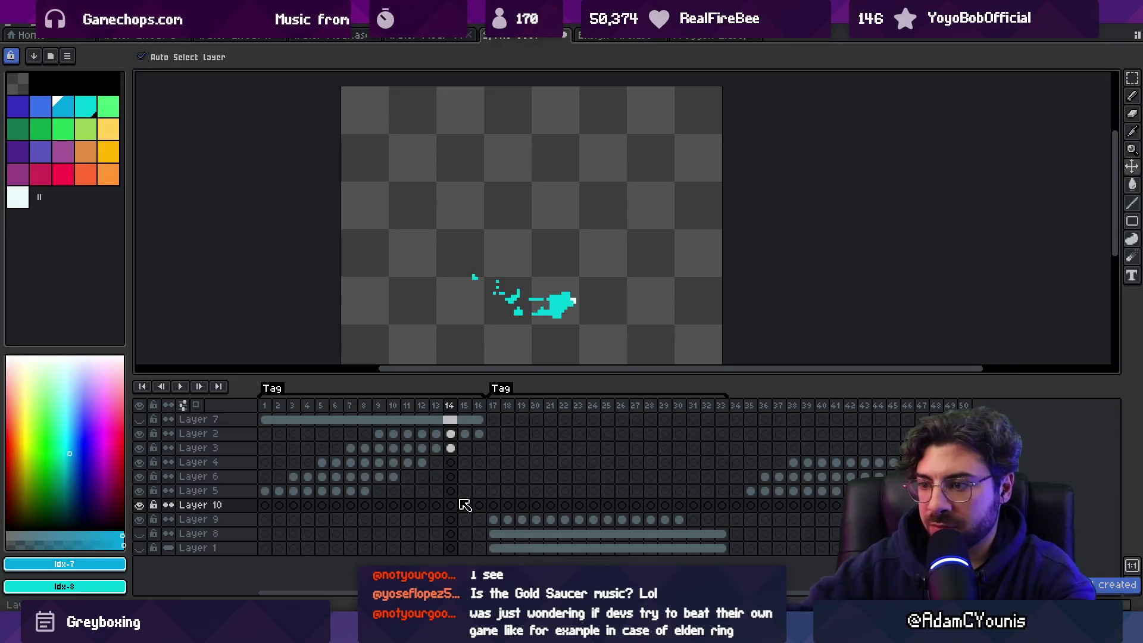
Step: Select Layer 10's pasted cels across frames 17–29 to check them, then go to Unity
click(494, 505)
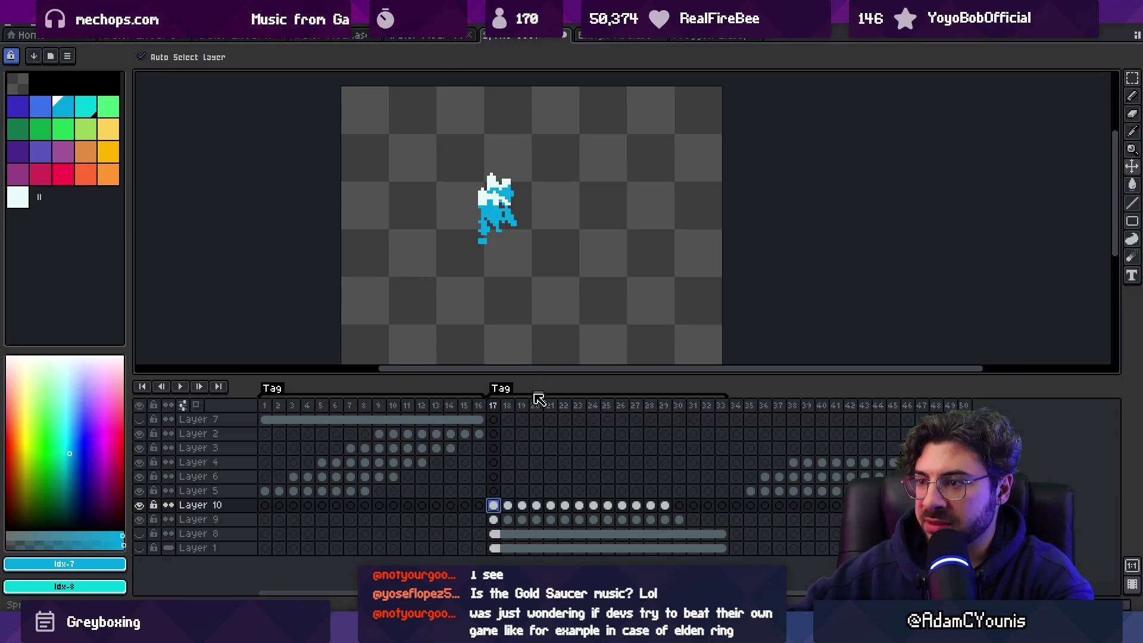
mouse_move(495, 409)
mouse_down()
mouse_move(637, 405)
mouse_move(497, 403)
mouse_move(599, 403)
mouse_move(512, 403)
mouse_move(550, 405)
mouse_up()
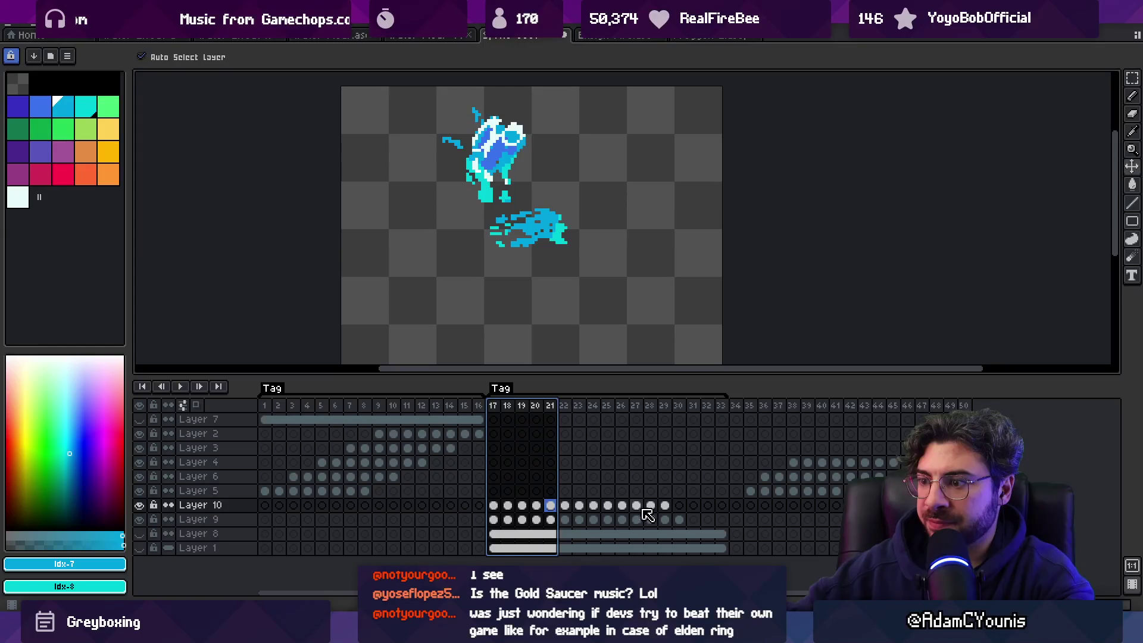
drag(666, 510, 503, 515)
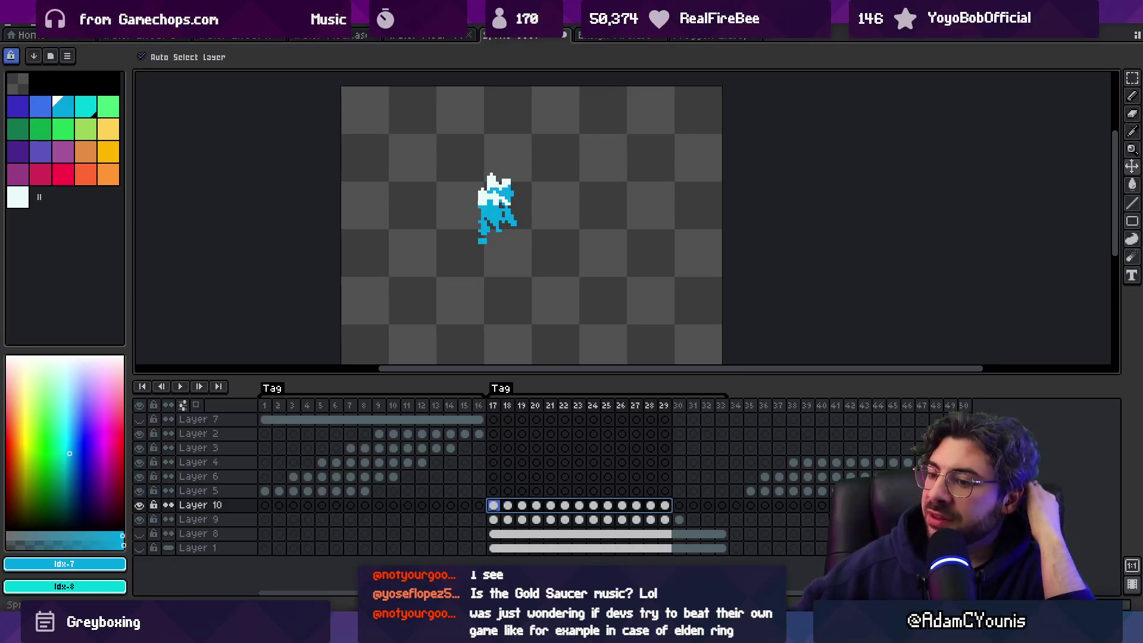
key(alt+Tab)
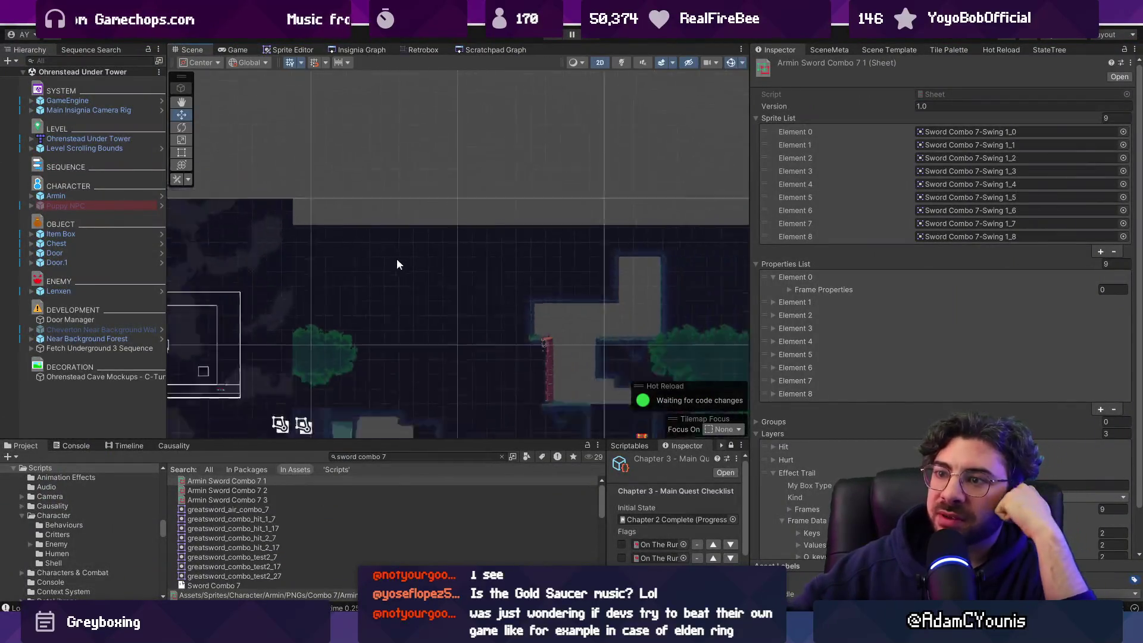
click(384, 51)
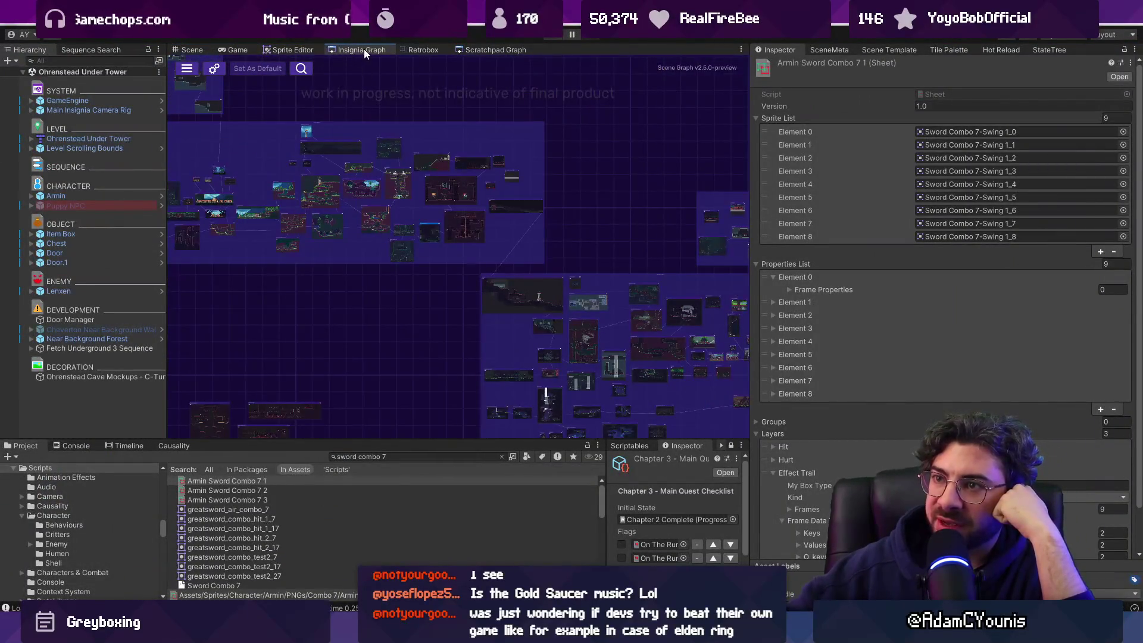
double_click(363, 50)
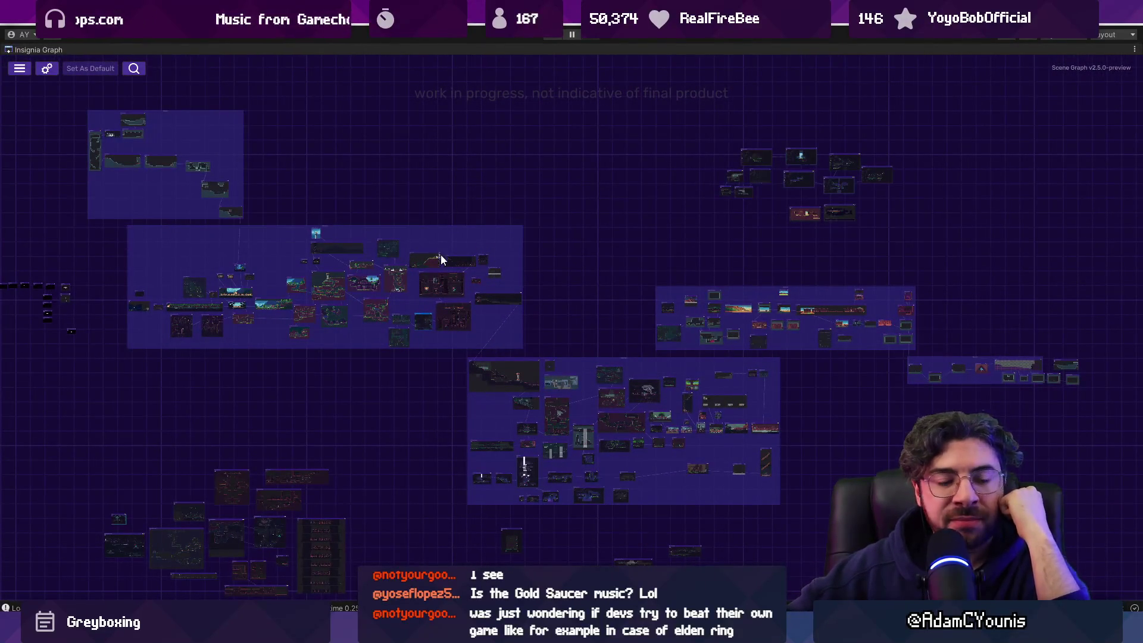
scroll(116, 298, up, 3)
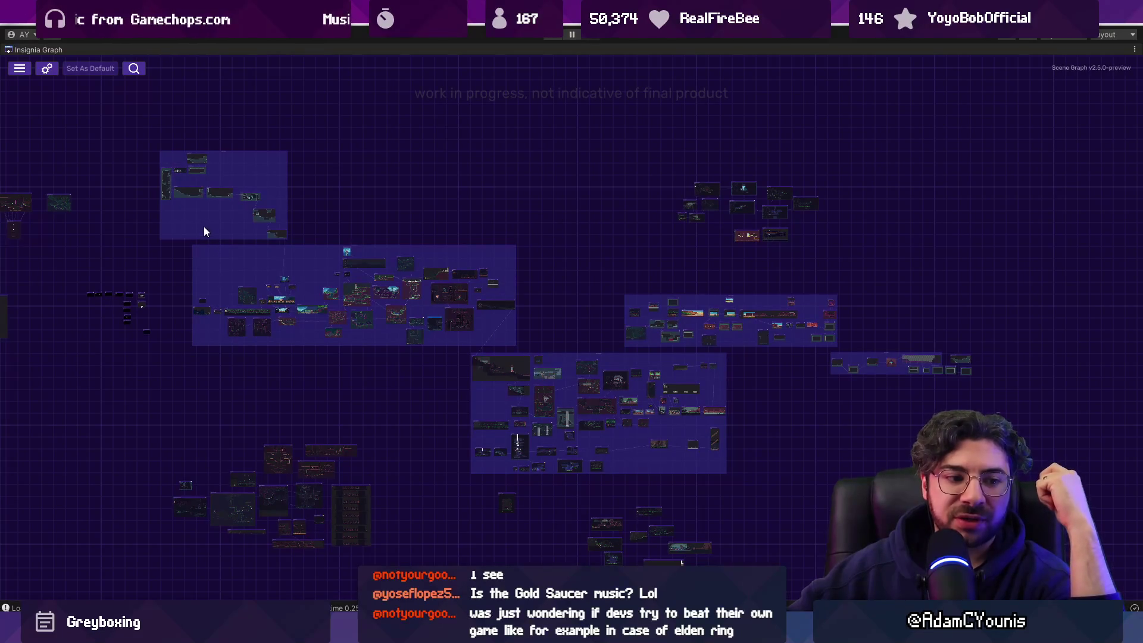
scroll(183, 171, up, 3)
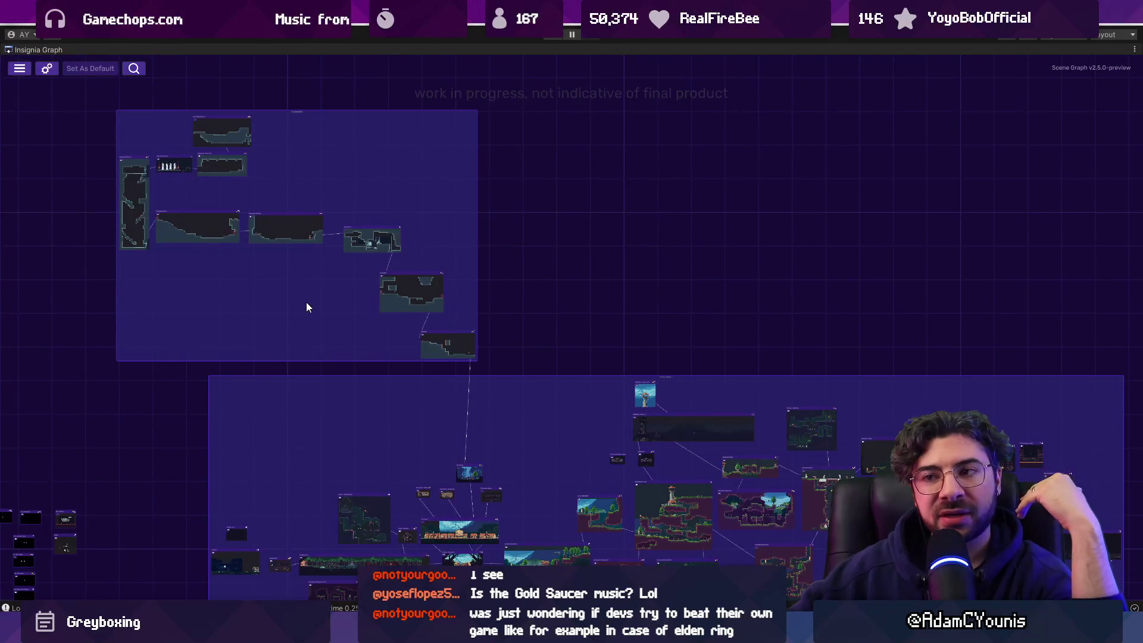
scroll(307, 307, down, 1)
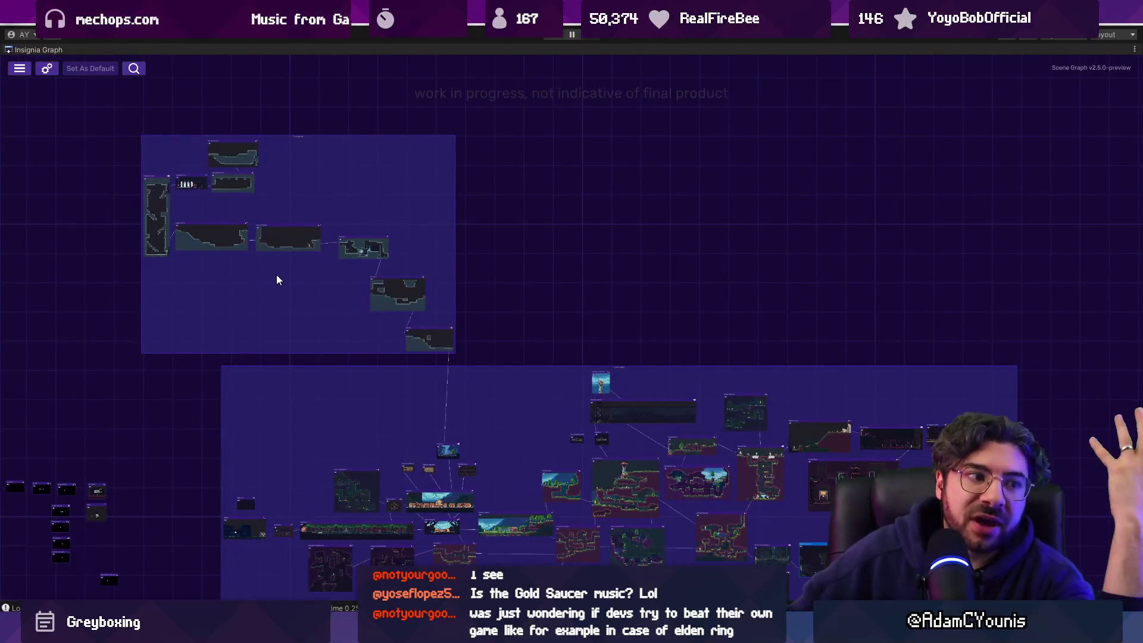
scroll(276, 274, down, 3)
mouse_move(502, 326)
mouse_down()
mouse_move(395, 281)
mouse_move(373, 247)
mouse_up()
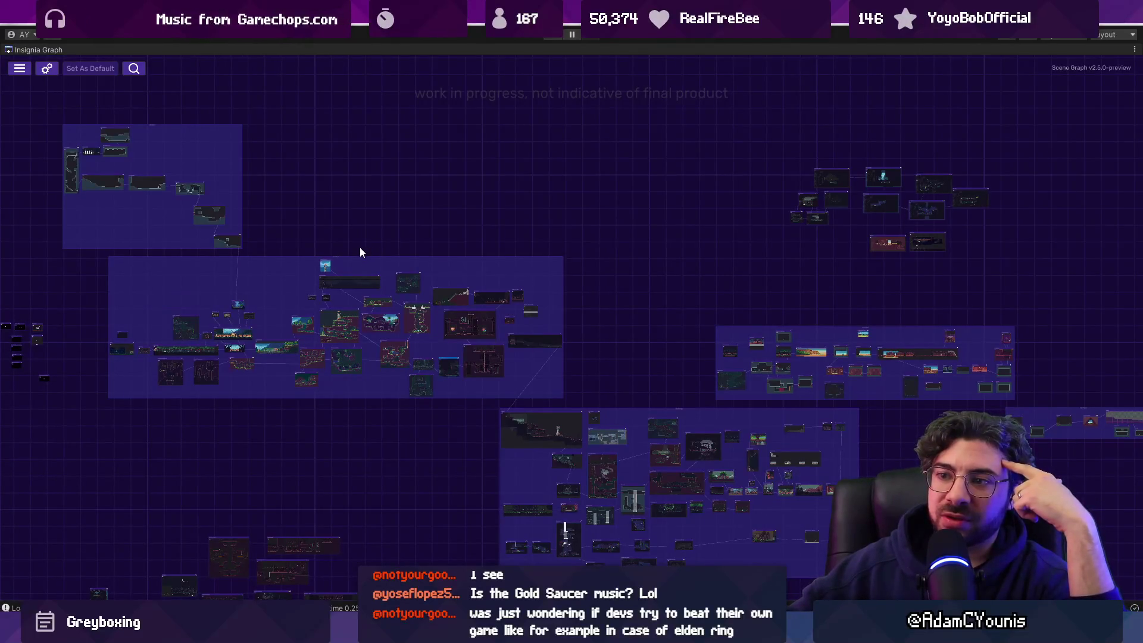
scroll(164, 260, up, 5)
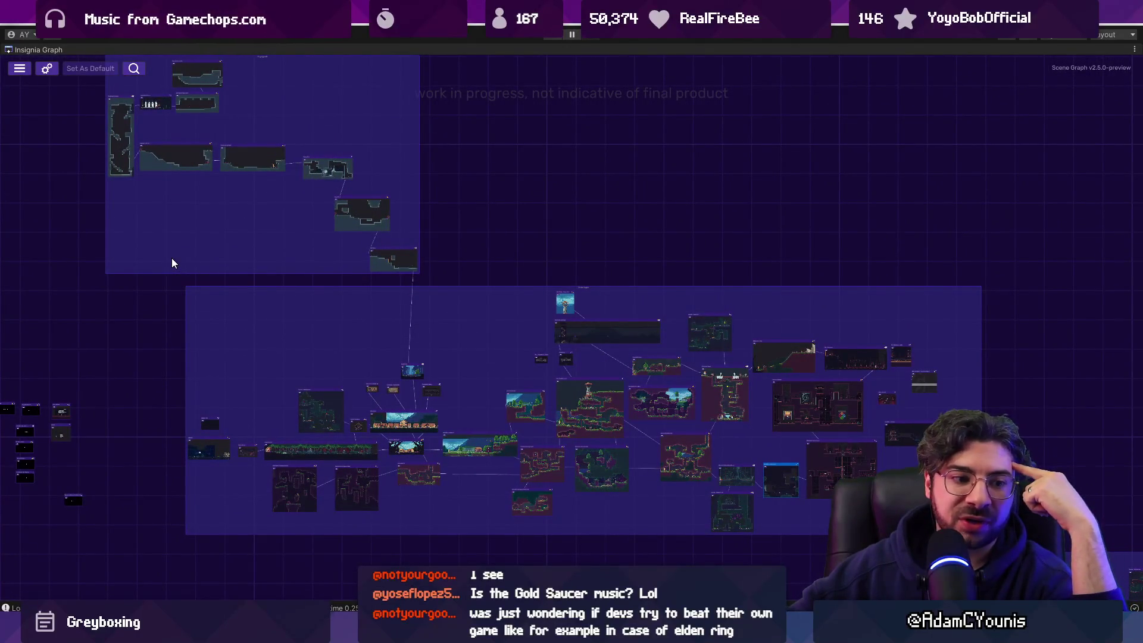
key(alt+Tab)
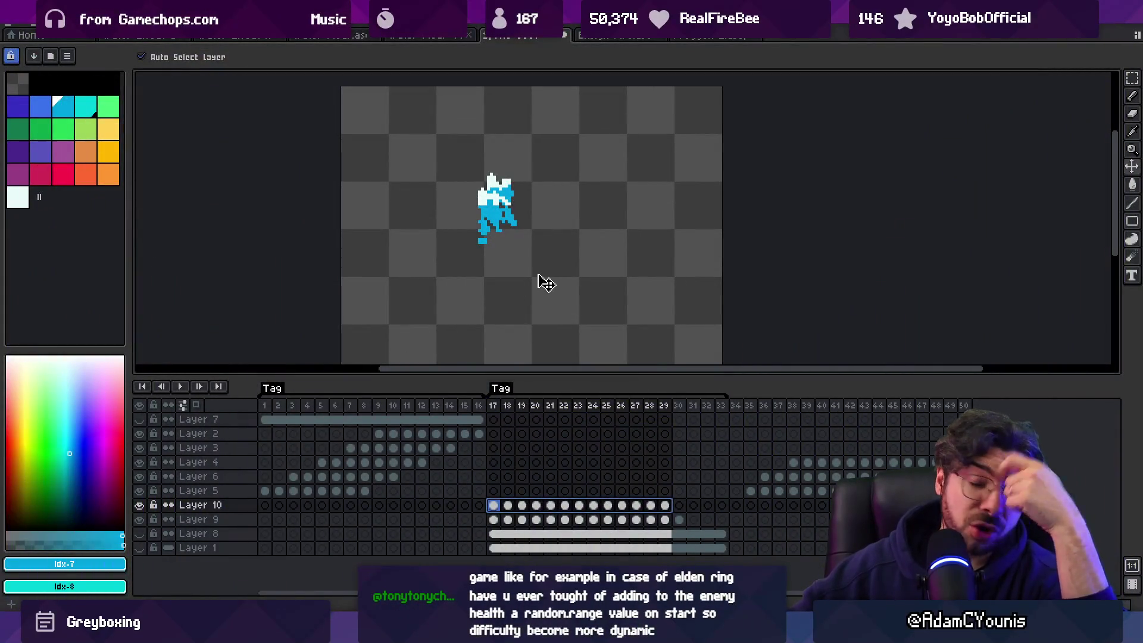
Step: Select frames 17–29, play through them, and hide Layer 9's splash
mouse_move(497, 404)
mouse_down()
mouse_move(676, 398)
mouse_move(500, 395)
mouse_move(637, 381)
mouse_move(495, 396)
mouse_up()
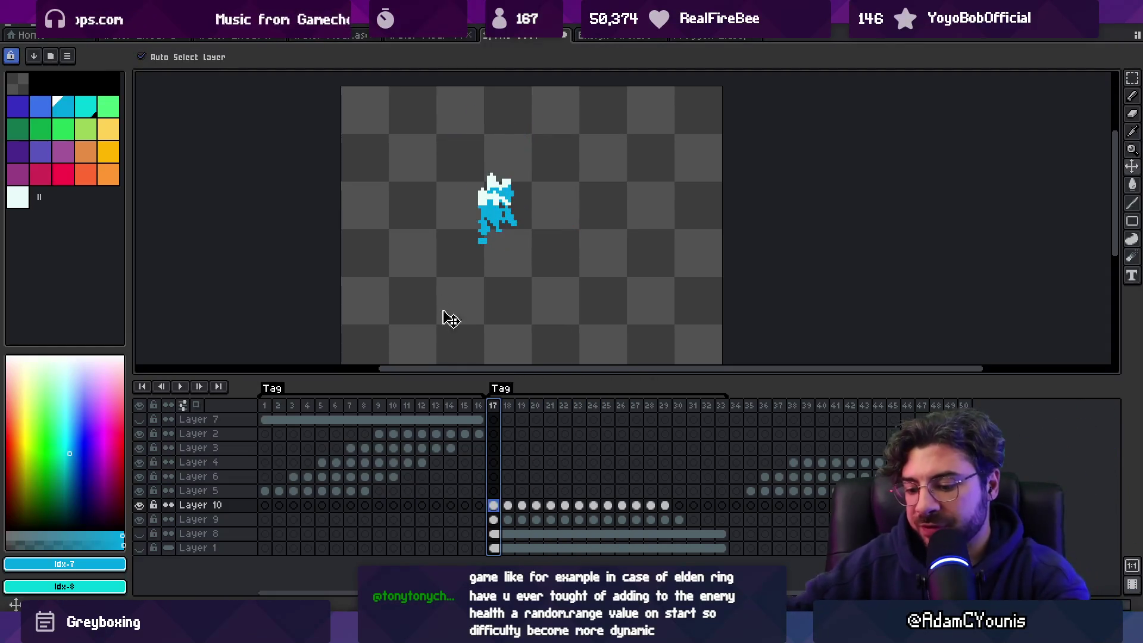
key(Return)
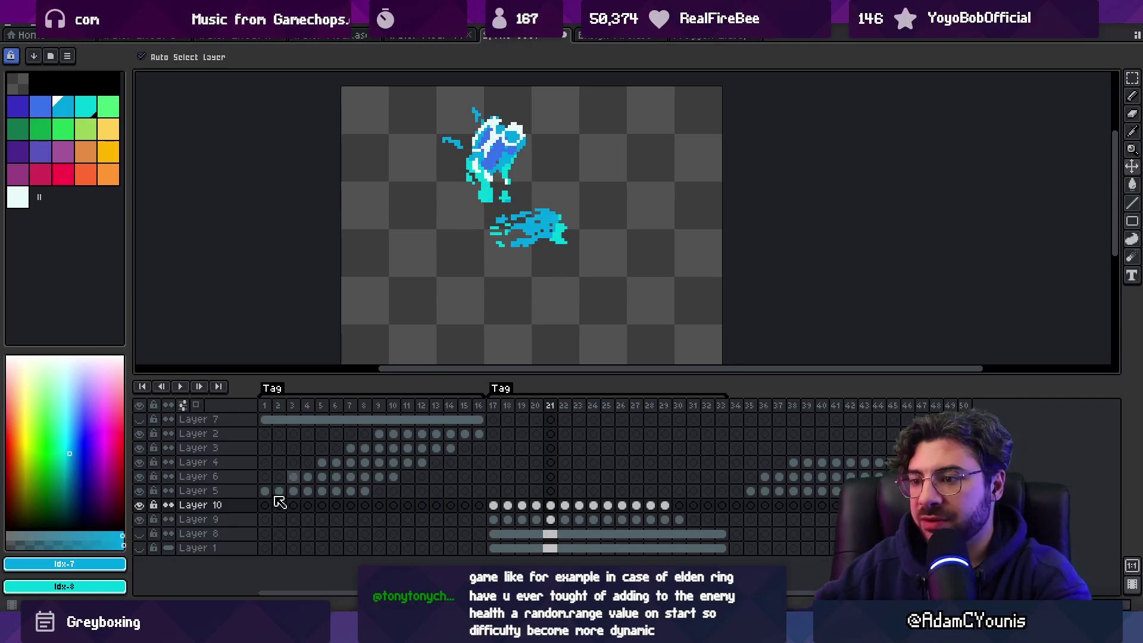
click(139, 519)
key(b)
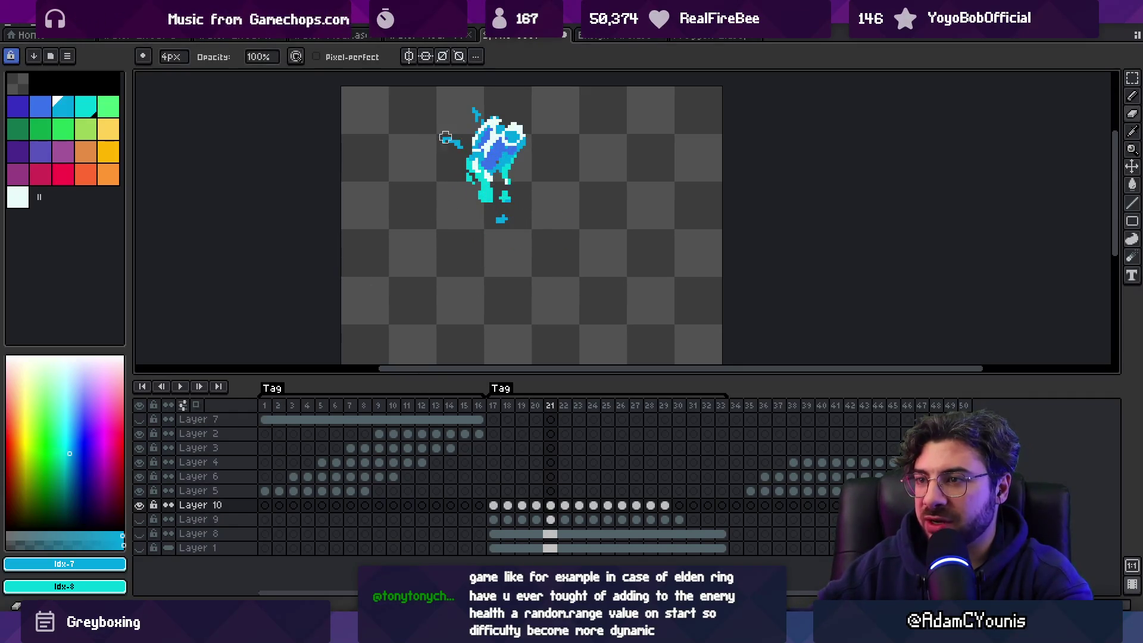
Step: Step through frames 22–29, comparing how the Layer 10 splash swells and scatters
key(Right)
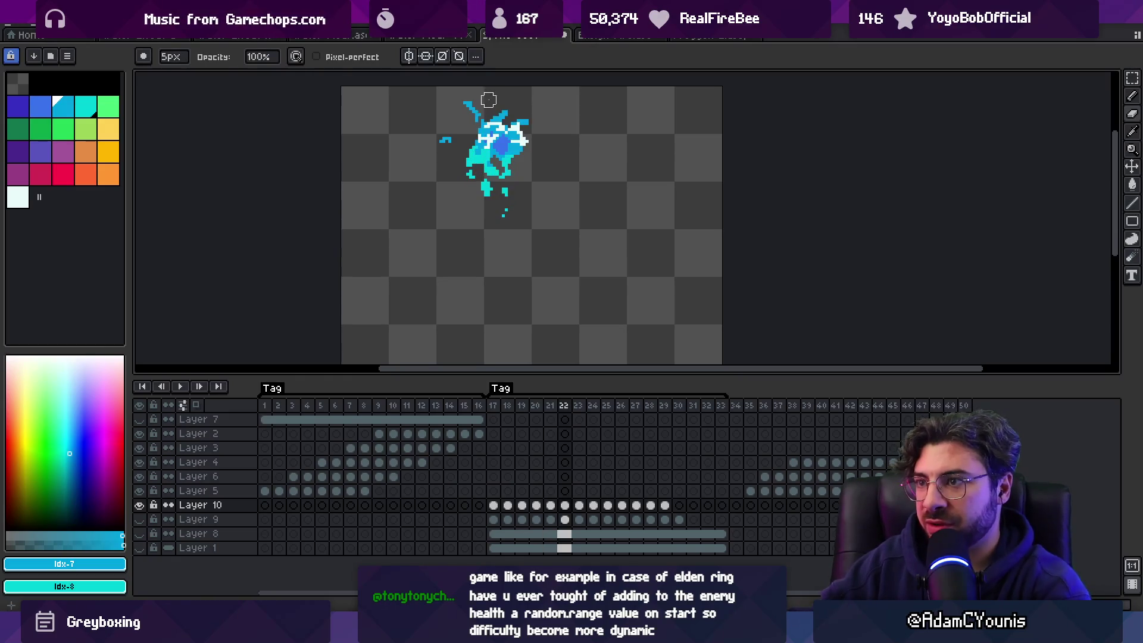
key(Right)
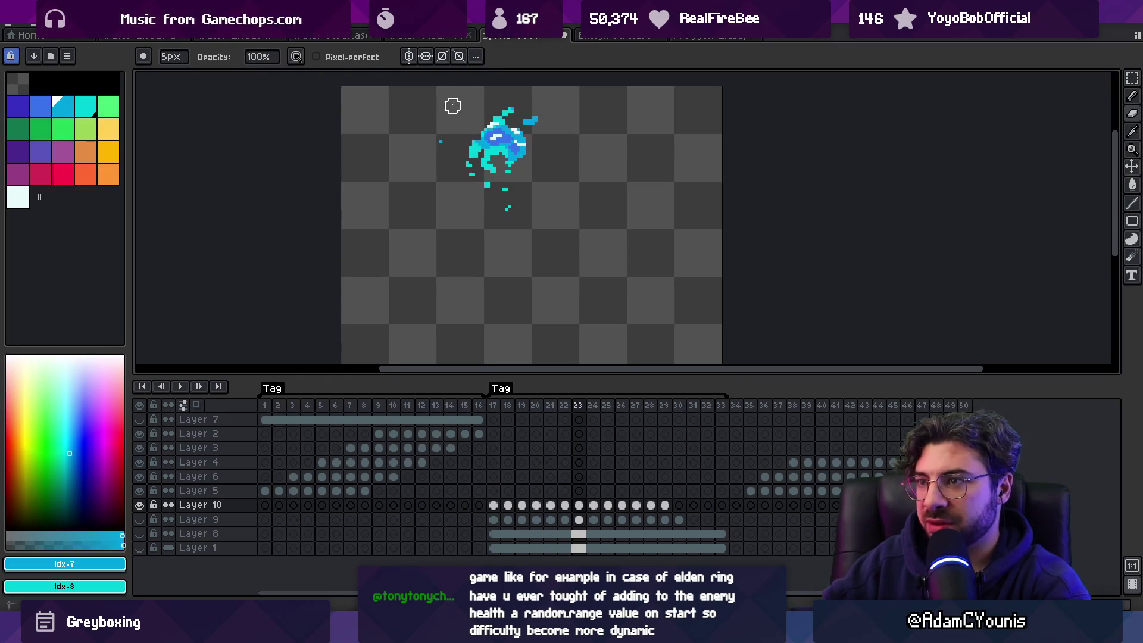
key(Right)
key(Right)
key(Right)
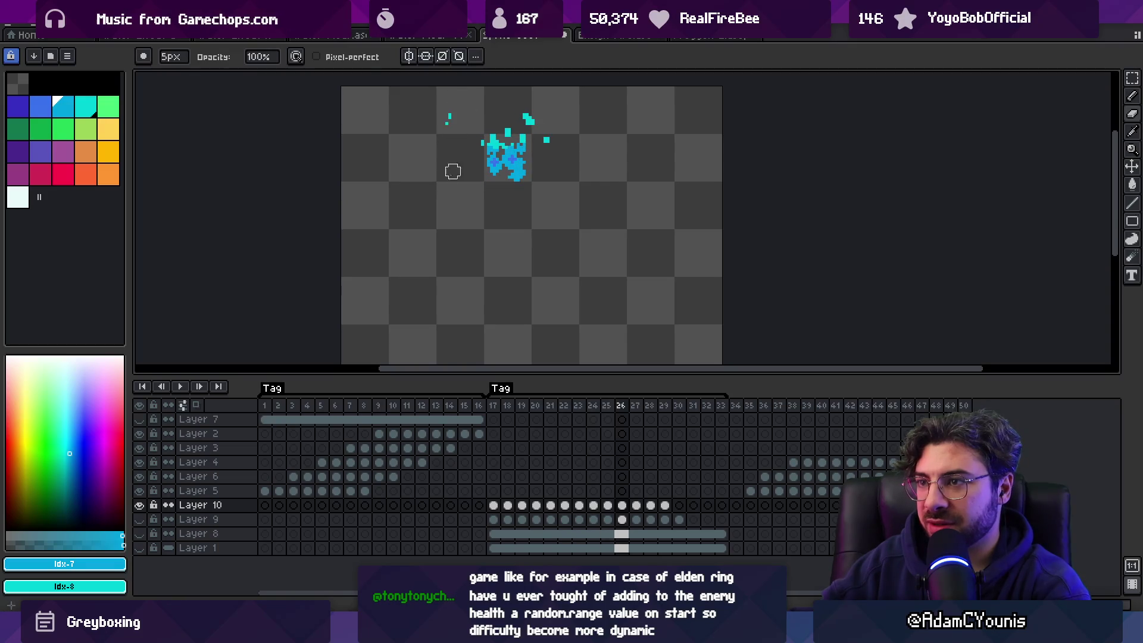
key(Right)
key(Left)
key(Left)
key(Left)
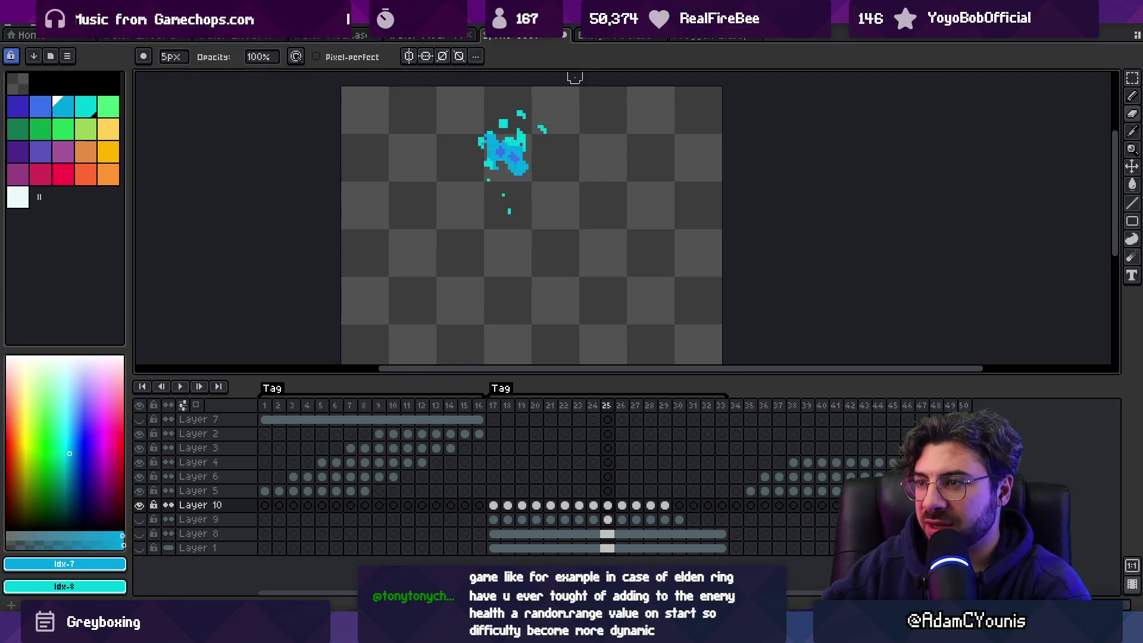
key(Right)
key(Right)
key(Right)
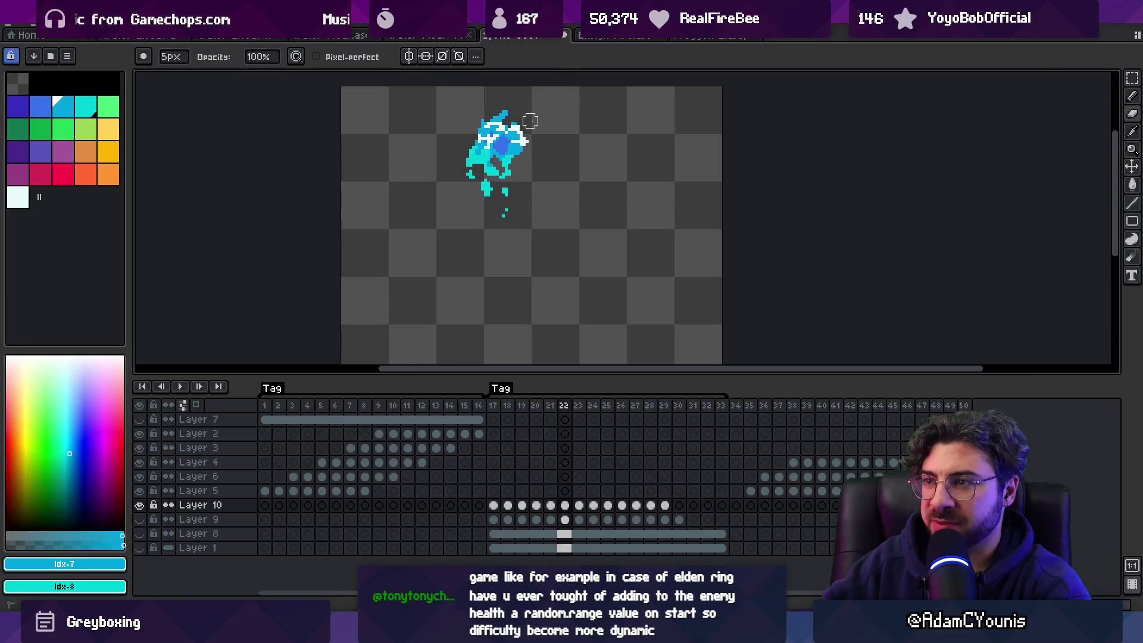
key(Right)
key(Right)
key(Right)
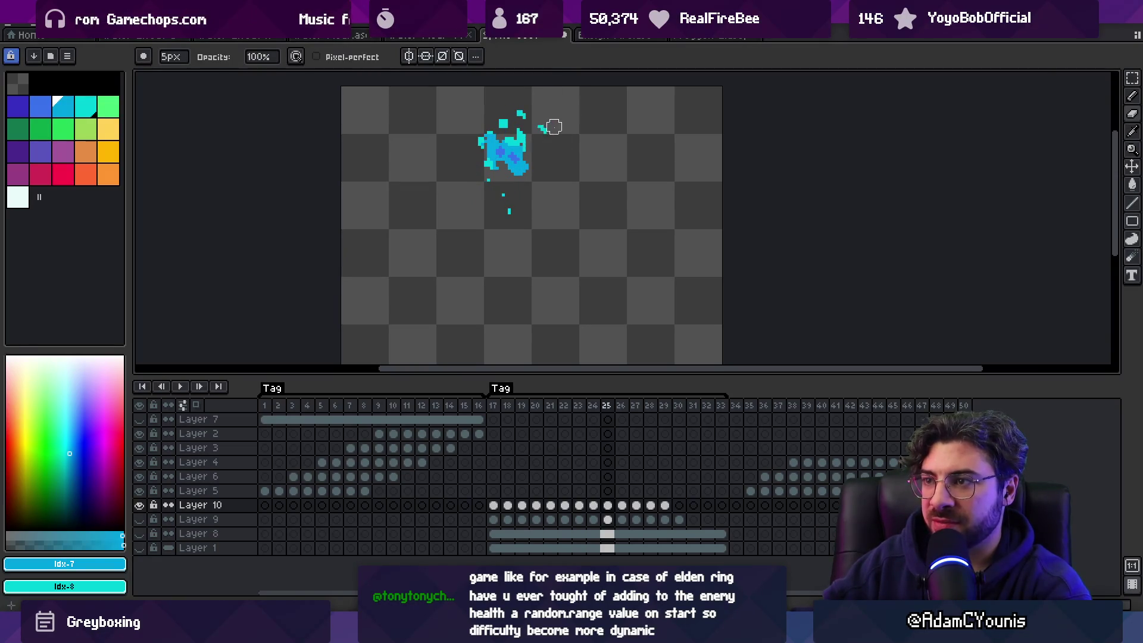
key(Right)
key(Right)
key(Right)
key(Left)
key(Left)
key(Left)
key(Left)
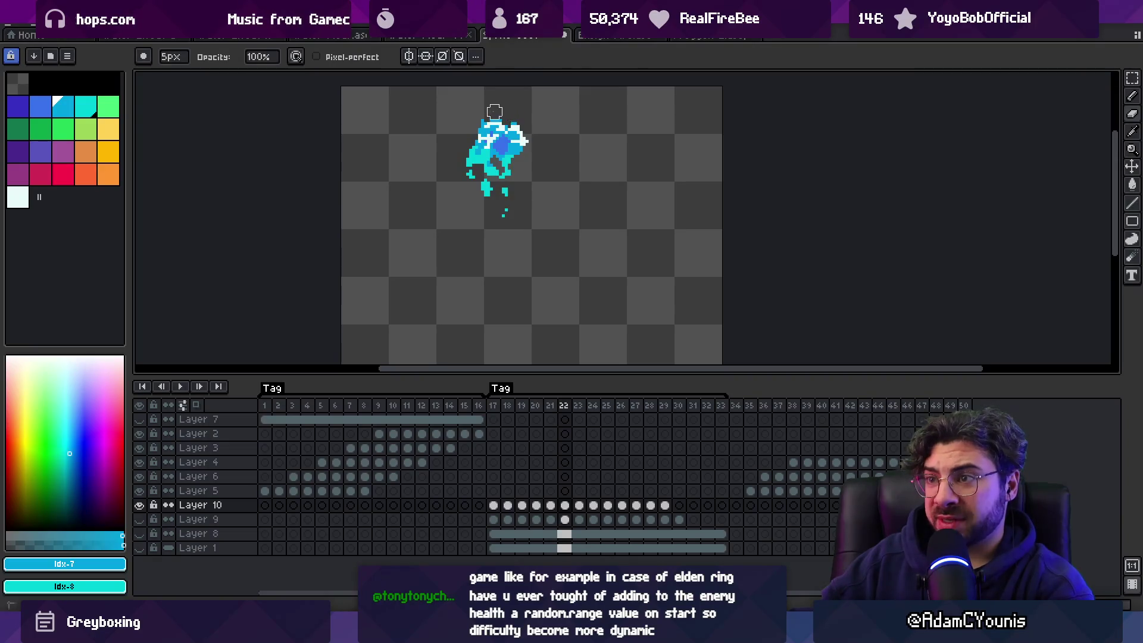
key(Right)
key(Right)
key(Right)
key(Right)
key(Right)
key(Right)
key(Left)
key(Left)
key(Left)
key(Left)
key(Left)
key(Right)
key(Right)
key(Right)
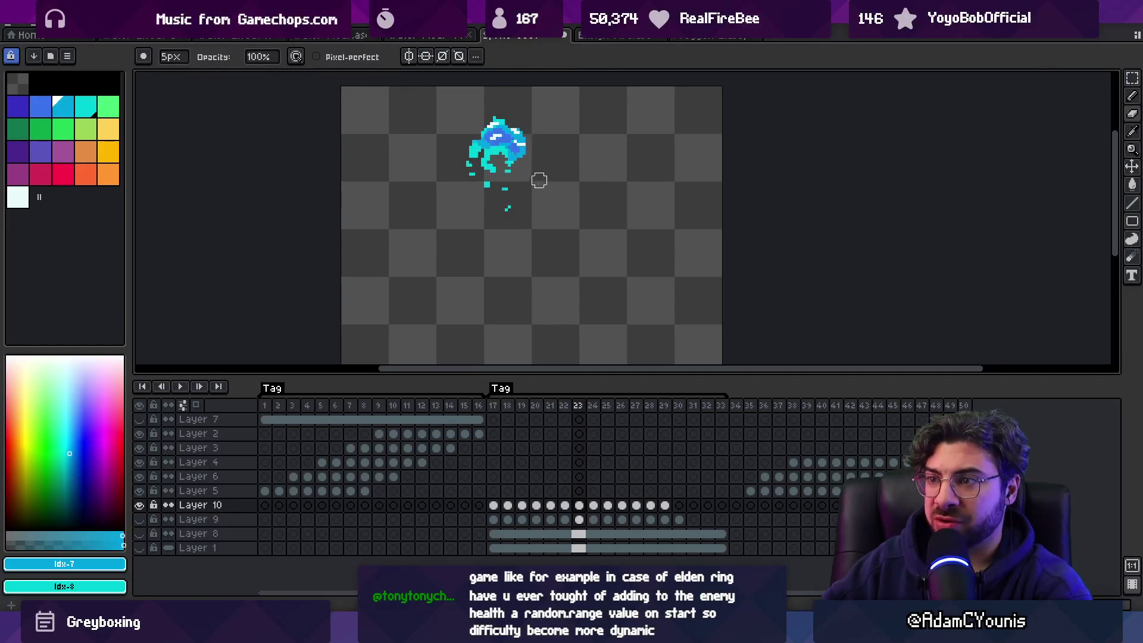
key(Right)
key(Right)
key(Right)
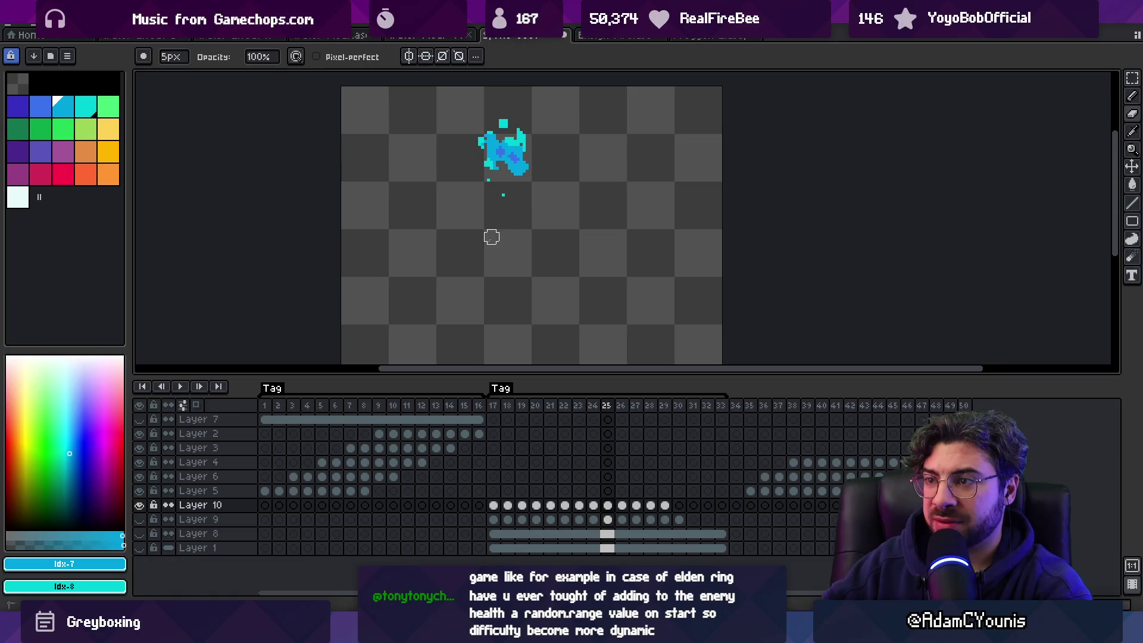
key(Right)
key(Left)
key(Right)
key(Right)
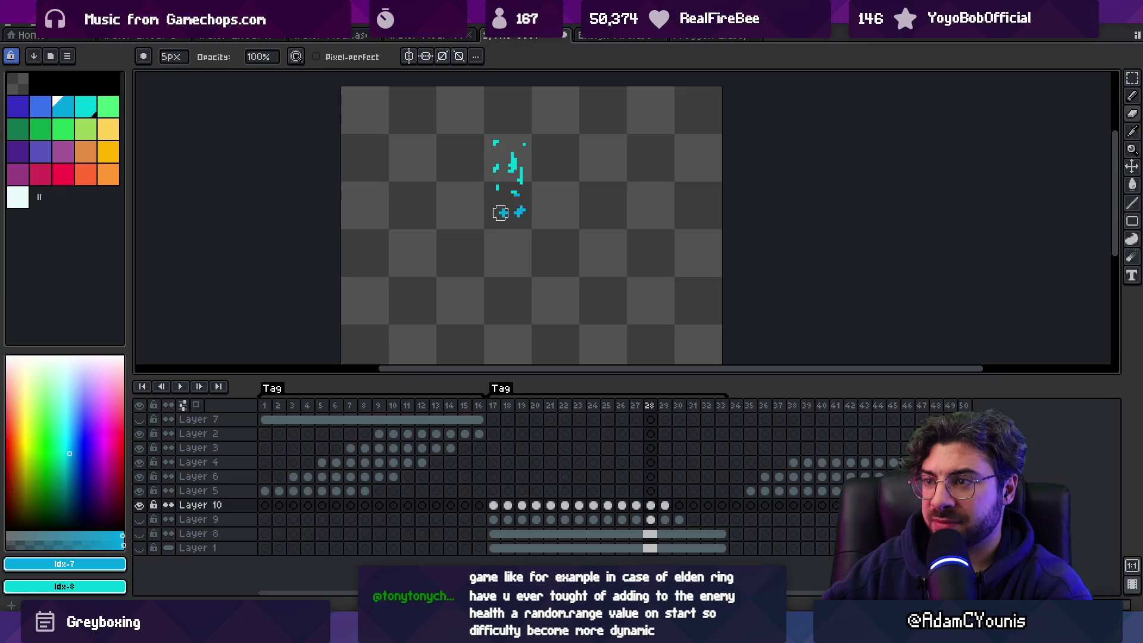
key(Right)
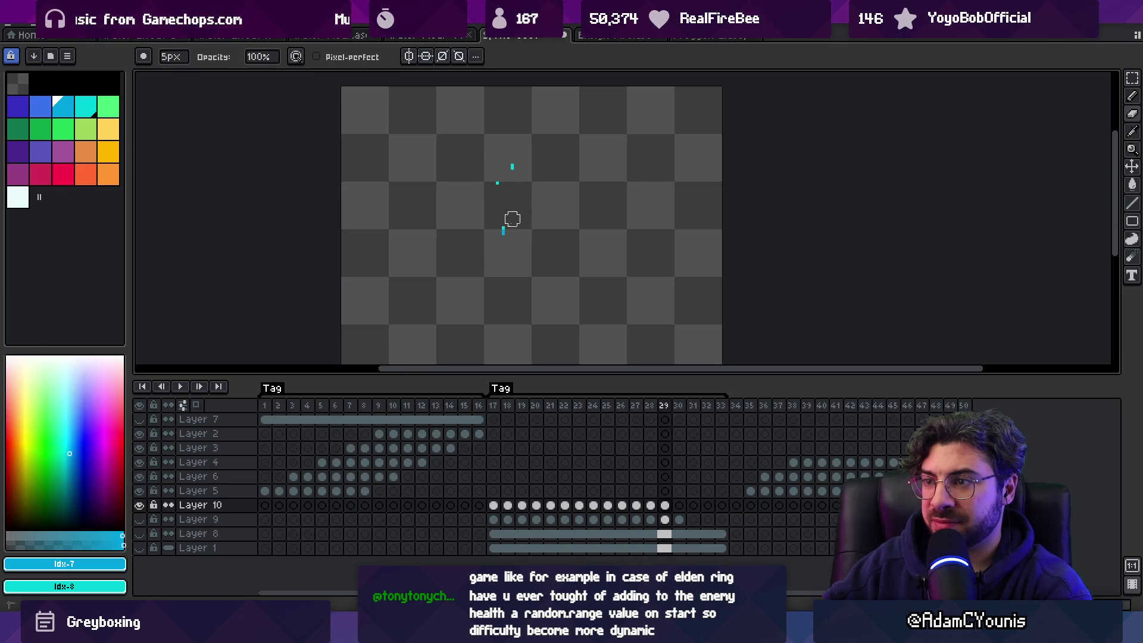
Step: Play the droplet animation and zoom the canvas out
key(Return)
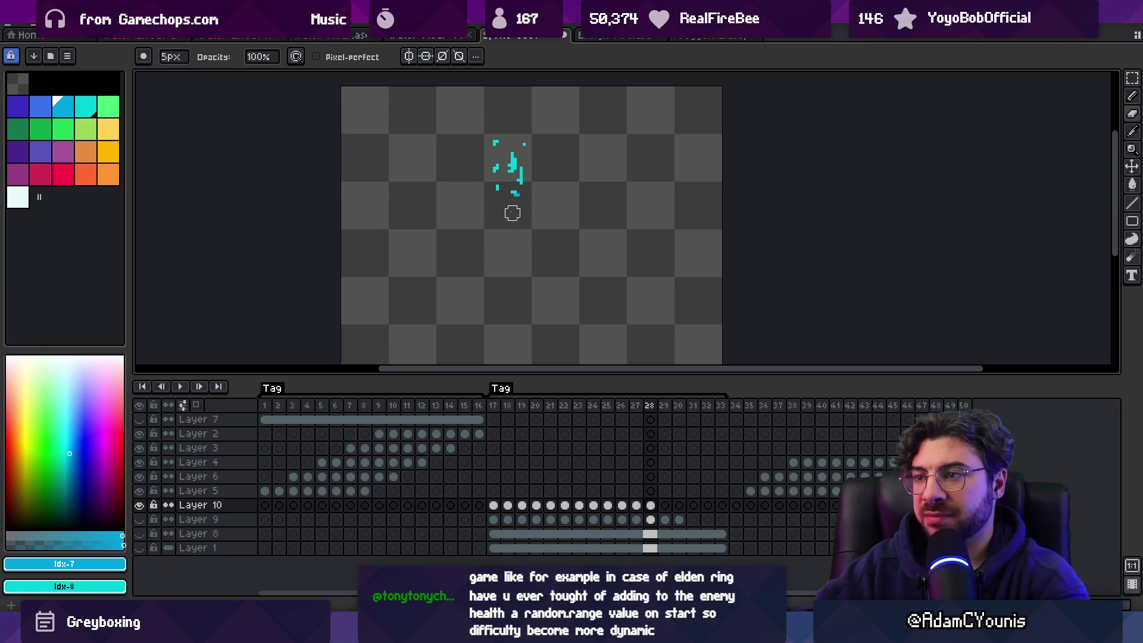
key(z)
scroll(583, 179, down, 4)
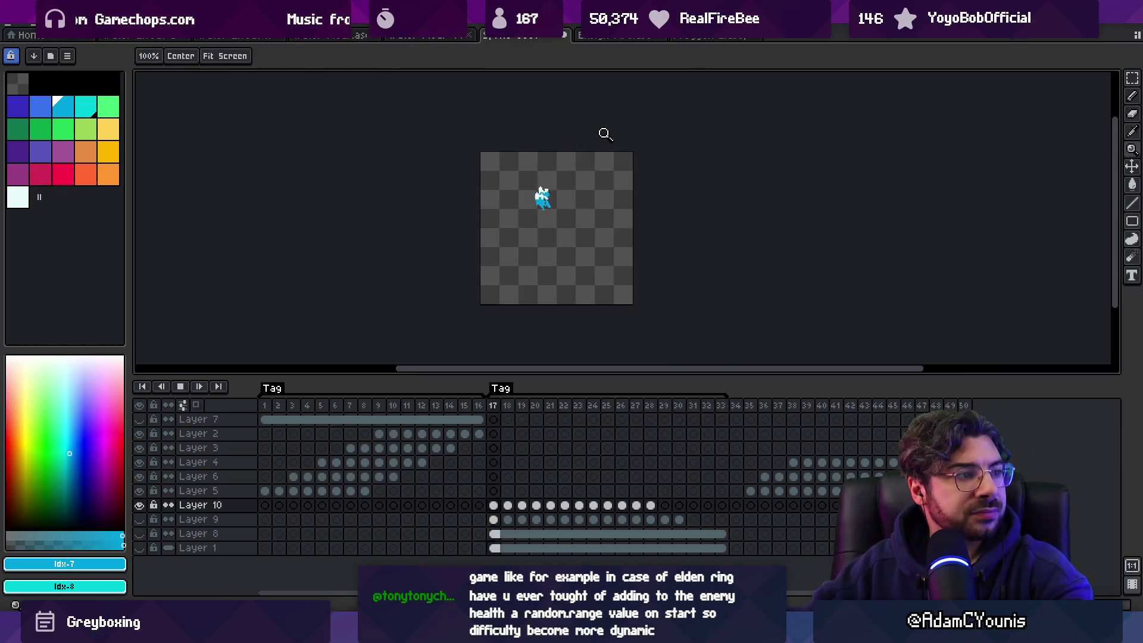
Step: Stop the looping playback and step through frames 19–22 with the pencil ready
scroll(576, 209, down, 3)
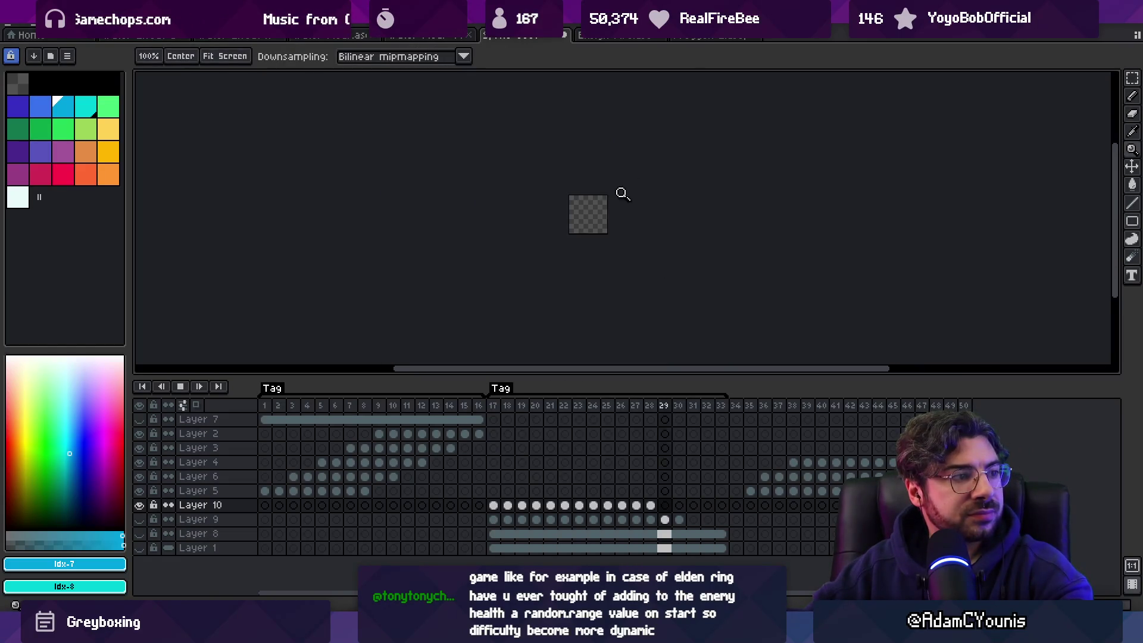
scroll(627, 211, up, 4)
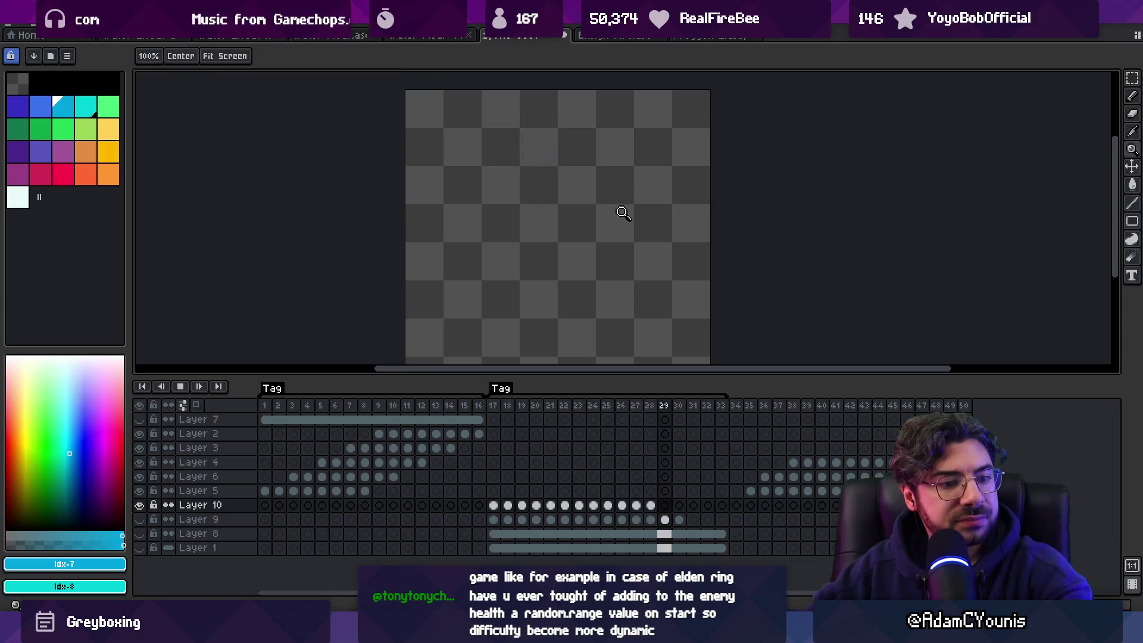
scroll(596, 194, down, 1)
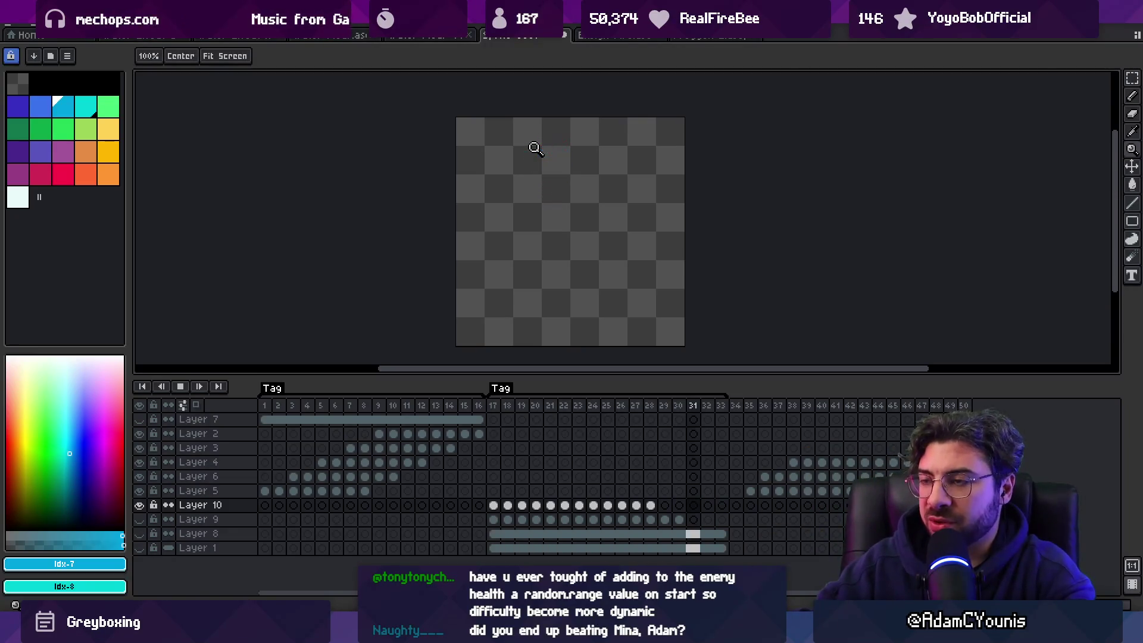
key(Return)
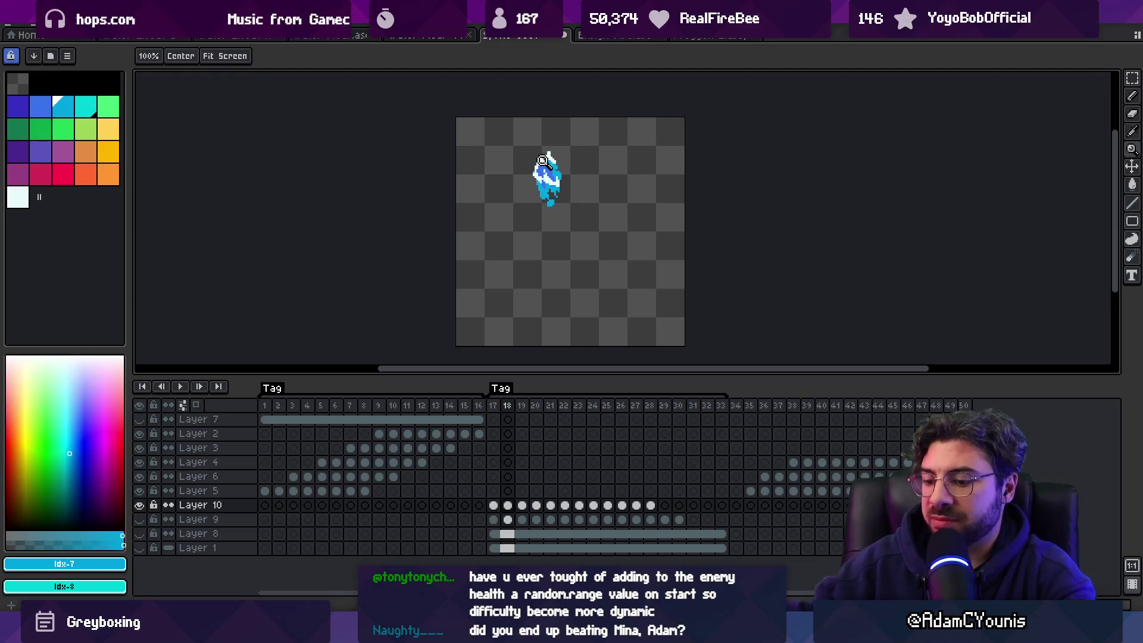
click(521, 405)
key(b)
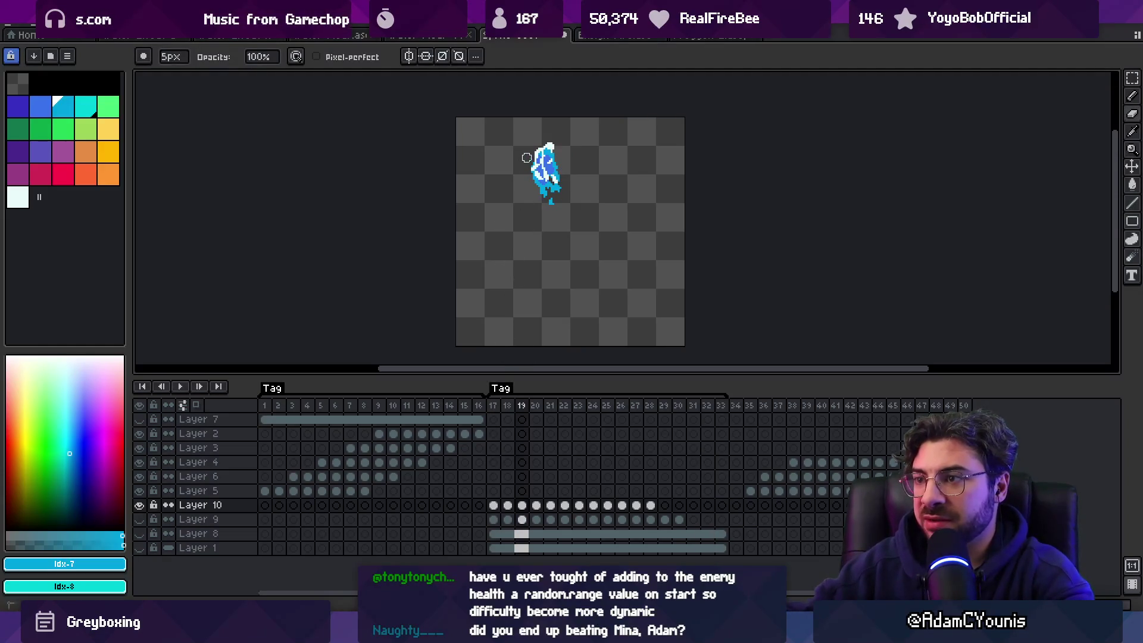
key(period)
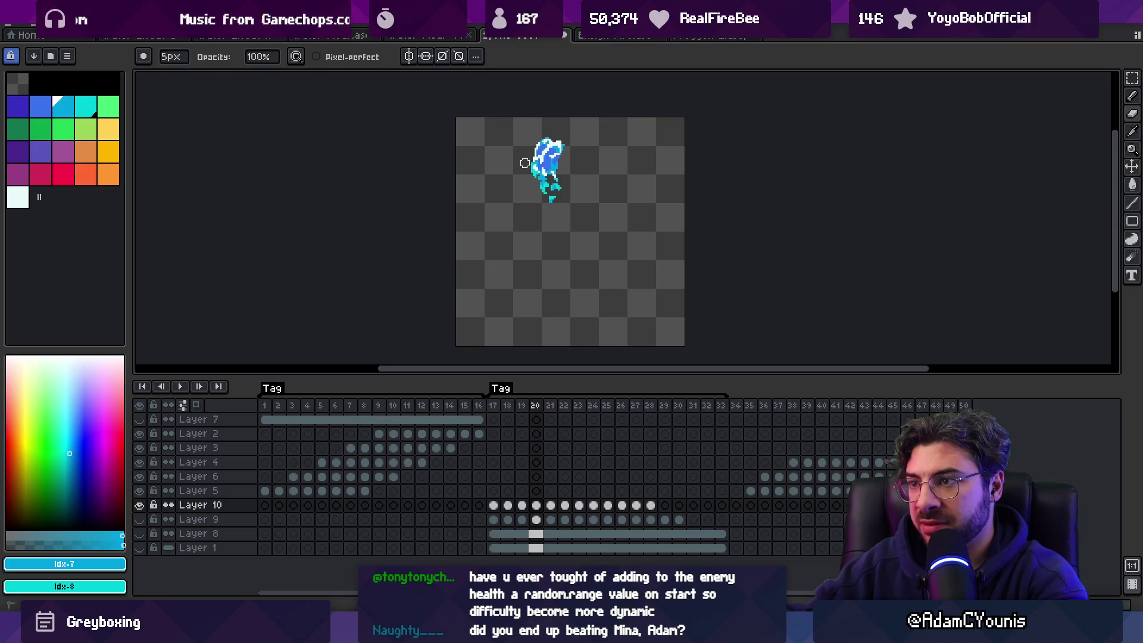
key(period)
key(period)
key(comma)
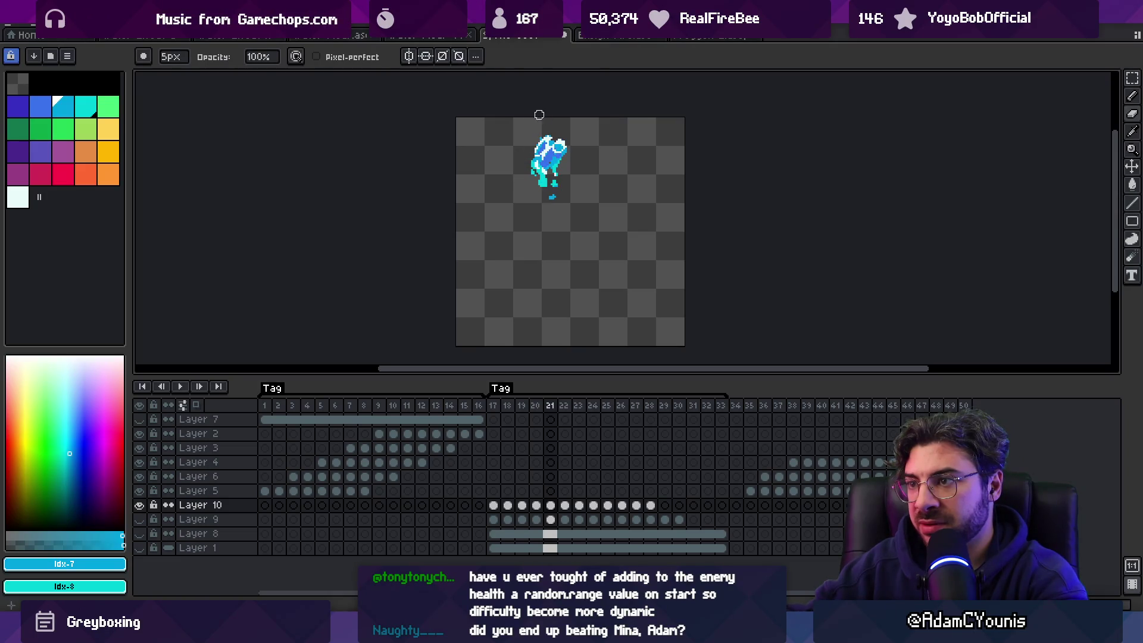
Step: Replay the animation zoomed out, then stop, recentre the sprite and go to frame 17
key(Return)
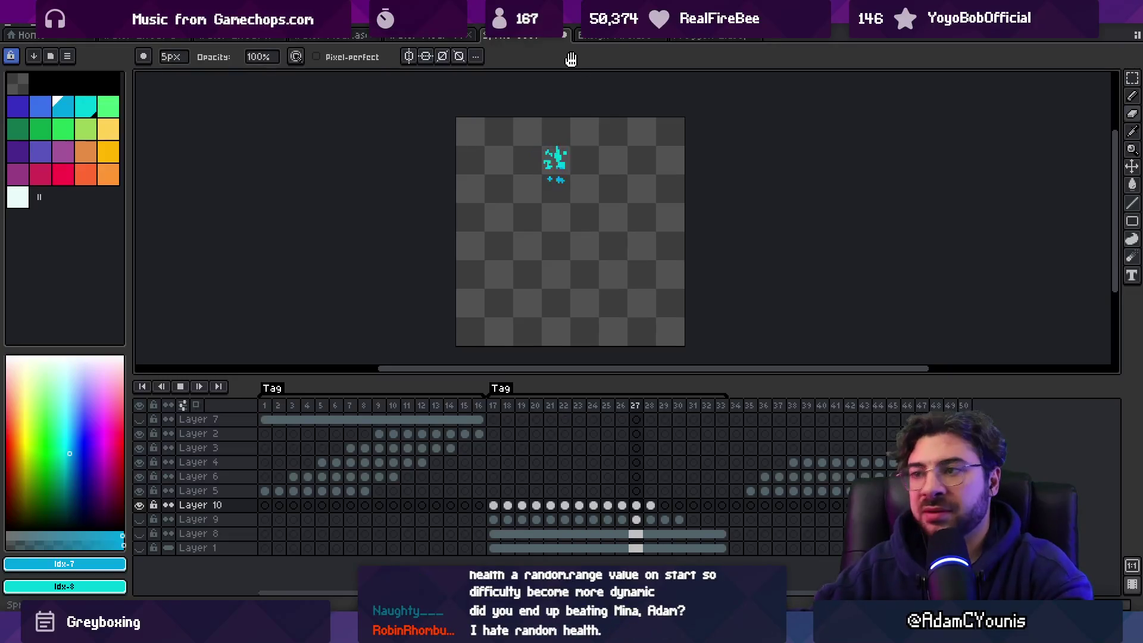
key(z)
scroll(647, 155, down, 3)
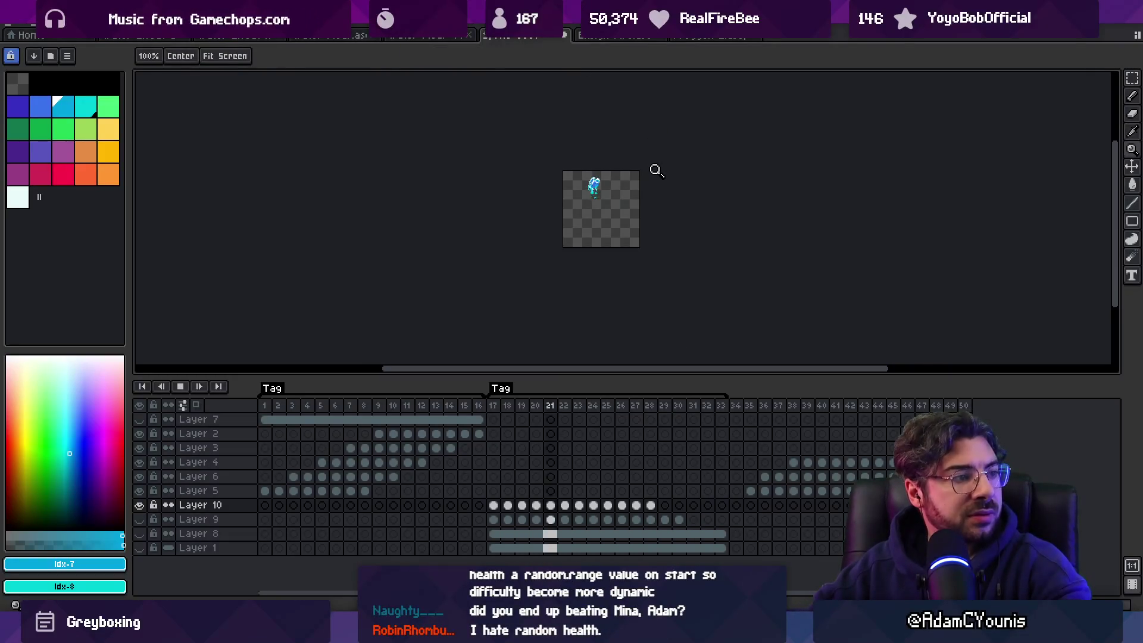
scroll(640, 201, up, 3)
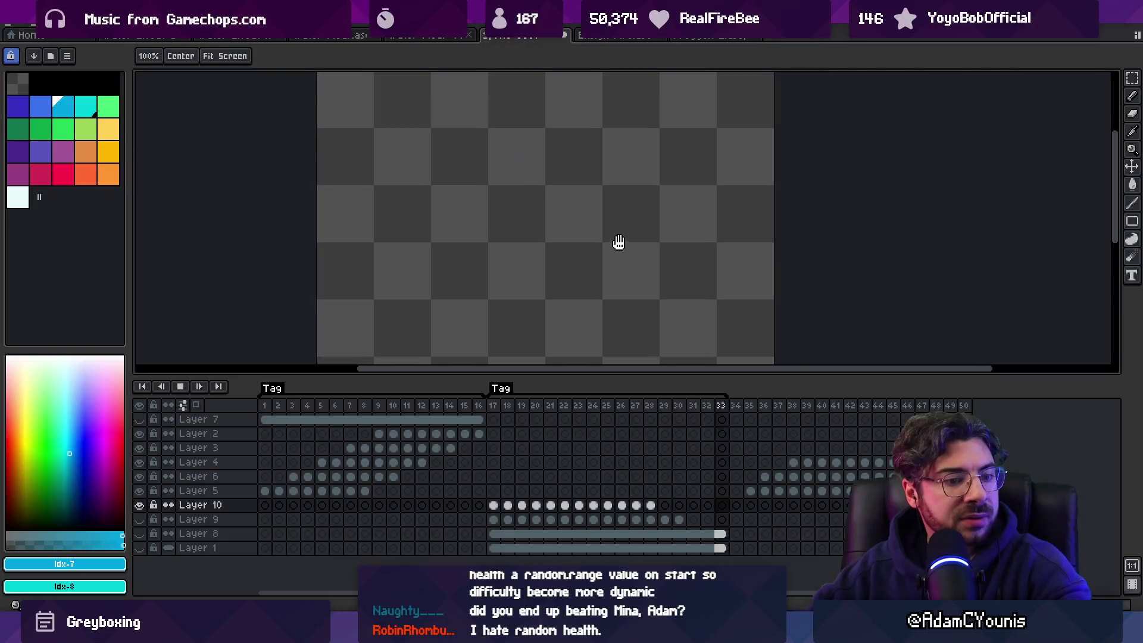
key(Return)
key(Return)
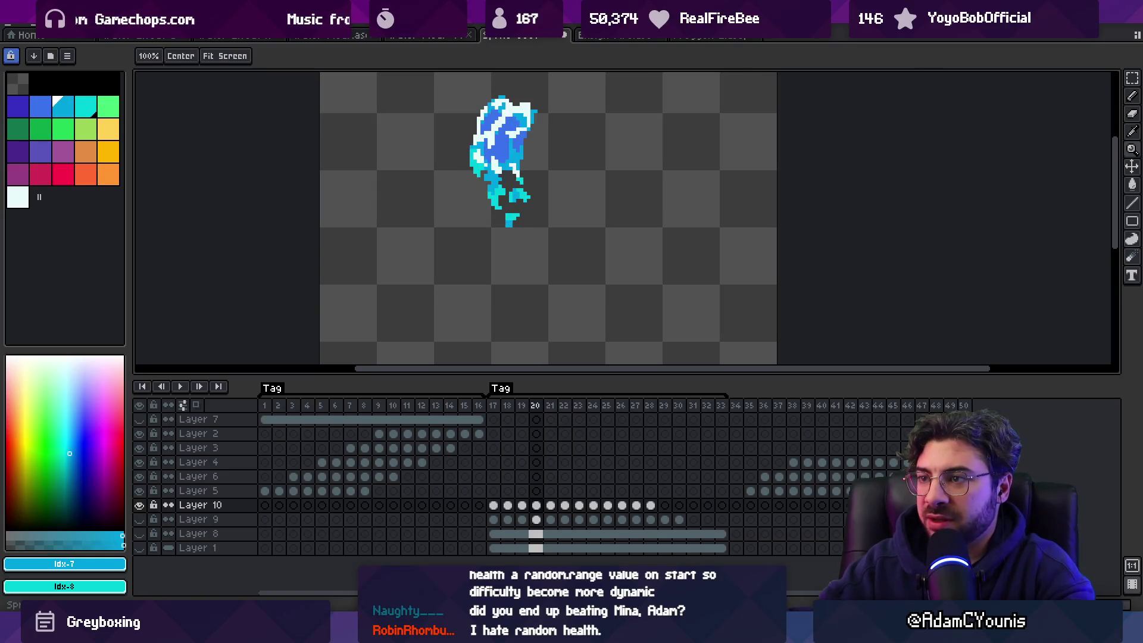
mouse_move(608, 204)
mouse_down()
mouse_move(498, 229)
mouse_move(504, 245)
mouse_up()
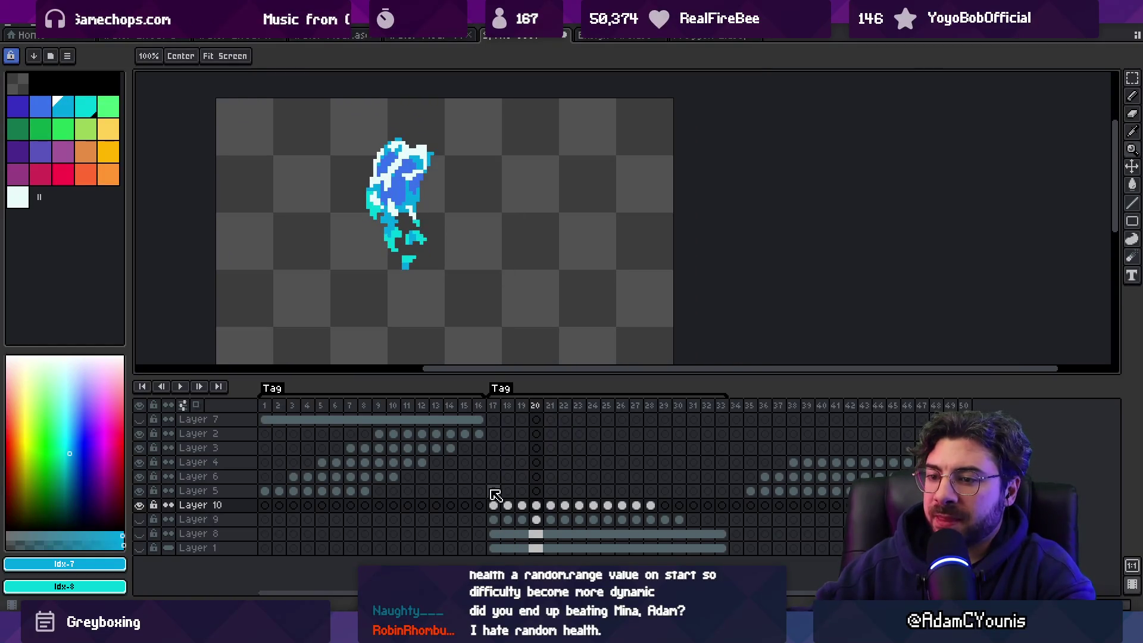
click(496, 519)
Step: Add a new Layer 11 and sample the near-white splash colour for the pencil
key(shift+n)
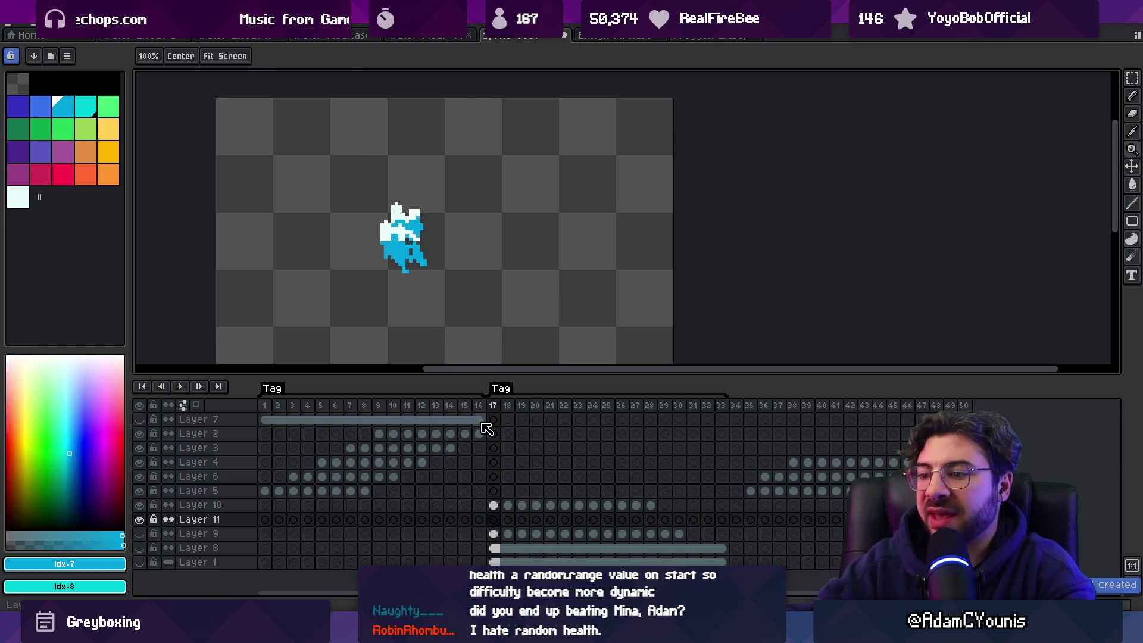
key(b)
alt+click(399, 219)
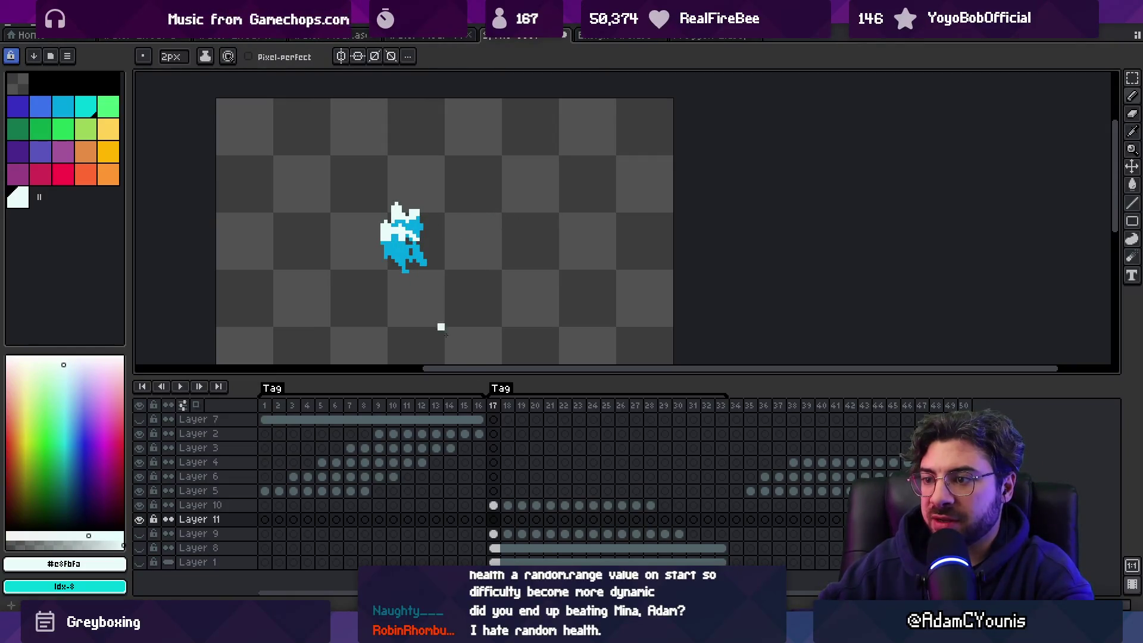
Step: Narrow the timeline selection to frame 17 and start a Windows search
drag(498, 414, 591, 414)
click(494, 406)
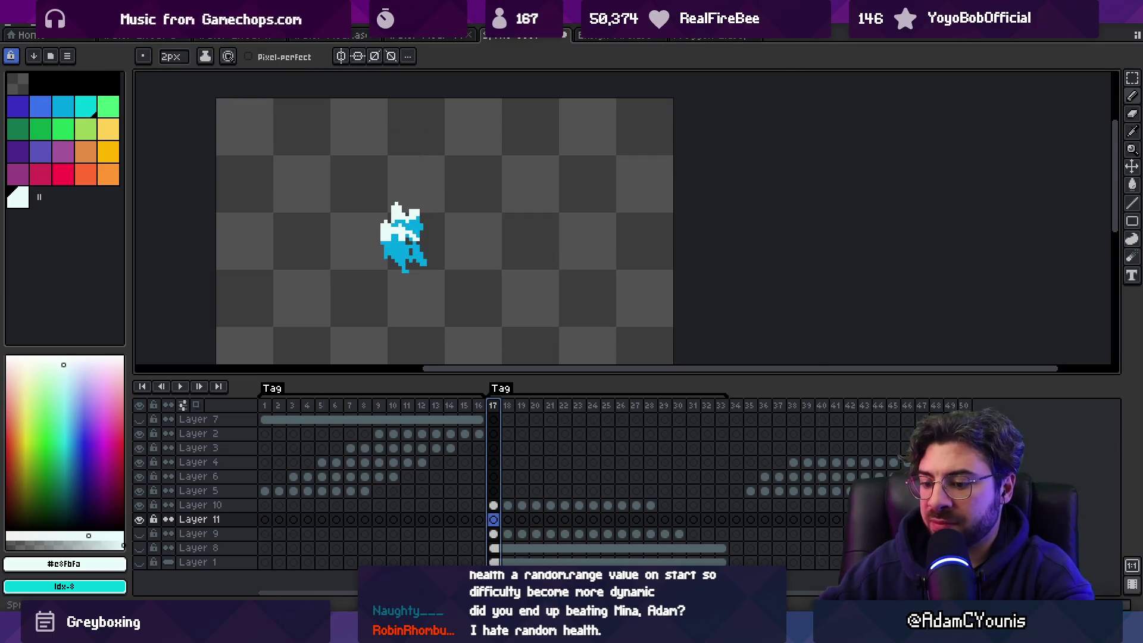
key(super)
Step: Open Ensign Effects.leo and pan around its water-effect sketches, then bring Unity forward
text(ensign effects.leo)
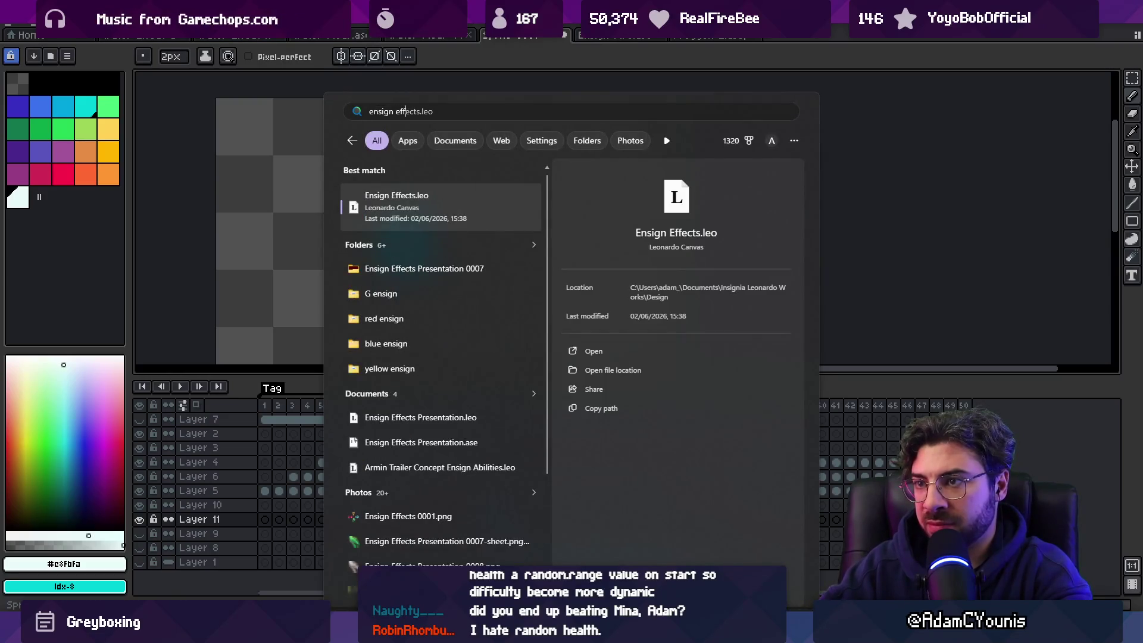
key(Return)
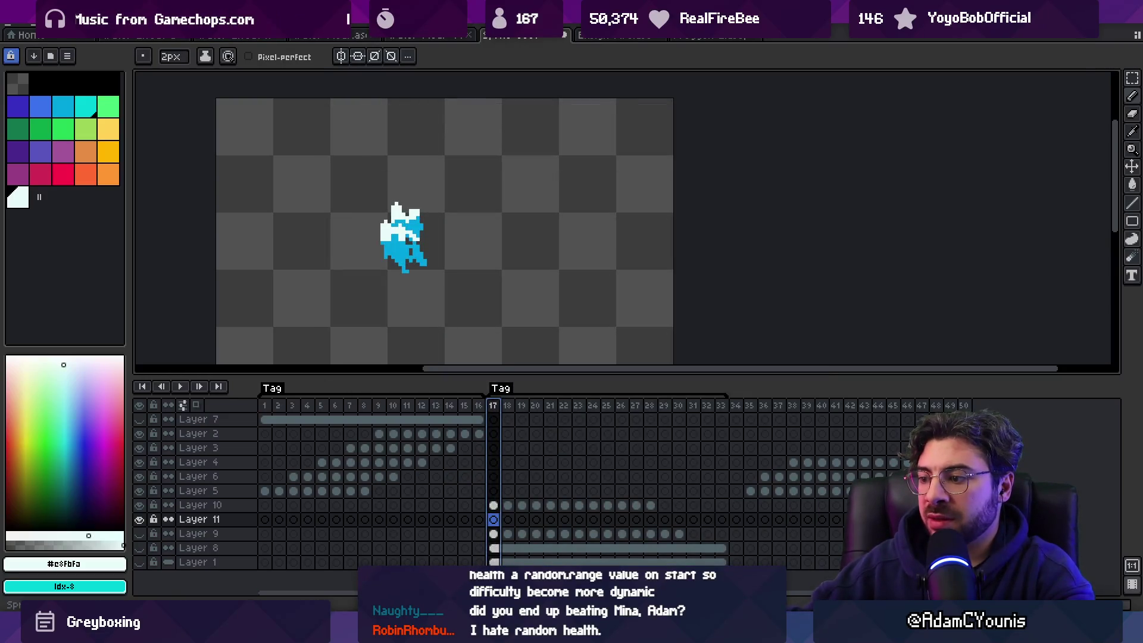
scroll(543, 370, down, 10)
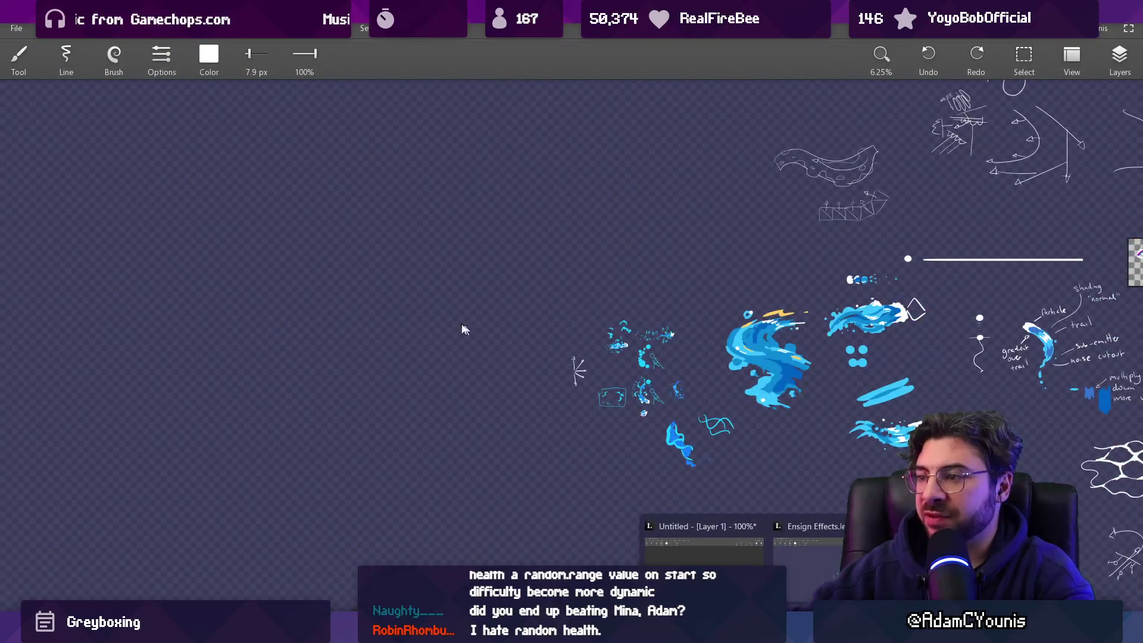
scroll(513, 356, up, 1)
scroll(845, 451, right, 5)
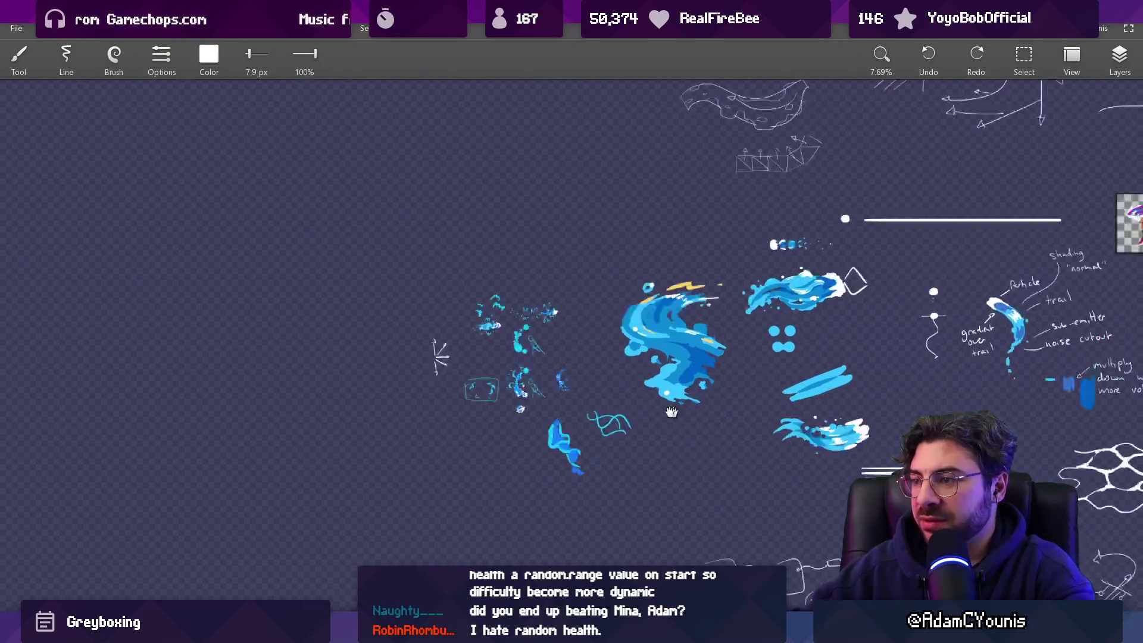
scroll(669, 333, down, 1)
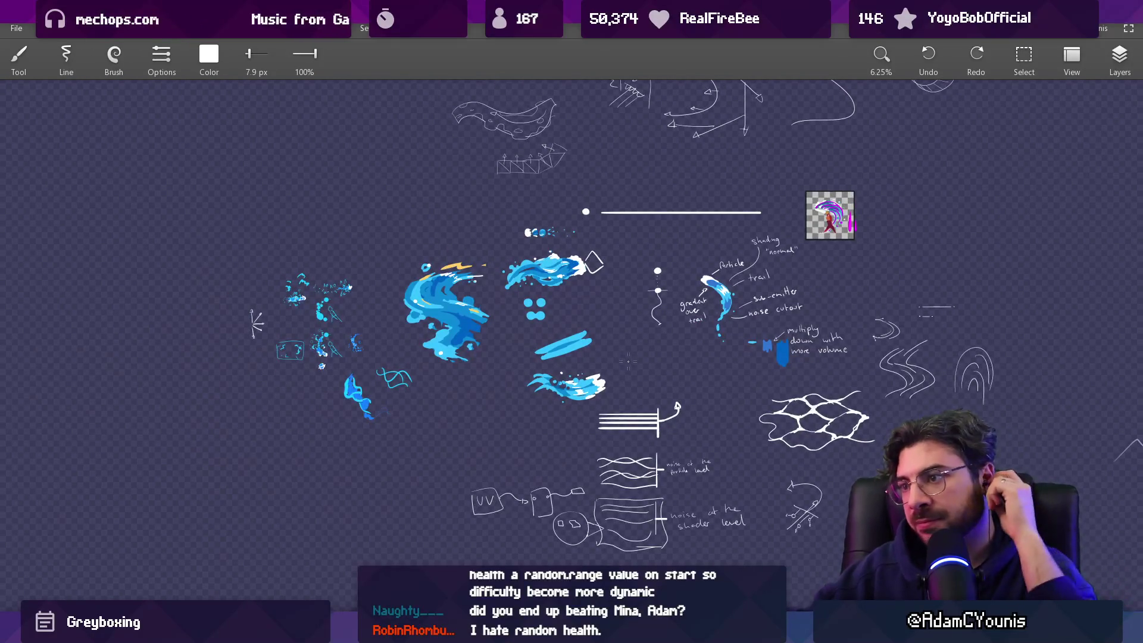
scroll(756, 297, up, 5)
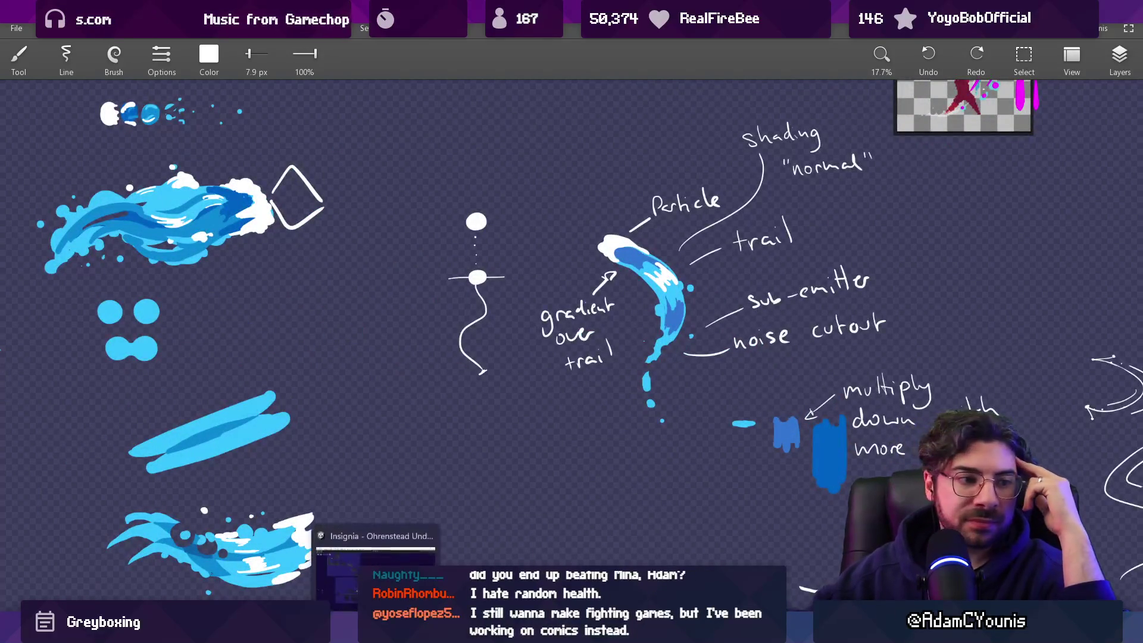
click(373, 536)
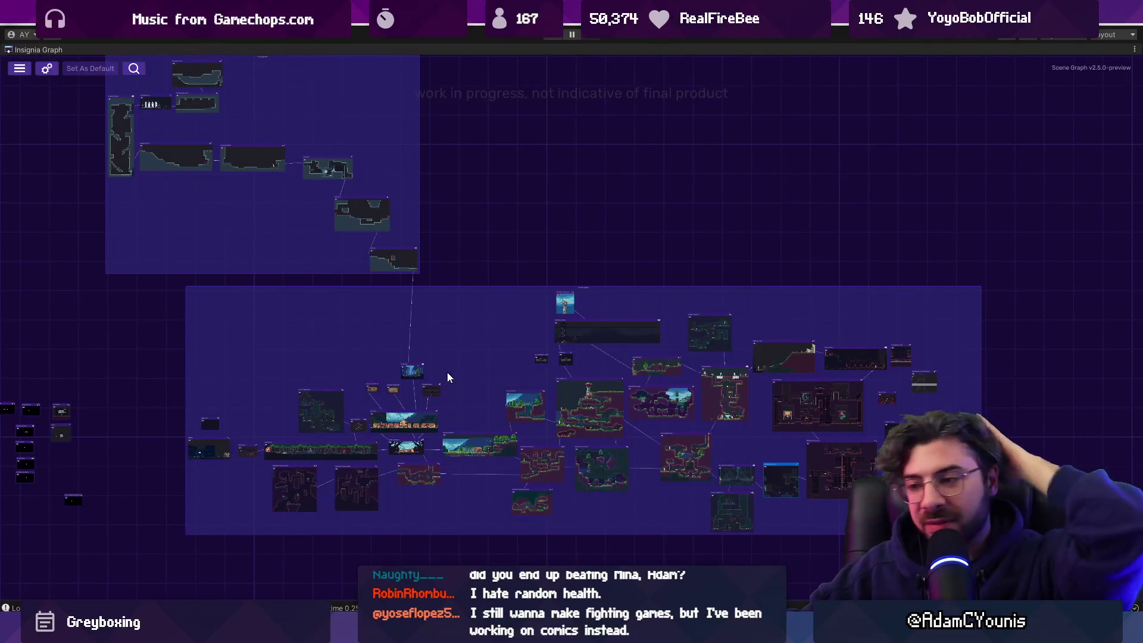
Step: Close the untitled Leonardo sketch with Don't Save and select frames 17–22 in Aseprite
click(744, 633)
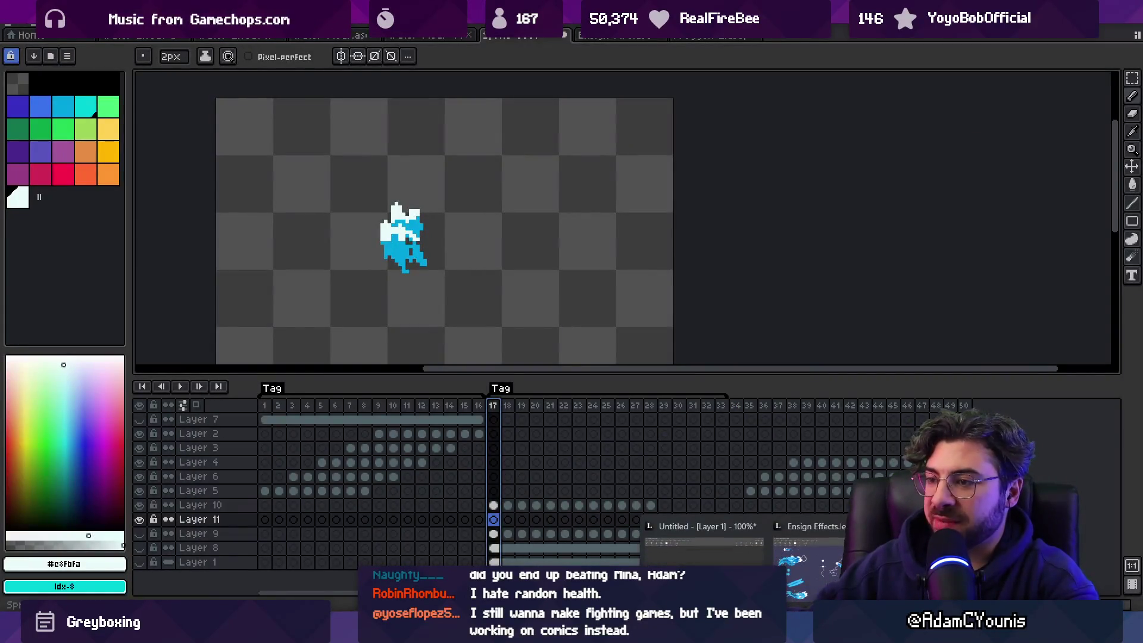
click(809, 559)
click(756, 526)
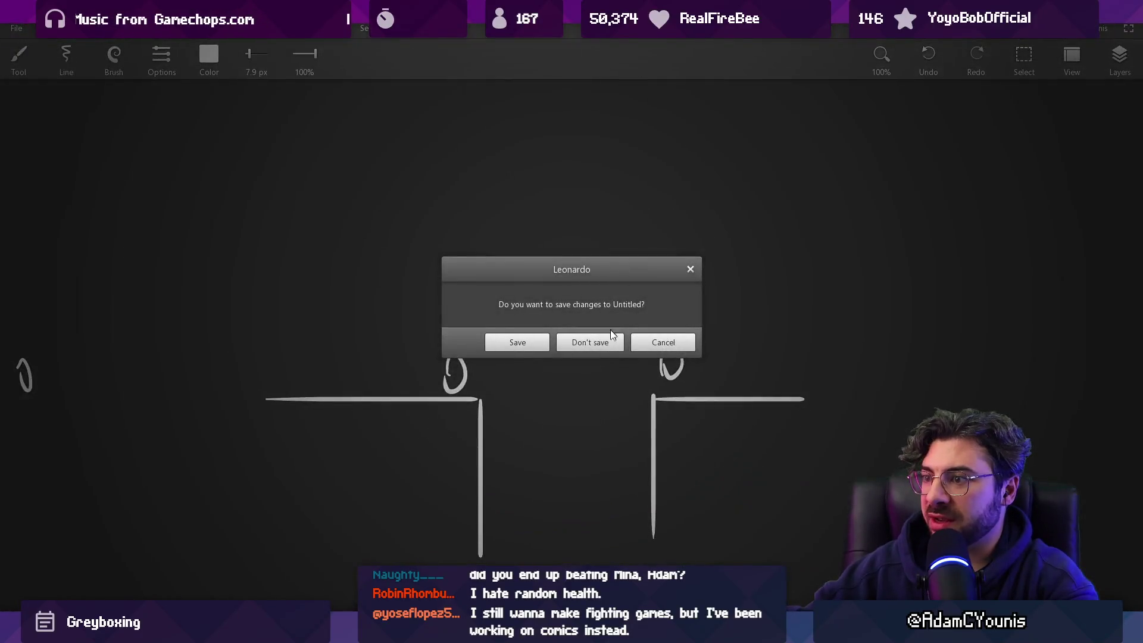
click(606, 341)
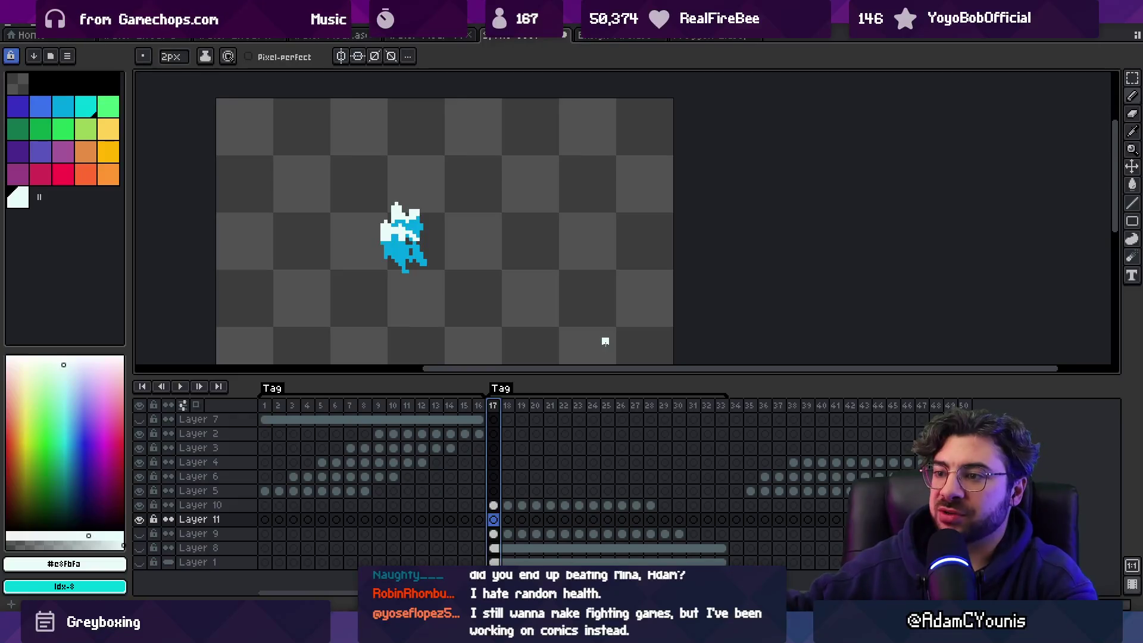
mouse_move(493, 405)
mouse_down()
mouse_move(568, 416)
mouse_move(499, 415)
mouse_up()
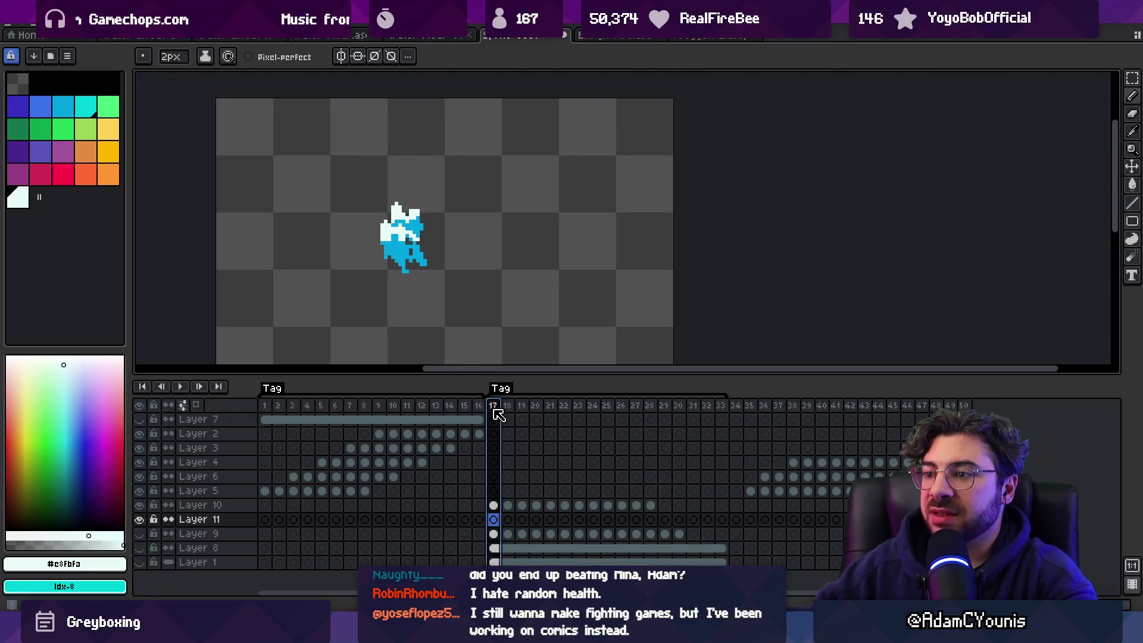
Step: Choose cyan as the paint colour and preview the motion from frame 17
click(65, 108)
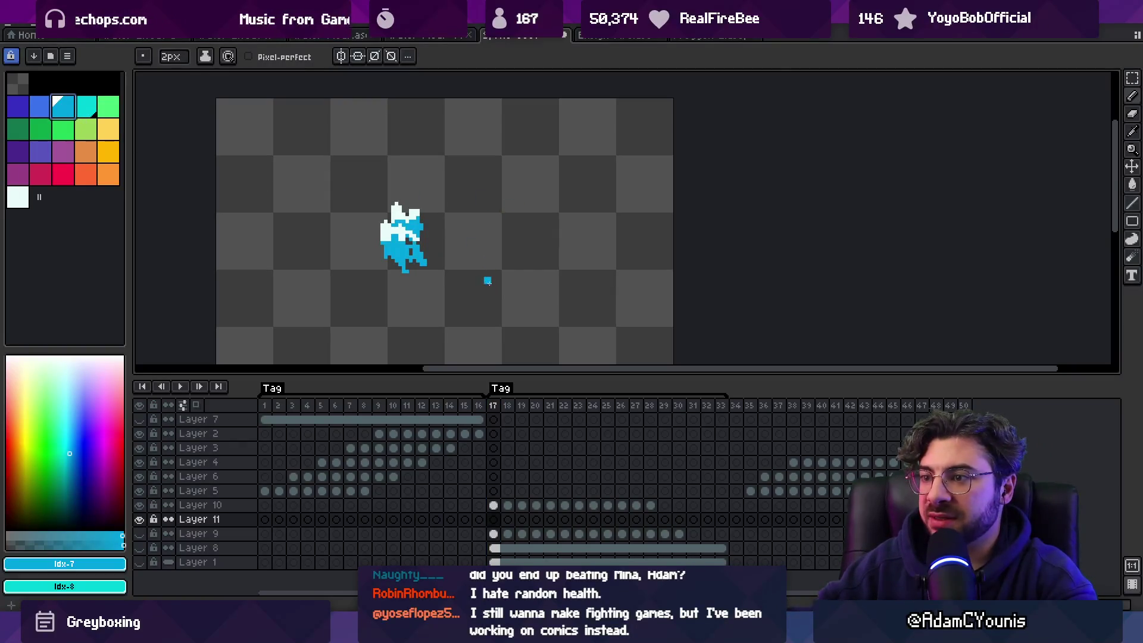
key(period)
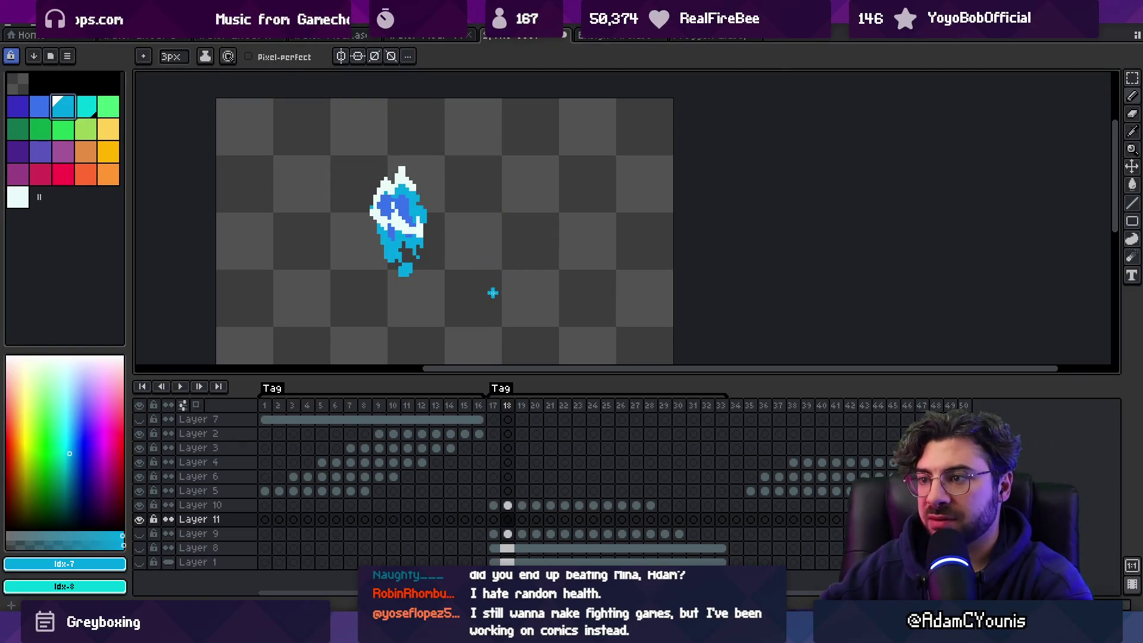
key(Return)
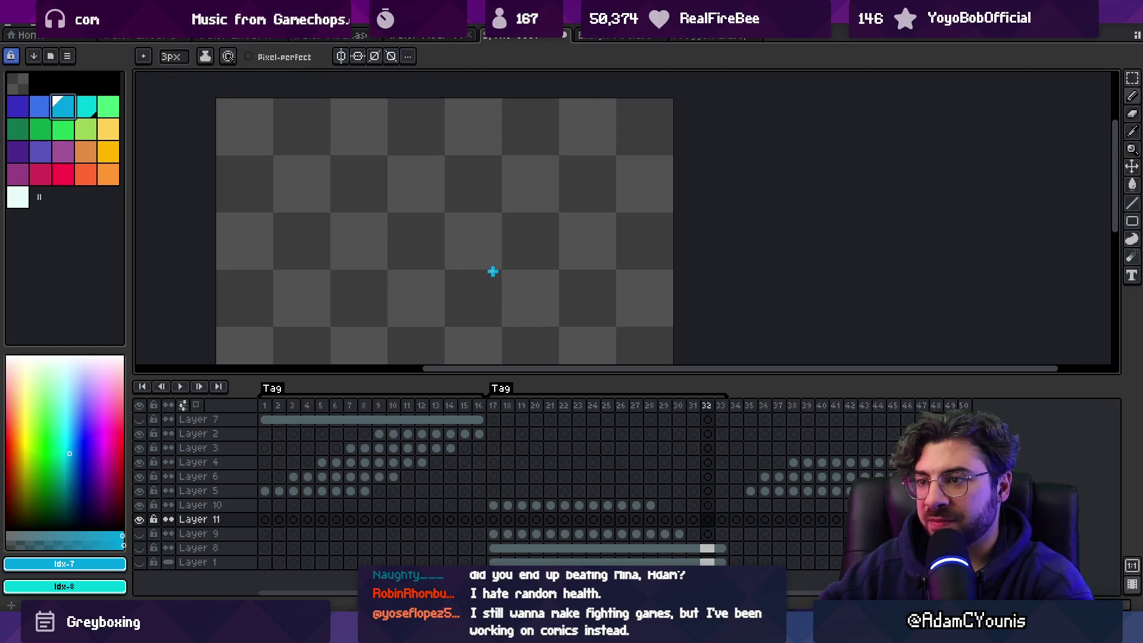
key(Return)
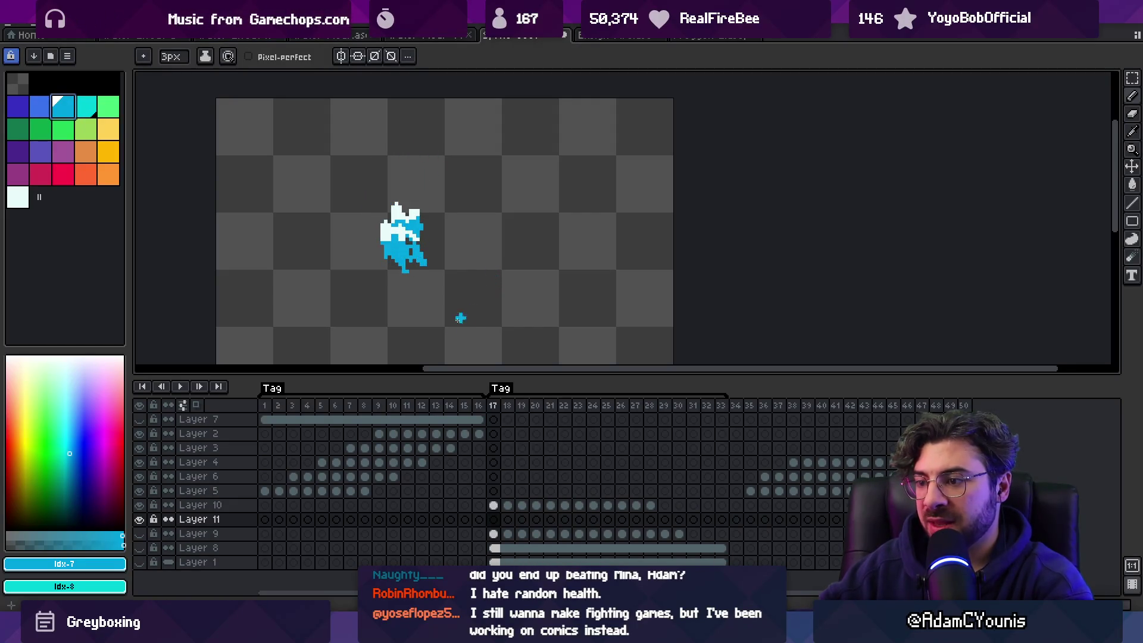
mouse_move(497, 411)
mouse_down()
mouse_move(579, 401)
mouse_move(503, 398)
mouse_up()
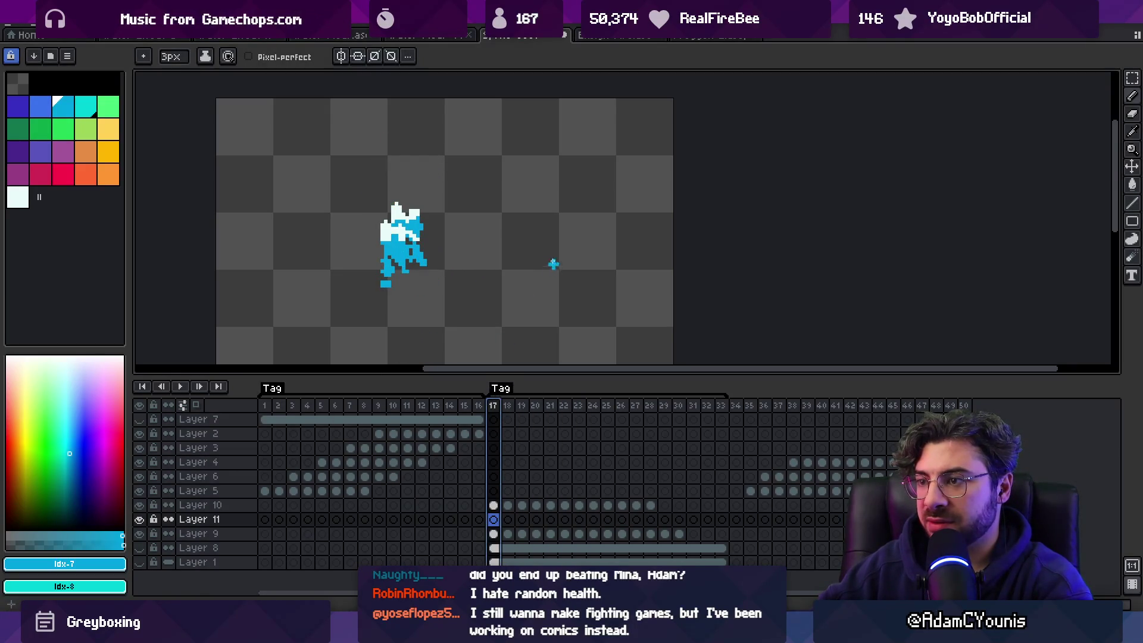
Step: Paint a cyan blob right of the slash on frame 17 and shift it about 36 px right
drag(549, 253, 553, 256)
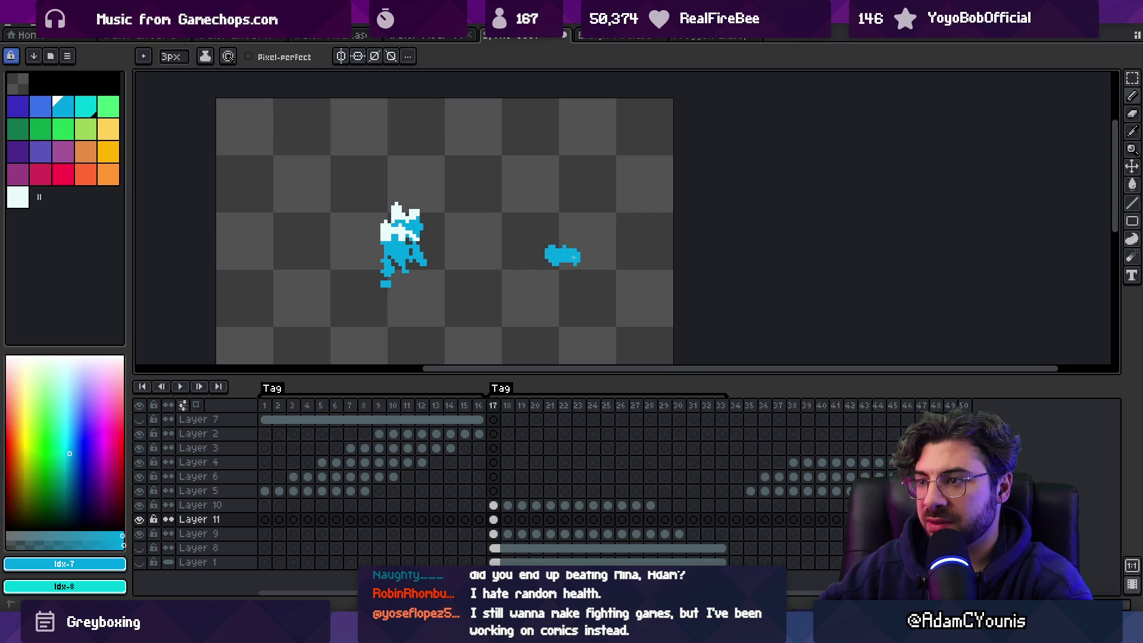
drag(577, 269, 579, 261)
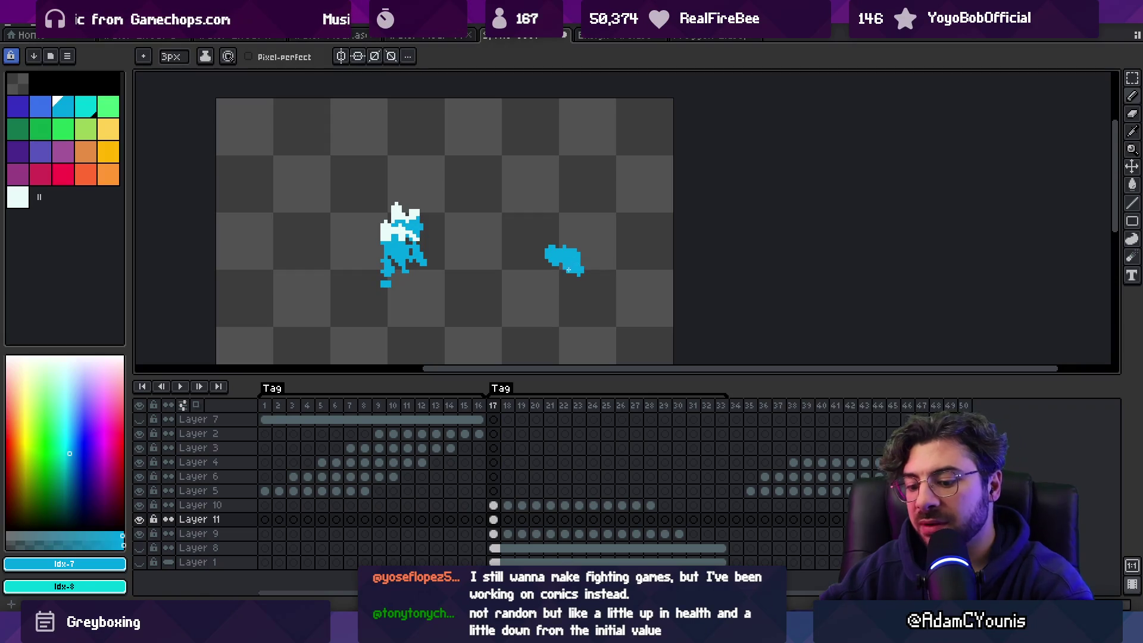
key(v)
drag(574, 270, 595, 271)
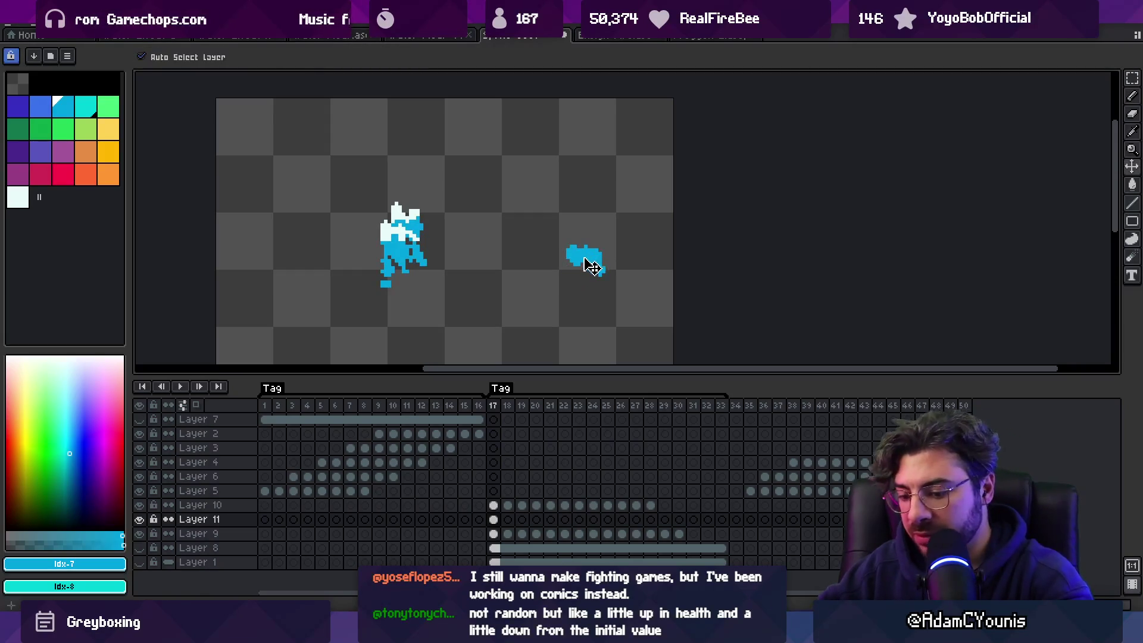
key(b)
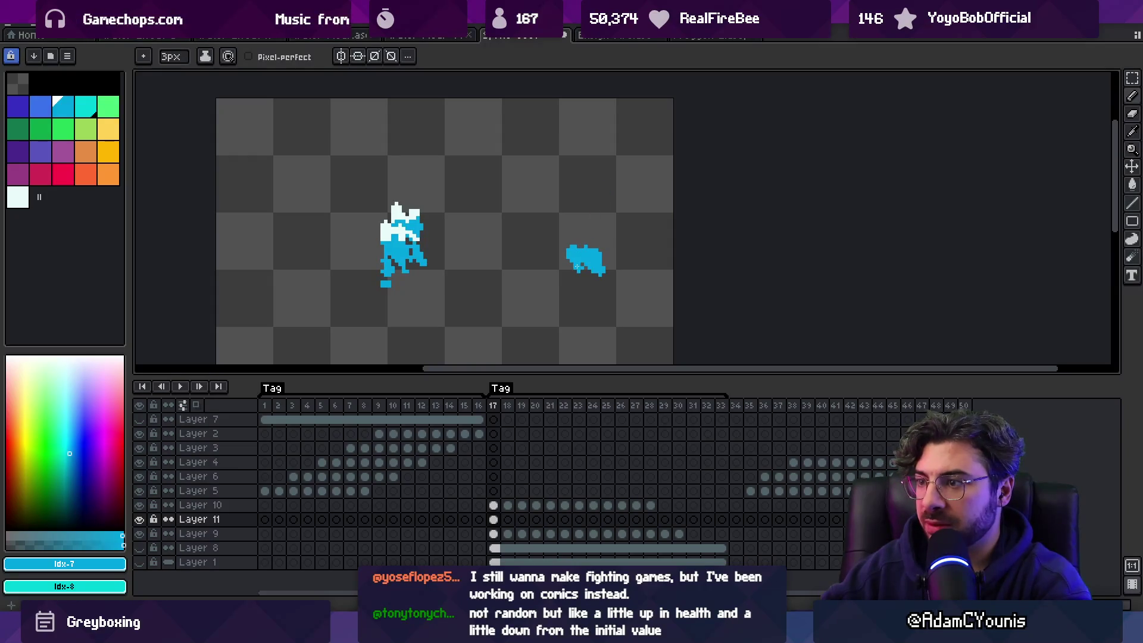
Step: Paint the droplet blob on frame 18, then move on to frame 19
key(Right)
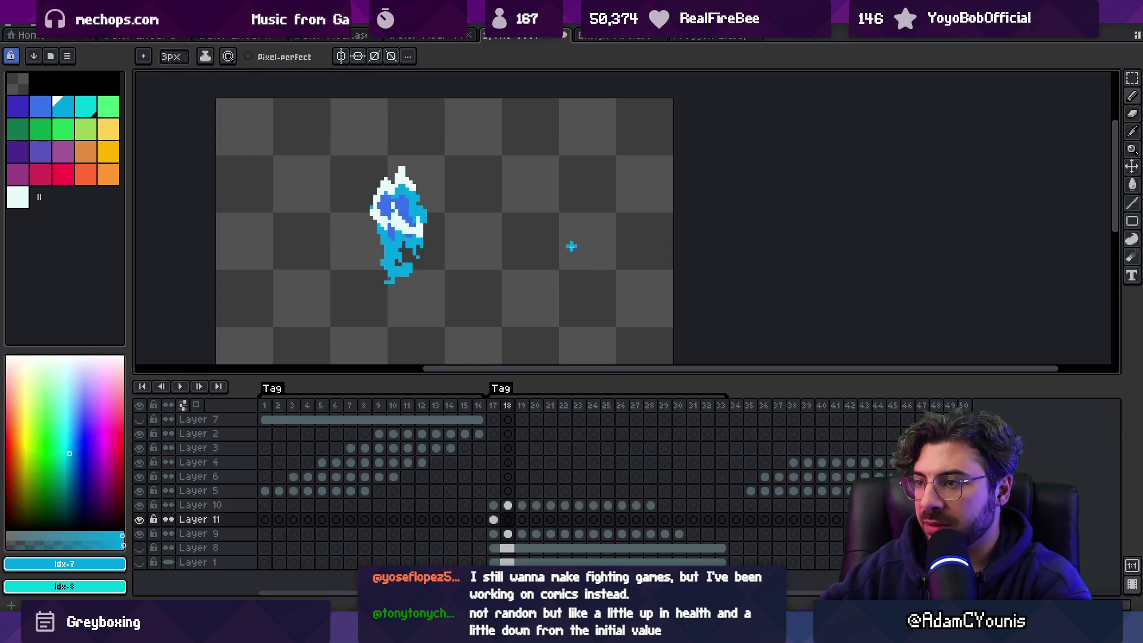
drag(591, 255, 599, 257)
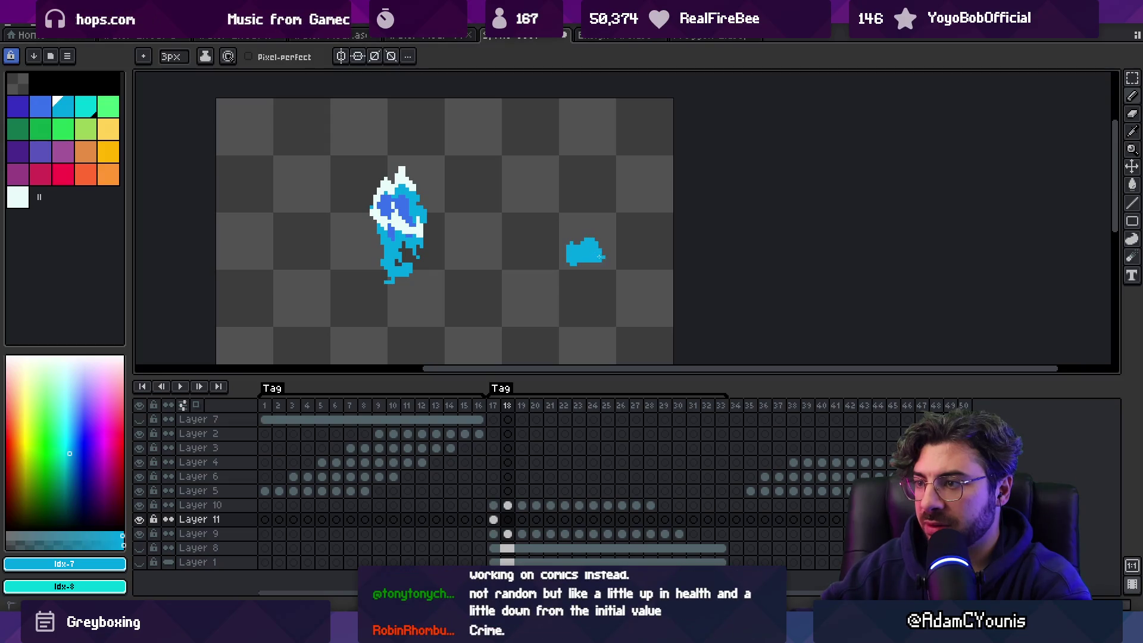
key(Right)
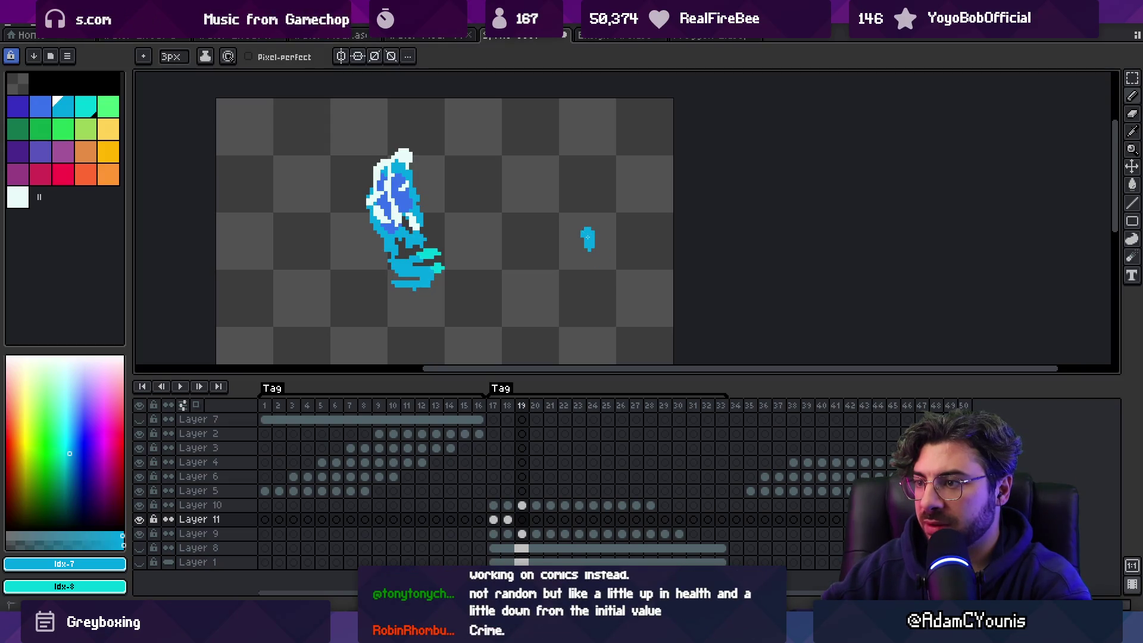
Step: Compare neighbouring frames and add cyan pixels along the slash's left edge
key(Left)
key(Left)
key(Right)
key(Right)
key(Right)
key(Left)
key(Left)
key(Left)
key(Right)
key(Right)
key(Right)
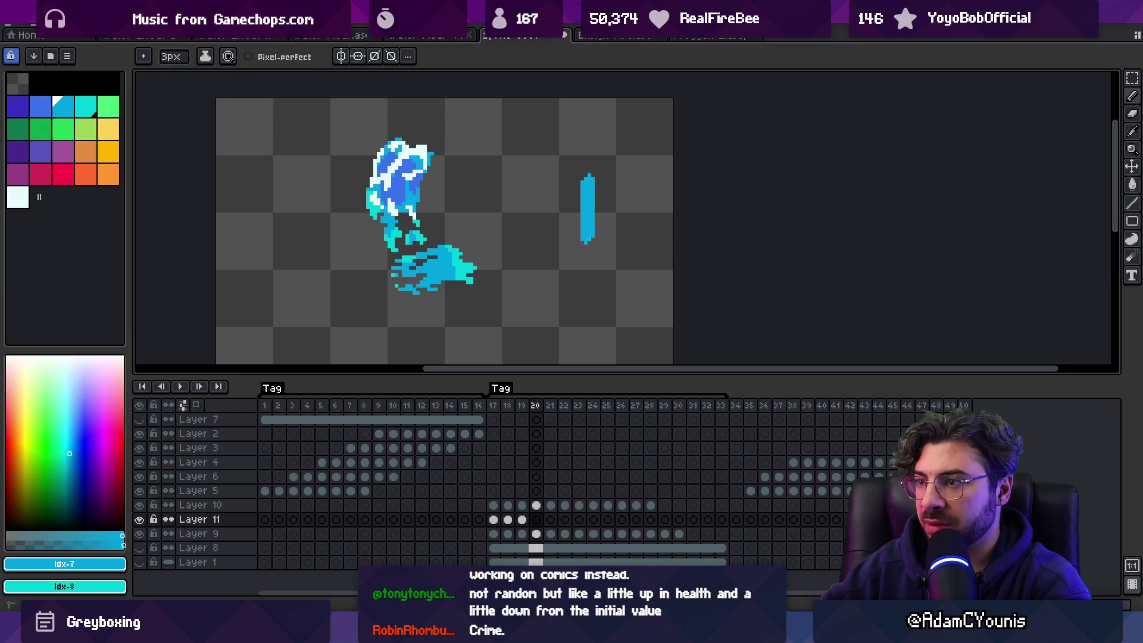
drag(586, 177, 595, 239)
key(Right)
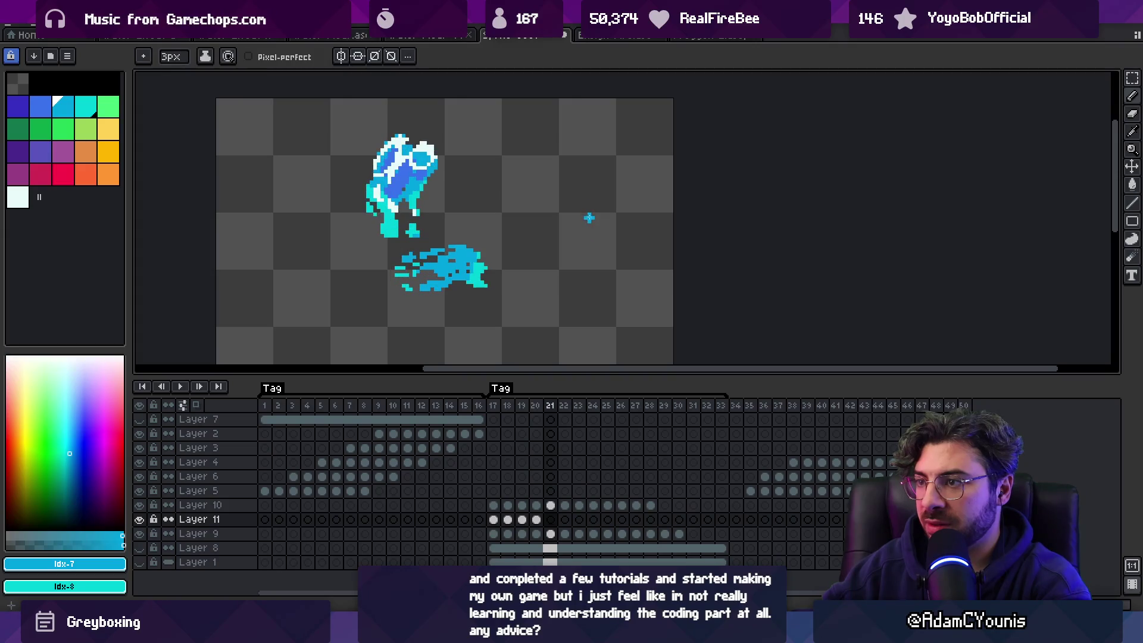
Step: Dab a small blue droplet on each of three consecutive frames
key(Right)
click(590, 171)
key(Right)
click(587, 169)
key(Right)
click(585, 167)
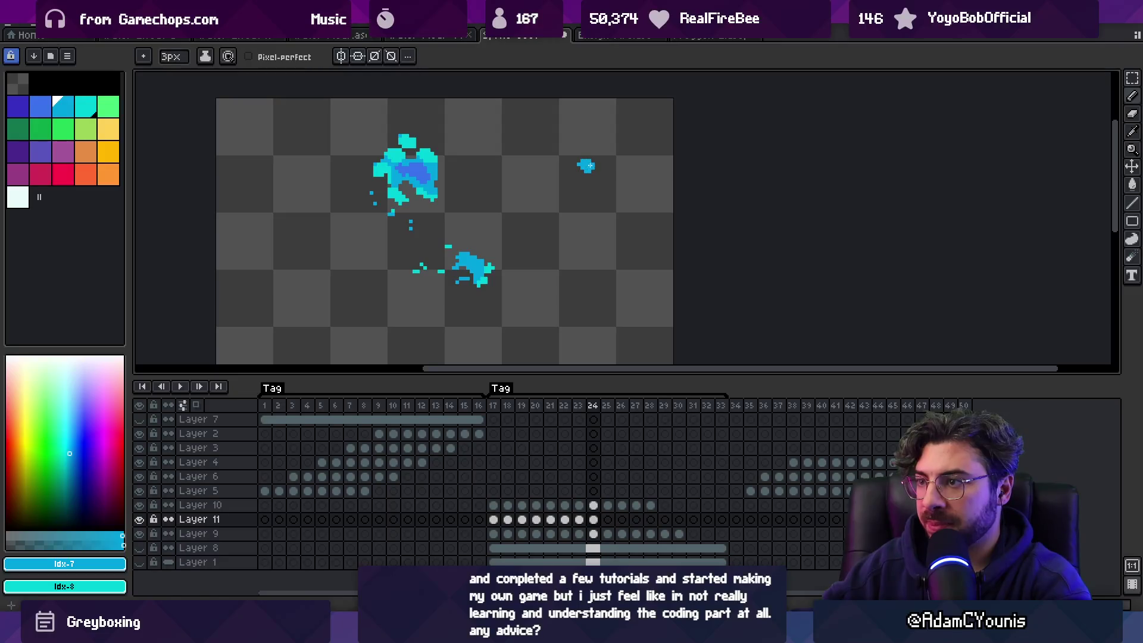
key(Right)
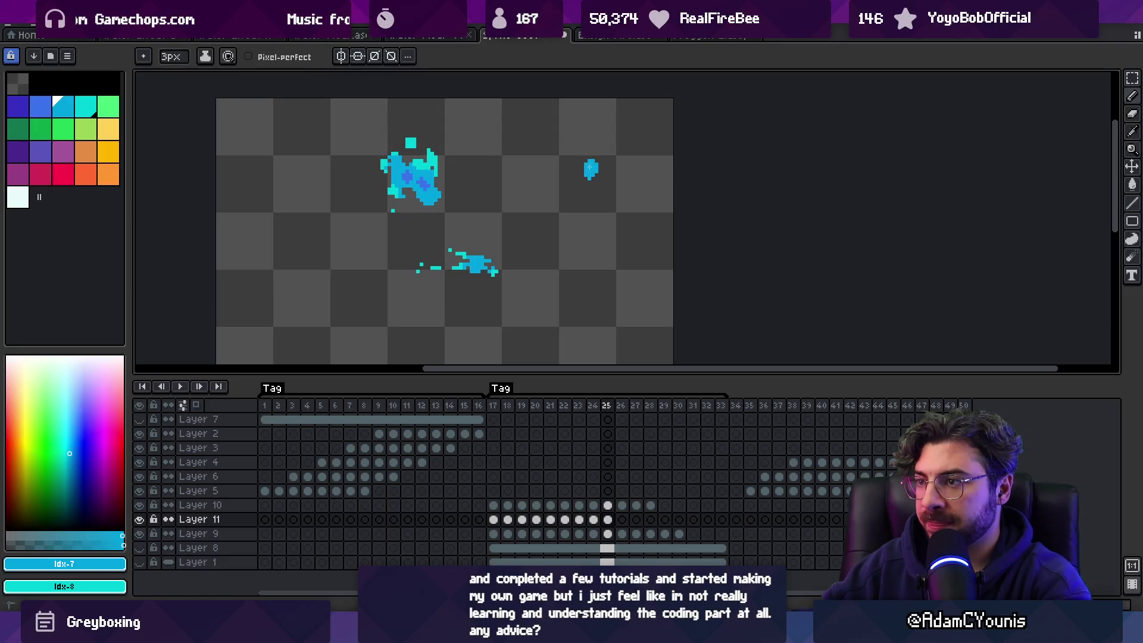
Step: Add a blue dot on frame 26 of Layer 11 and preview the animation
key(Right)
click(589, 173)
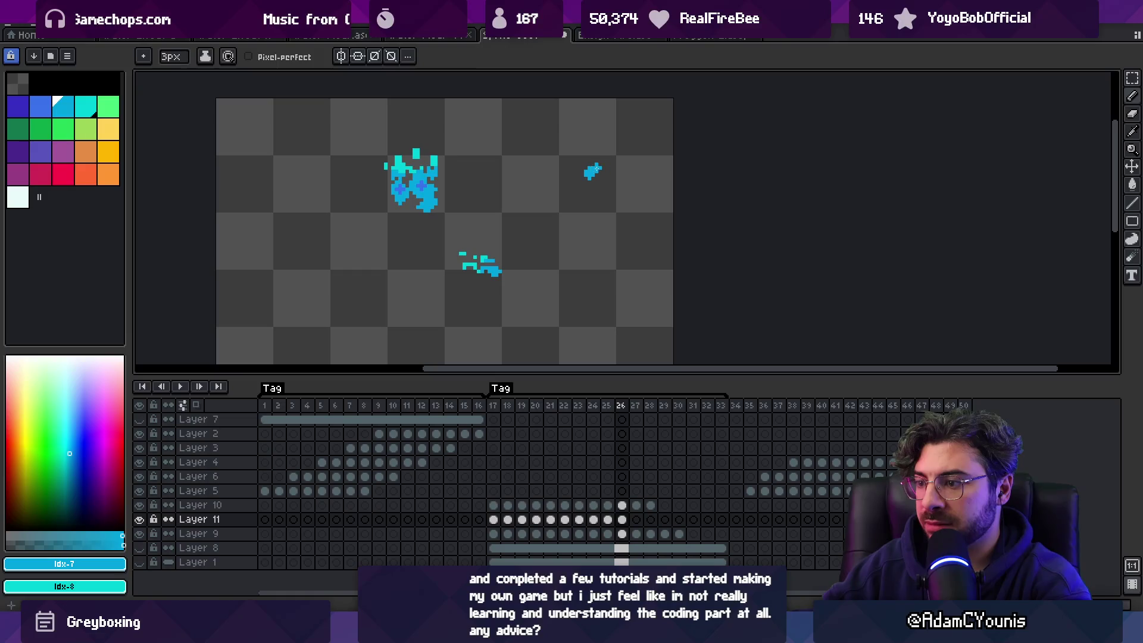
key(Return)
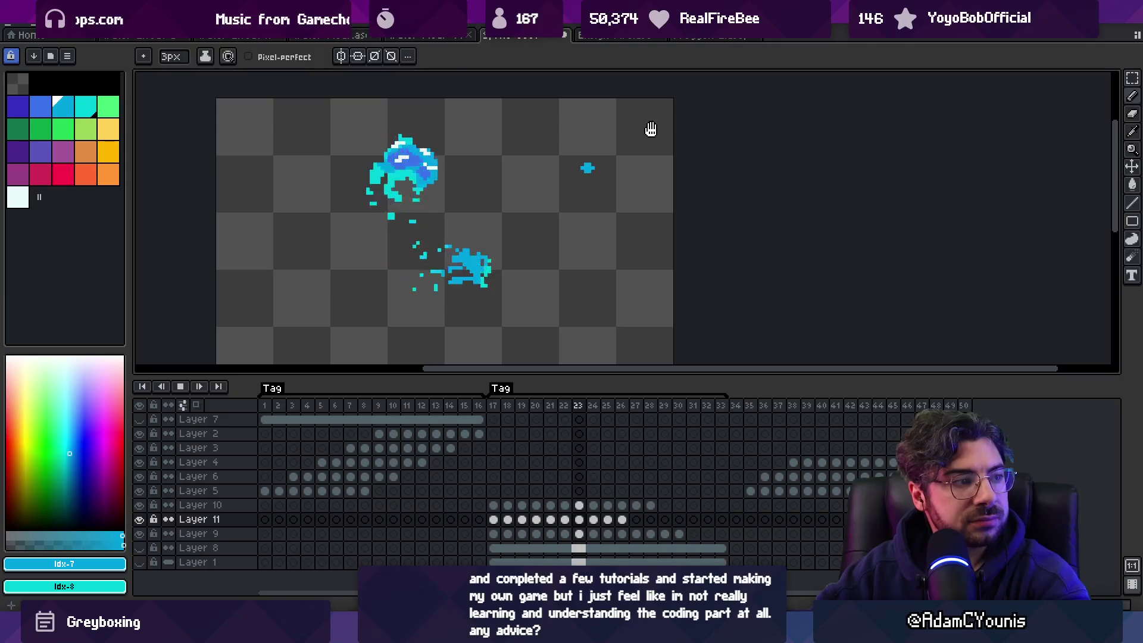
key(Return)
Step: Erase the top of the droplet on frame 20
key(Right)
key(Right)
key(Left)
key(Right)
mouse_move(586, 179)
mouse_down()
mouse_move(561, 205)
mouse_move(605, 186)
mouse_move(583, 207)
mouse_up()
key(Right)
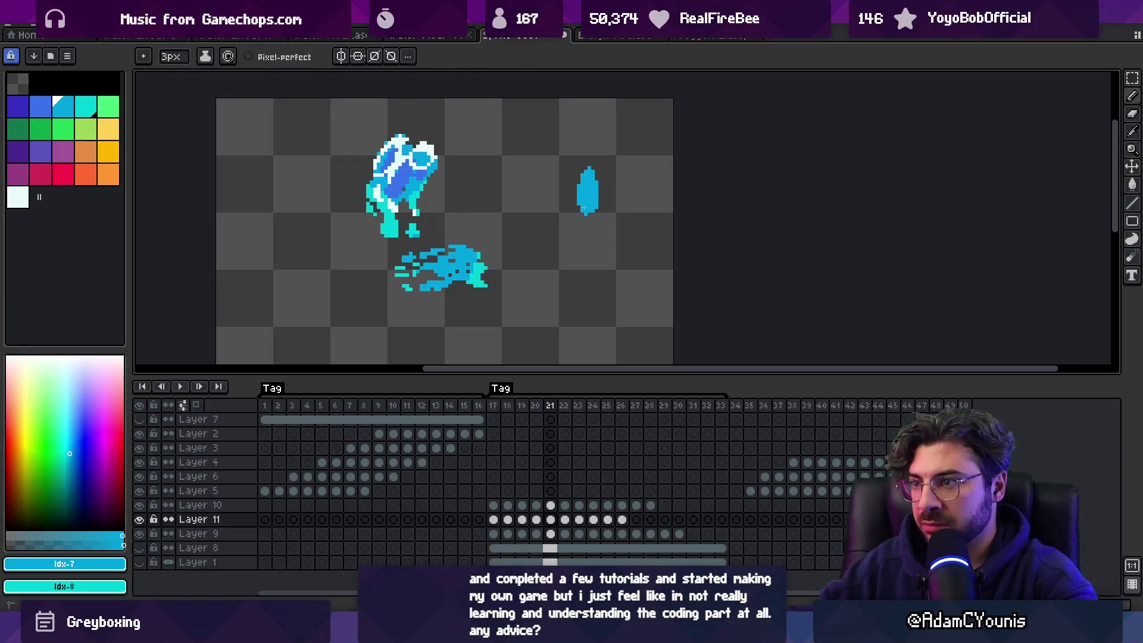
Step: Play the animation from frame 23 to check the droplet, then zoom out
key(Right)
key(Left)
key(Right)
key(Right)
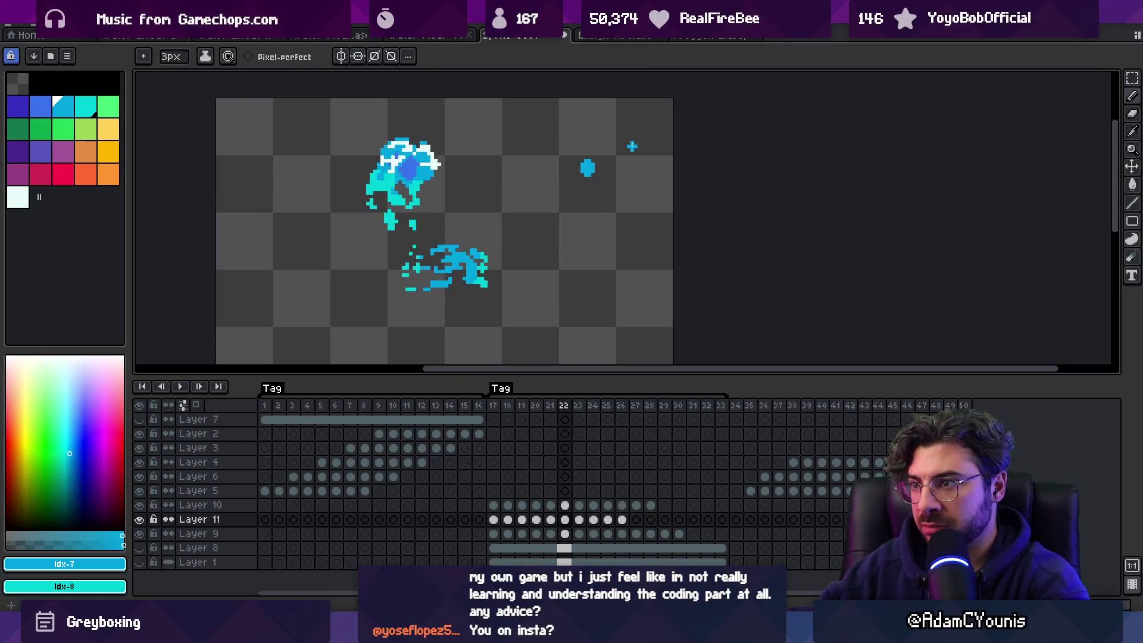
key(Return)
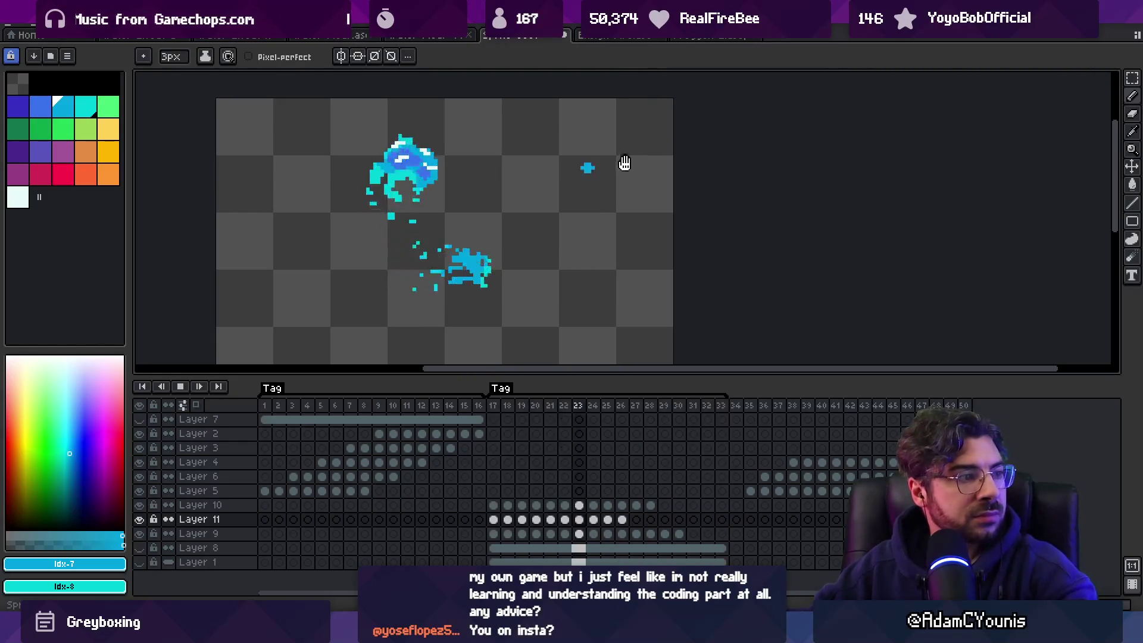
key(z)
right_click(619, 213)
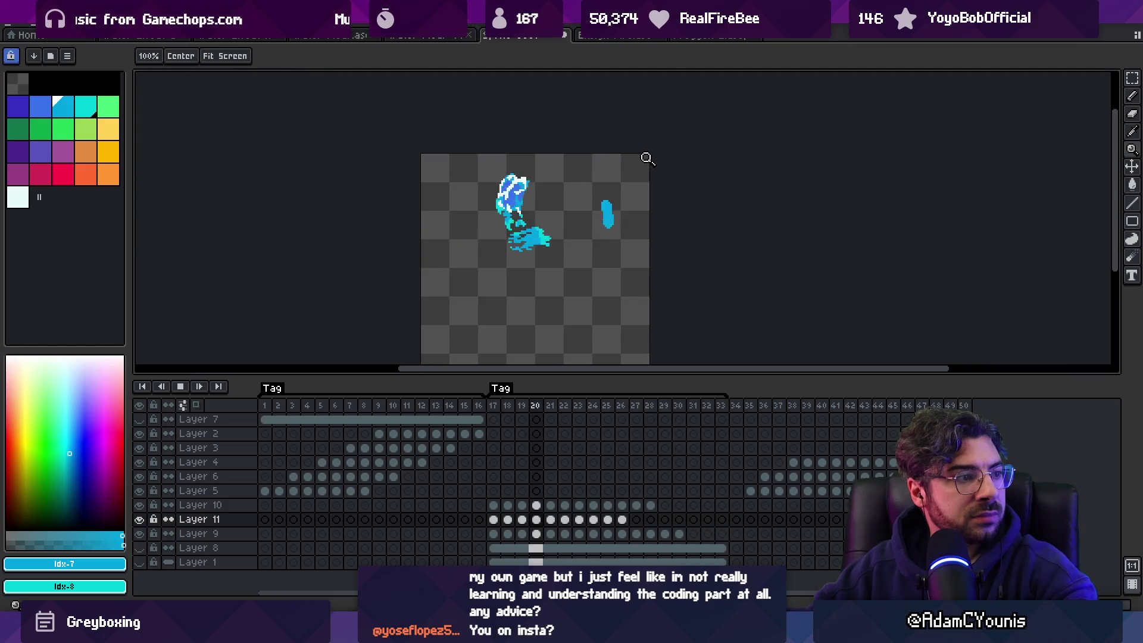
Step: Zoom in and erase the left part of the droplet on frame 17
click(643, 219)
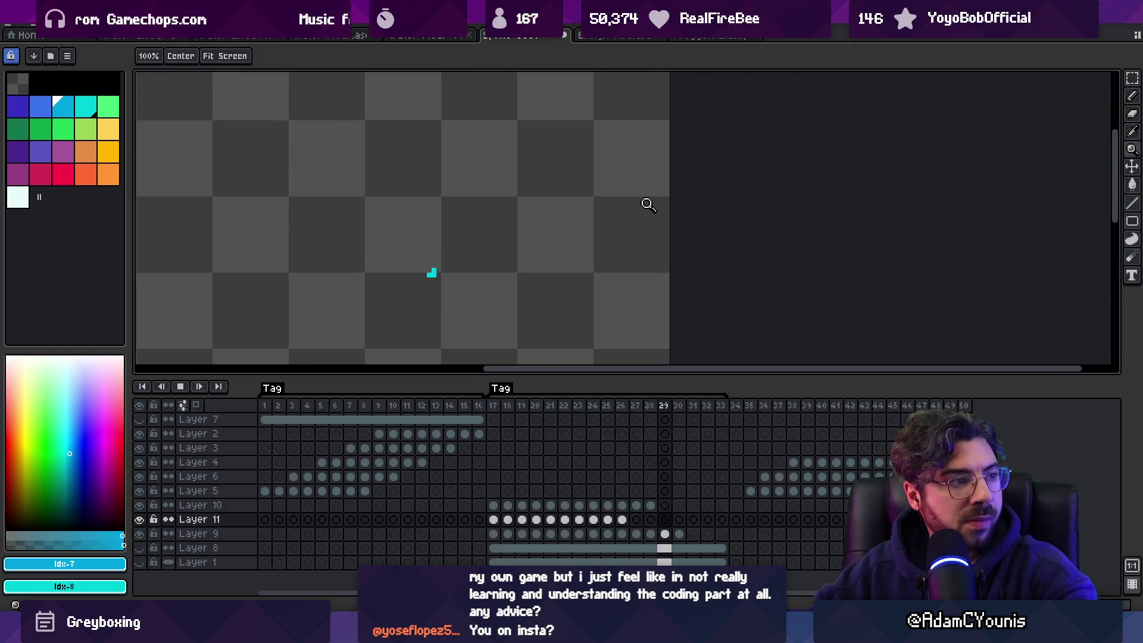
key(Return)
key(Return)
key(Return)
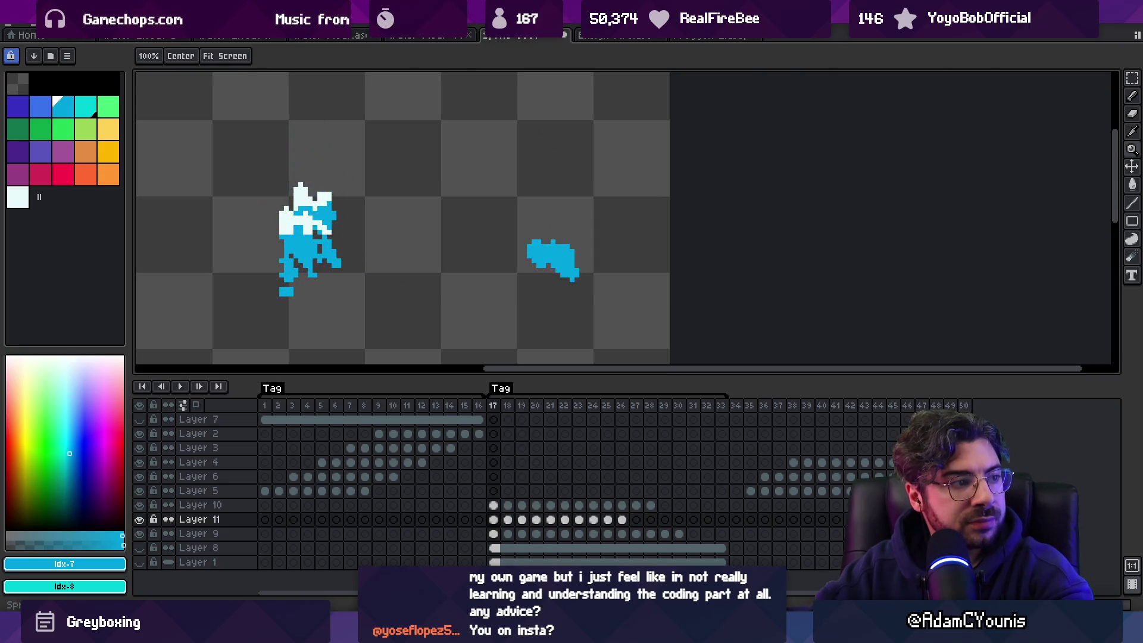
key(e)
drag(533, 244, 543, 306)
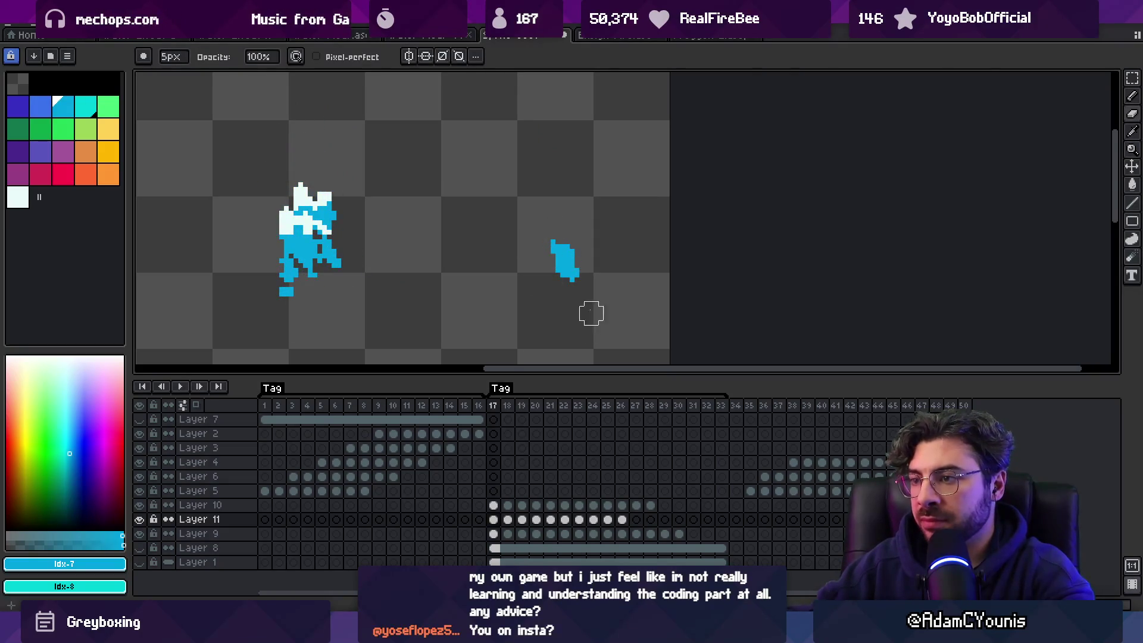
key(Right)
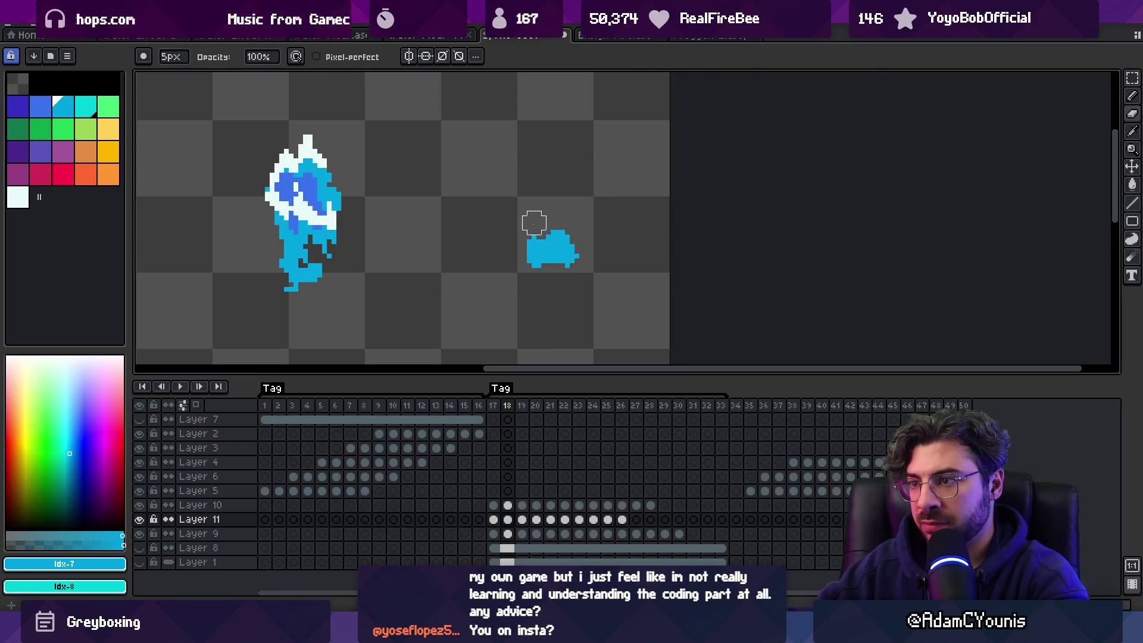
key(Right)
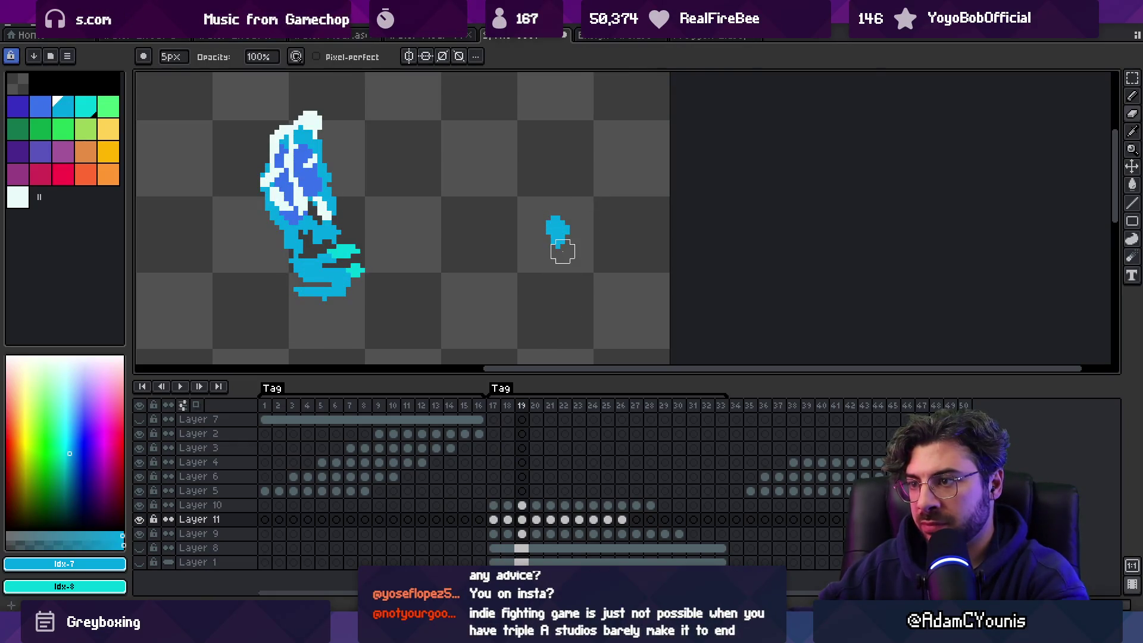
Step: Play the animation from frame 20 to check the reshaped droplet
key(b)
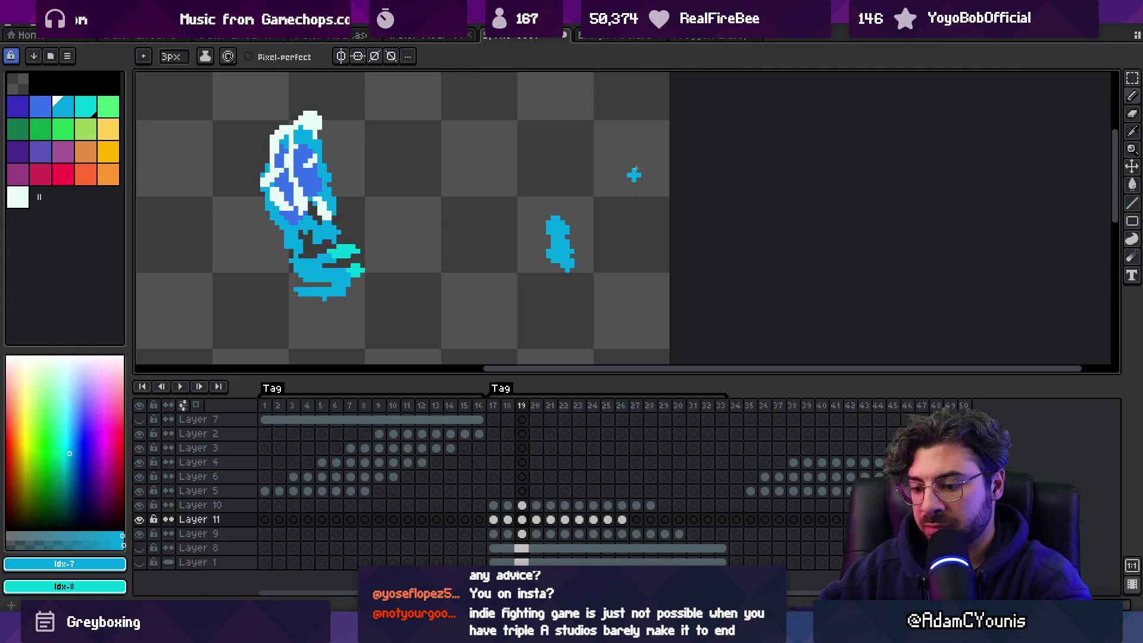
key(Right)
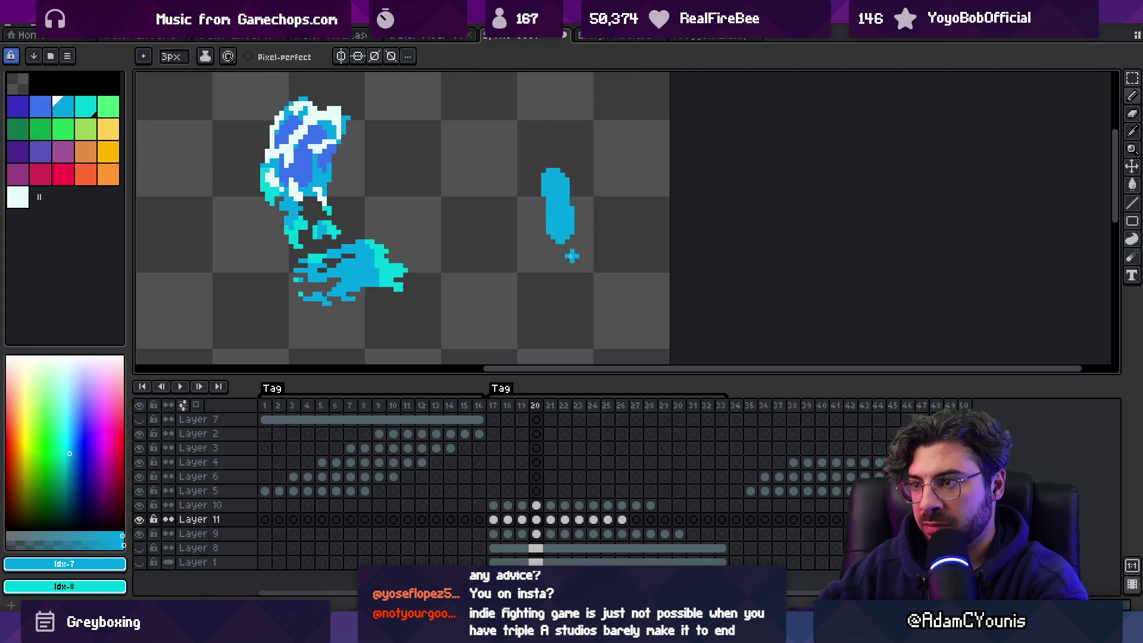
key(Return)
key(z)
scroll(553, 196, down, 2)
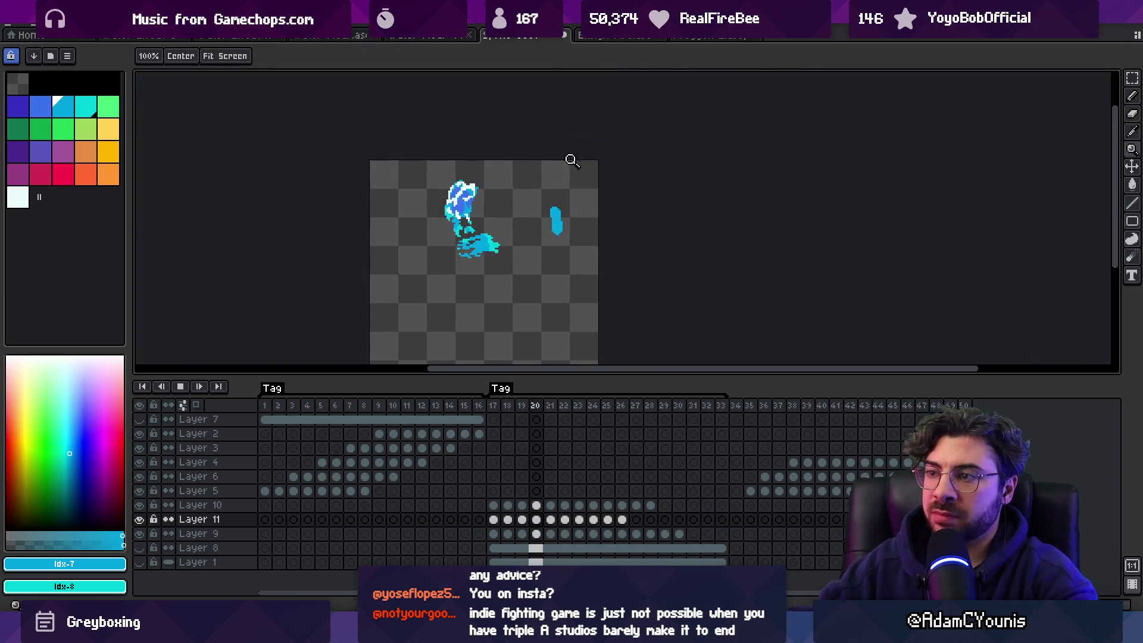
scroll(615, 209, up, 2)
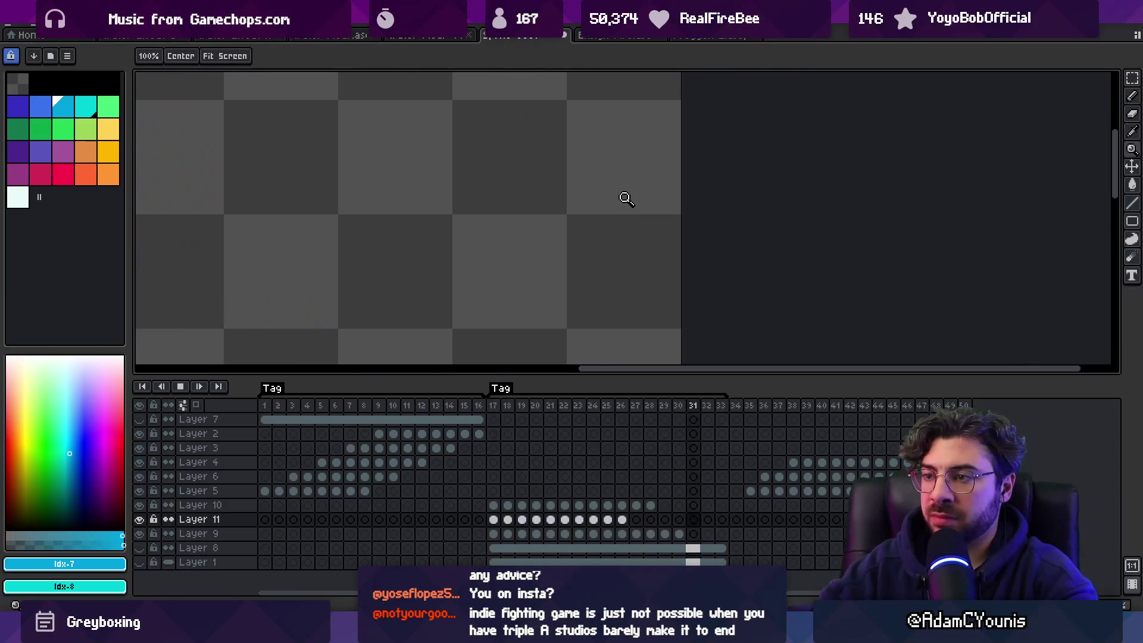
key(Return)
Step: Step to frame 19 and replay the animation for another review
key(Right)
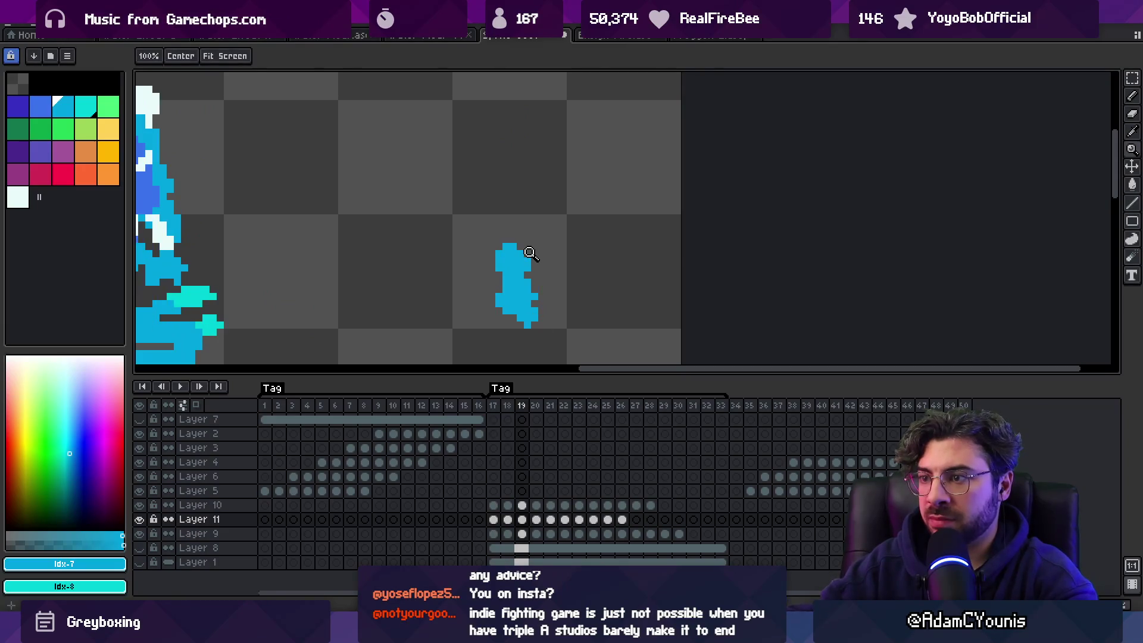
scroll(535, 251, down, 2)
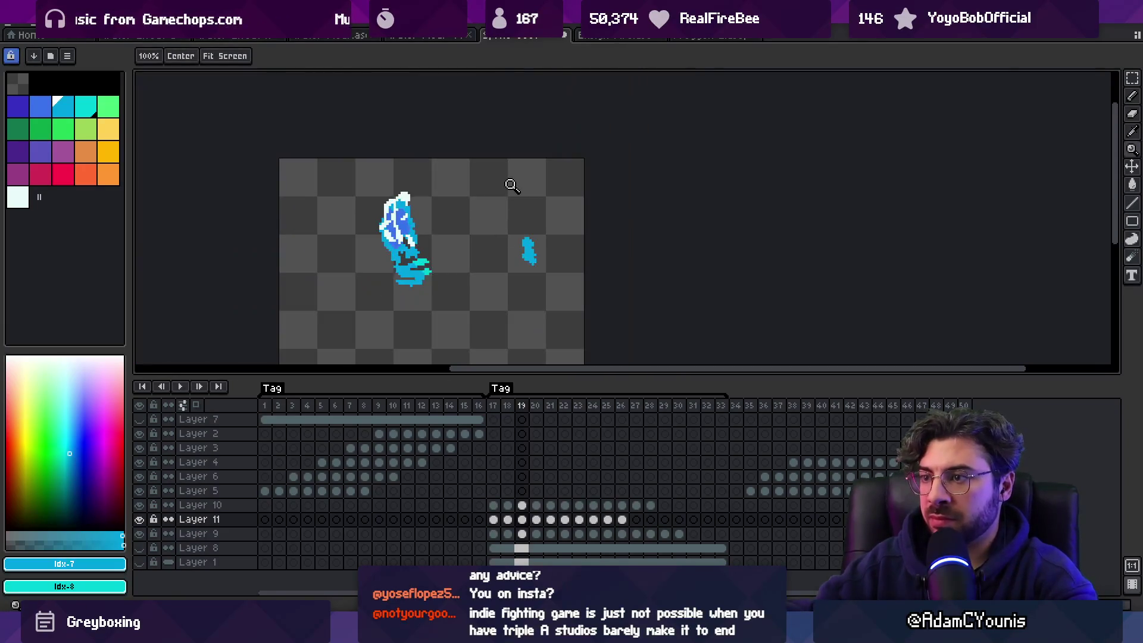
key(Return)
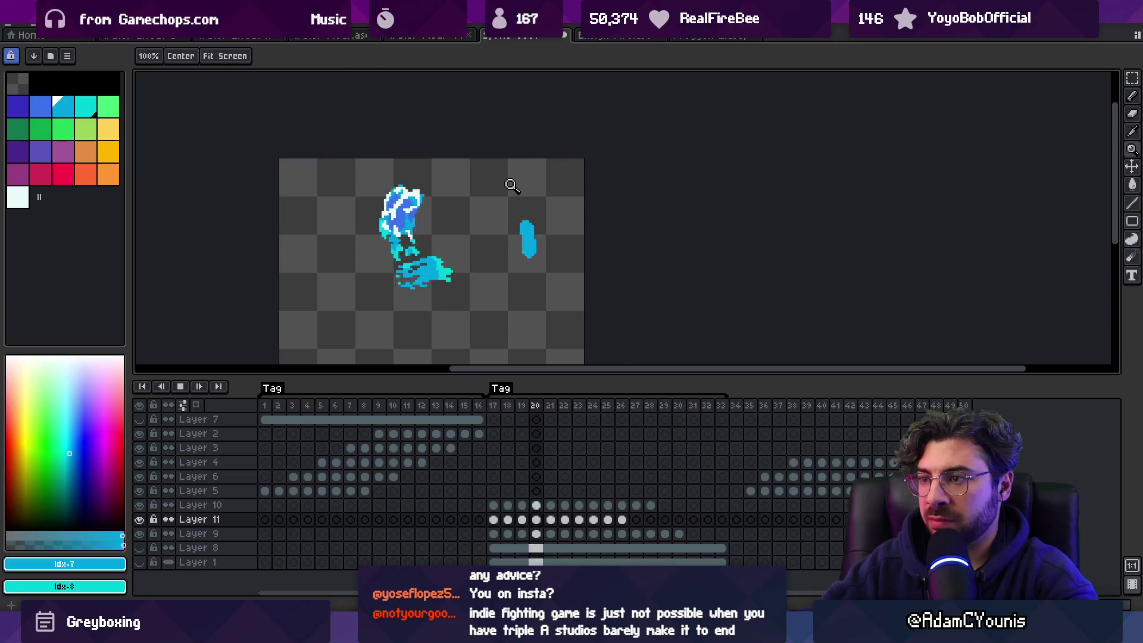
scroll(515, 208, down, 2)
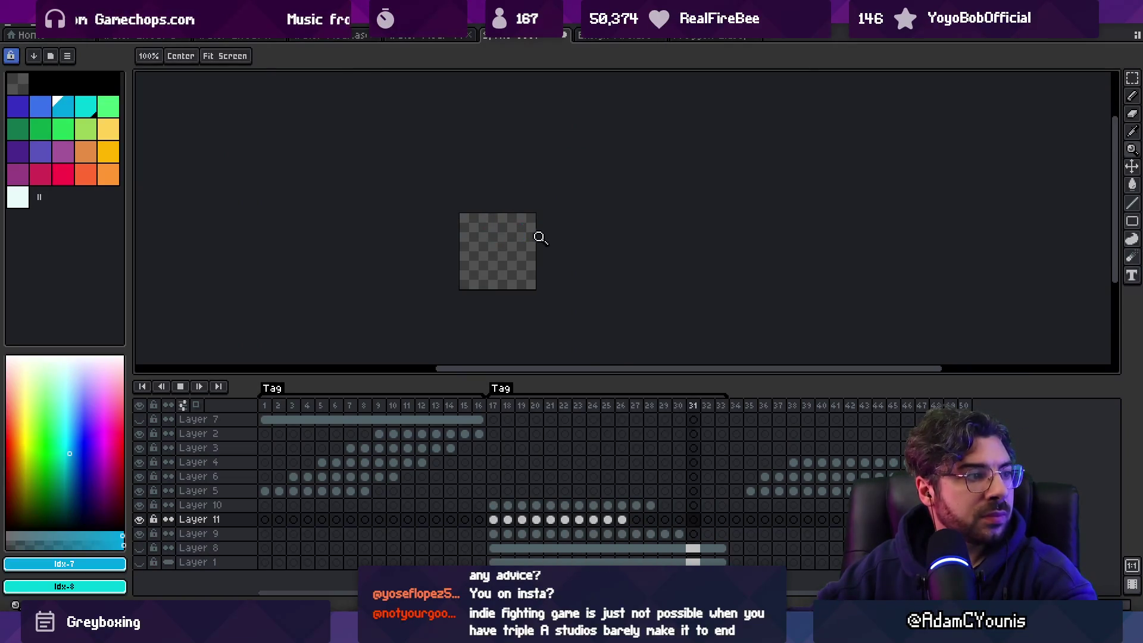
scroll(539, 232, up, 5)
key(Return)
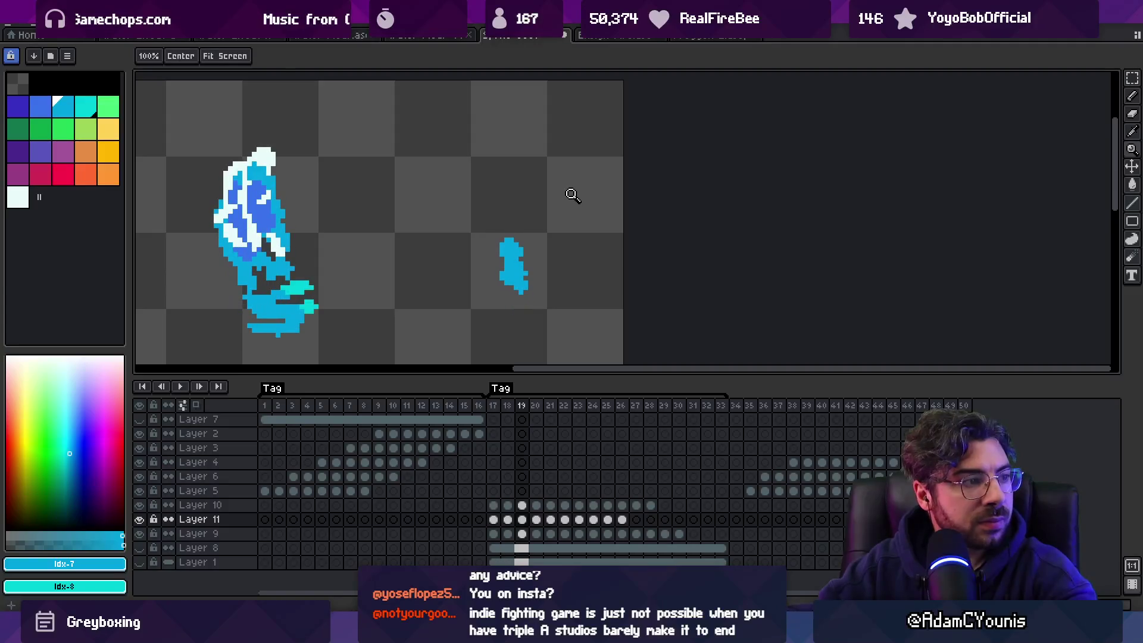
Step: Trim the droplet's upper-left edge on frames 20 and 21
key(b)
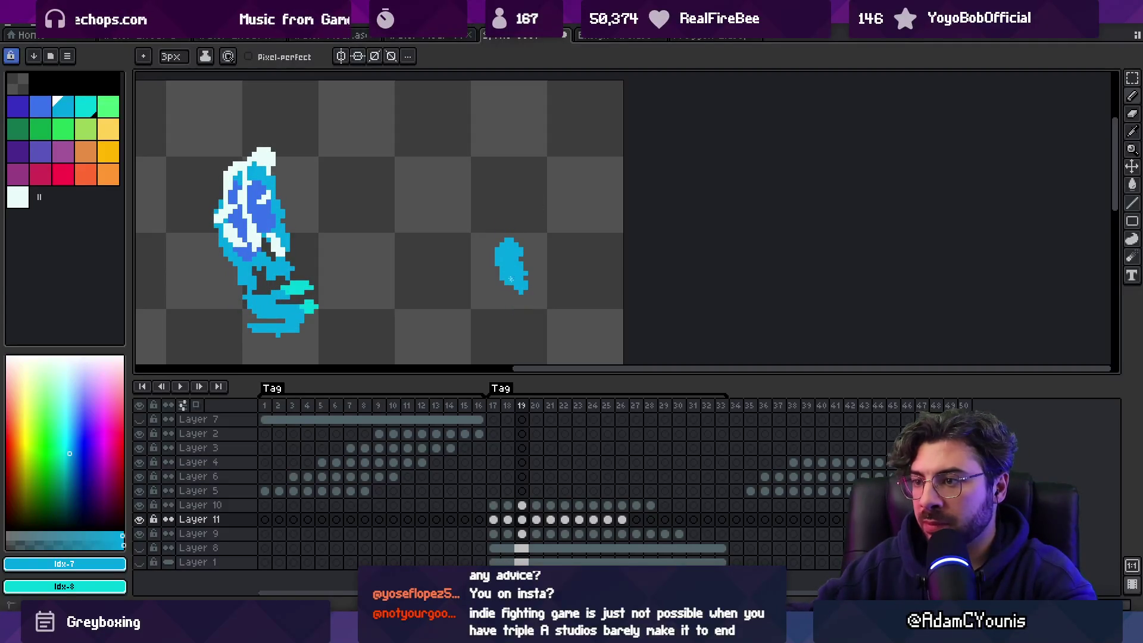
key(period)
mouse_move(506, 257)
mouse_down()
mouse_move(484, 247)
mouse_move(482, 230)
mouse_move(514, 222)
mouse_move(498, 219)
mouse_move(502, 212)
mouse_move(513, 245)
mouse_up()
key(period)
key(e)
mouse_move(499, 199)
mouse_down()
mouse_move(492, 235)
mouse_move(507, 223)
mouse_move(515, 241)
mouse_up()
key(b)
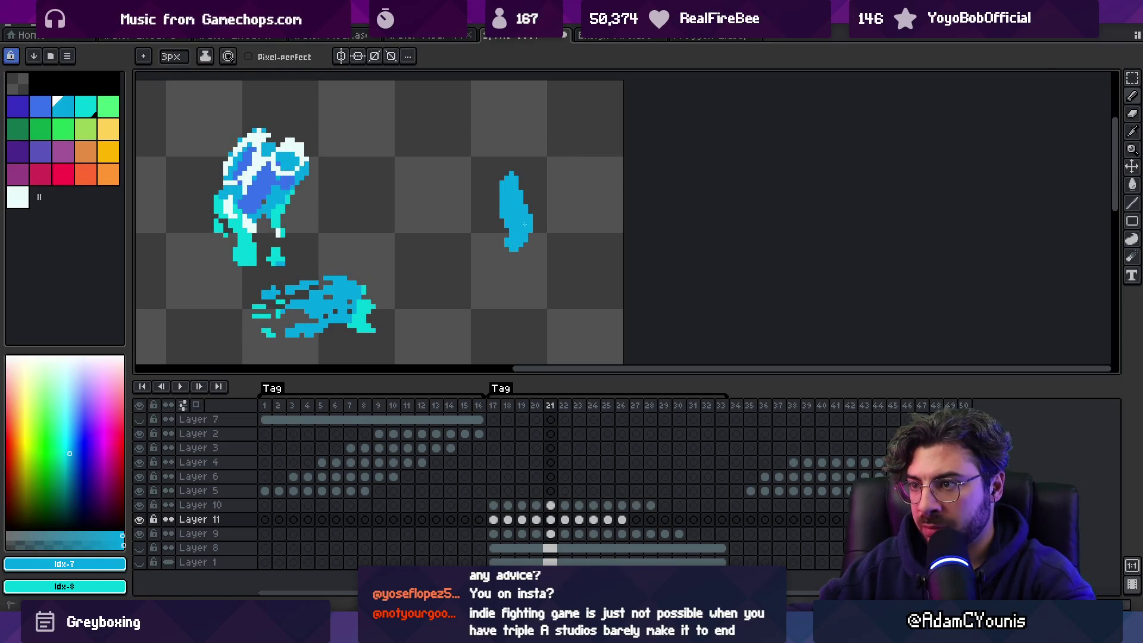
Step: Reshape the droplet's right side and bottom on frame 20
key(comma)
key(comma)
key(comma)
key(period)
key(period)
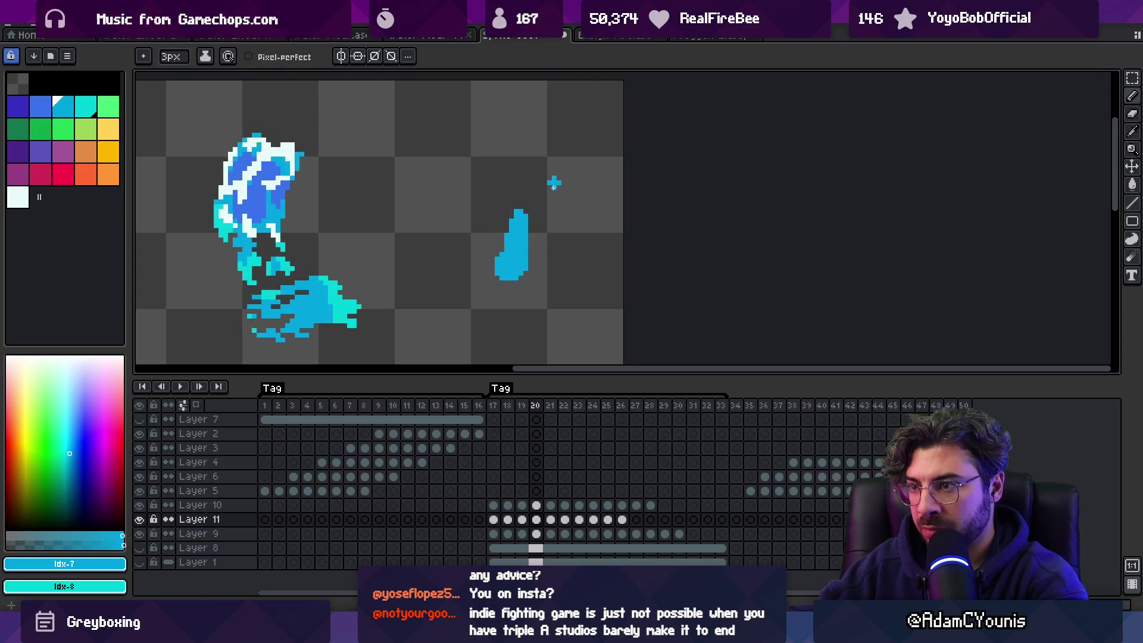
key(comma)
key(comma)
key(period)
key(period)
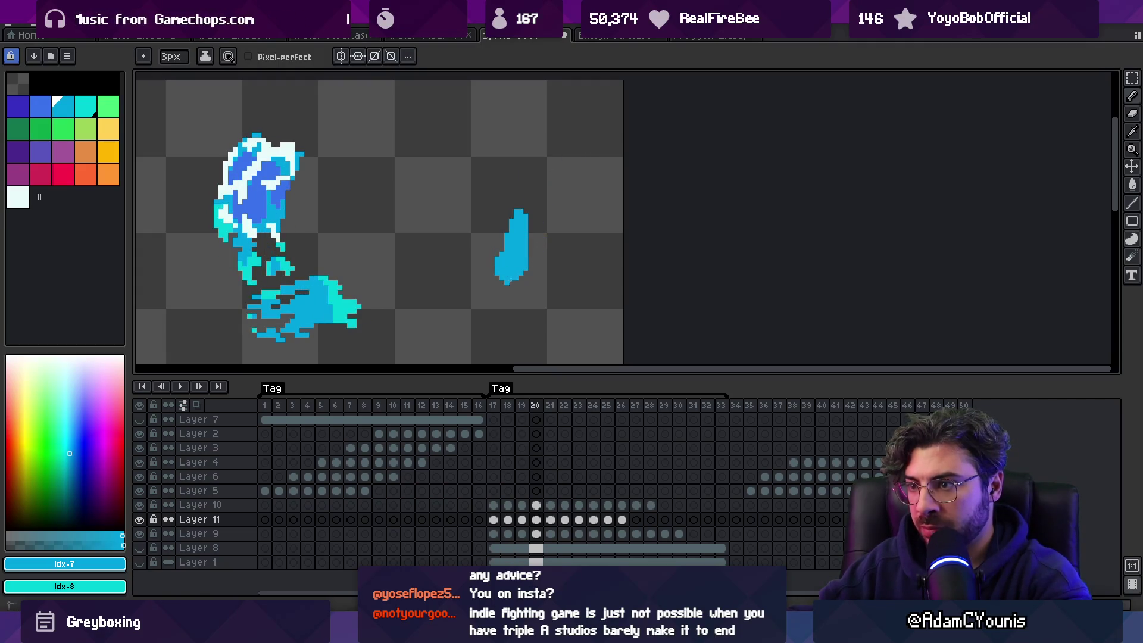
mouse_move(526, 273)
mouse_down()
mouse_move(534, 252)
mouse_move(518, 284)
mouse_move(505, 255)
mouse_up()
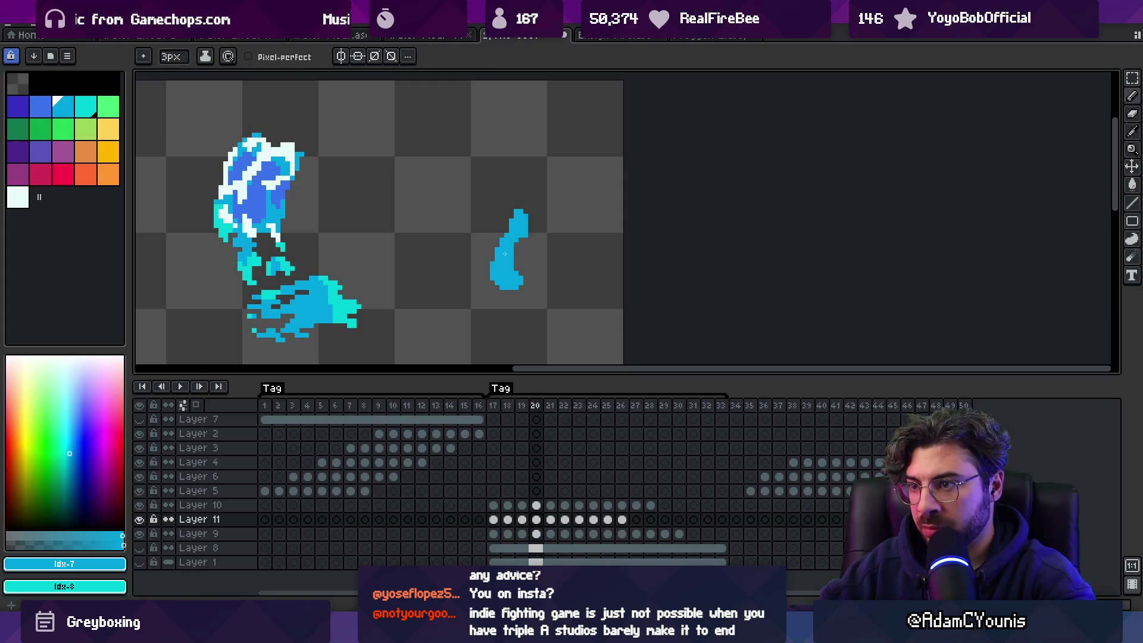
Step: Paint a stretched blue trail on frame 22 and enlarge the droplet on frame 23
key(period)
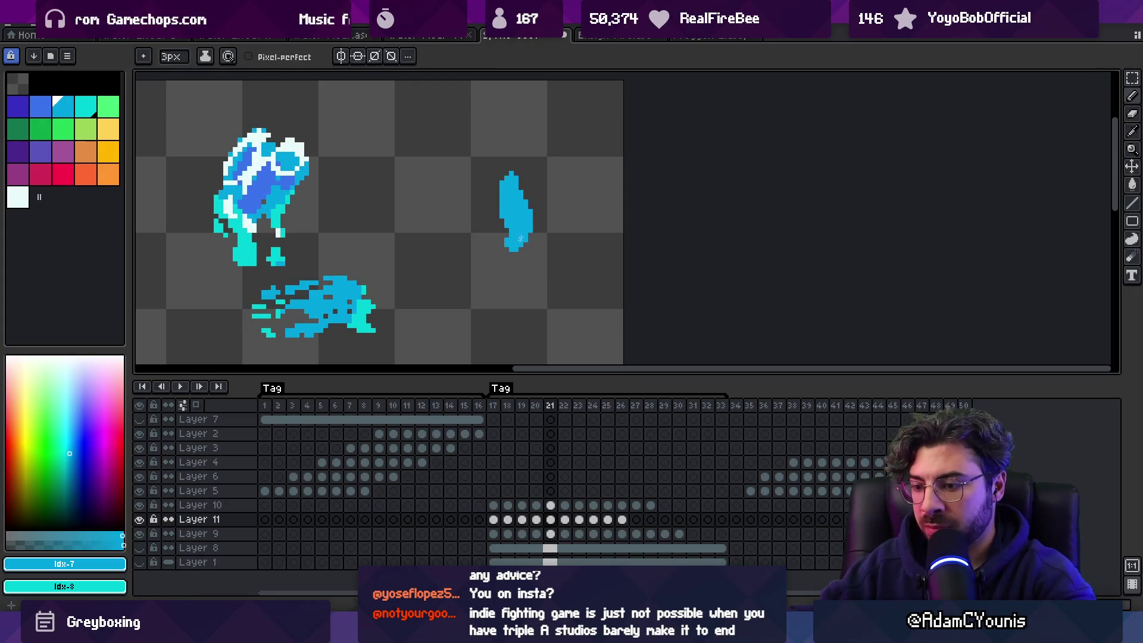
key(period)
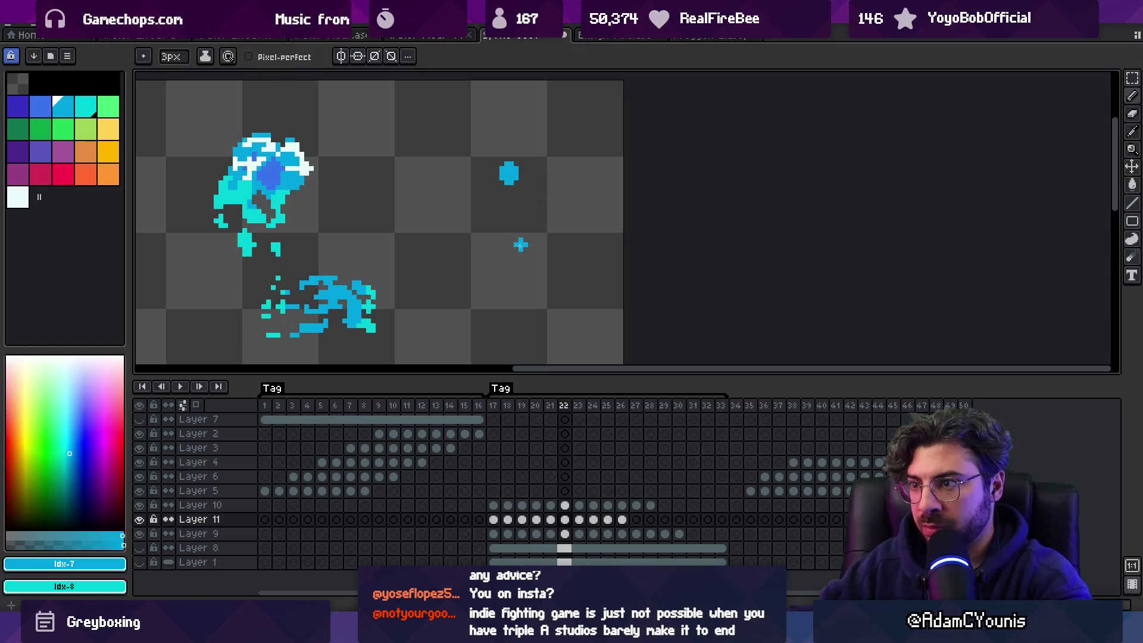
drag(521, 244, 513, 192)
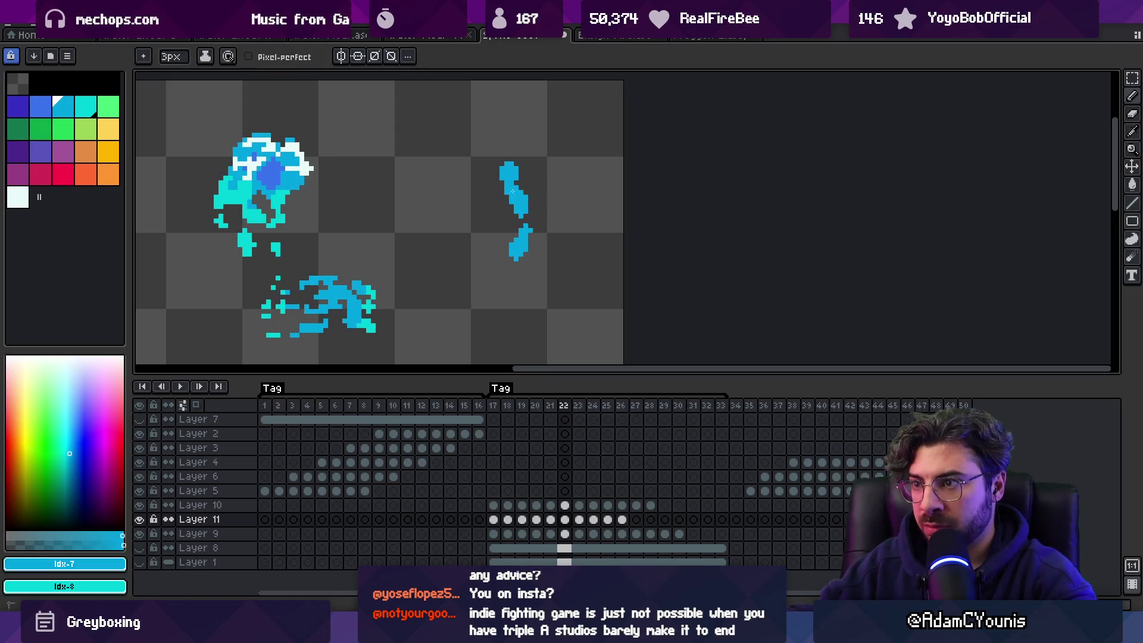
key(comma)
key(period)
key(period)
mouse_move(507, 181)
mouse_down()
mouse_move(511, 161)
mouse_move(501, 181)
mouse_move(515, 176)
mouse_up()
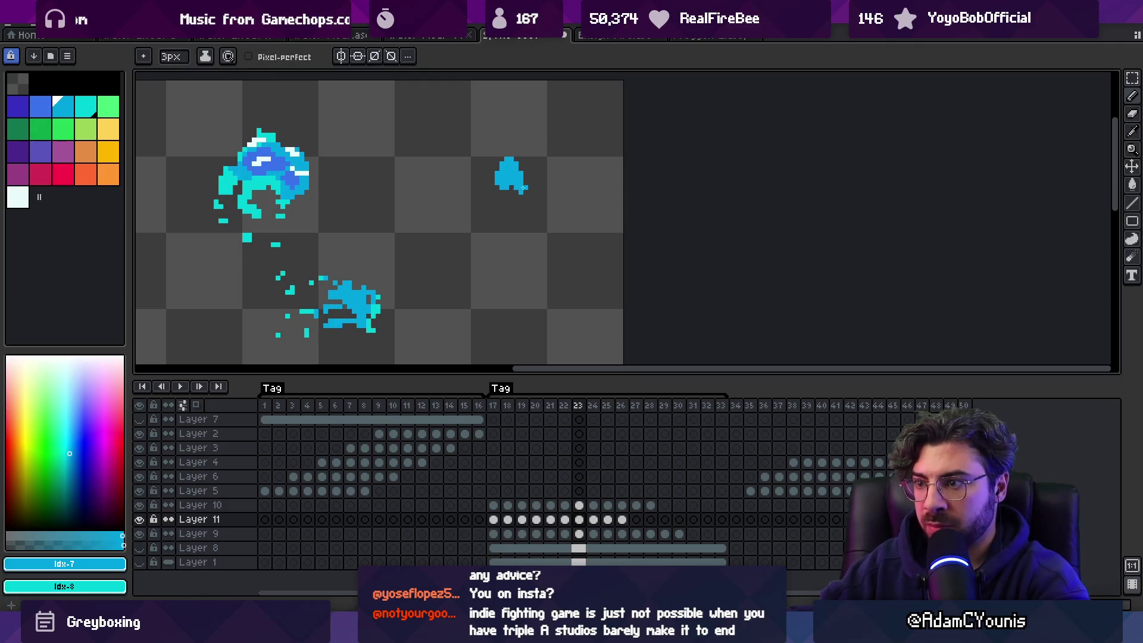
Step: With onion skinning on and a 1px brush, paint cyan highlights and brighten the figure's bottom tip
key(comma)
key(comma)
click(196, 404)
key(period)
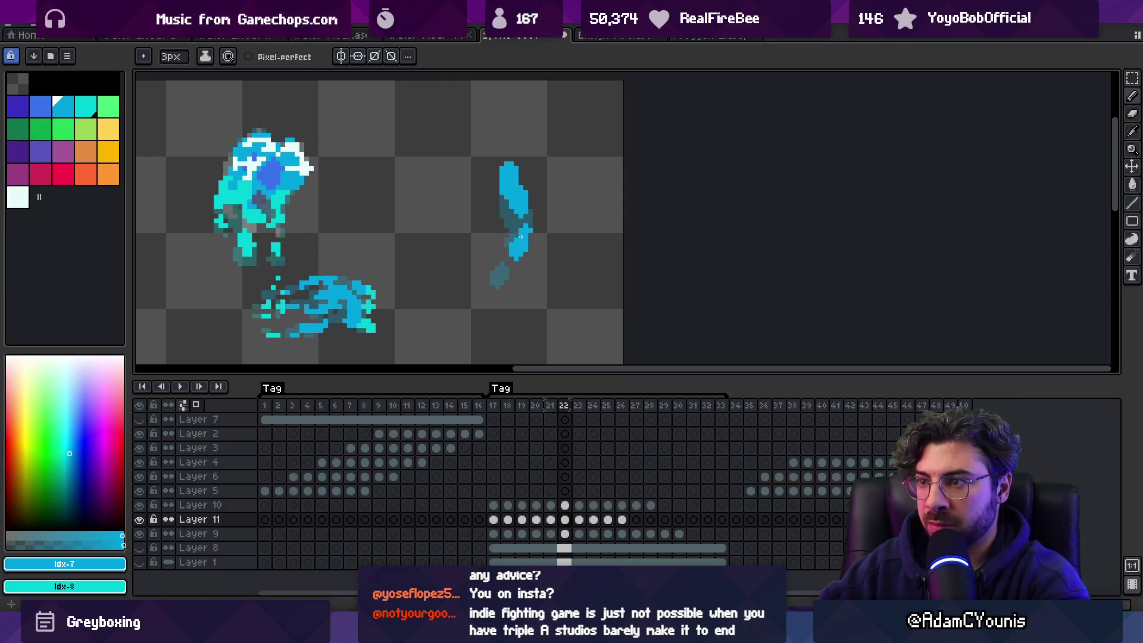
key(minus)
key(minus)
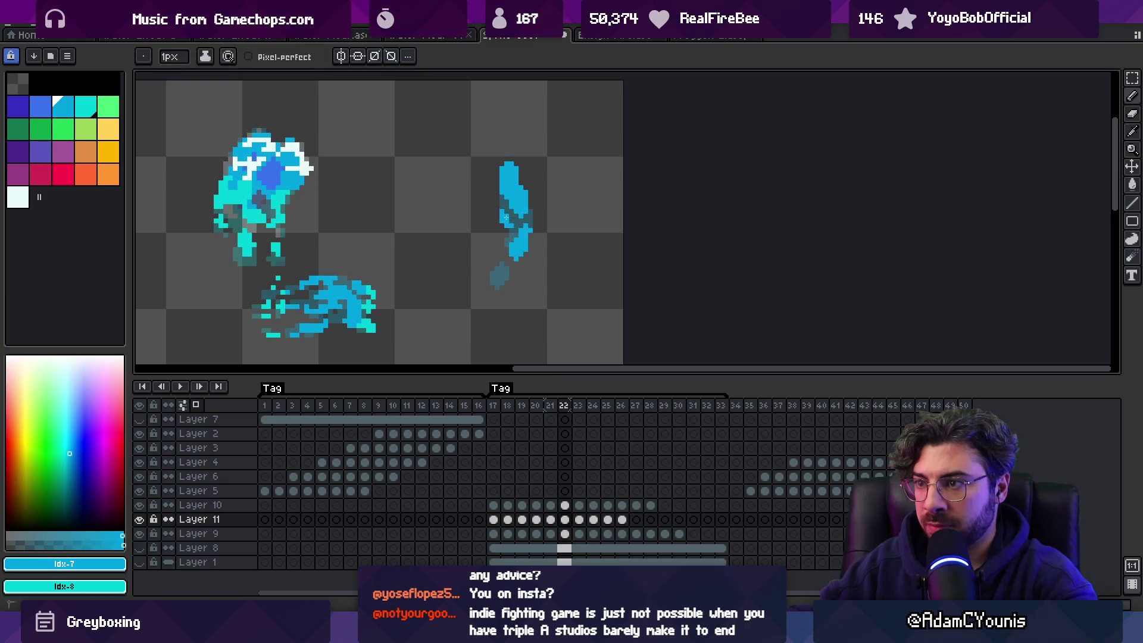
key(period)
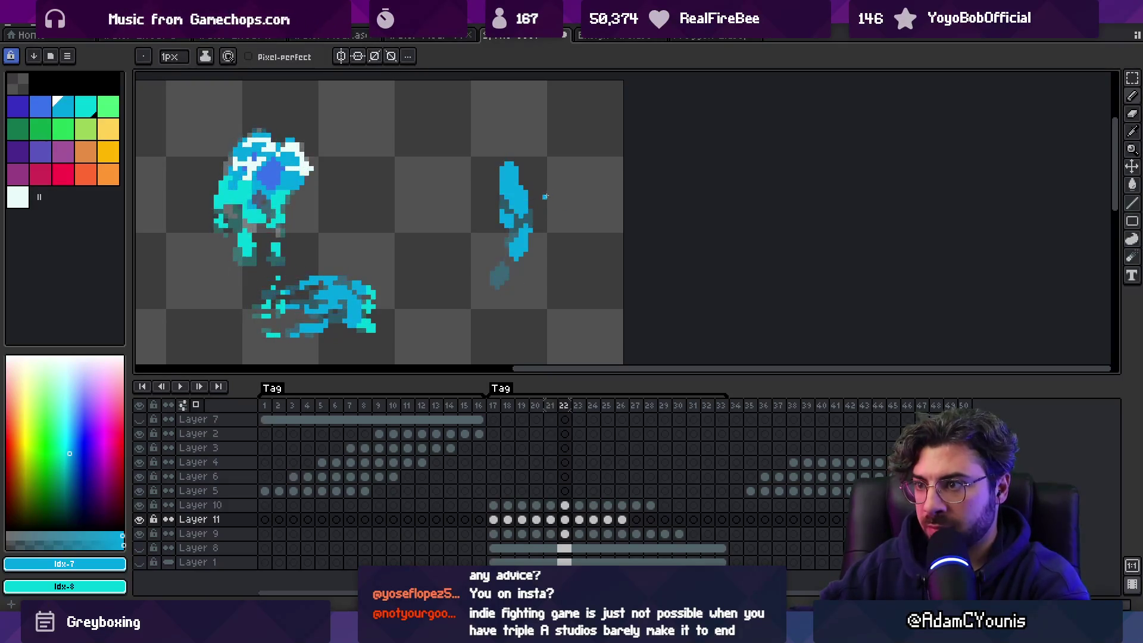
drag(516, 206, 503, 204)
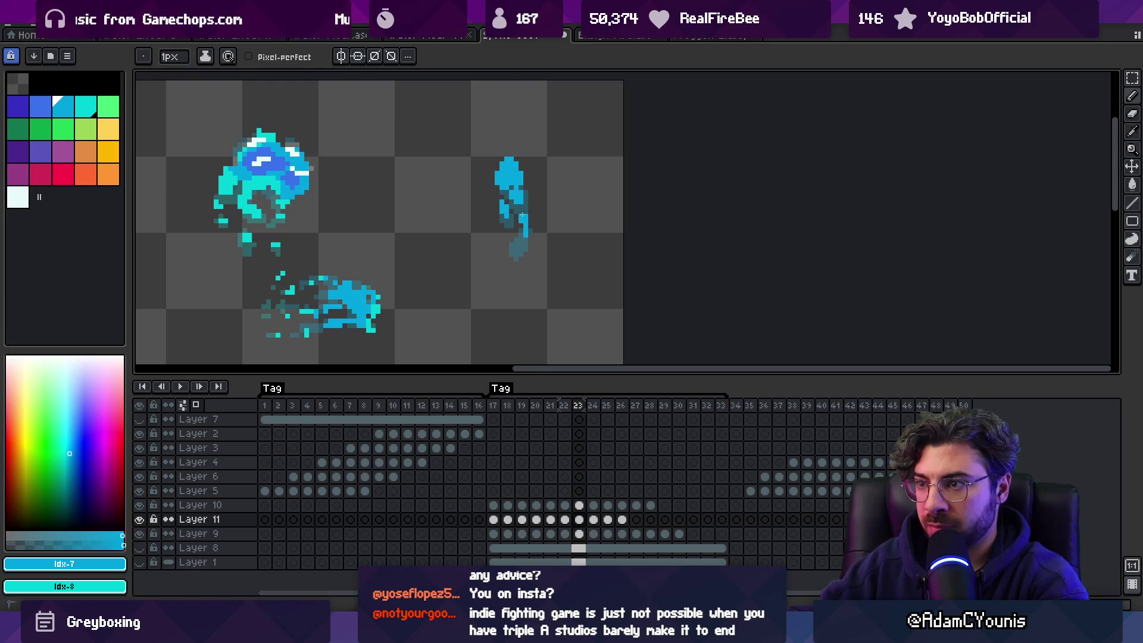
key(comma)
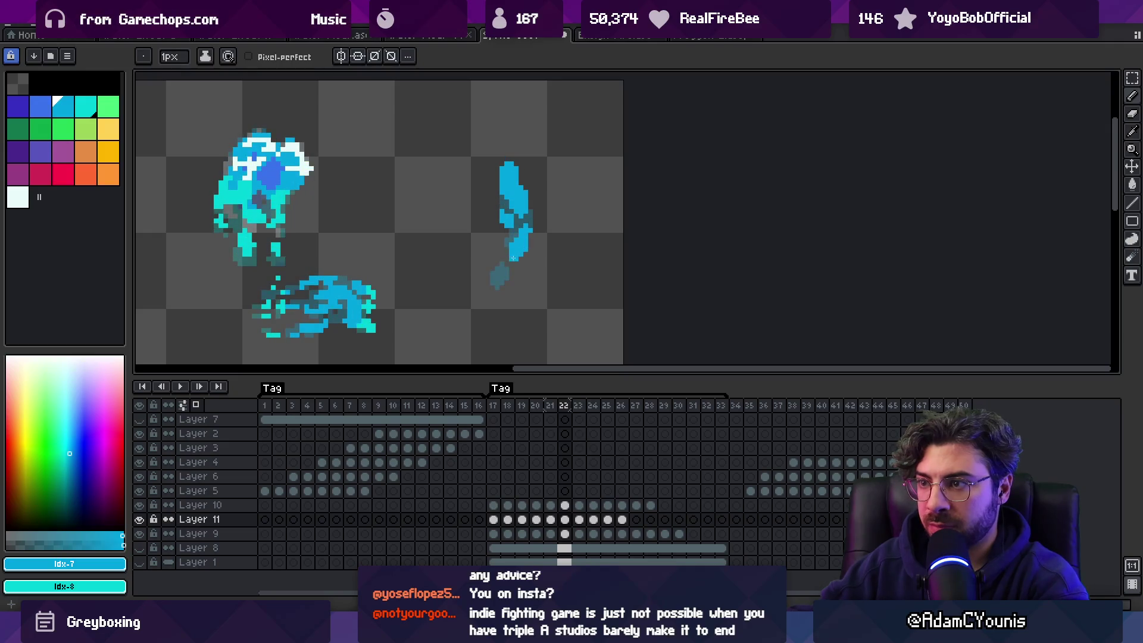
drag(510, 268, 502, 270)
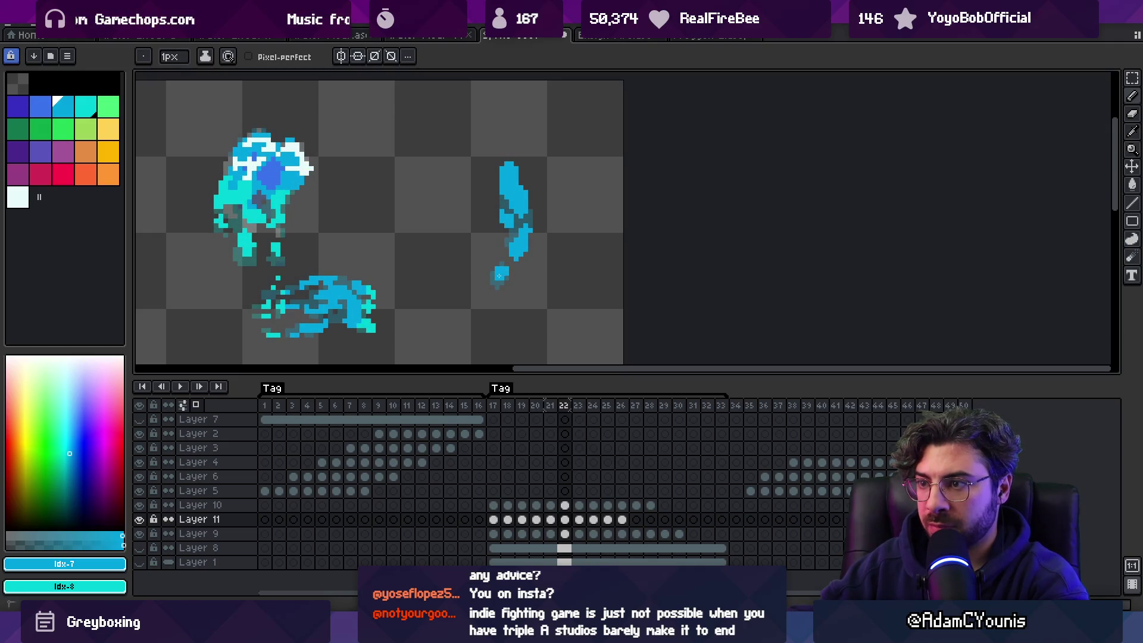
Step: Review frames 21–24 and draw a bright blue stroke on the figure's arm in frame 24
key(comma)
key(comma)
key(comma)
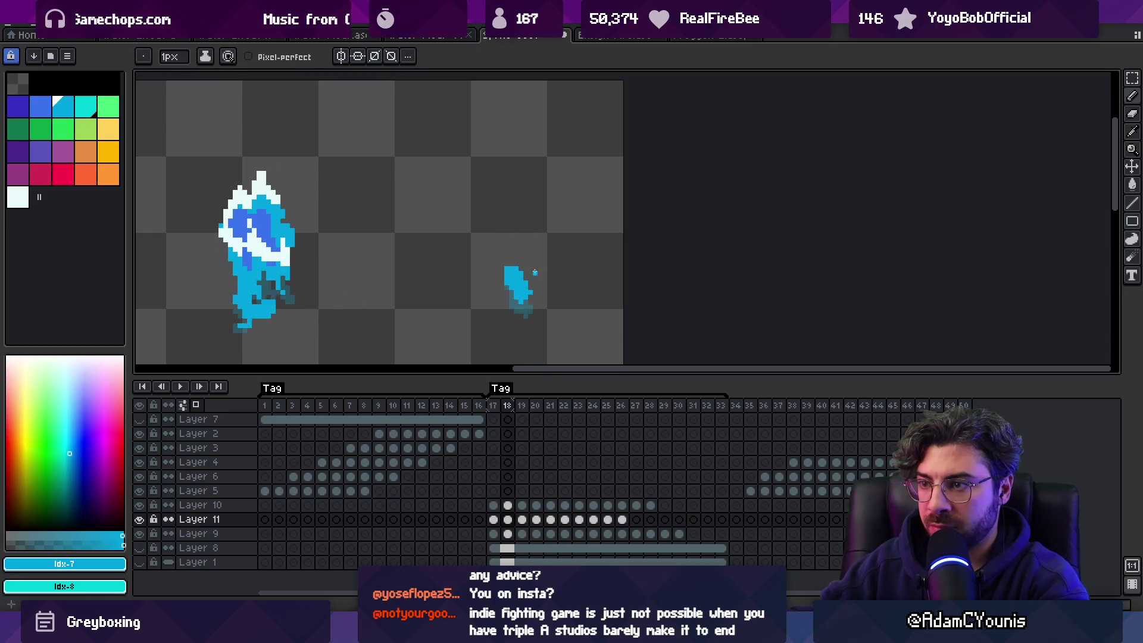
key(period)
key(period)
key(period)
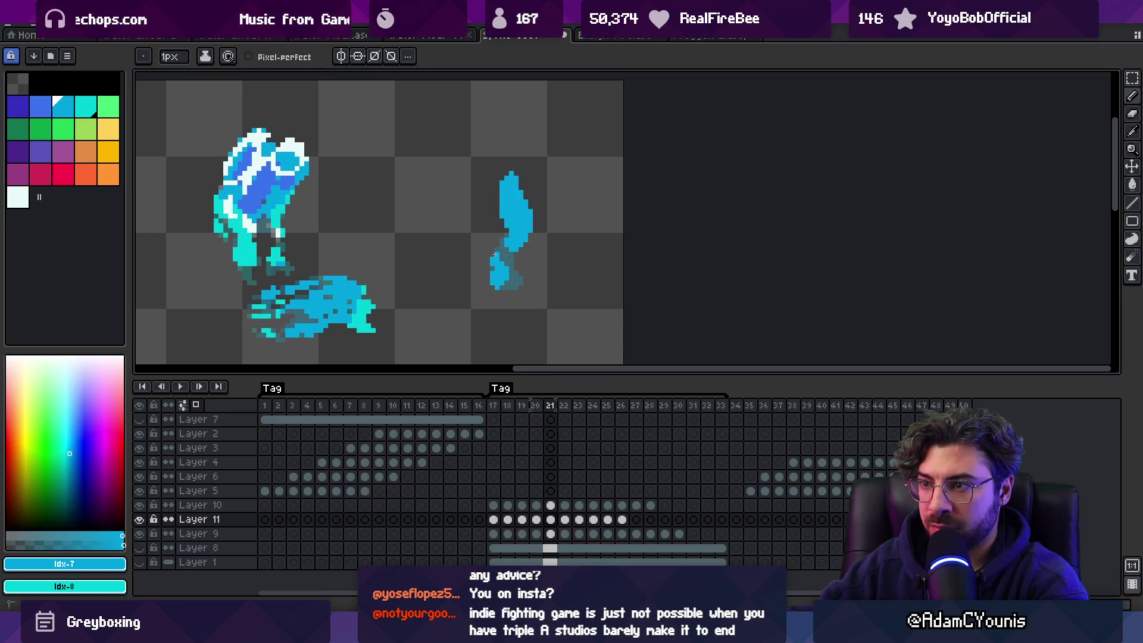
key(period)
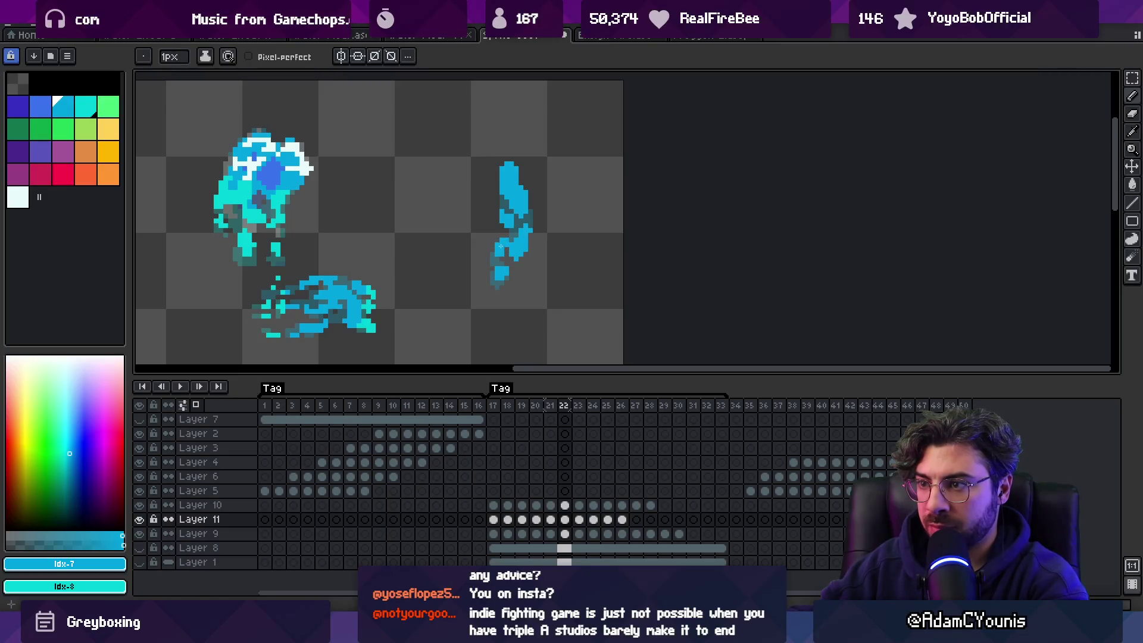
key(period)
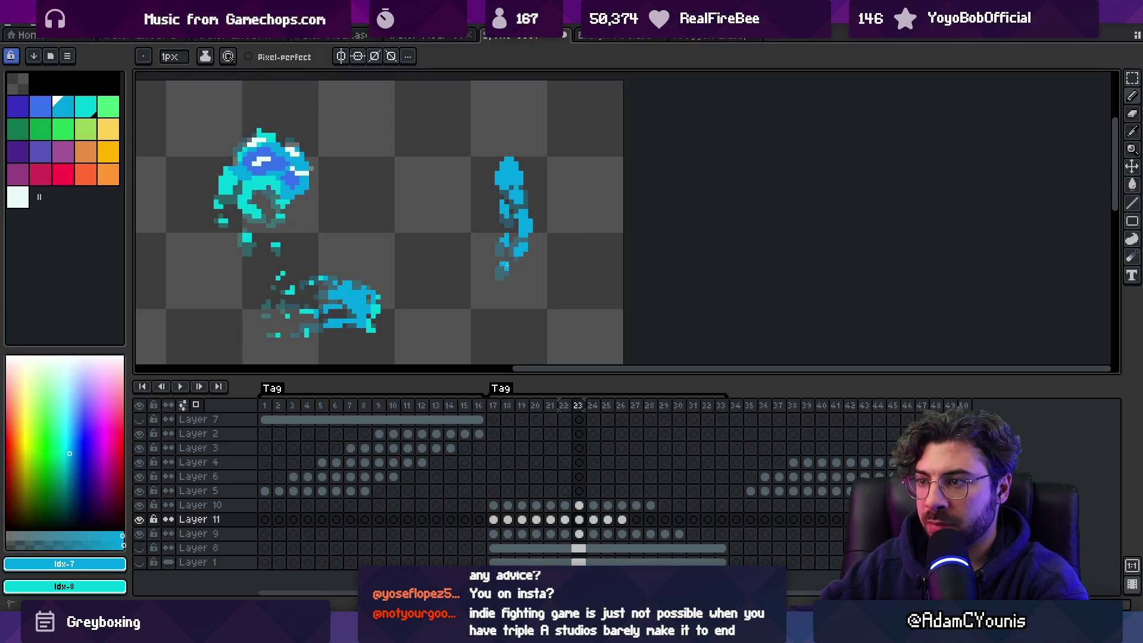
key(period)
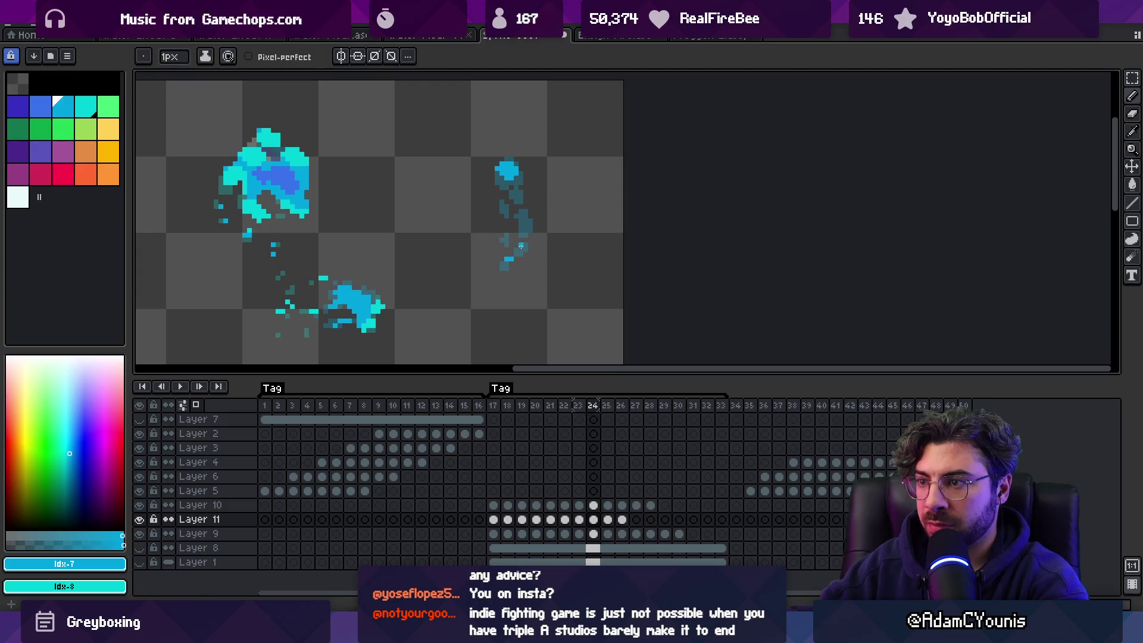
mouse_move(525, 235)
mouse_down()
mouse_move(503, 202)
mouse_move(520, 189)
mouse_up()
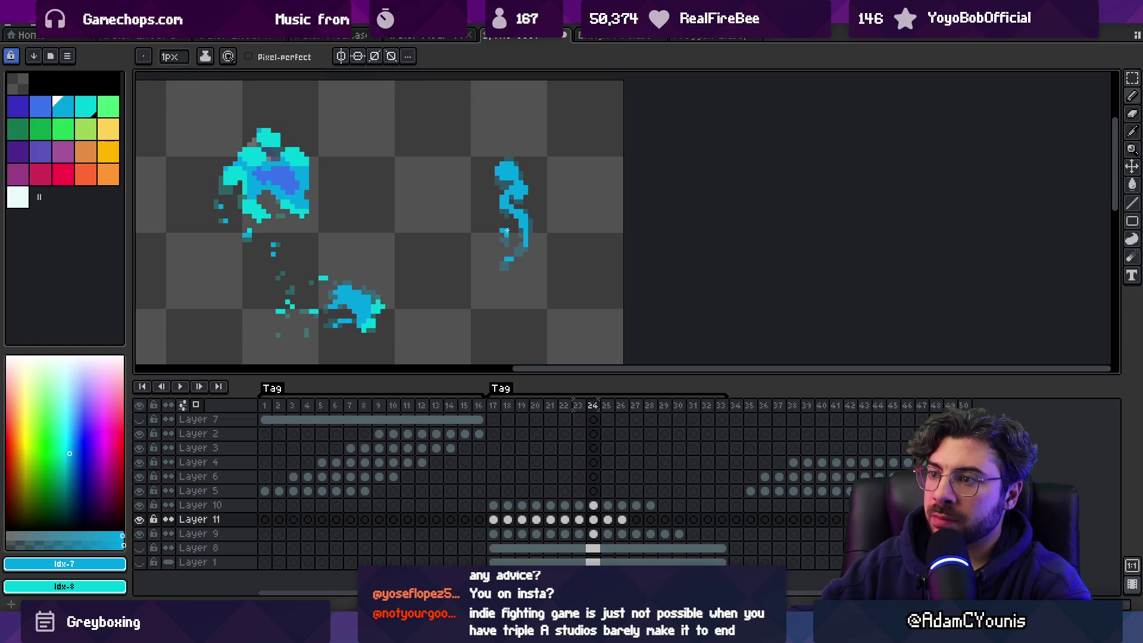
Step: Paint bright cyan pixels on the right figure in frames 25 and 26
key(Right)
click(505, 192)
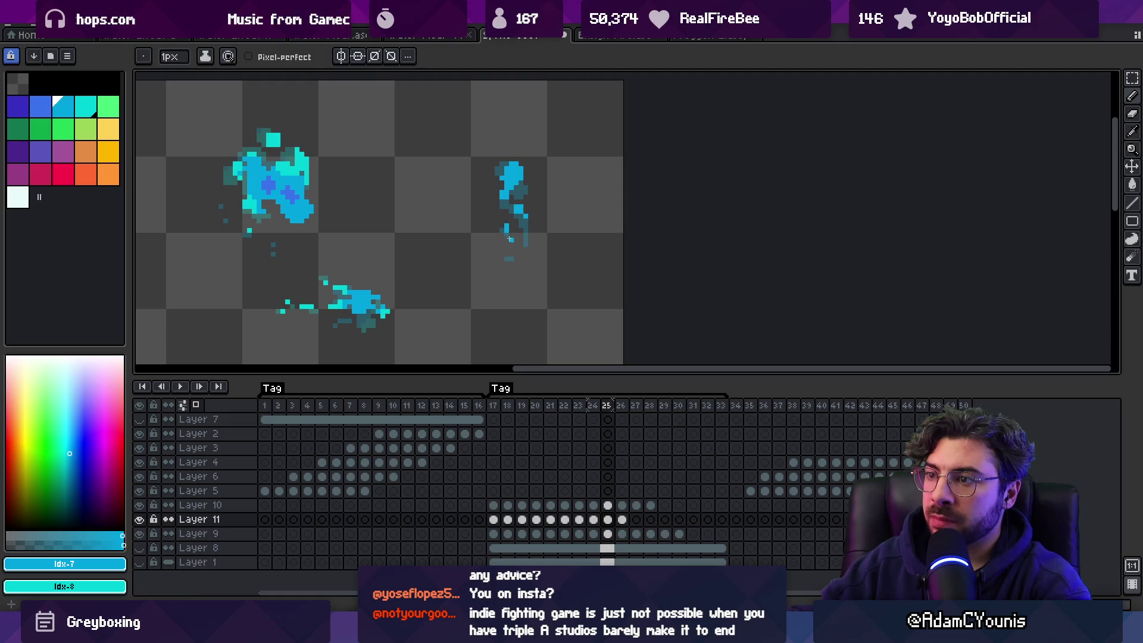
drag(523, 215, 513, 207)
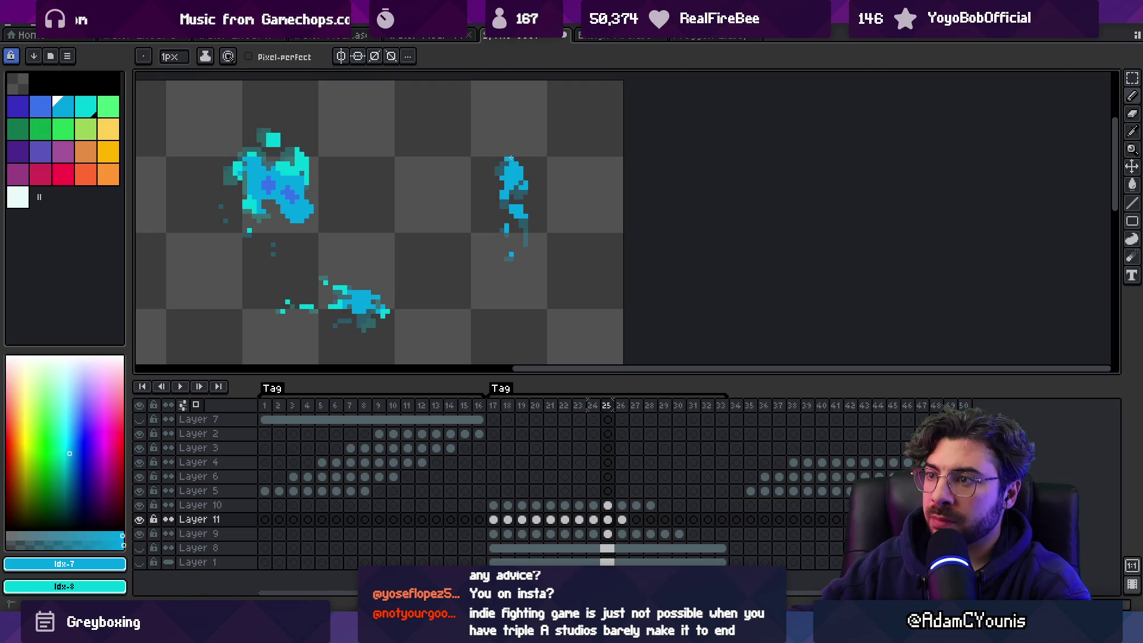
key(Right)
drag(501, 161, 511, 162)
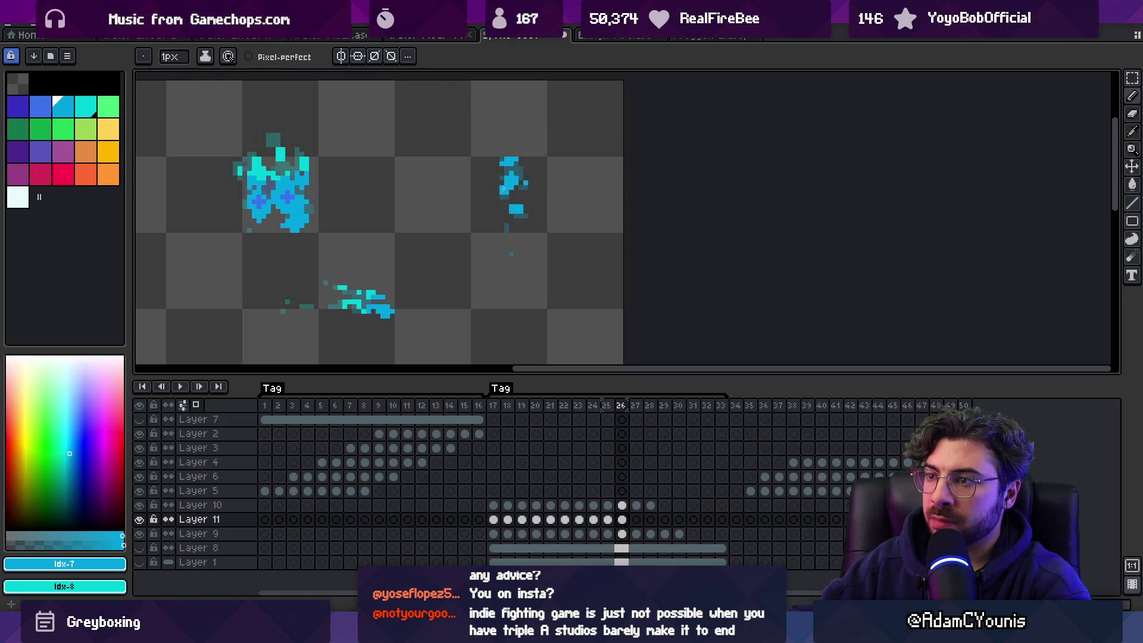
Step: Add blue pixels to the right figure on frames 27, 28 and 29, then play the animation
key(Right)
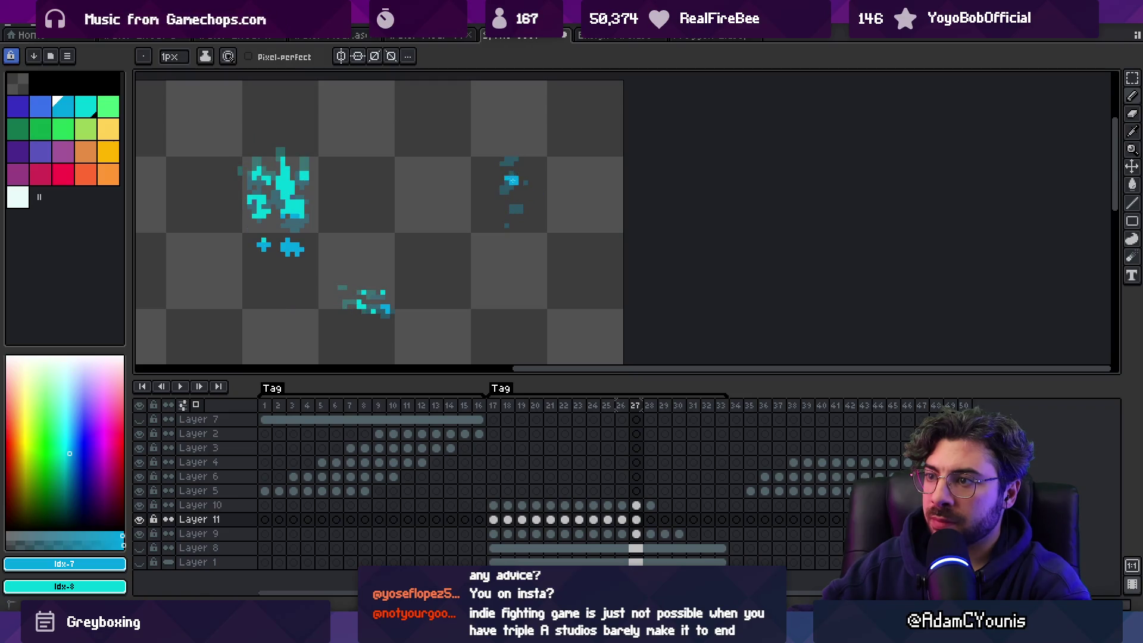
click(513, 161)
key(Right)
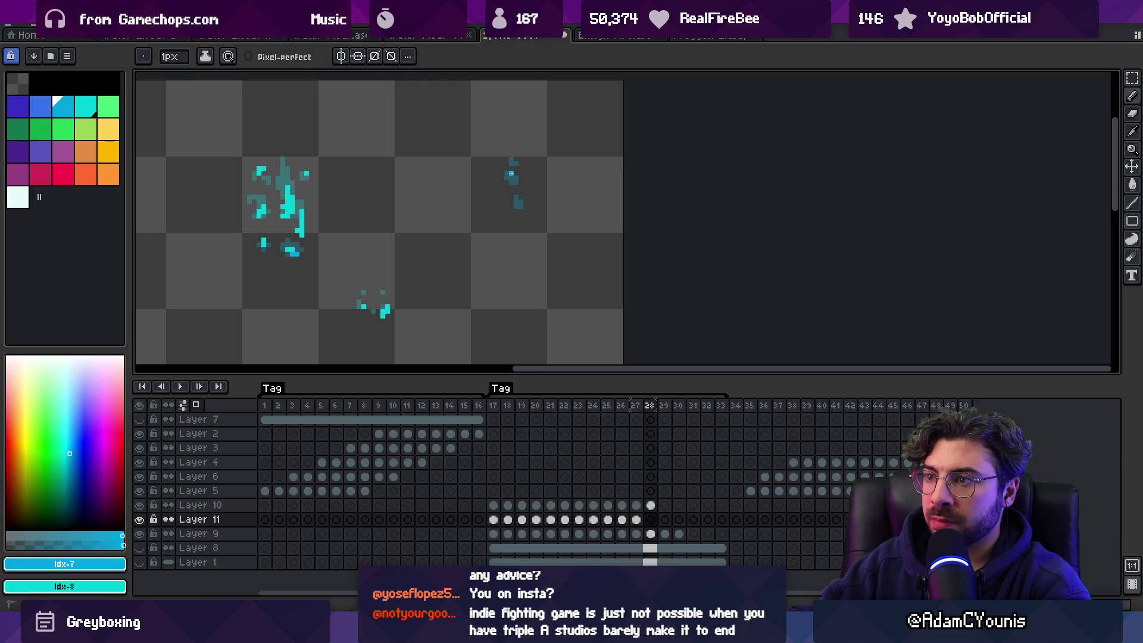
click(511, 176)
key(Right)
click(513, 175)
click(180, 386)
key(z)
scroll(441, 197, down, 3)
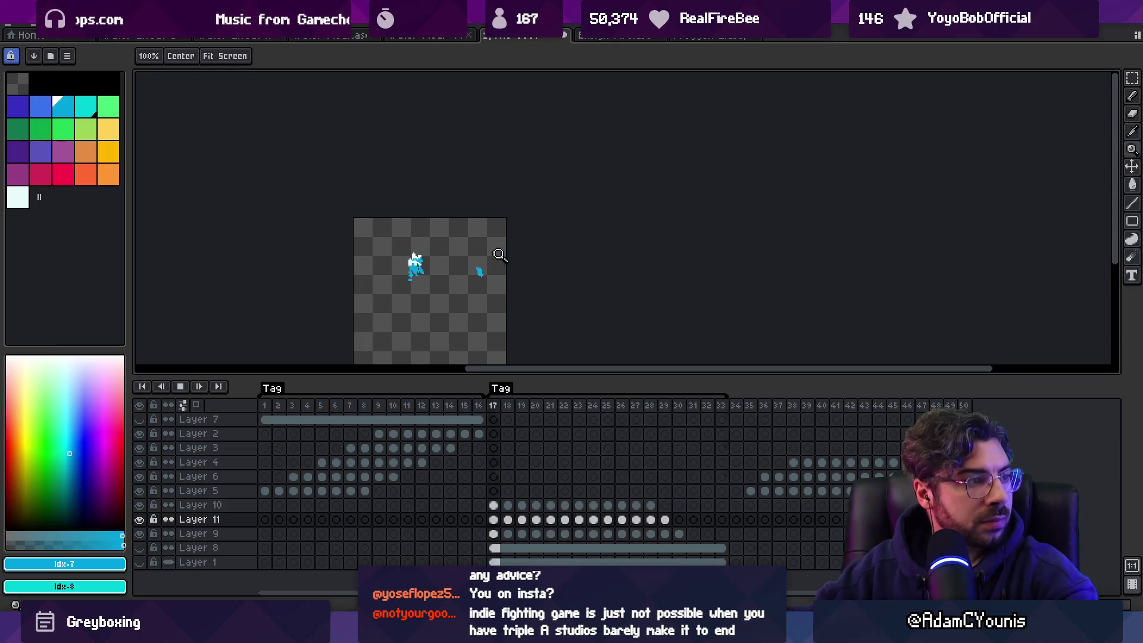
scroll(535, 249, up, 2)
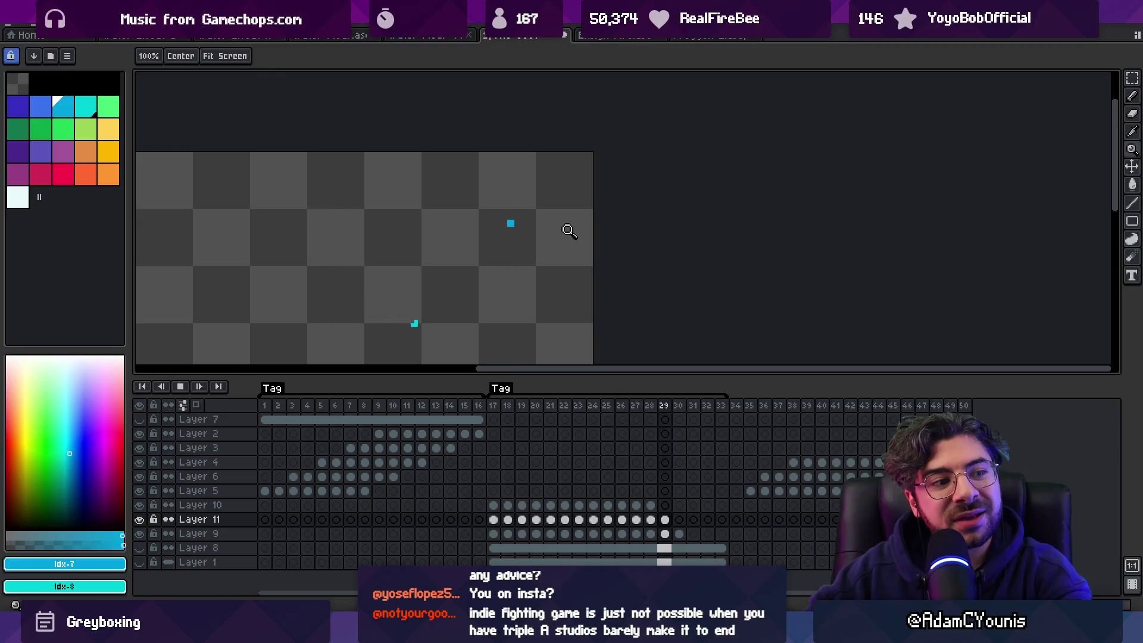
key(Return)
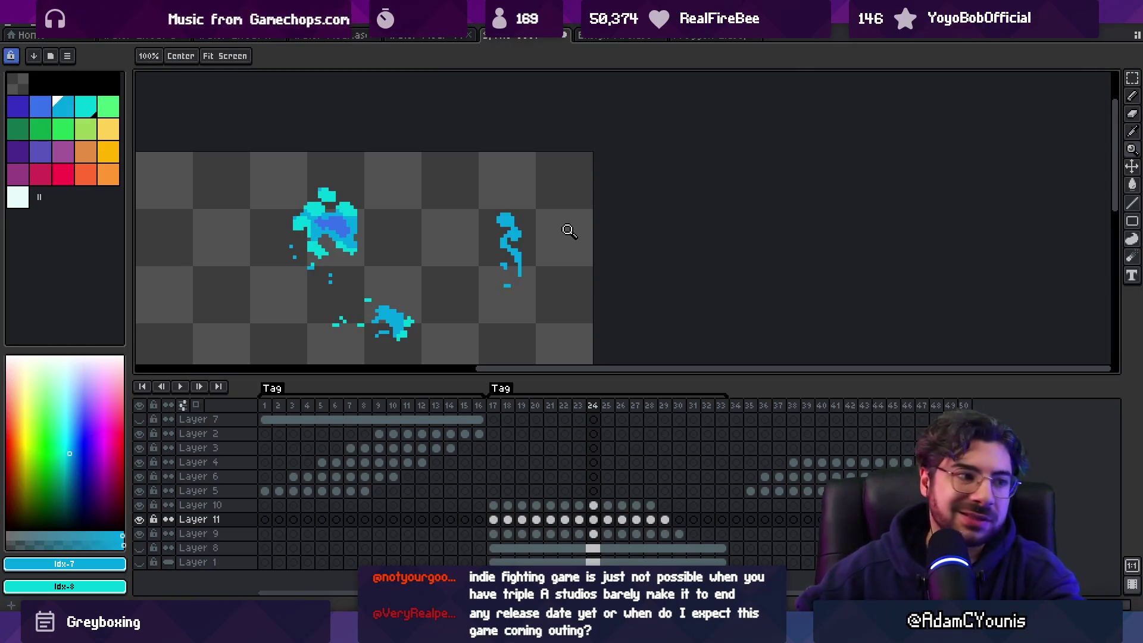
scroll(488, 215, down, 3)
Step: Go to frame 18 and paint bright blue pixels on the drip in frame 19
mouse_move(492, 405)
mouse_down()
mouse_move(566, 397)
mouse_move(507, 403)
mouse_move(535, 404)
mouse_move(502, 413)
mouse_move(516, 411)
mouse_up()
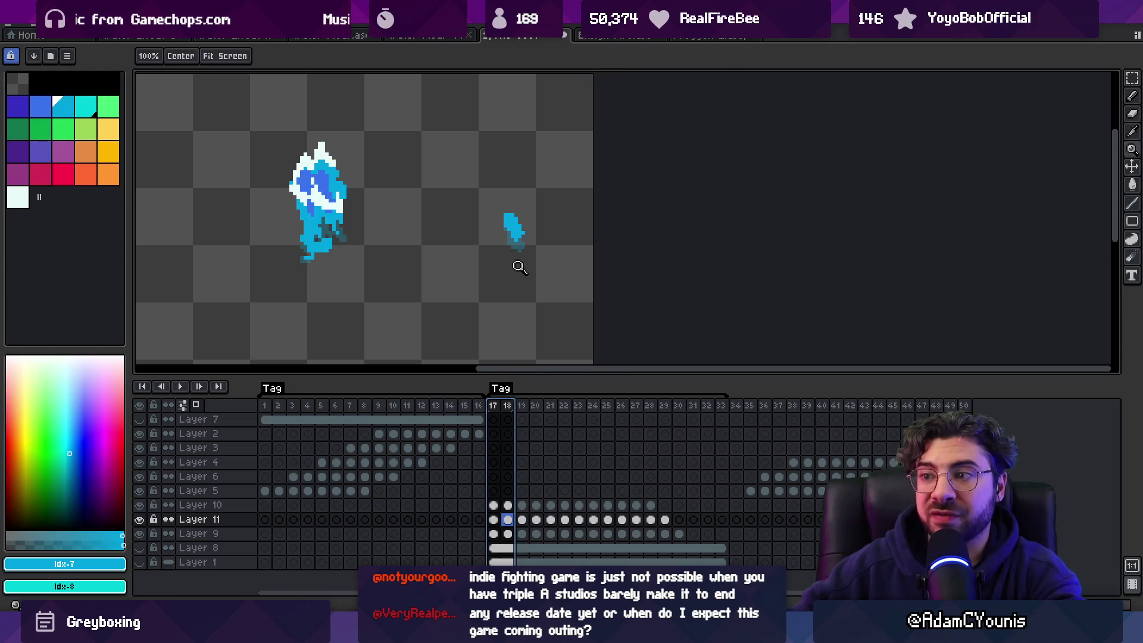
scroll(518, 263, up, 2)
click(554, 192)
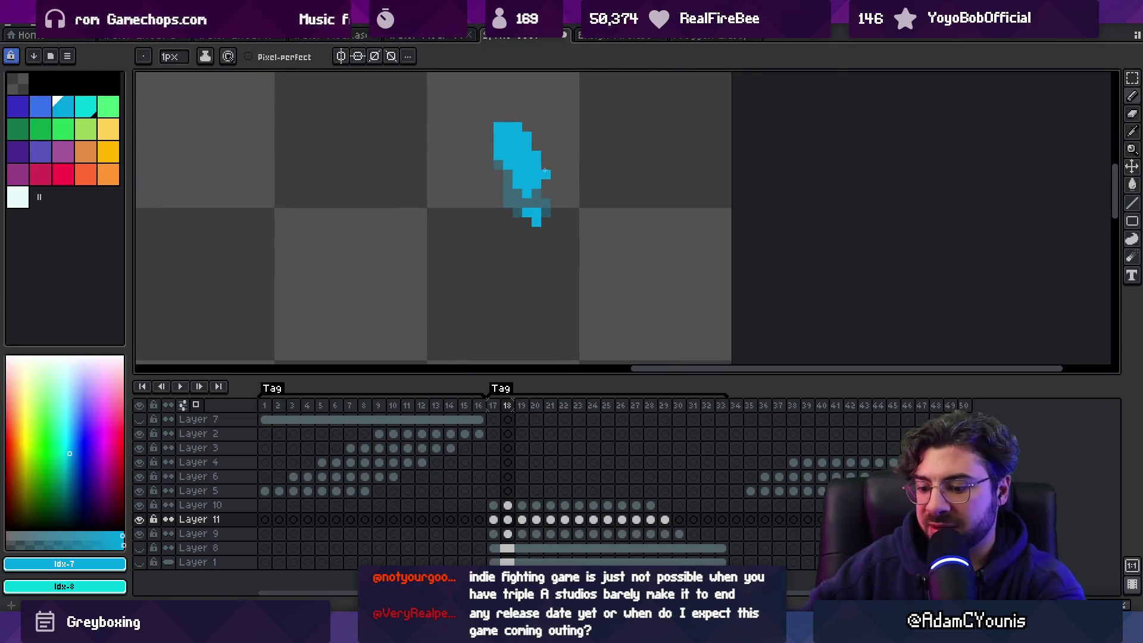
key(period)
drag(526, 203, 522, 196)
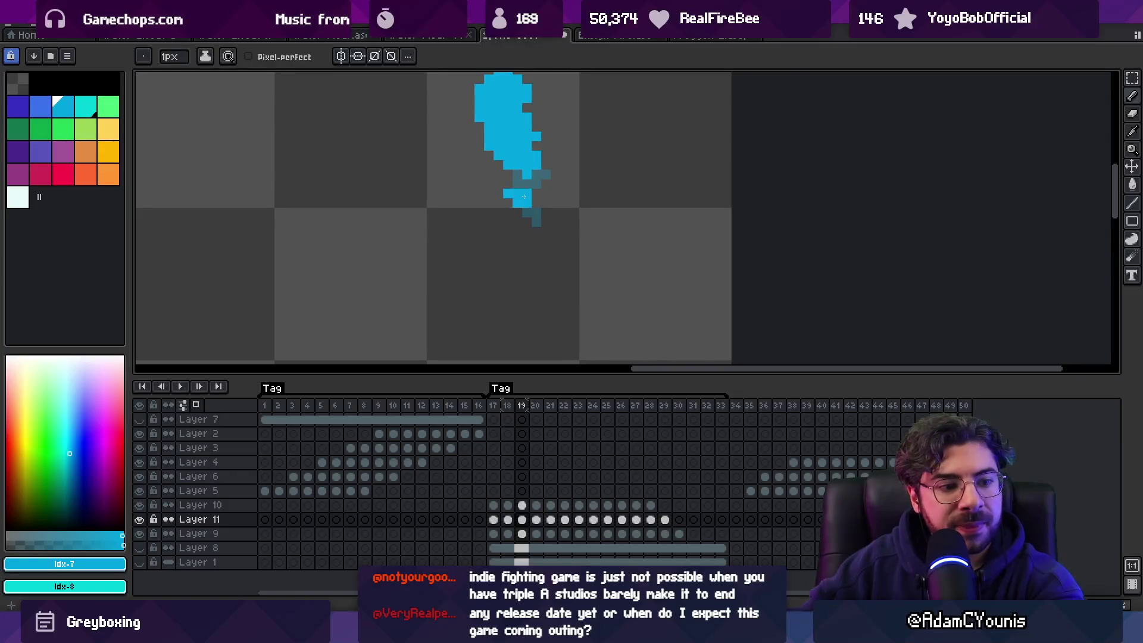
Step: Add bright blue pixels and fill in the drip's bottom on frame 20
key(period)
scroll(523, 238, down, 2)
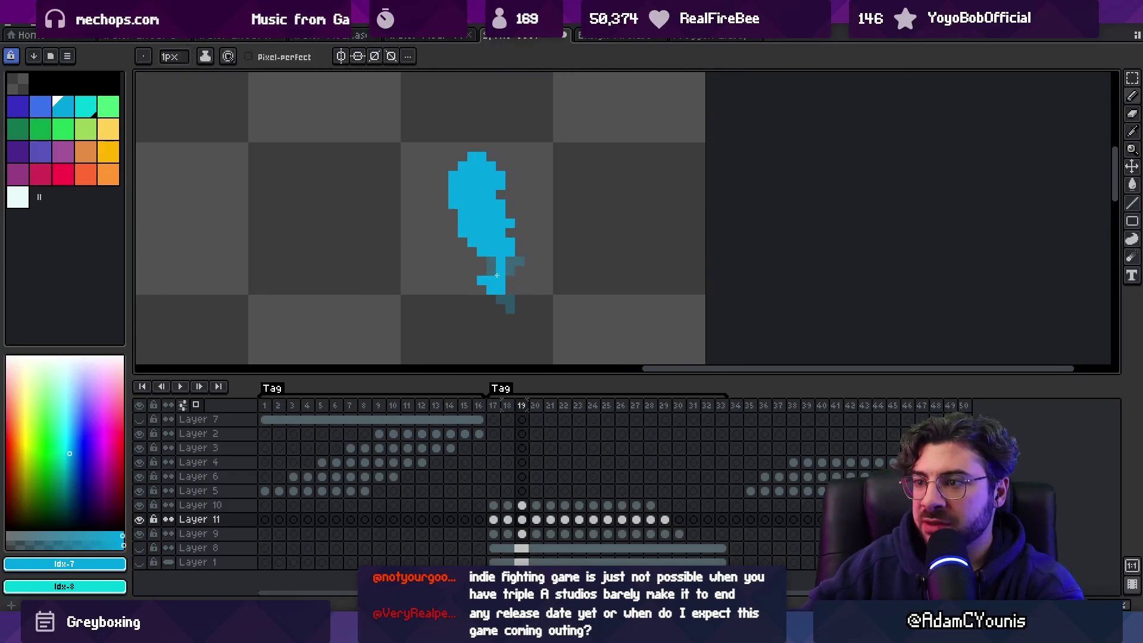
click(499, 263)
drag(493, 271, 480, 246)
Step: Step through frames 21–26 and erase a stray cyan pixel above the lower block on frame 26
key(period)
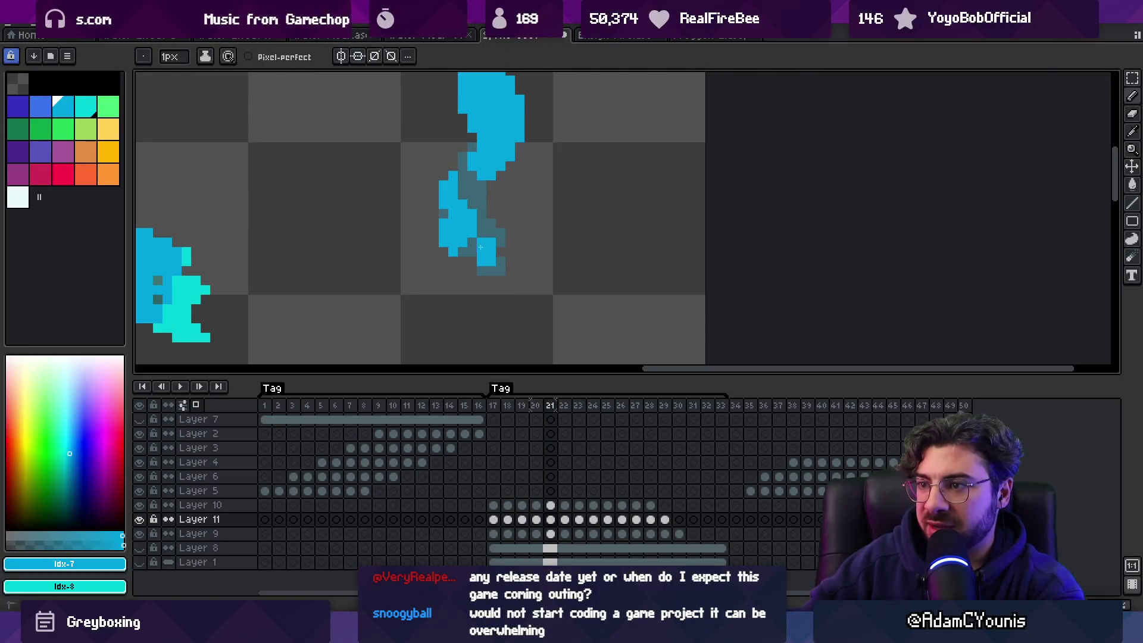
key(period)
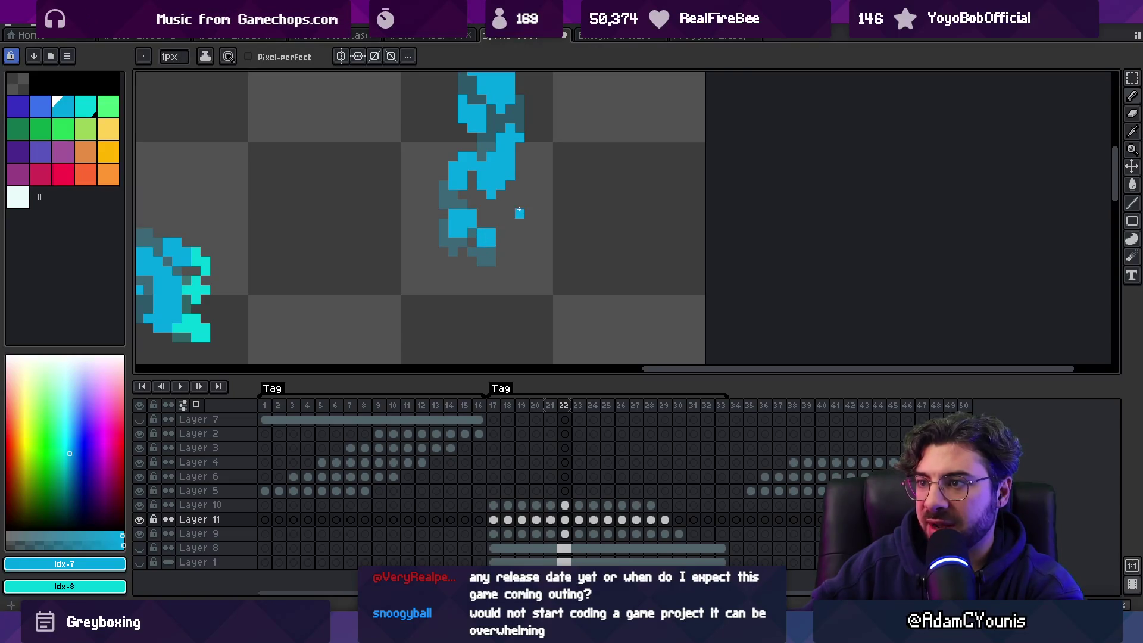
drag(458, 201, 490, 244)
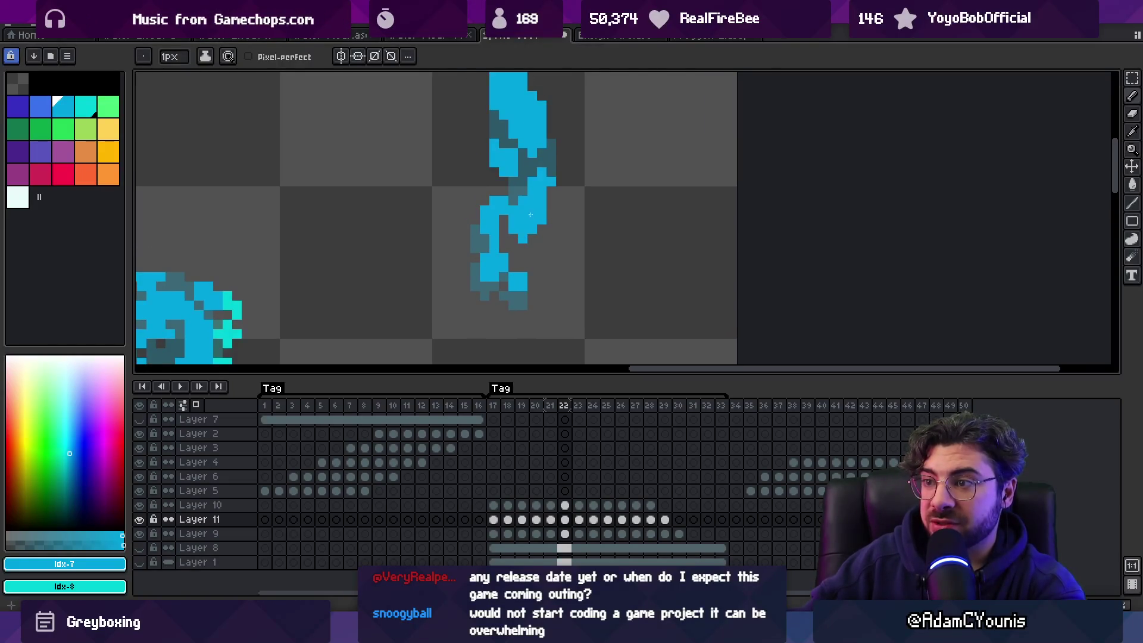
key(period)
key(period)
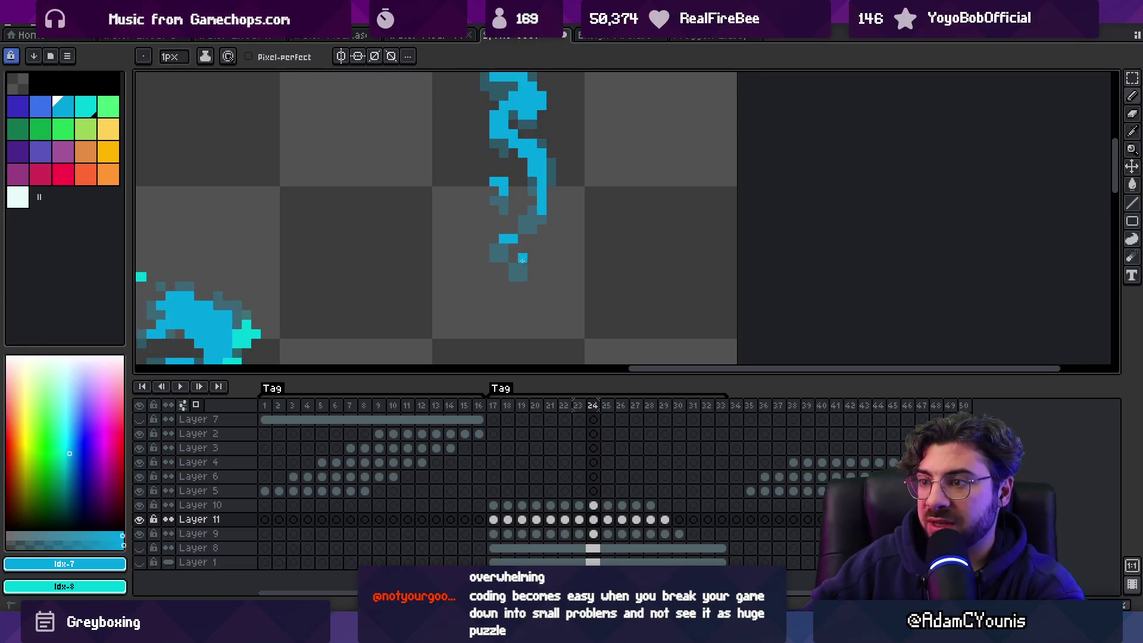
key(period)
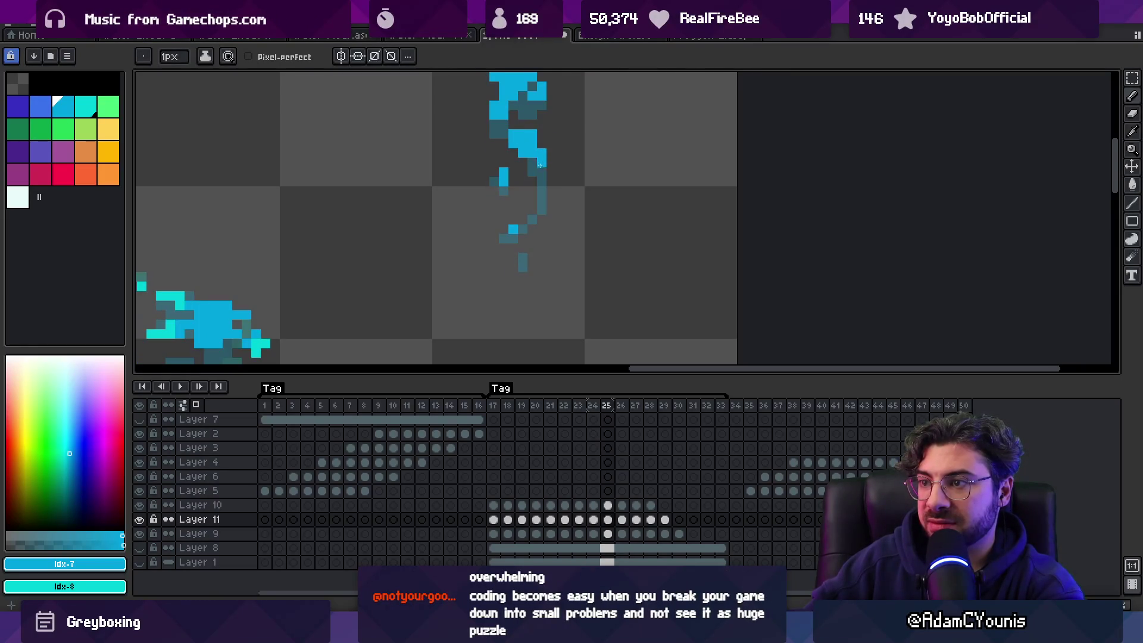
scroll(534, 211, up, 2)
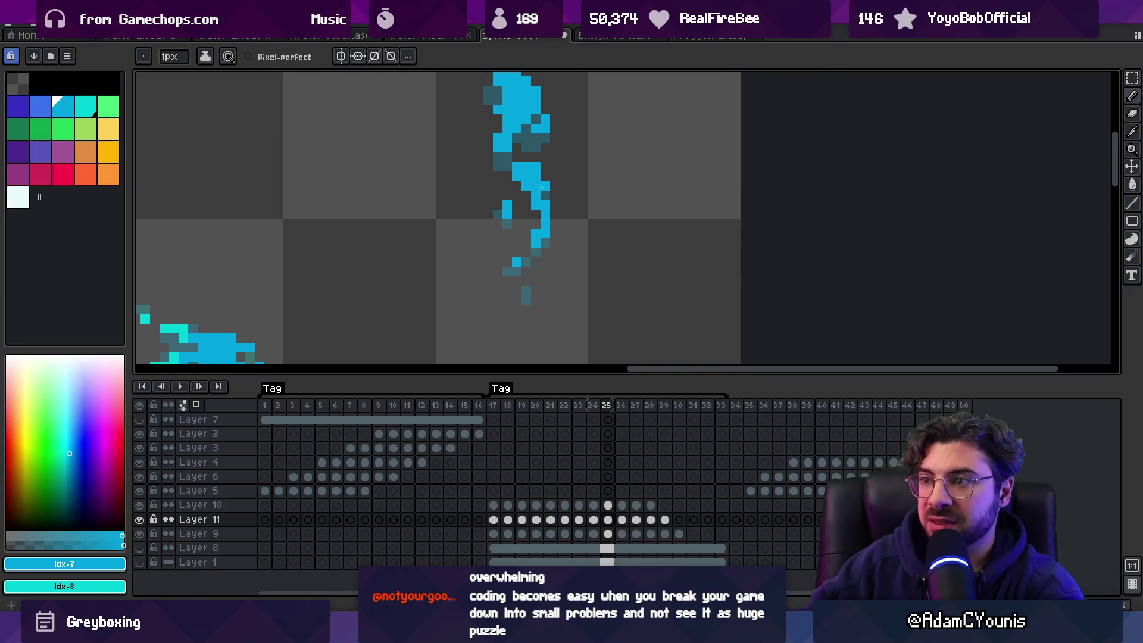
key(period)
scroll(531, 221, up, 2)
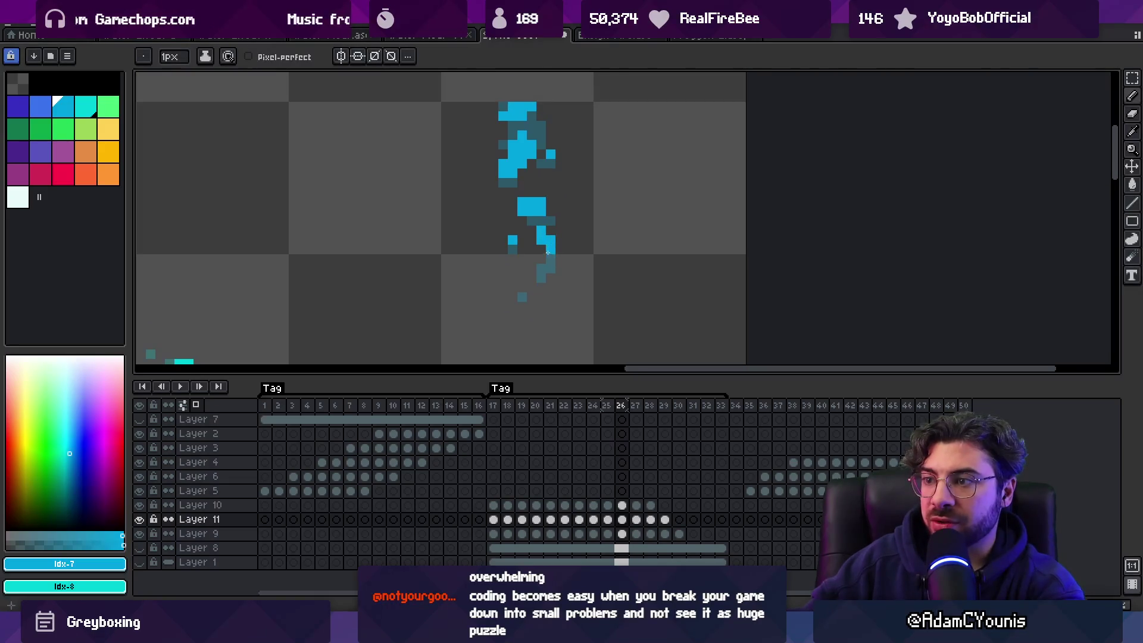
scroll(543, 238, up, 3)
click(520, 234)
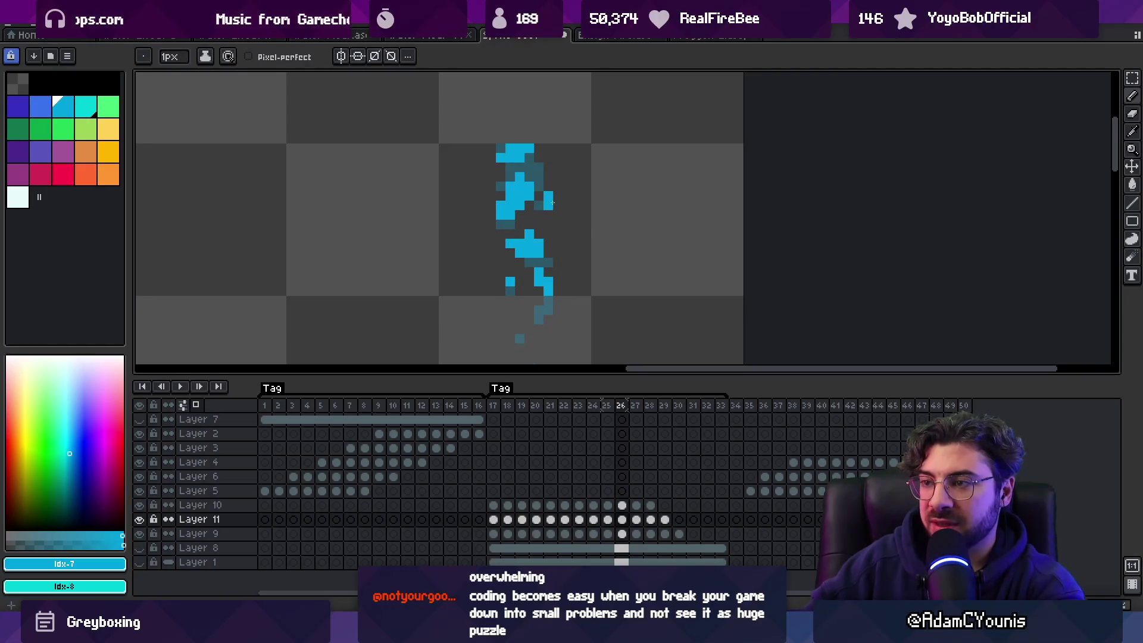
Step: Flip between frames 26 and 27 to compare the drip
key(period)
key(comma)
key(period)
key(comma)
key(period)
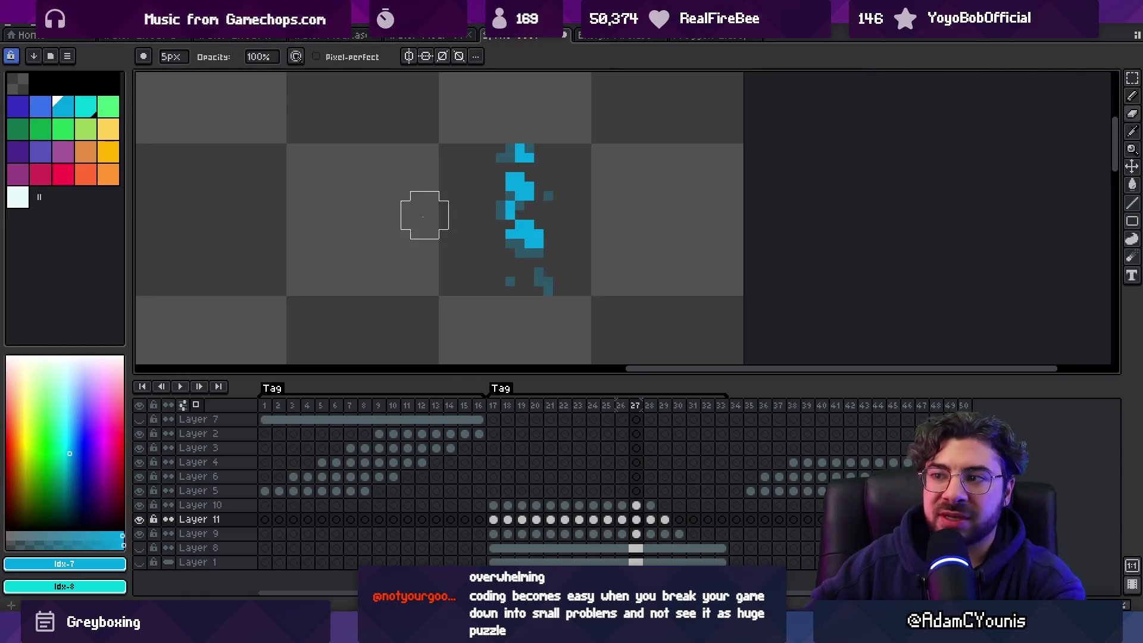
Step: Draw two cyan pixels below the droplet's block on frame 28
key(z)
scroll(504, 186, down, 3)
key(b)
key(period)
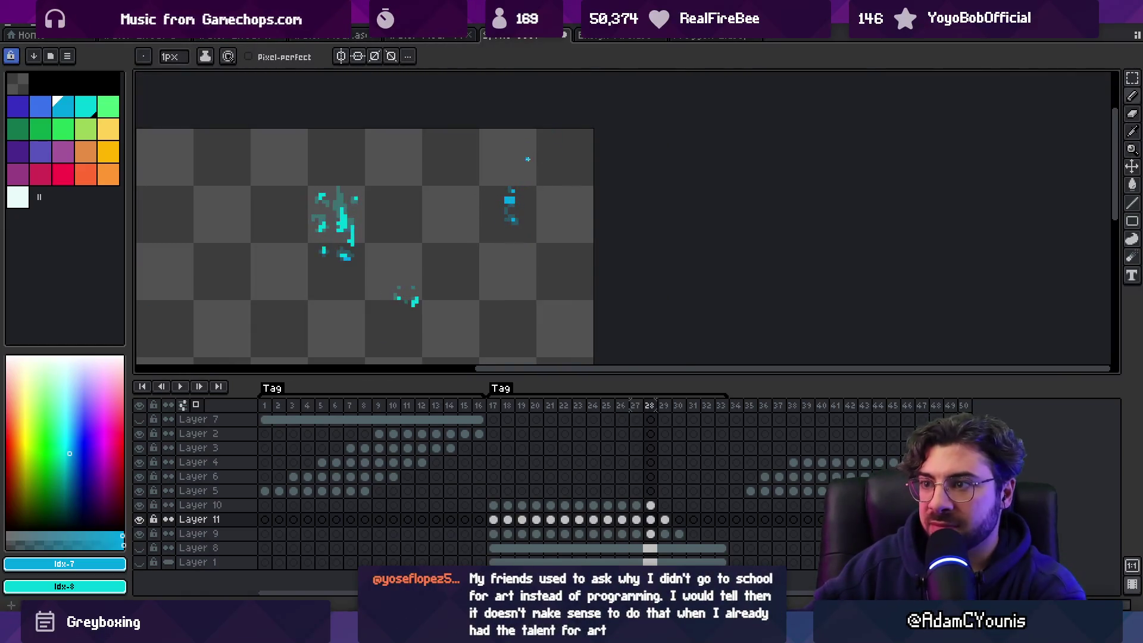
key(z)
scroll(508, 208, up, 5)
key(b)
drag(510, 213, 530, 194)
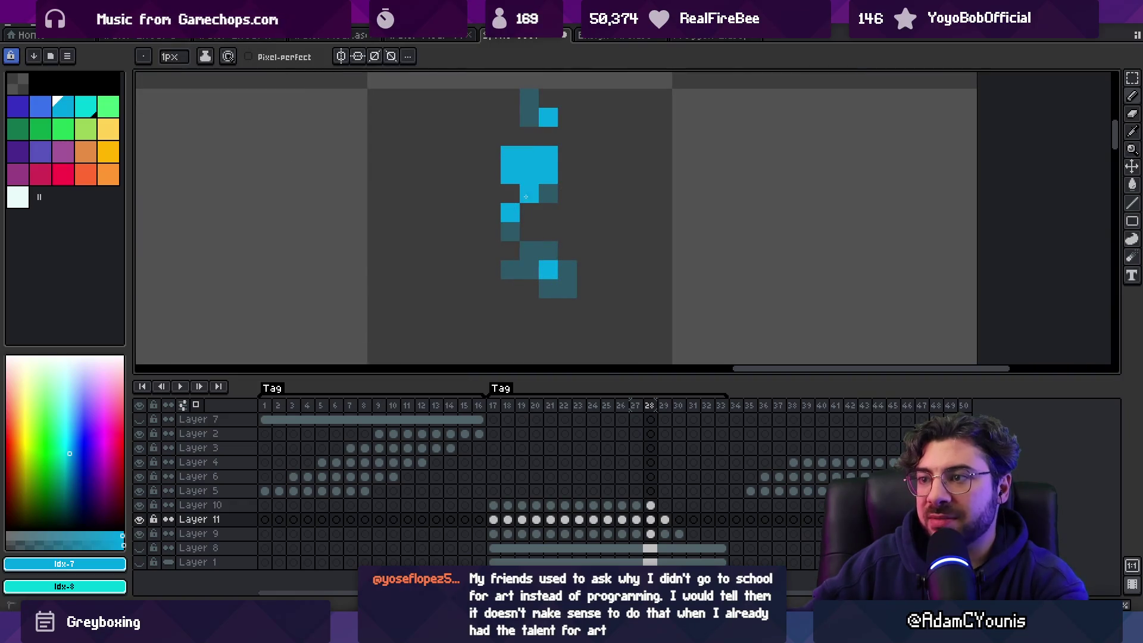
Step: Pick the bright cyan #01a5c0 as the drawing colour
key(x)
key(z)
scroll(548, 163, down, 2)
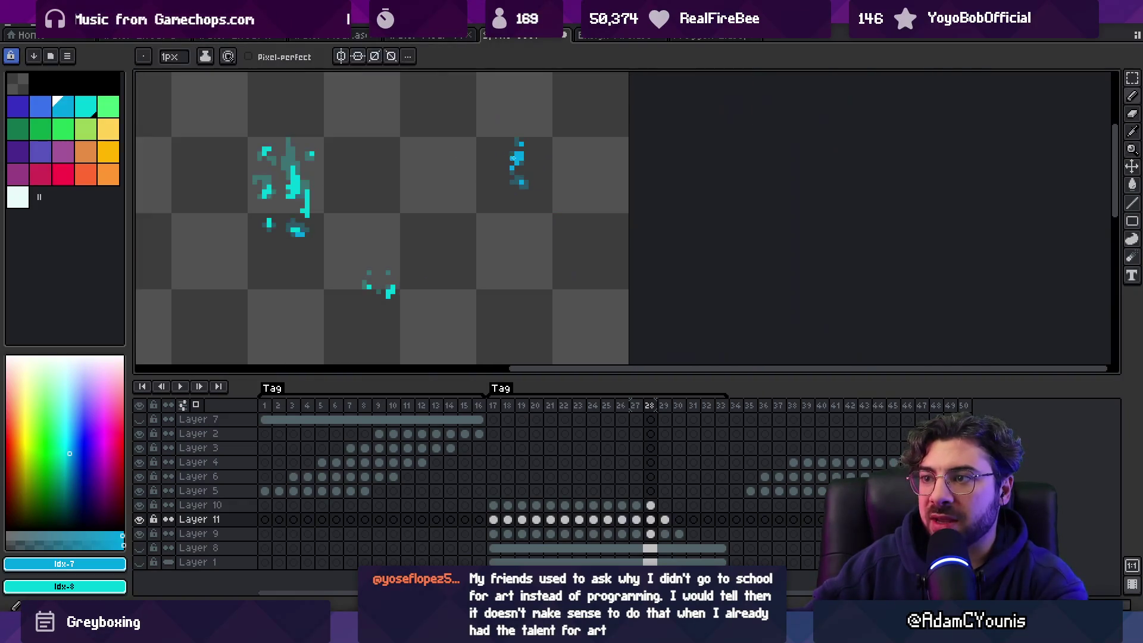
key(b)
alt+click(516, 159)
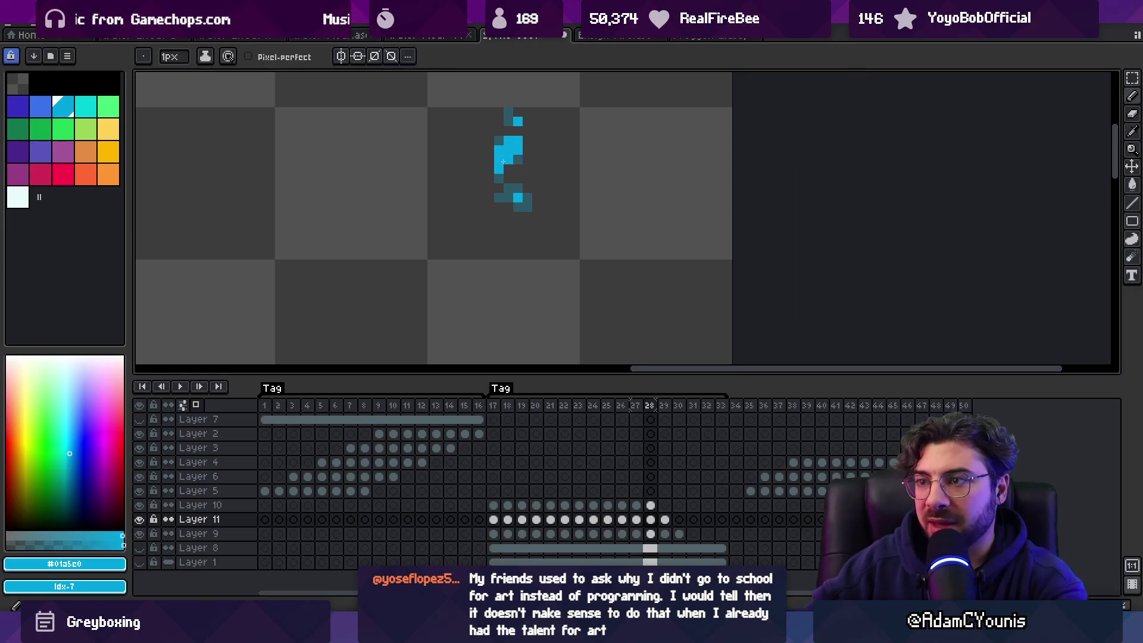
Step: Add a cyan pixel to the droplet on frame 29, then select frames 17–25 in the timeline
key(Left)
key(Right)
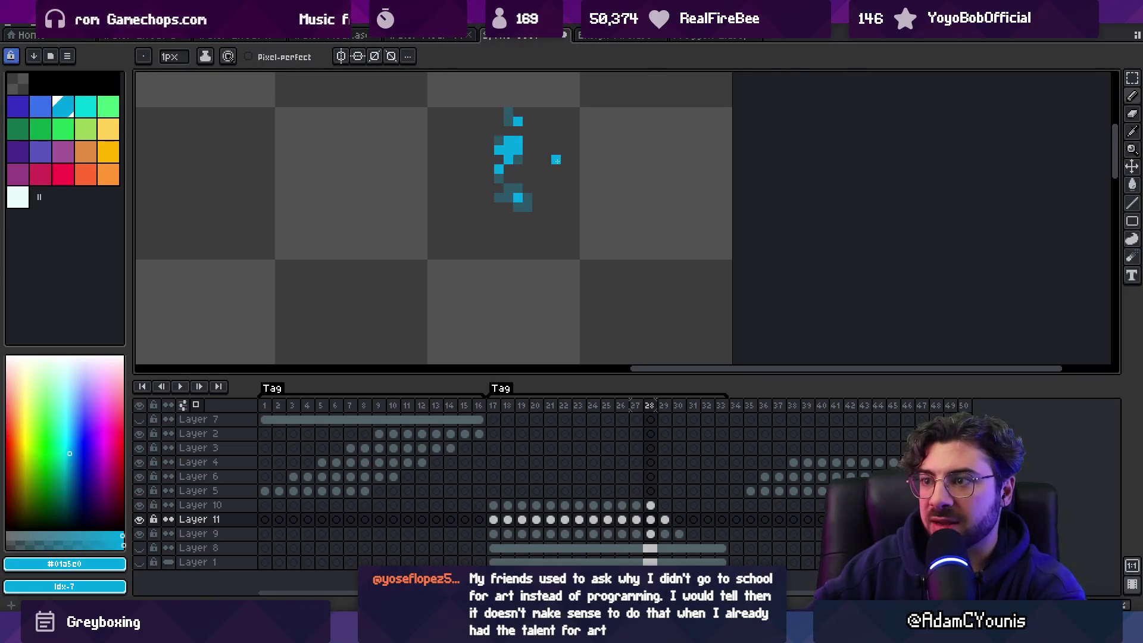
key(Left)
key(Right)
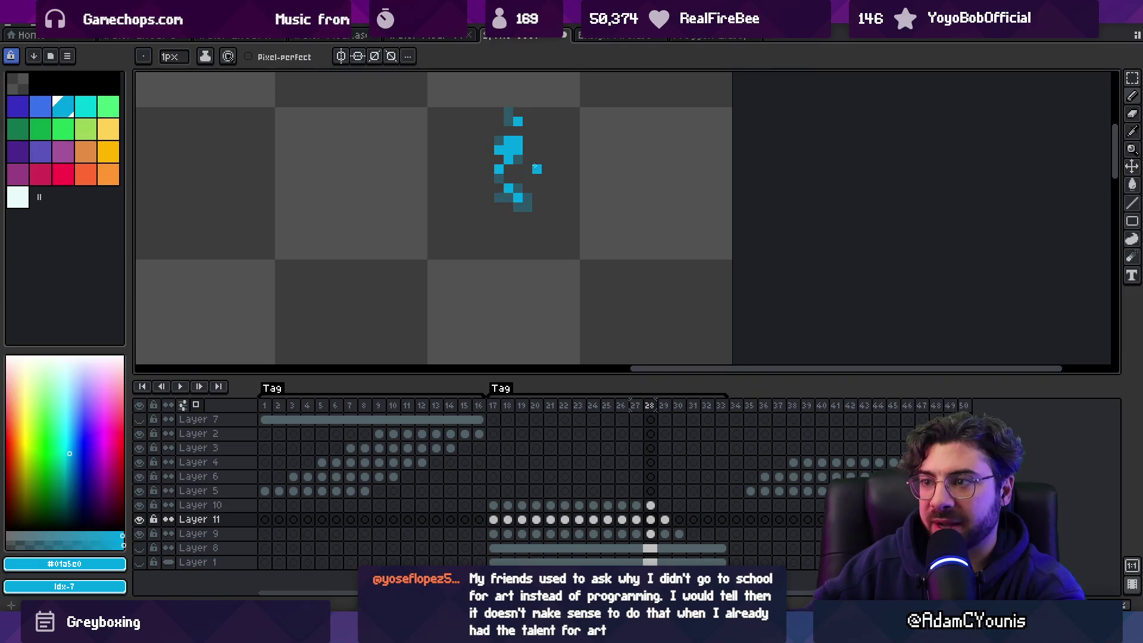
key(Right)
click(500, 160)
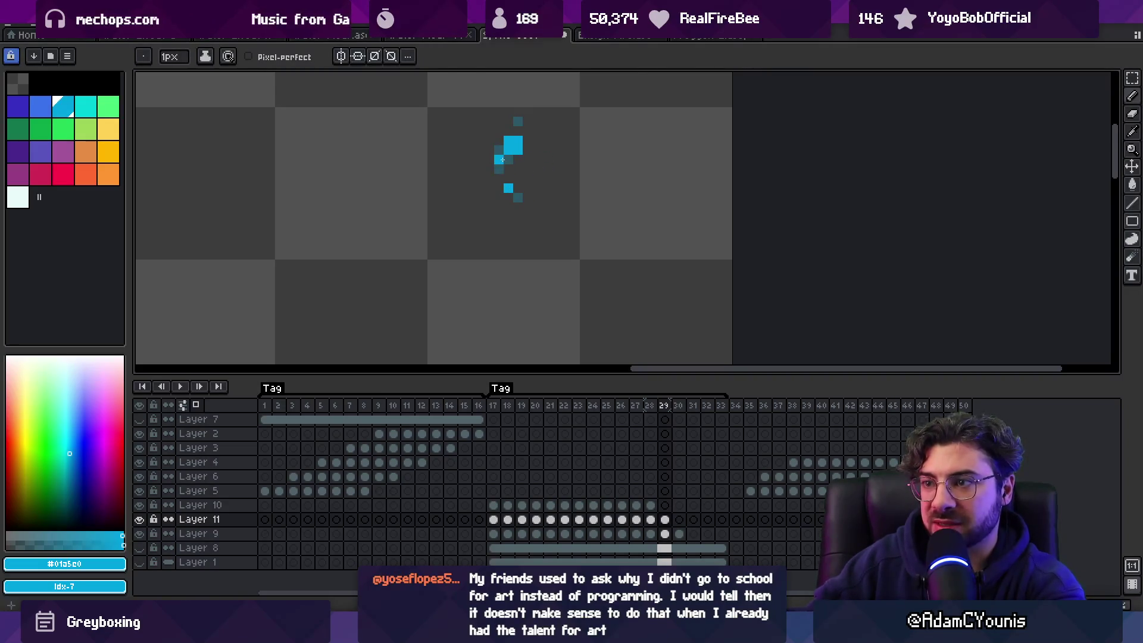
mouse_move(493, 405)
mouse_down()
mouse_move(705, 395)
mouse_move(522, 405)
mouse_up()
Step: Loop the slash and droplet animation, zooming in and out on the water effects, then stop
key(z)
scroll(372, 212, down, 3)
key(Return)
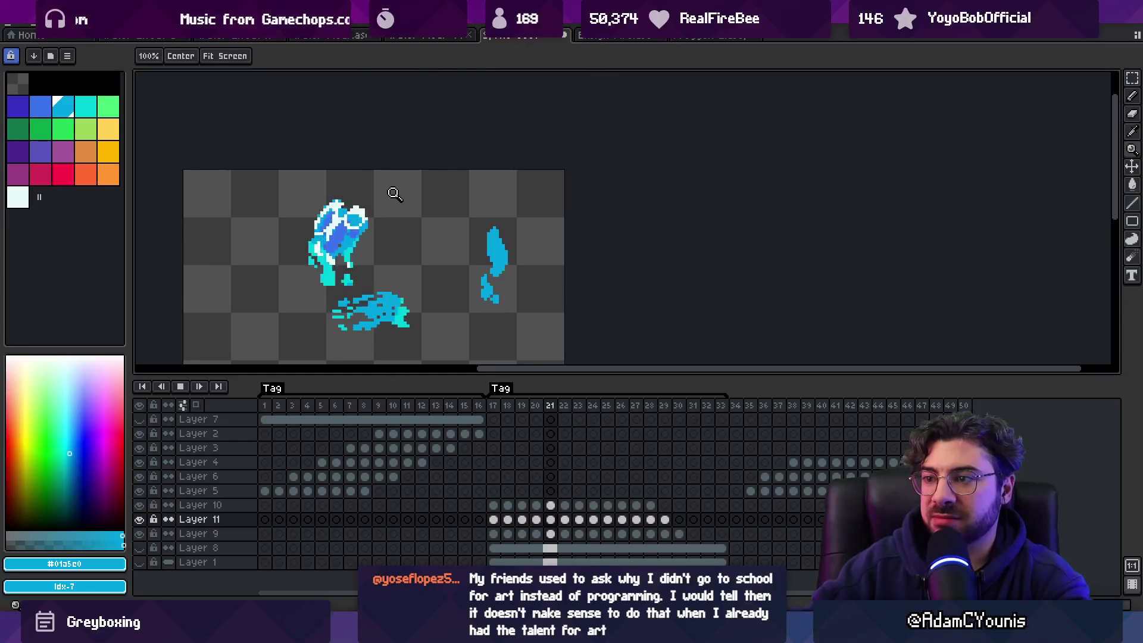
scroll(526, 259, down, 2)
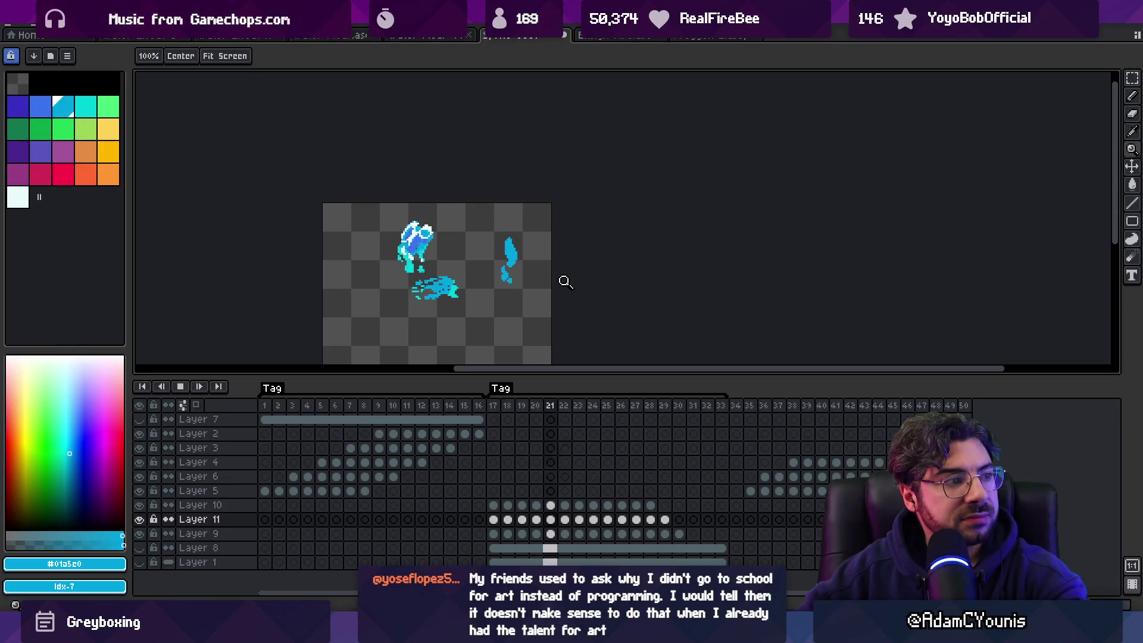
scroll(566, 282, up, 3)
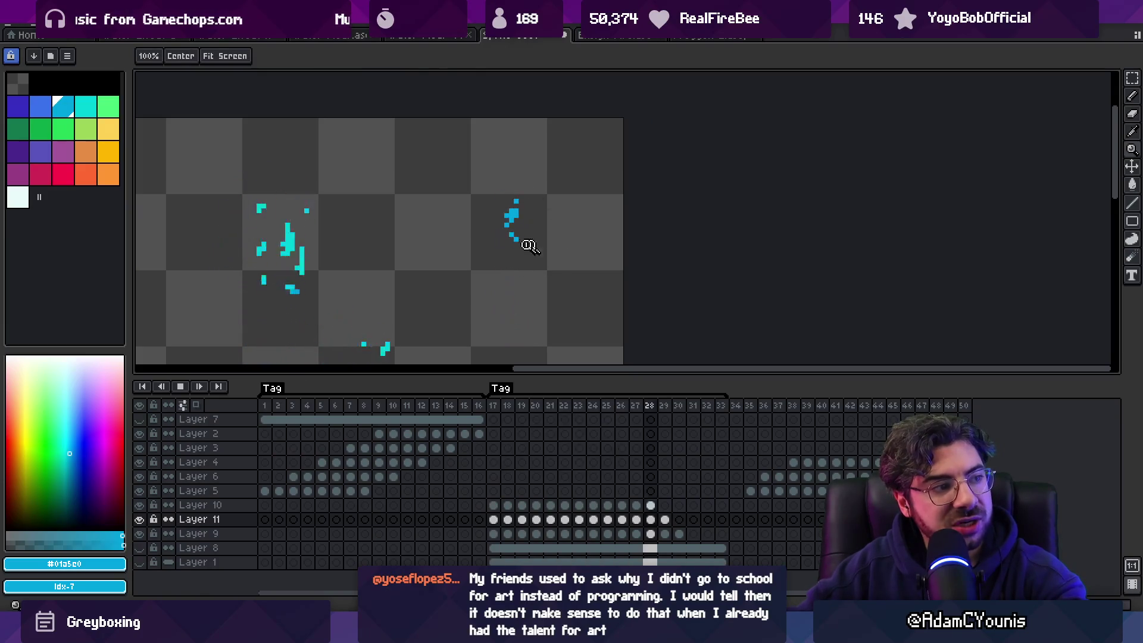
scroll(566, 216, down, 3)
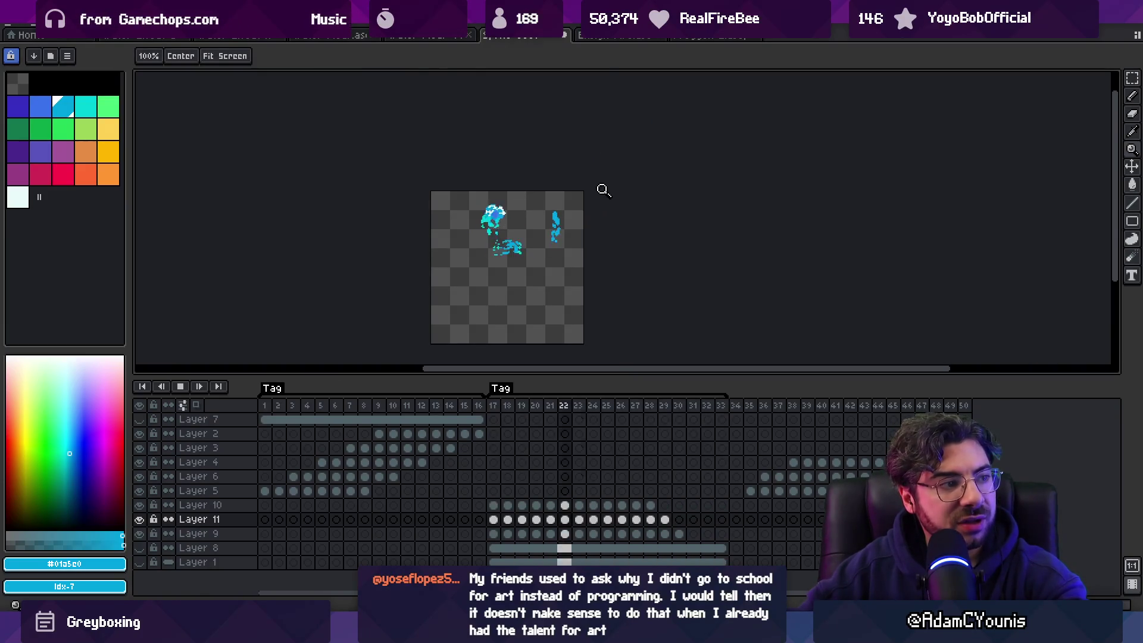
scroll(604, 217, up, 3)
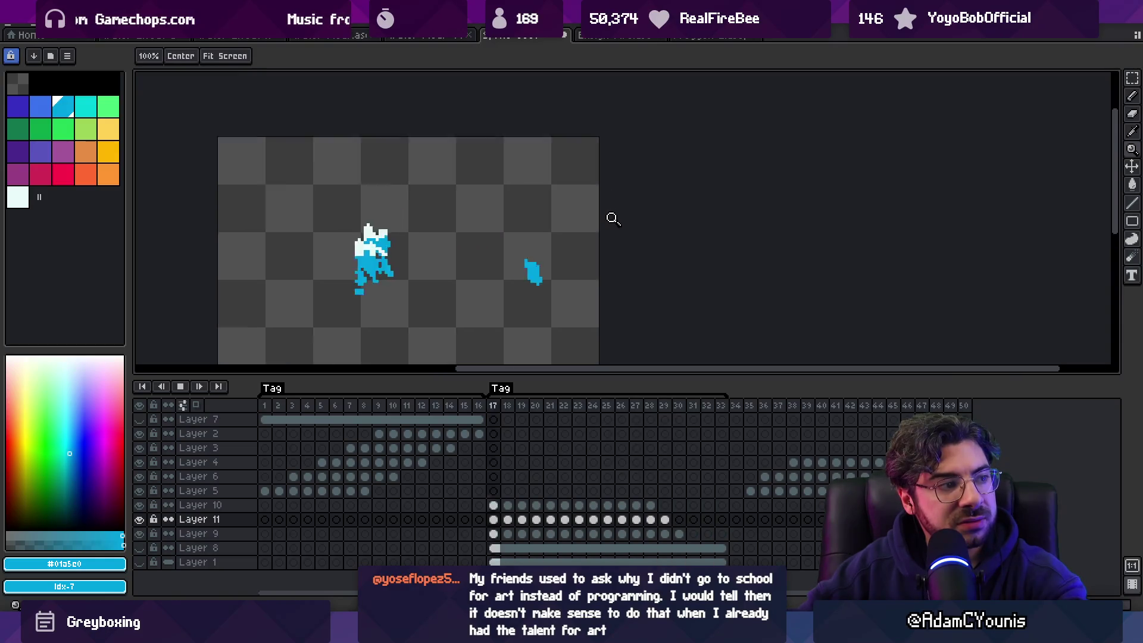
scroll(604, 217, up, 2)
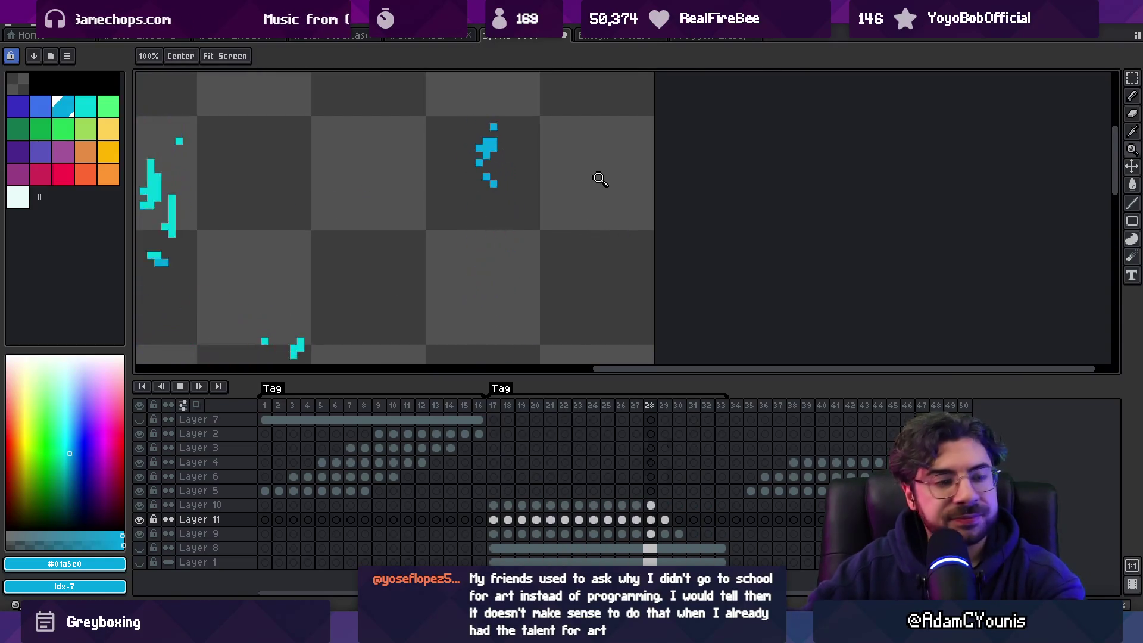
key(space)
Step: Step through the droplet frames 21 to 28 and back, landing on frame 23
key(Right)
key(Right)
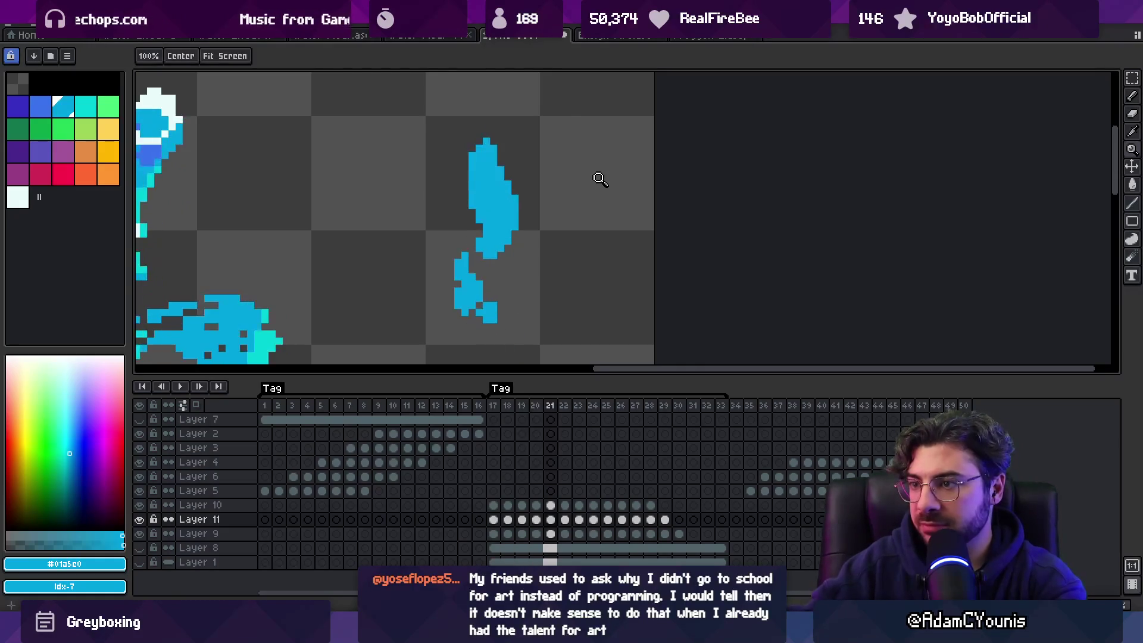
key(b)
key(Right)
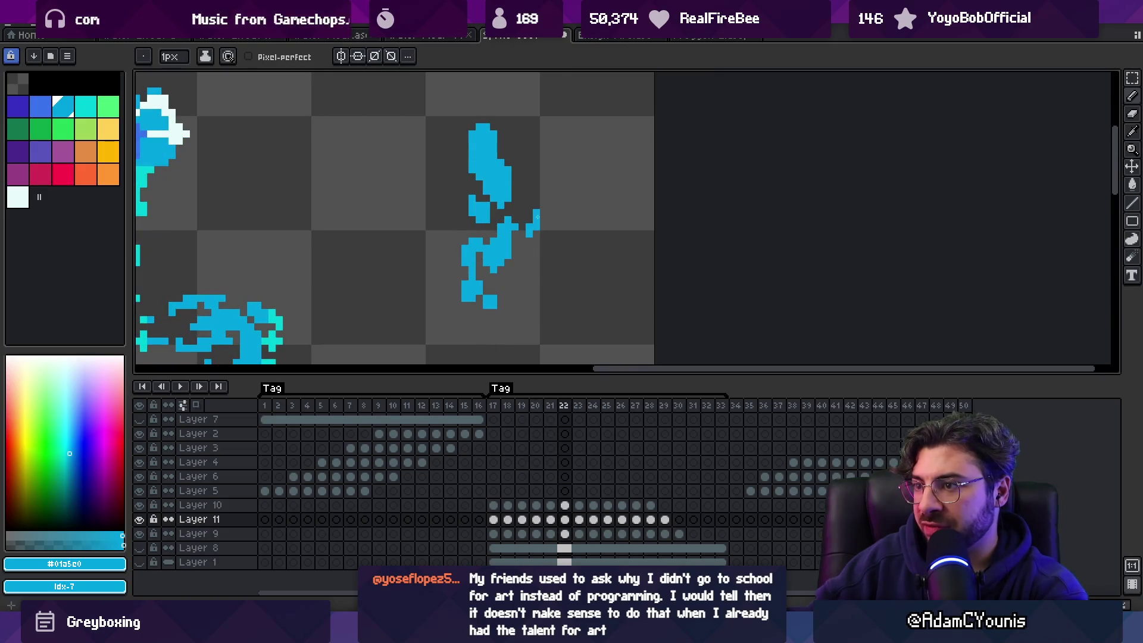
key(Right)
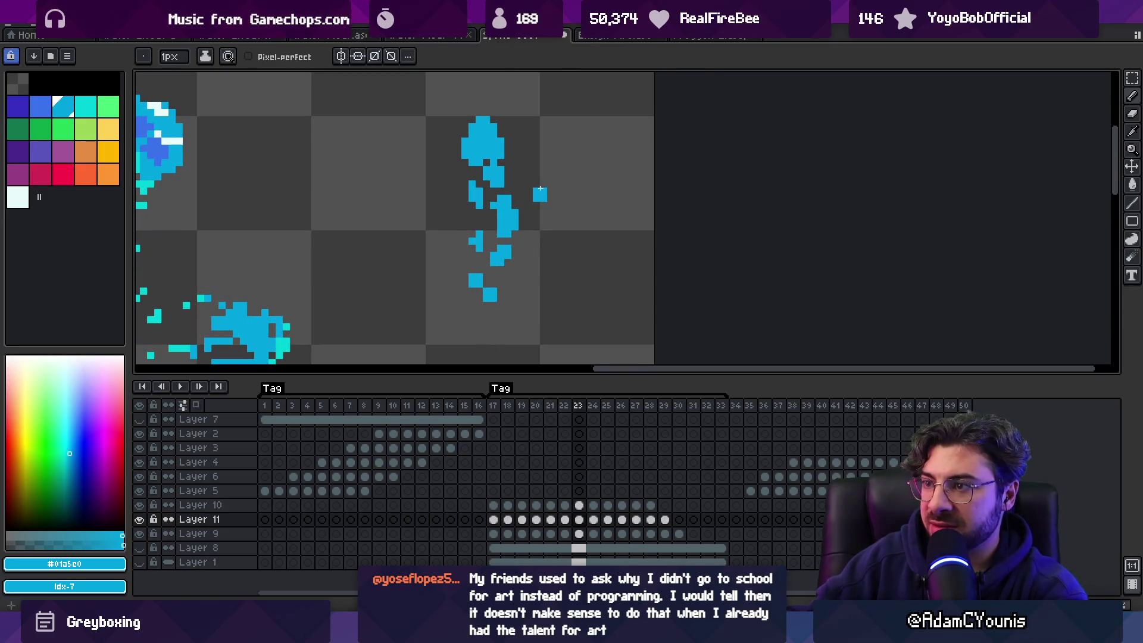
key(Right)
key(Right)
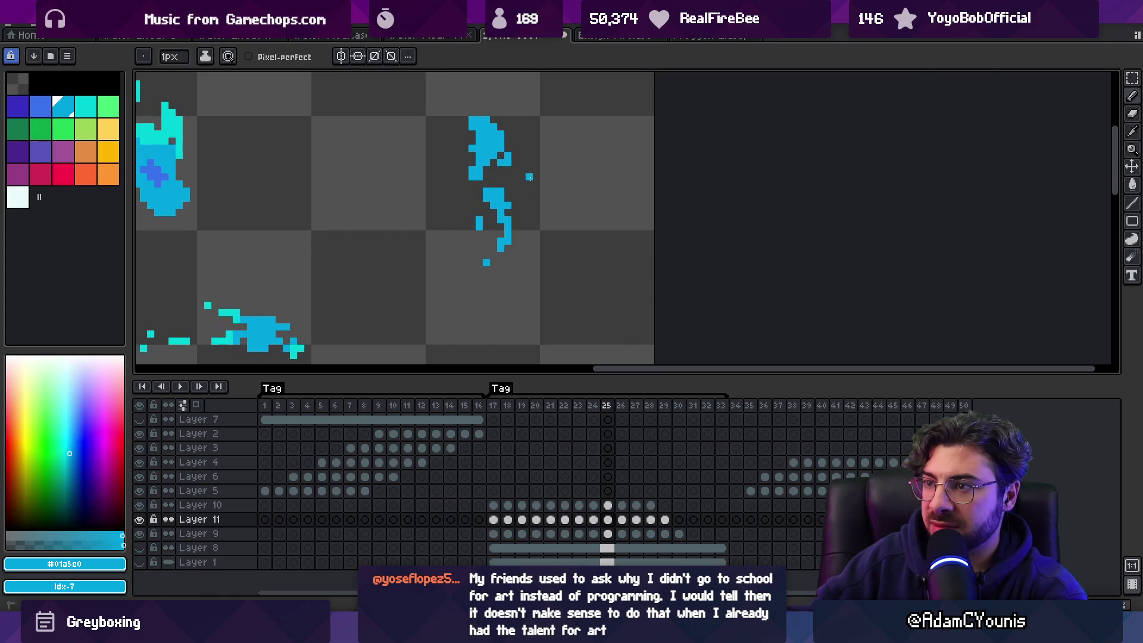
key(Right)
key(Right)
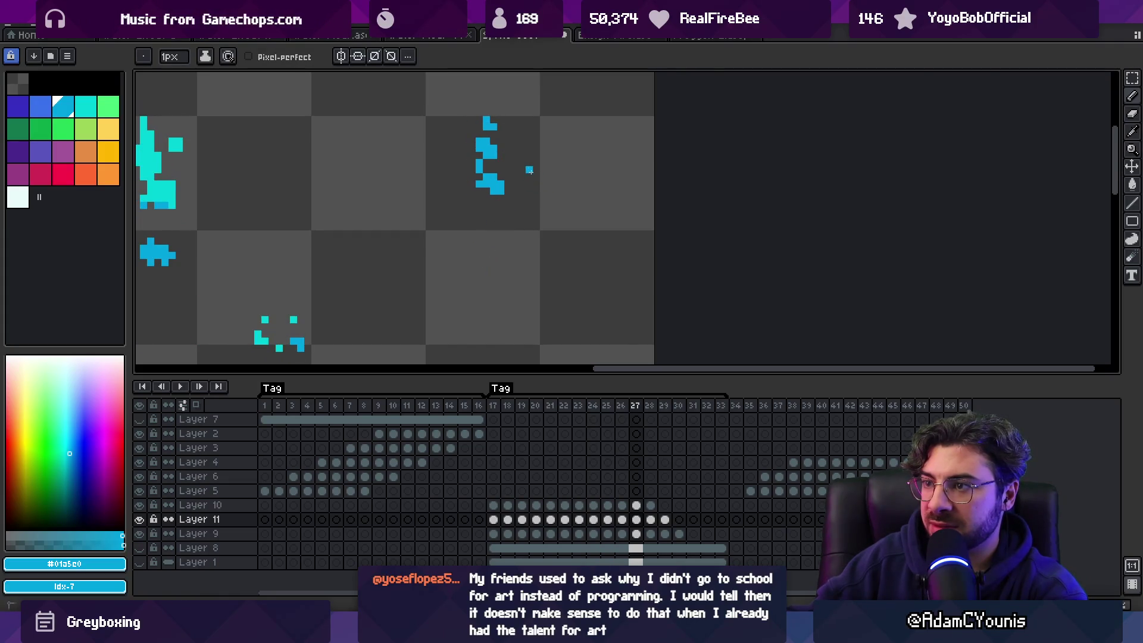
key(Right)
key(Left)
key(Left)
key(Left)
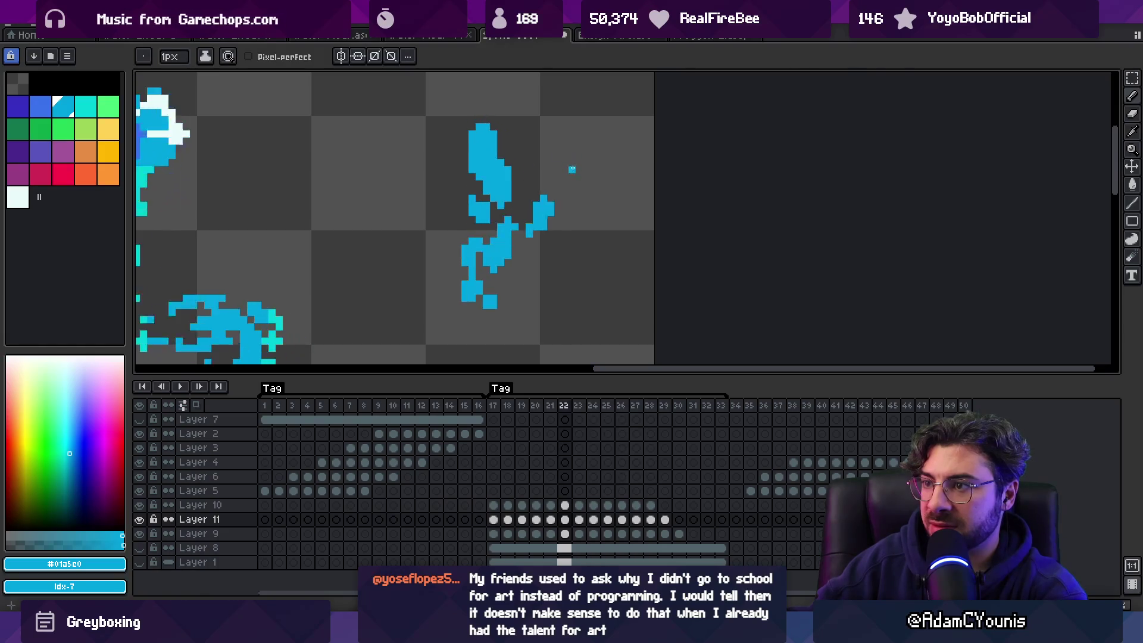
key(Right)
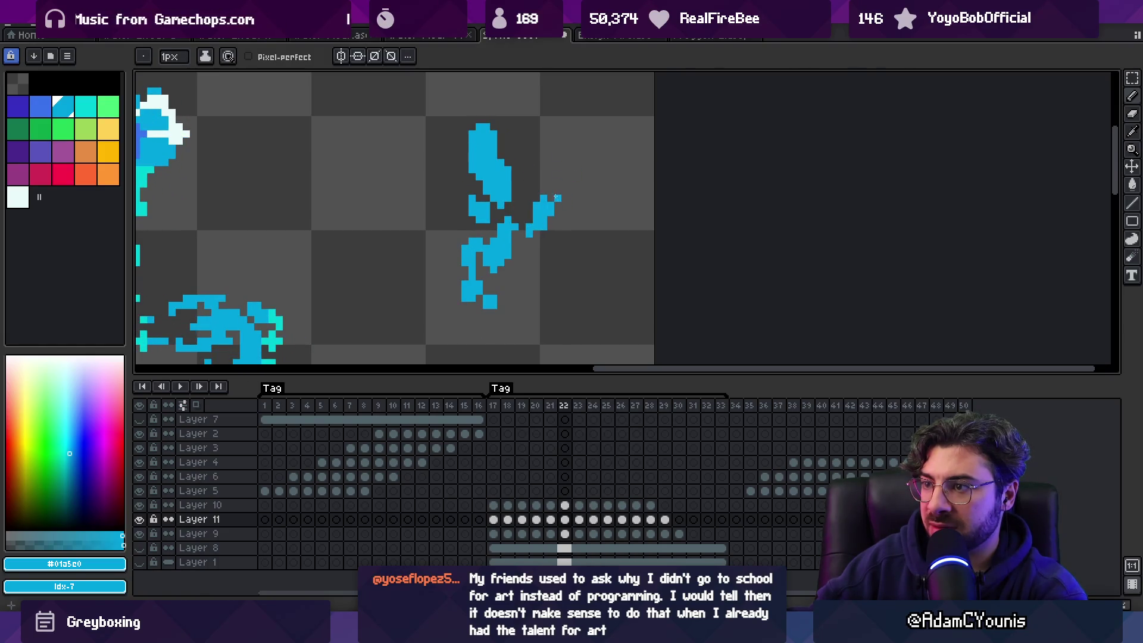
key(Left)
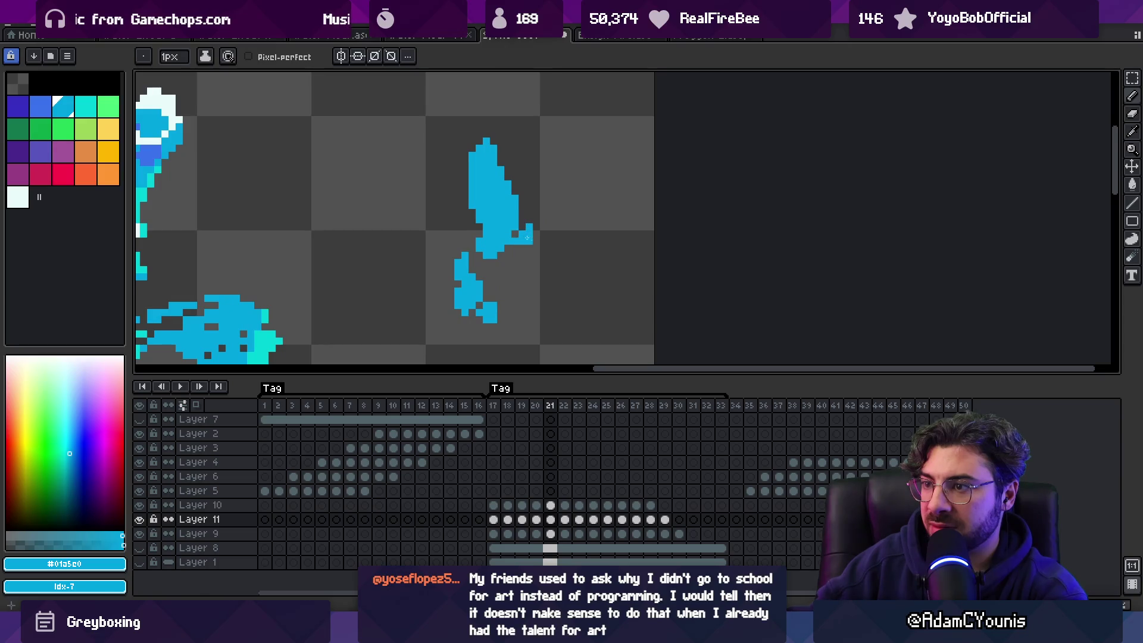
key(Right)
key(Right)
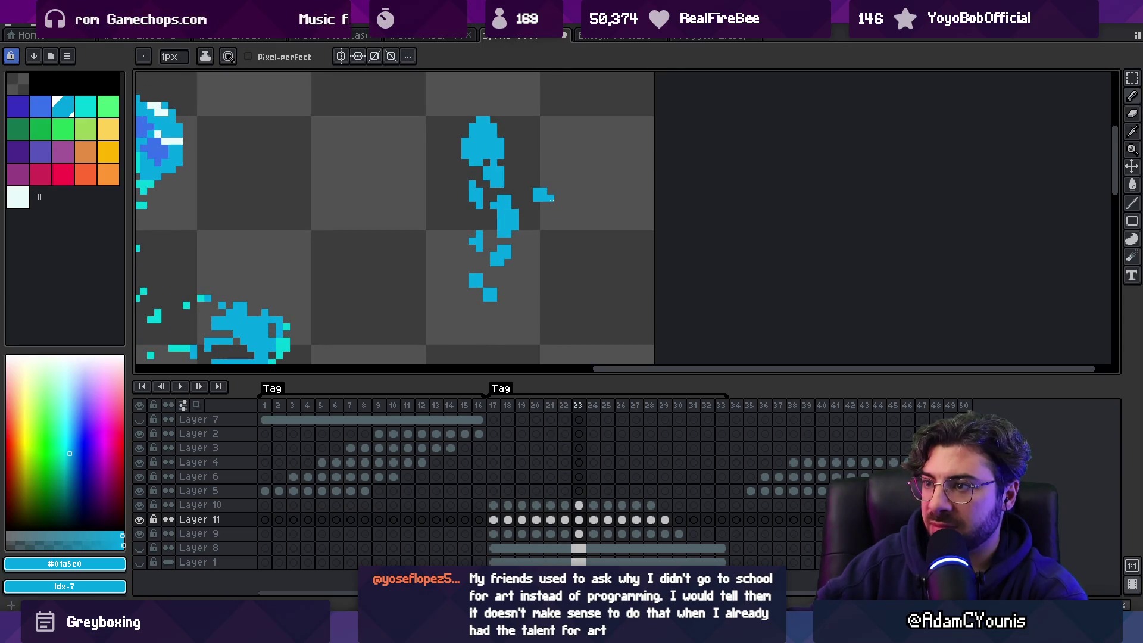
Step: Turn on onion skinning and step through frames 24 to 28
click(195, 405)
key(Right)
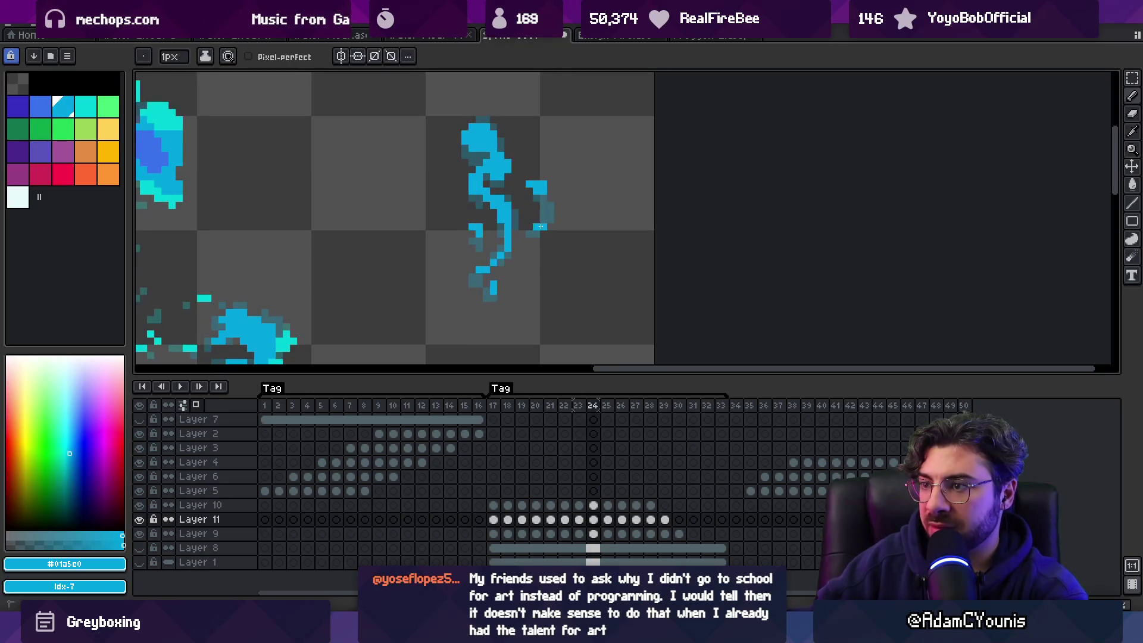
key(Right)
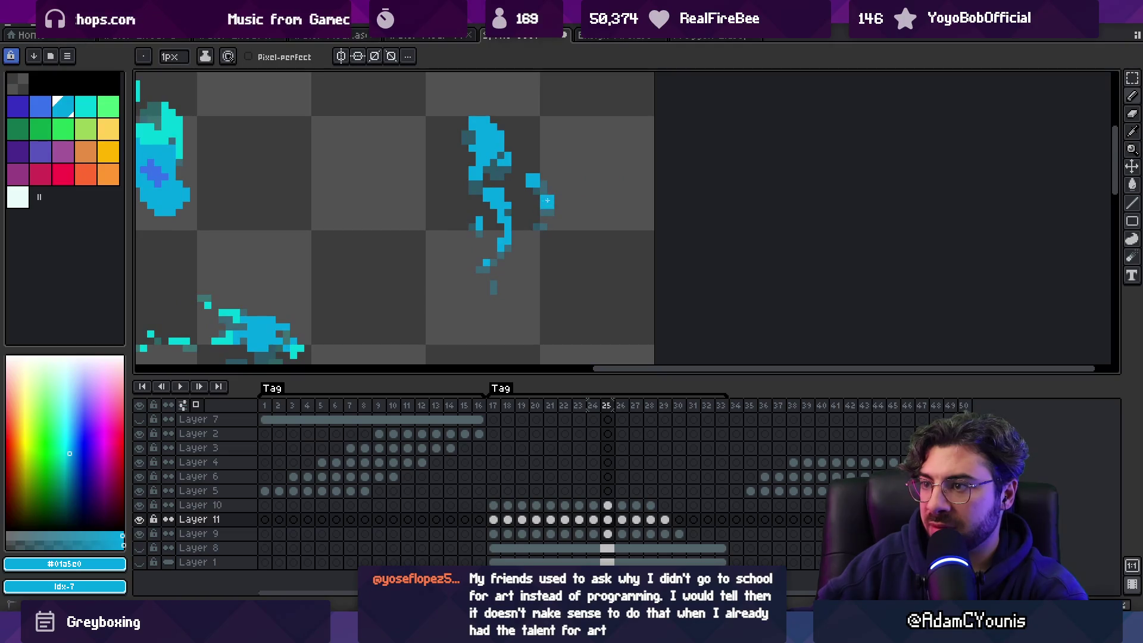
key(Right)
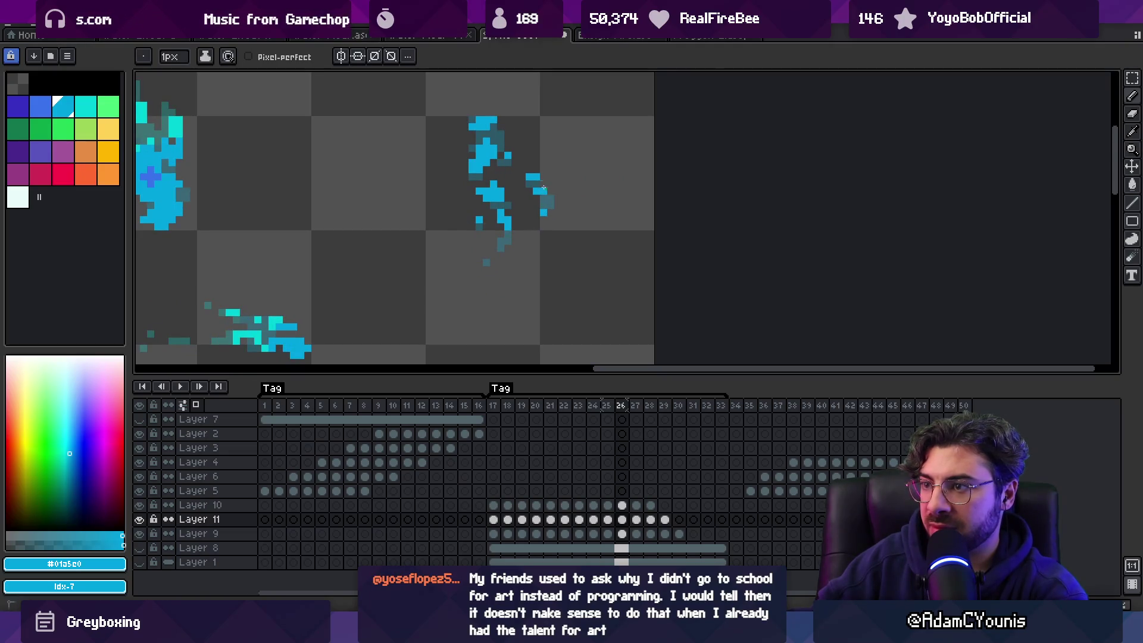
key(Right)
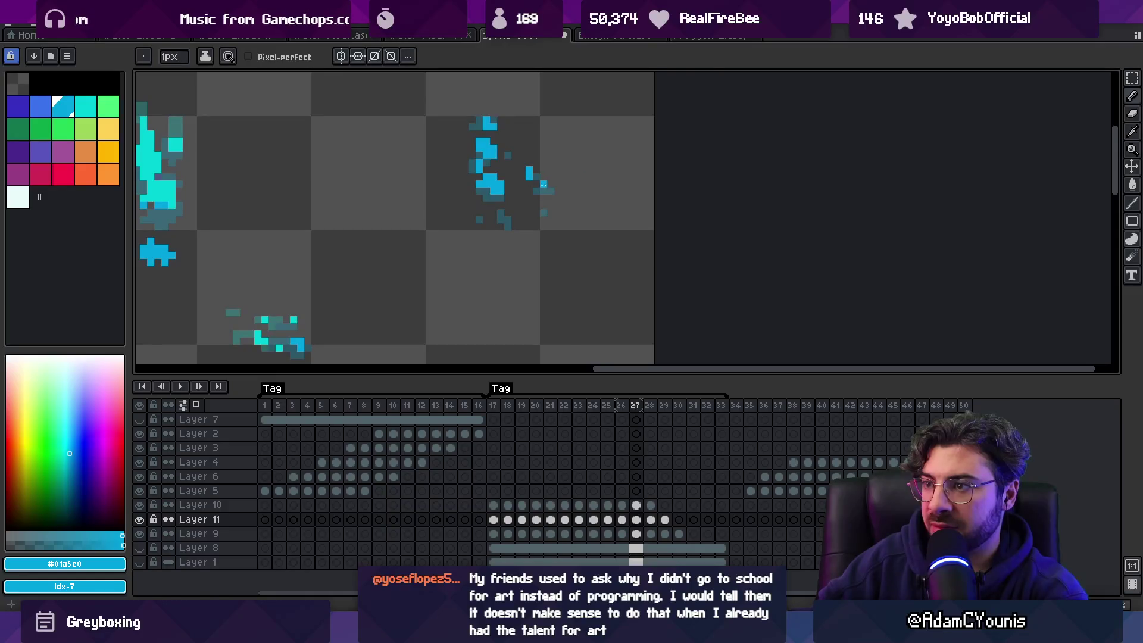
key(Right)
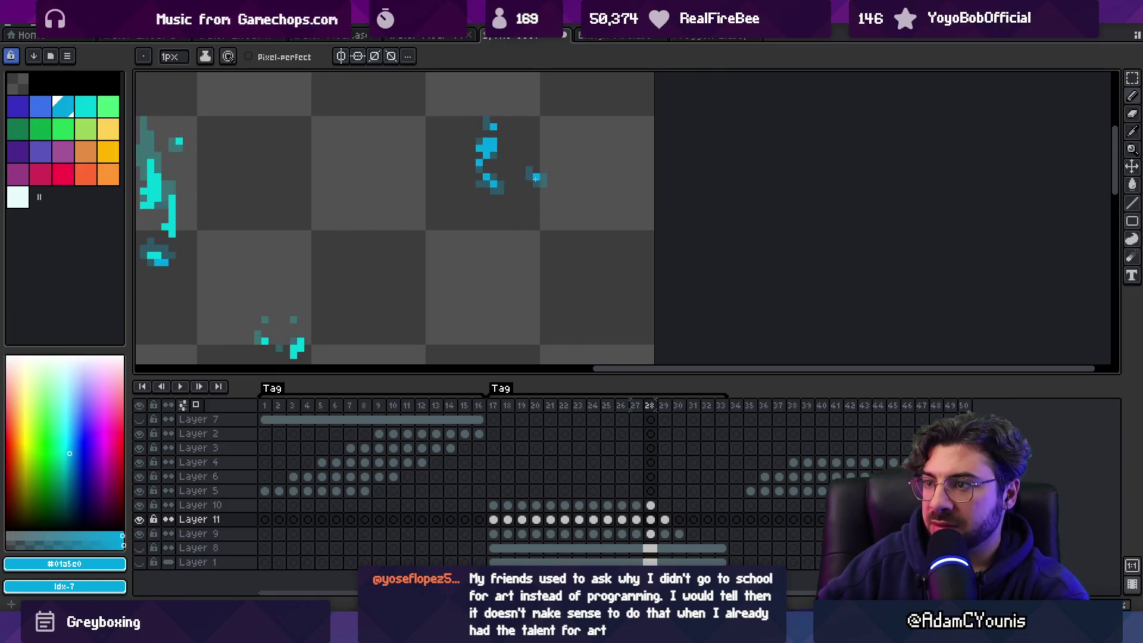
key(z)
scroll(515, 212, down, 3)
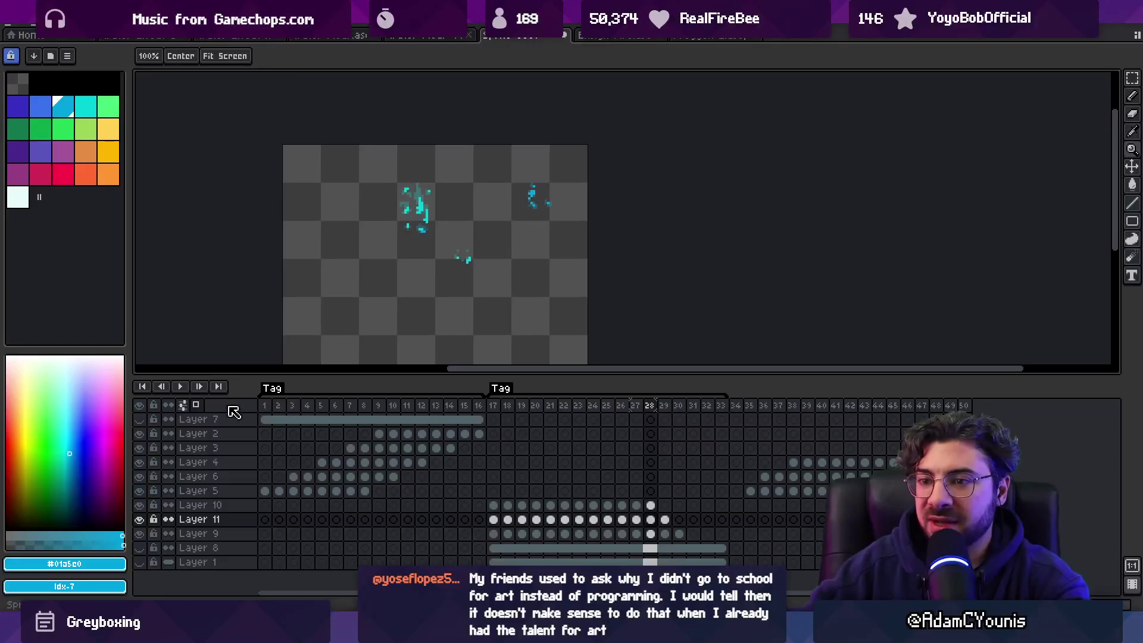
scroll(444, 257, down, 1)
key(Return)
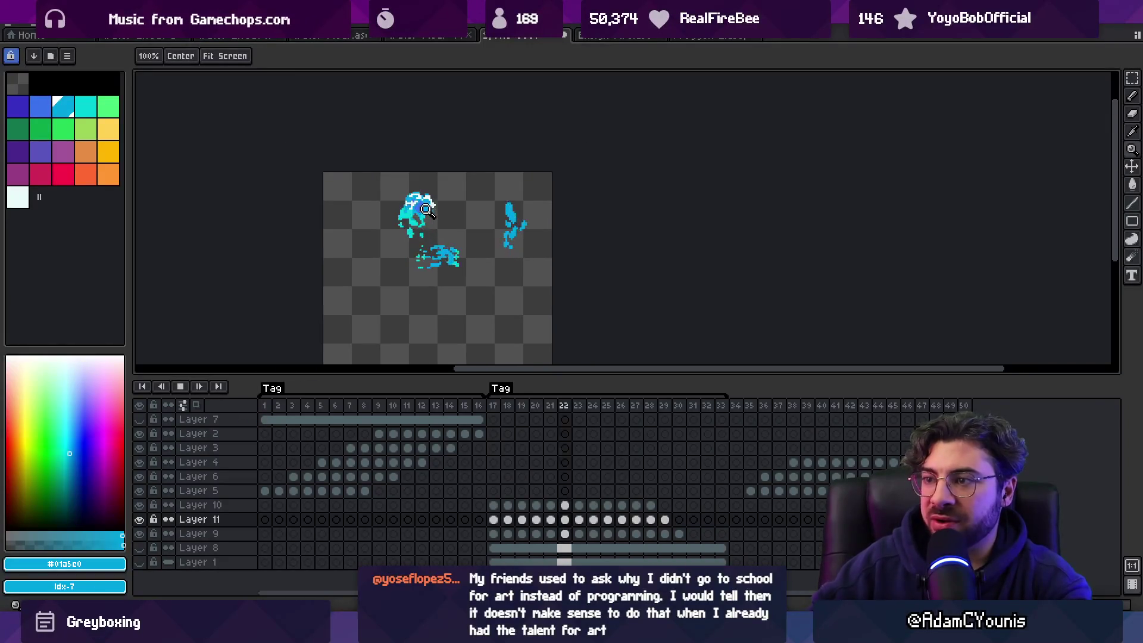
scroll(539, 205, down, 1)
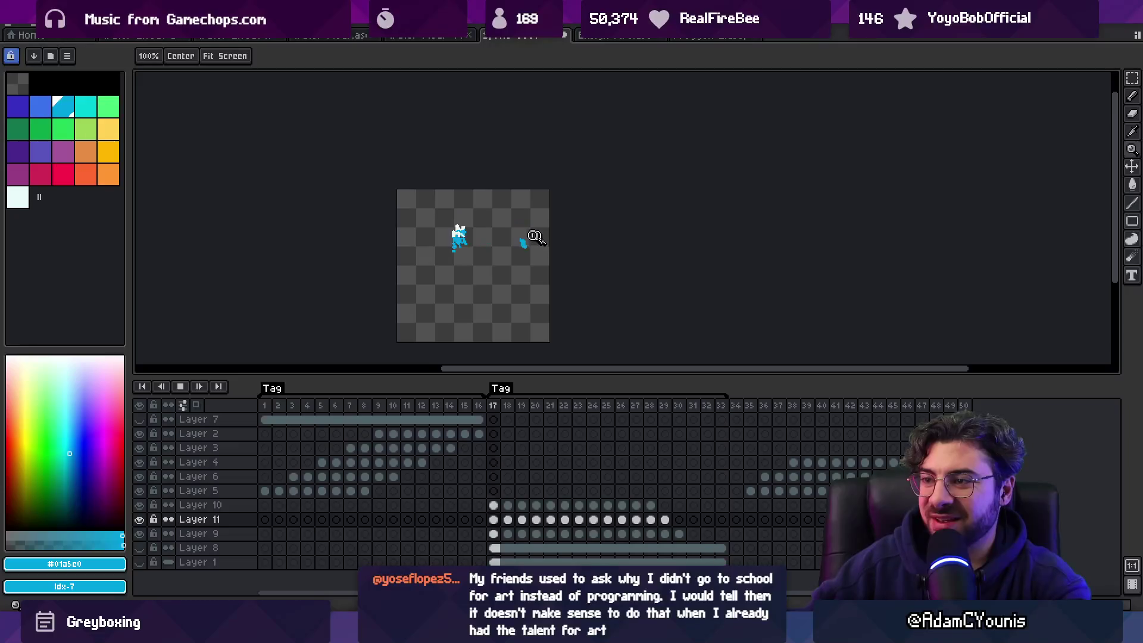
scroll(541, 279, down, 1)
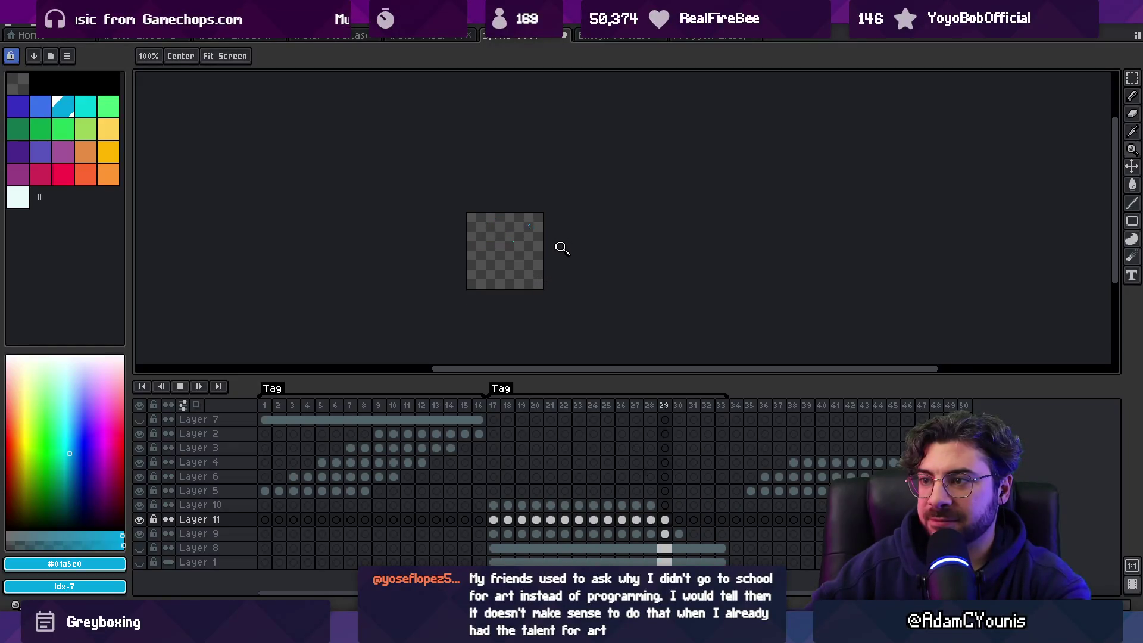
scroll(592, 229, up, 5)
scroll(591, 206, up, 1)
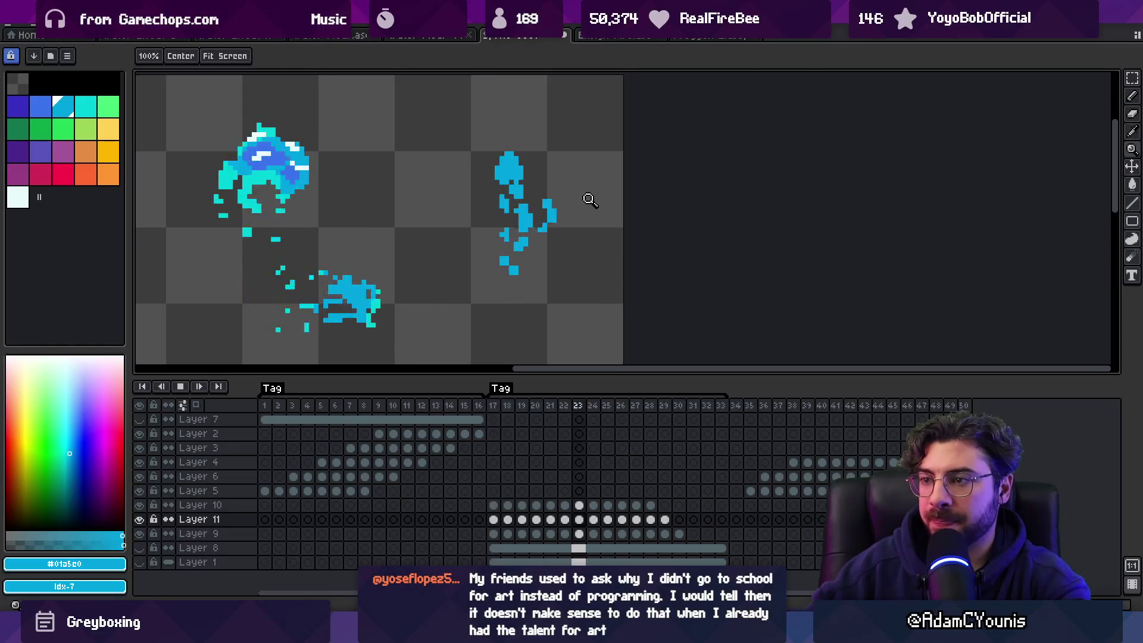
key(Return)
key(Left)
key(Left)
key(m)
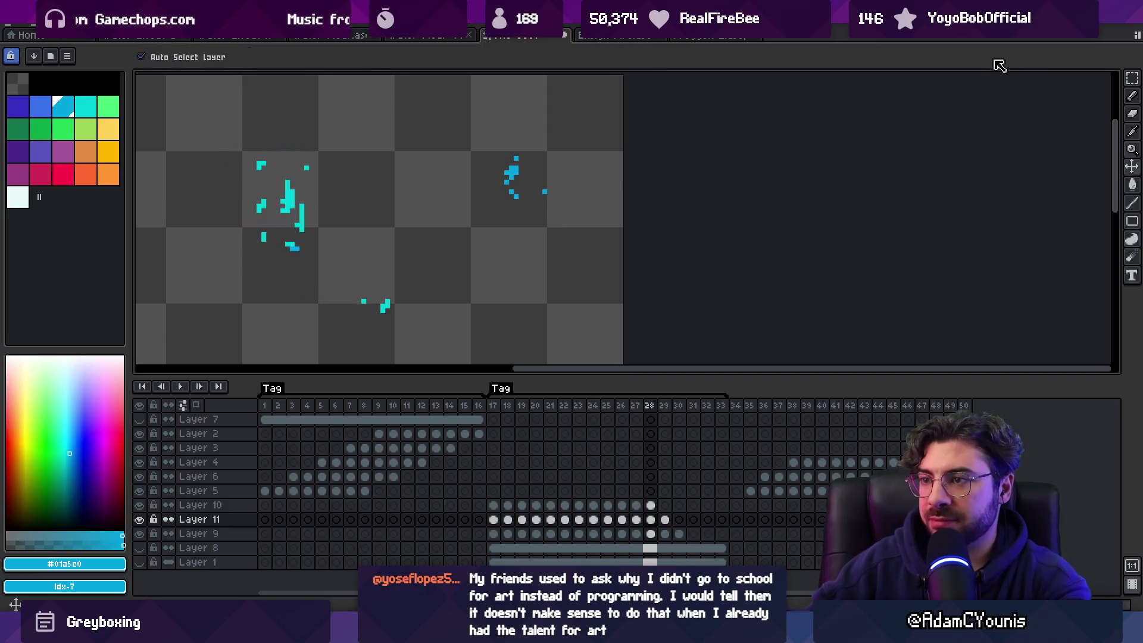
key(Left)
key(Down)
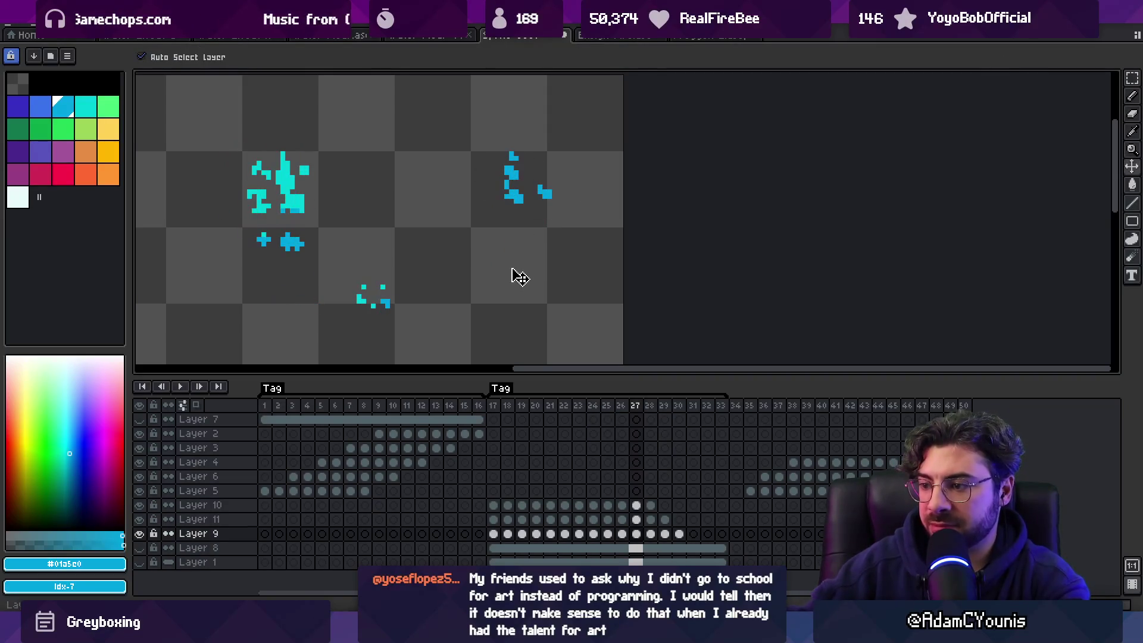
Step: Add Layer 12, then replace cyan #01a5c0 with blue on Layer 11 frames 17–29
key(shift+n)
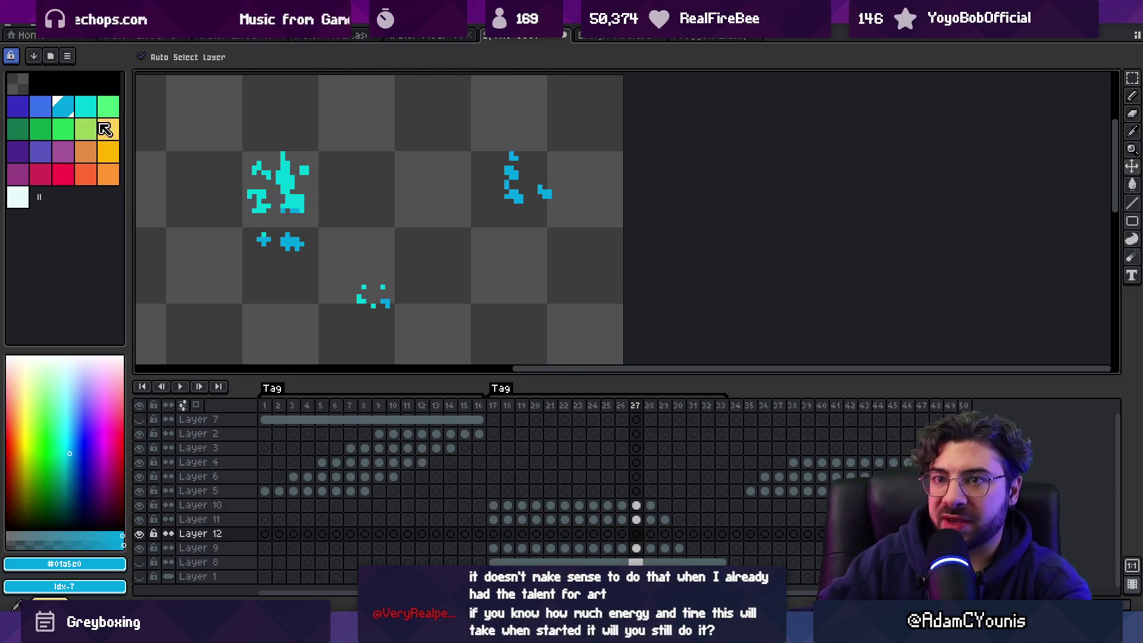
click(85, 108)
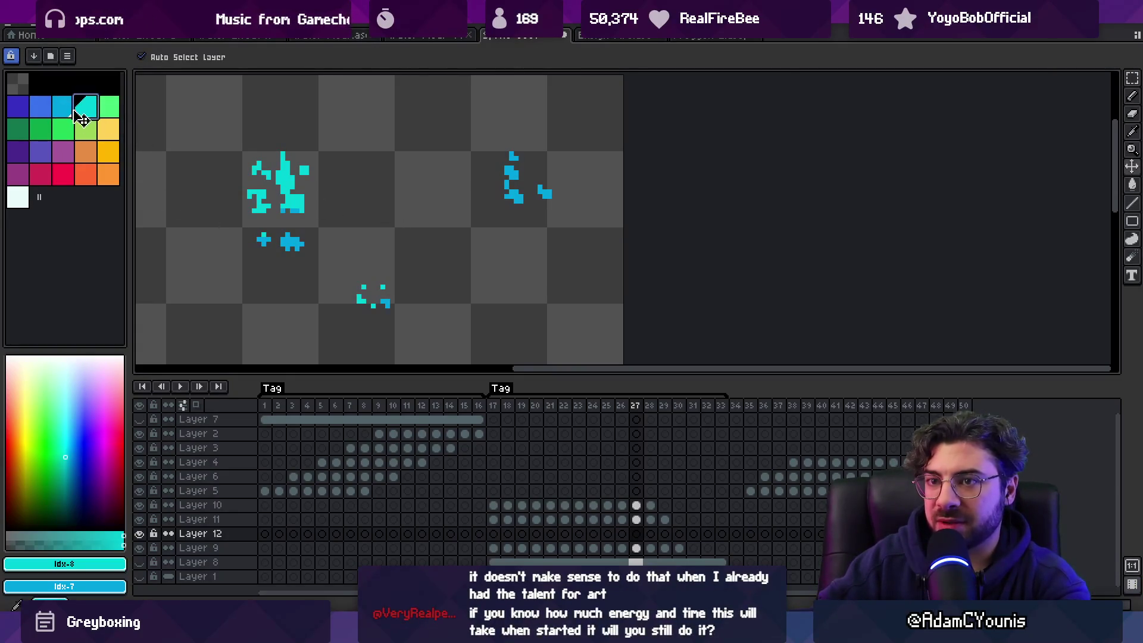
drag(665, 519, 493, 519)
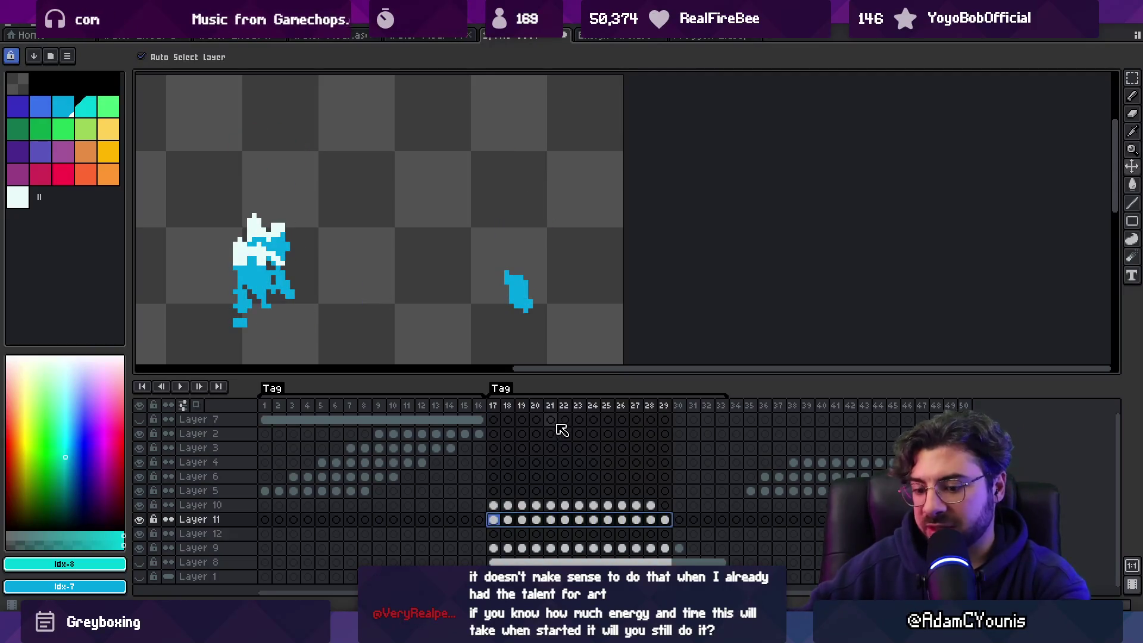
key(shift+r)
click(910, 204)
click(518, 286)
drag(867, 227, 41, 106)
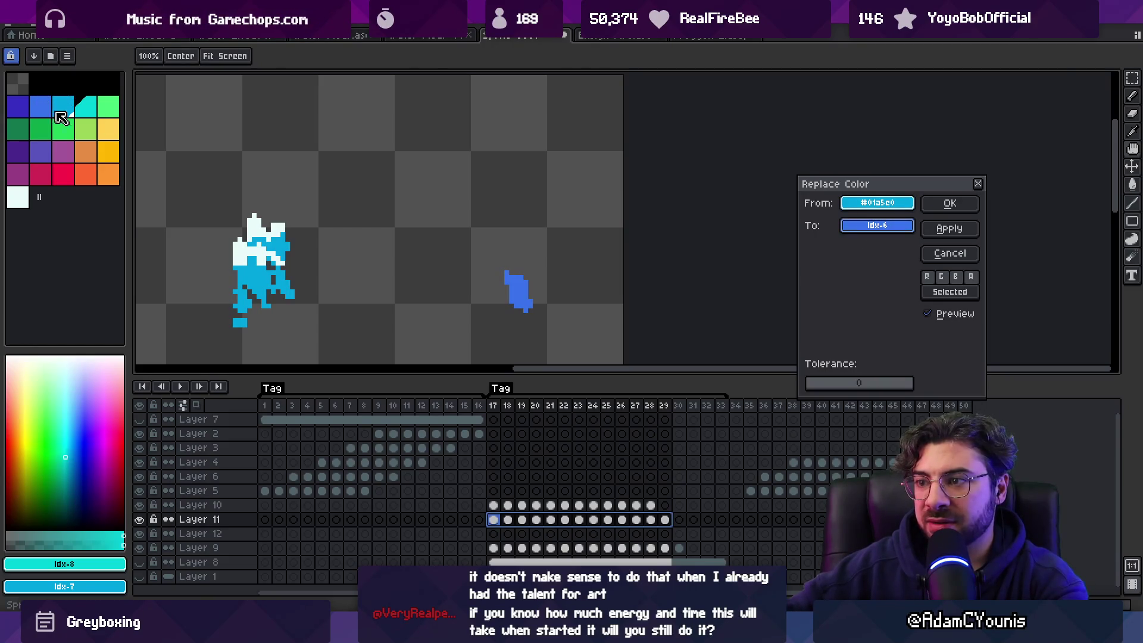
click(949, 203)
Step: Select frames 17–28, go to frame 17 on Layer 12, and pick cyan
drag(500, 406, 649, 405)
click(493, 533)
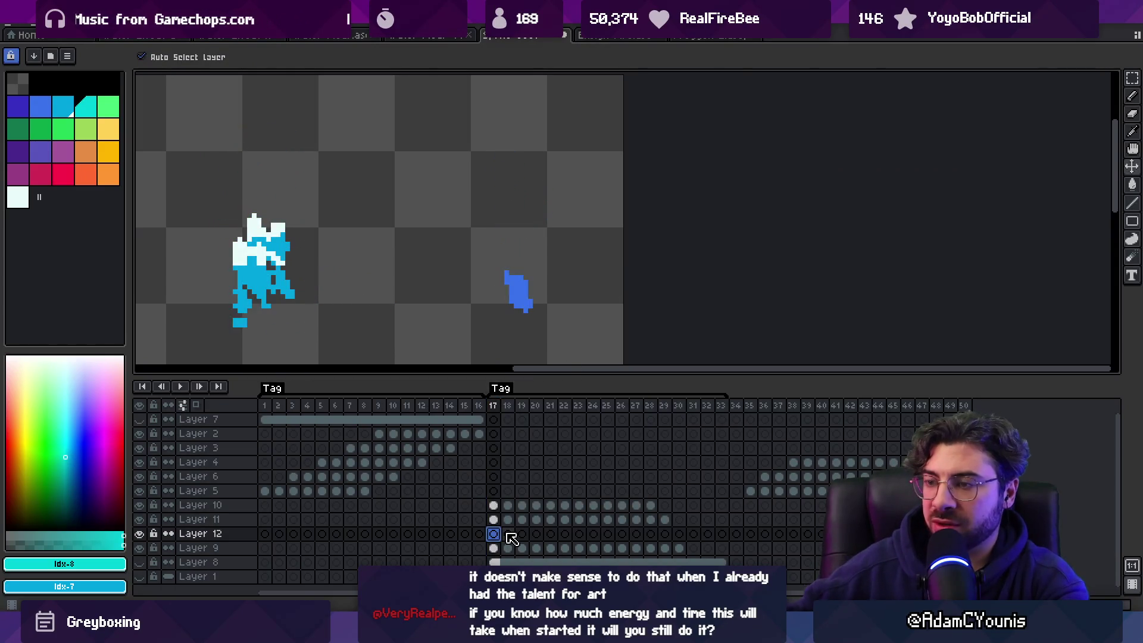
click(86, 106)
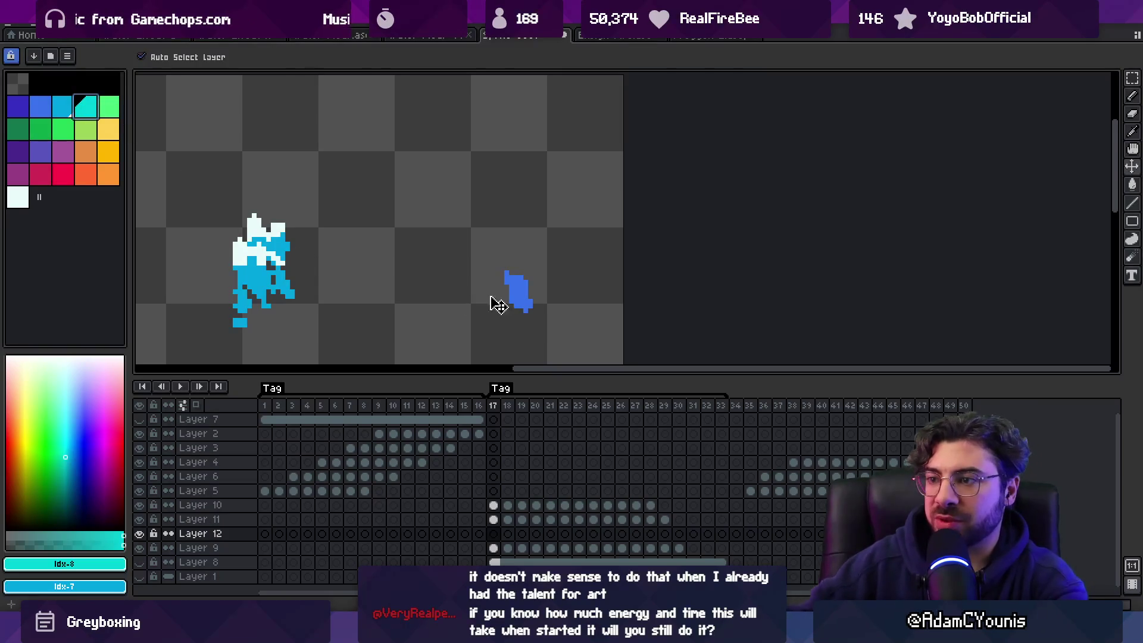
Step: Paint highlights with the Pencil in a neighbouring cyan shade on Layer 12, frames 17–24
key(b)
key(9)
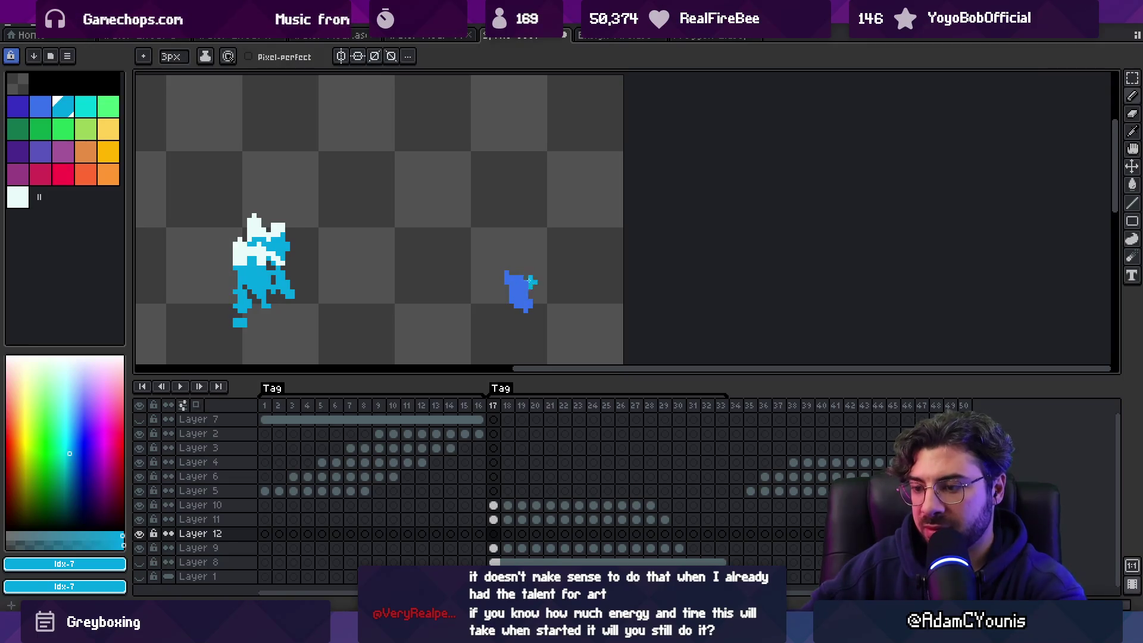
key(period)
key(period)
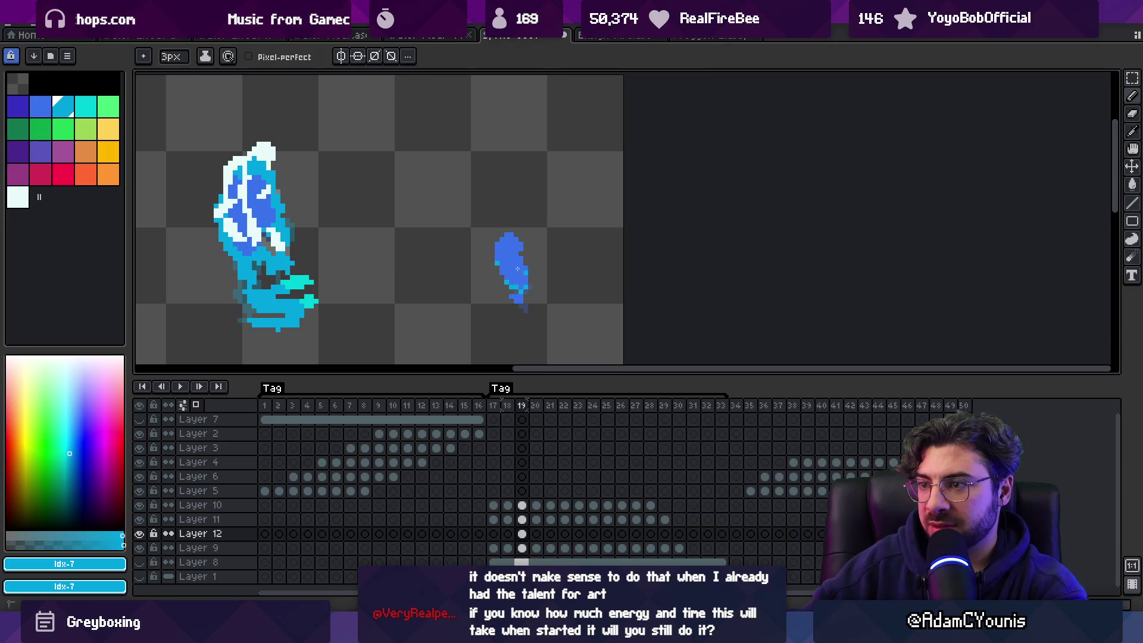
key(period)
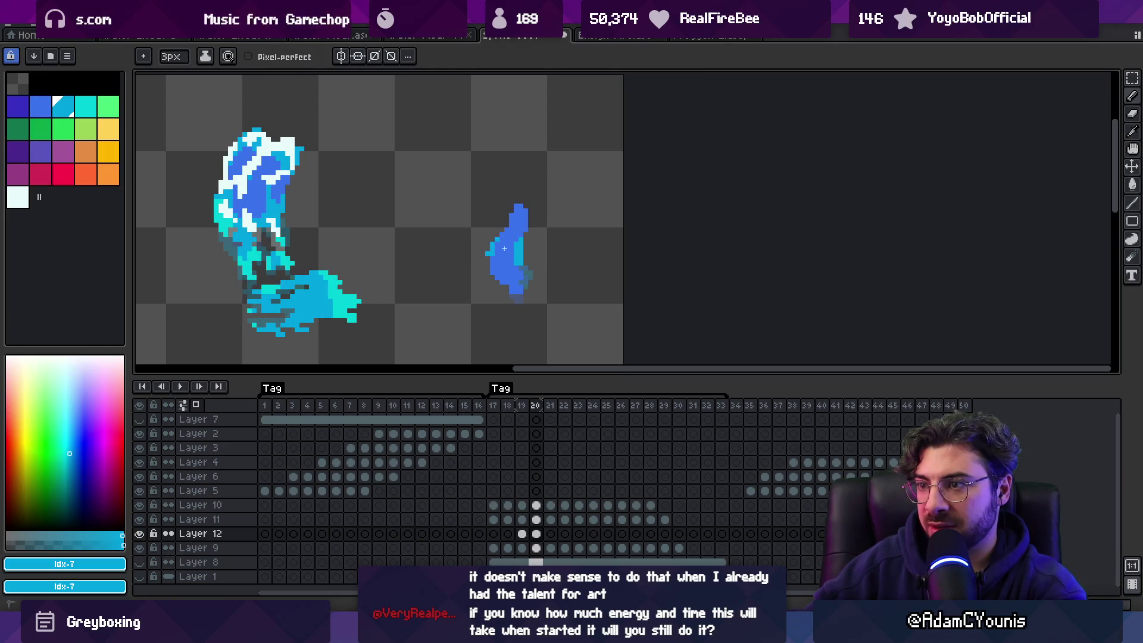
key(Right)
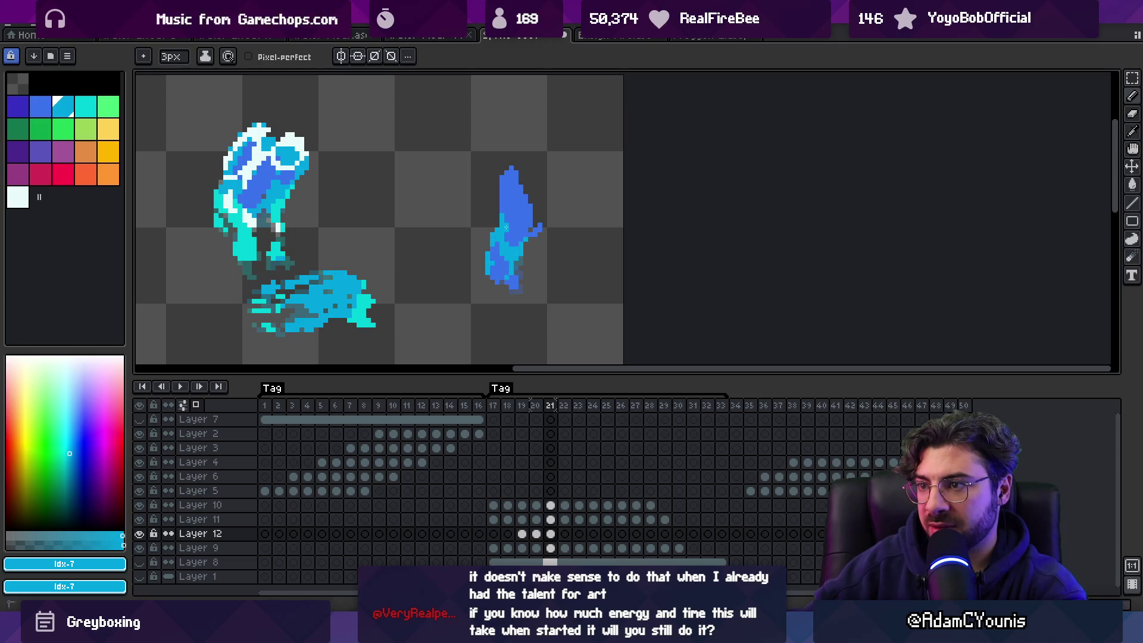
key(Right)
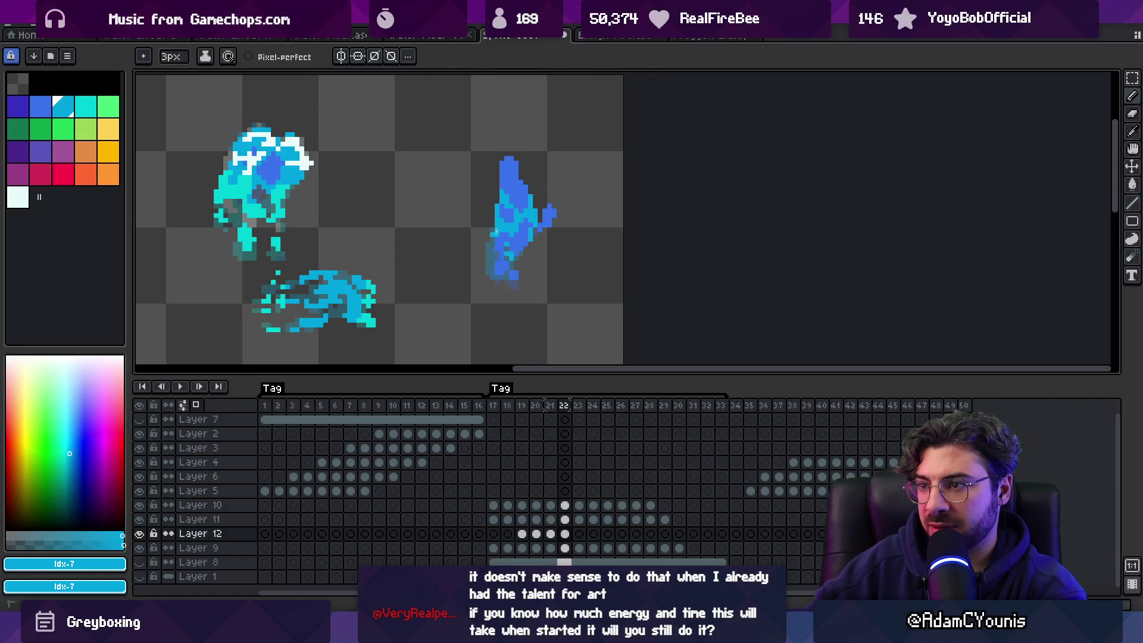
key(Right)
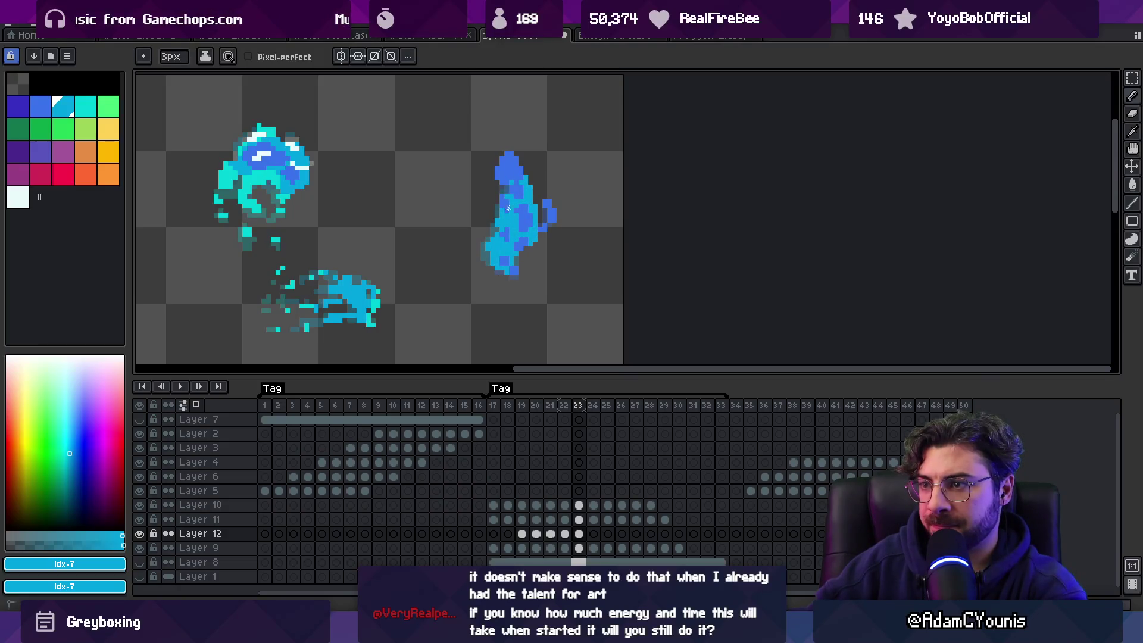
key(Right)
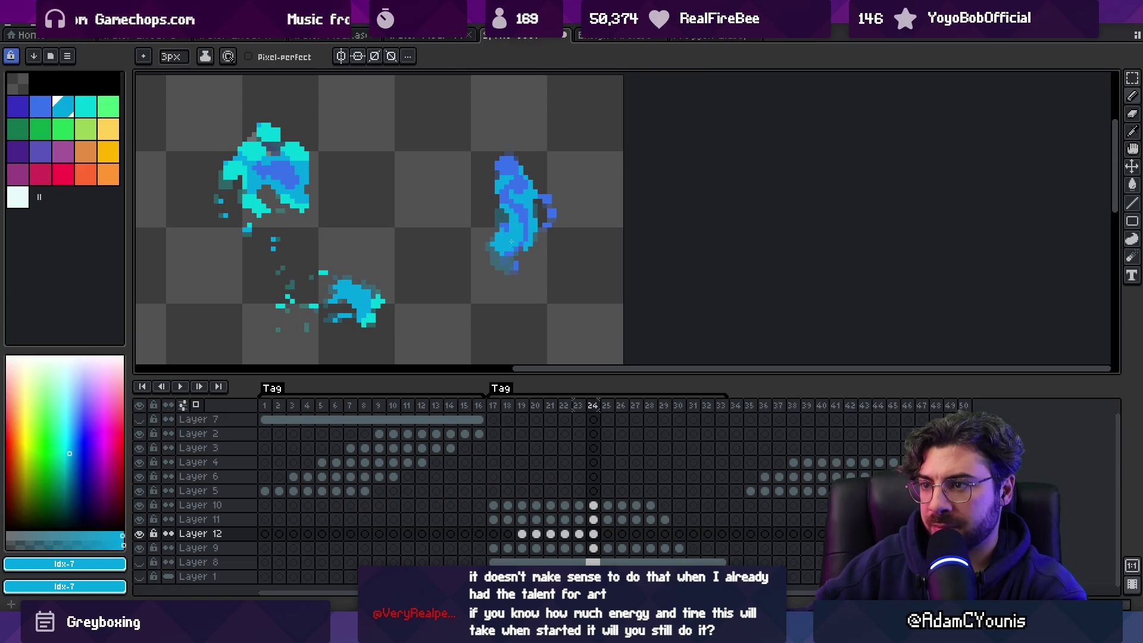
Step: Continue painting Layer 12 cyan highlights frame by frame from 25 through 30
key(Right)
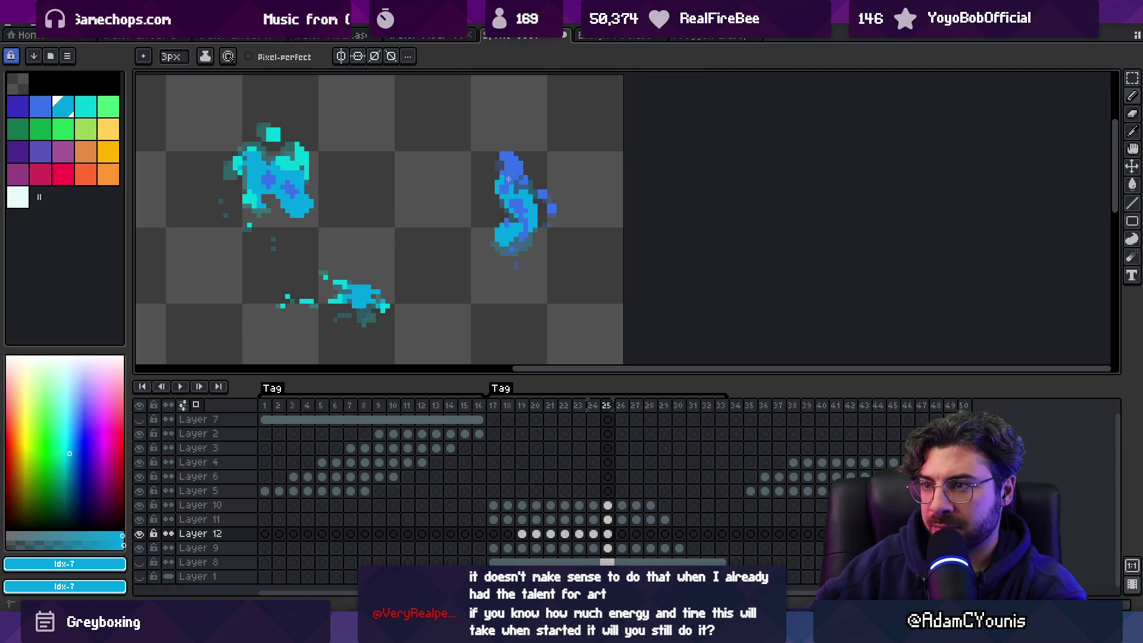
key(Right)
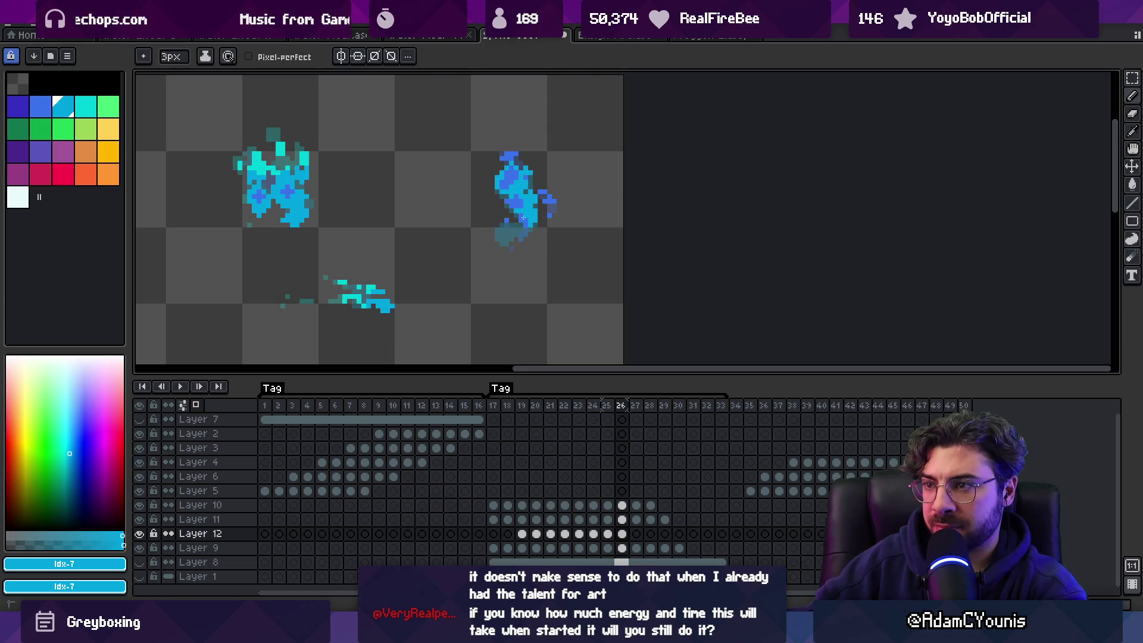
key(Right)
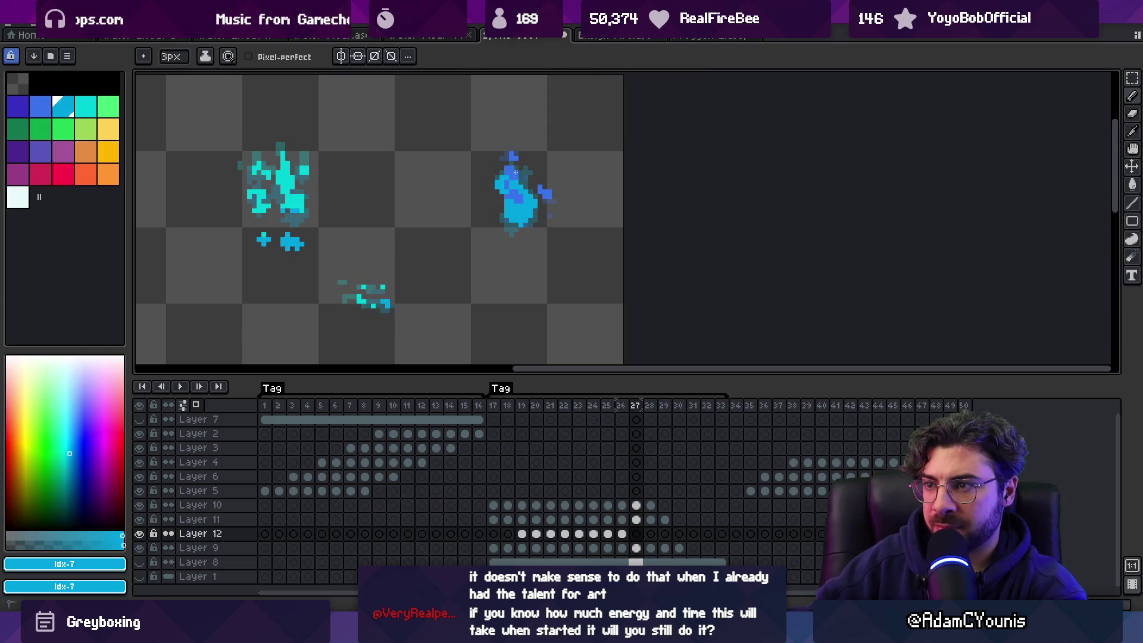
key(Right)
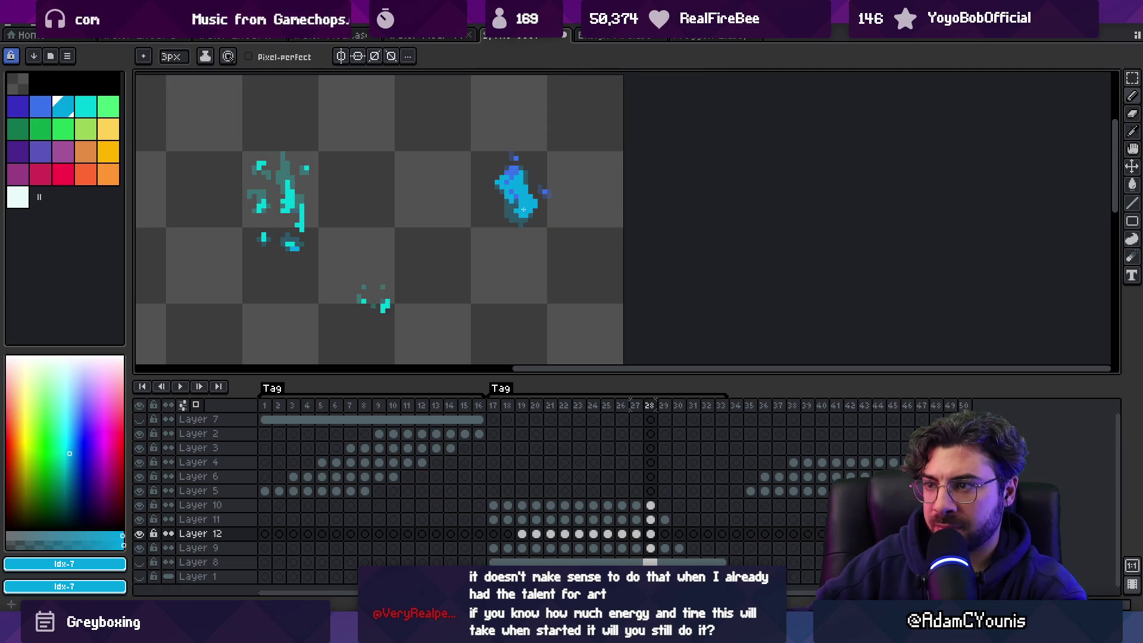
key(Right)
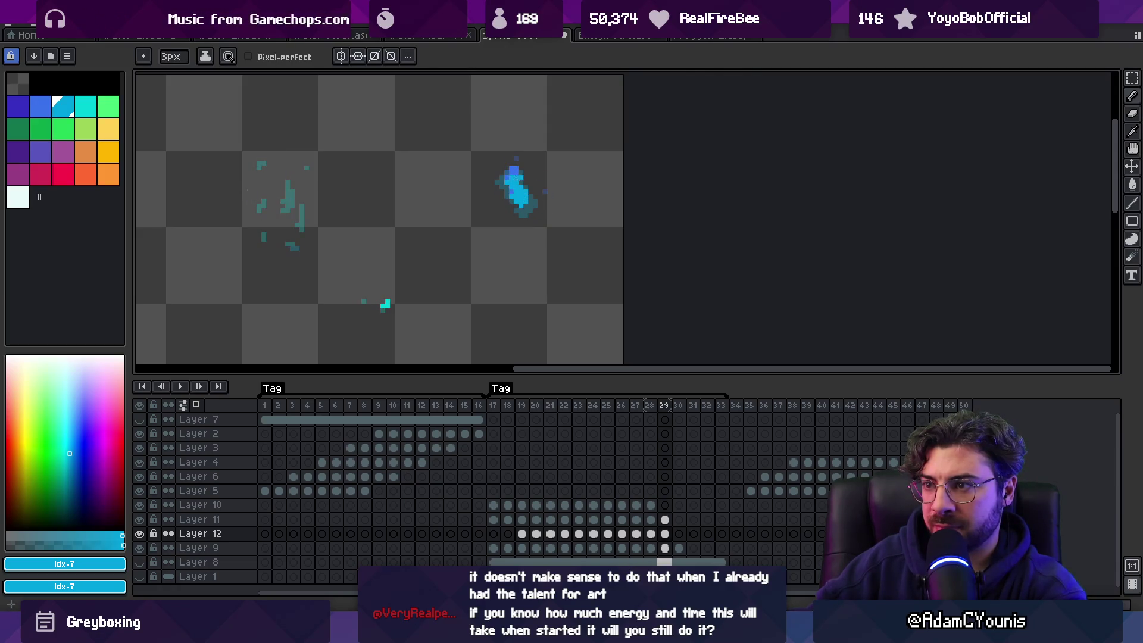
key(Right)
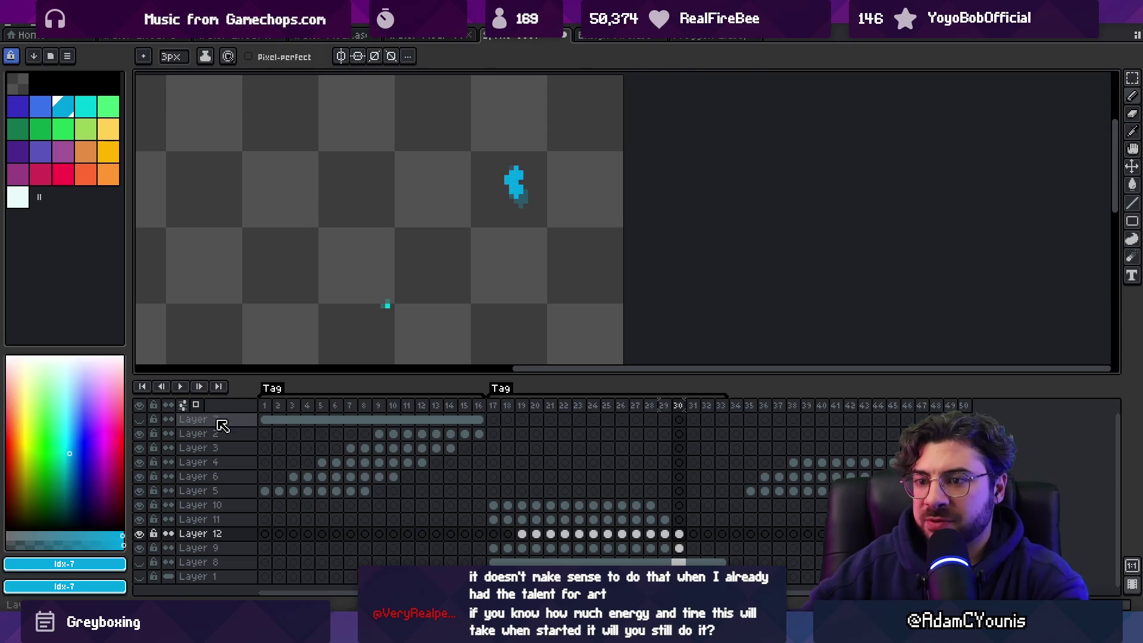
Step: Zoom the view and play the animation to preview the droplet highlights
key(z)
scroll(424, 190, down, 2)
key(Return)
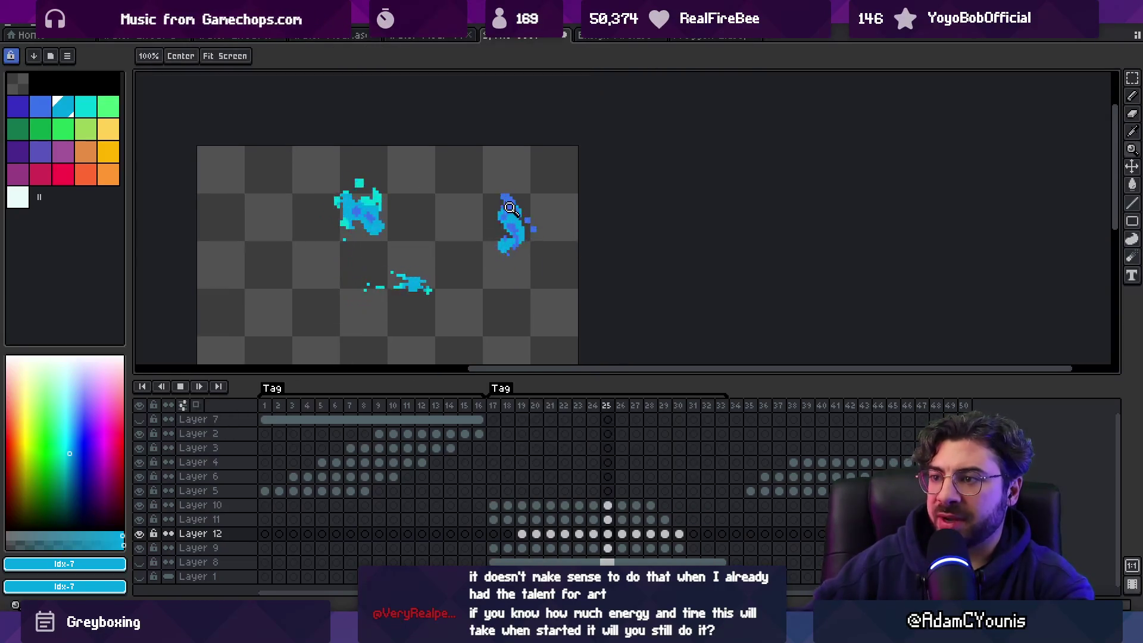
Step: Stop playback, merge Layer 12 down into Layer 9, and preview frames 17–25
scroll(545, 197, down, 1)
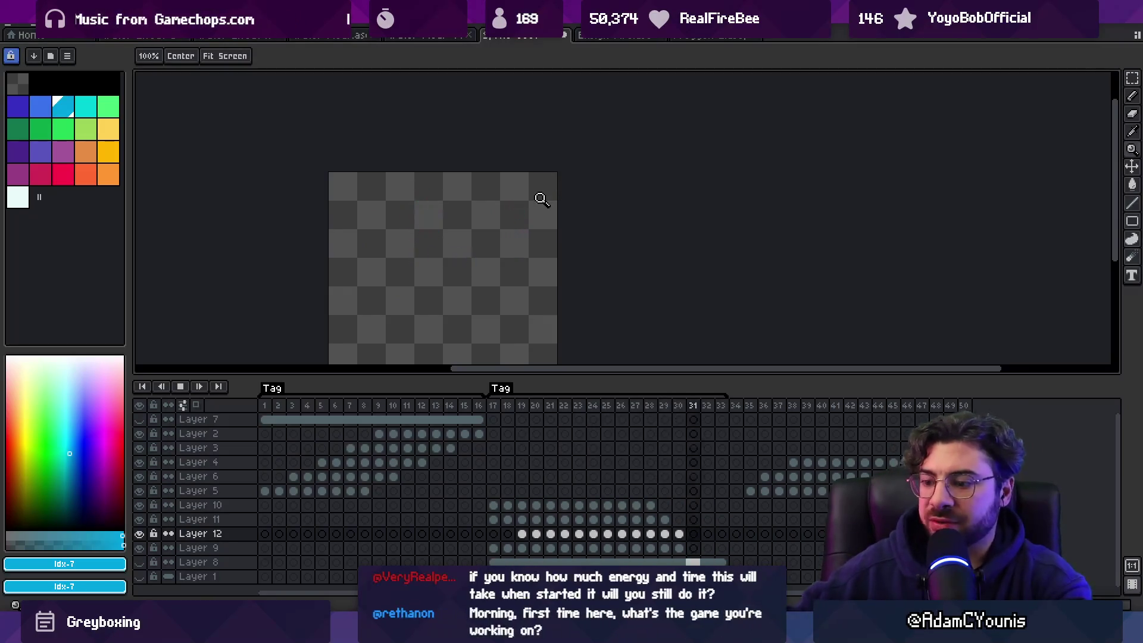
key(Return)
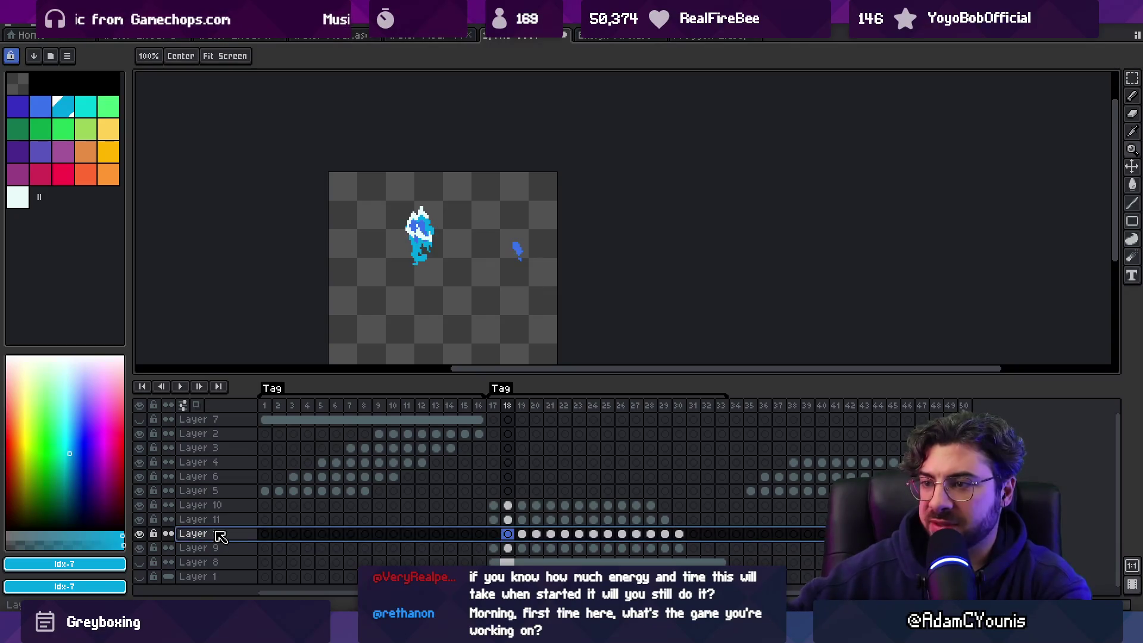
key(ctrl+e)
drag(493, 405, 609, 407)
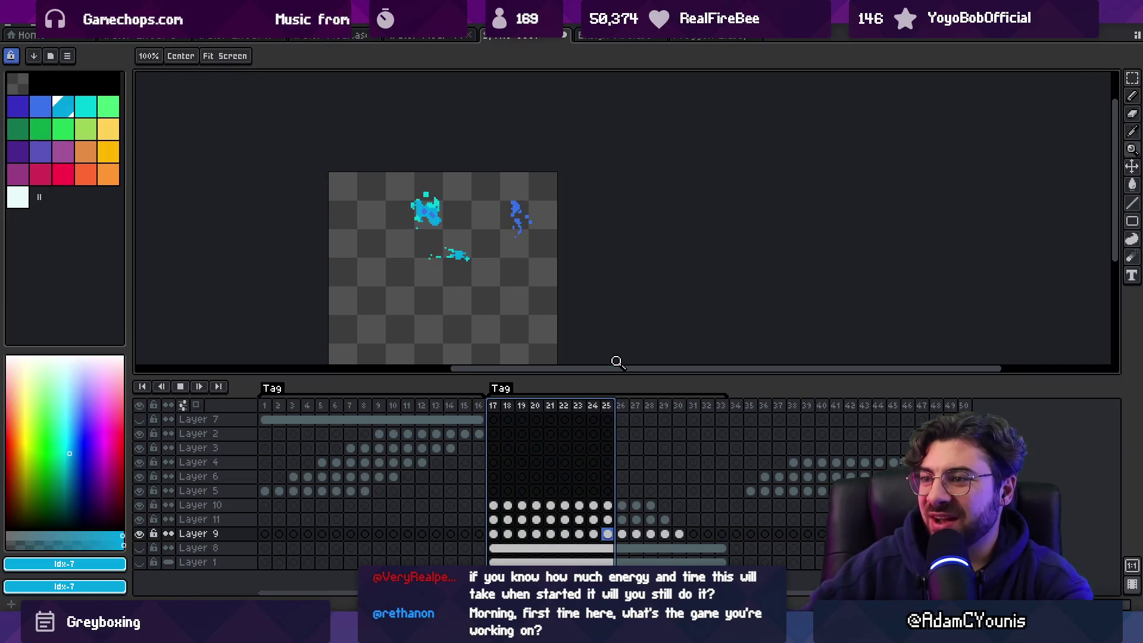
key(Return)
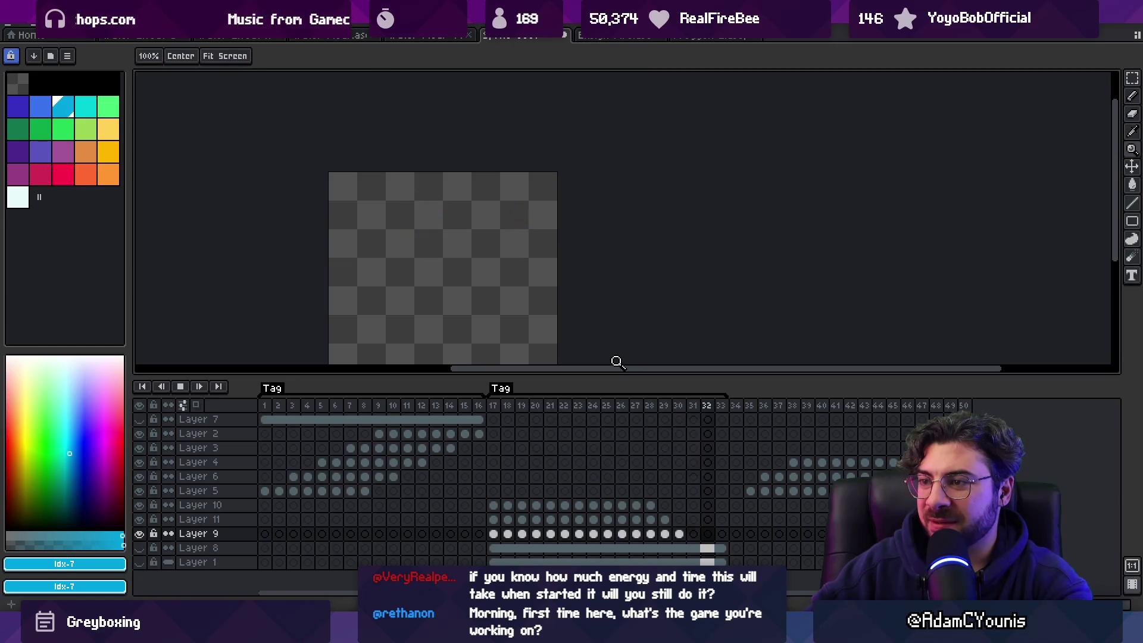
key(Return)
key(Return)
key(Return)
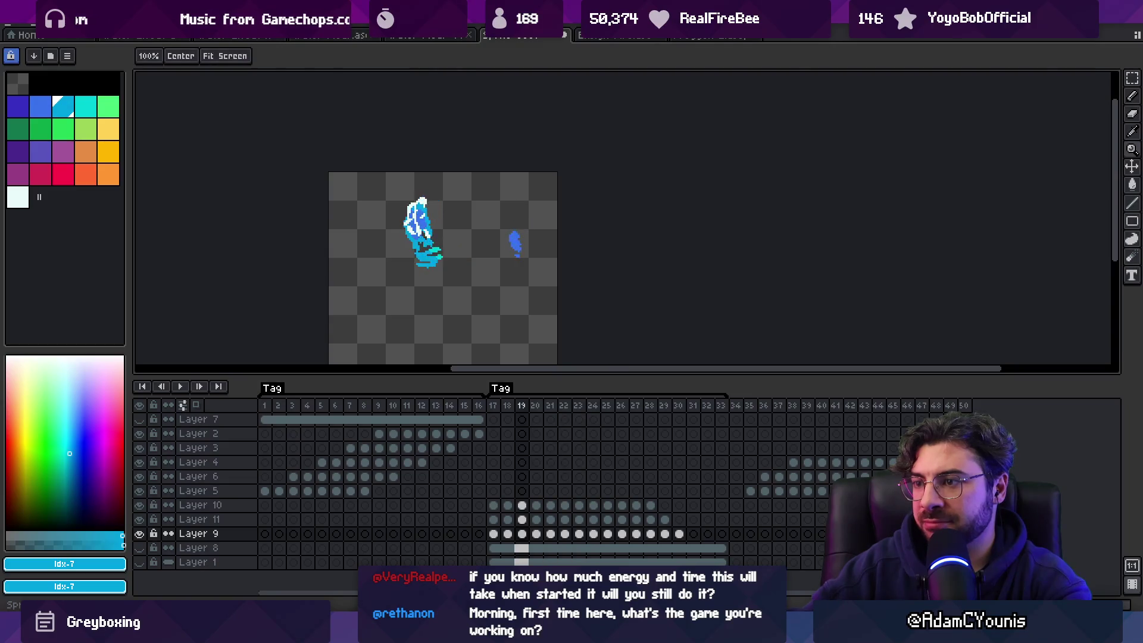
key(Left)
key(Left)
Step: Add a new Layer 12 above Layer 9 and ready the Pencil on frame 17
key(shift+n)
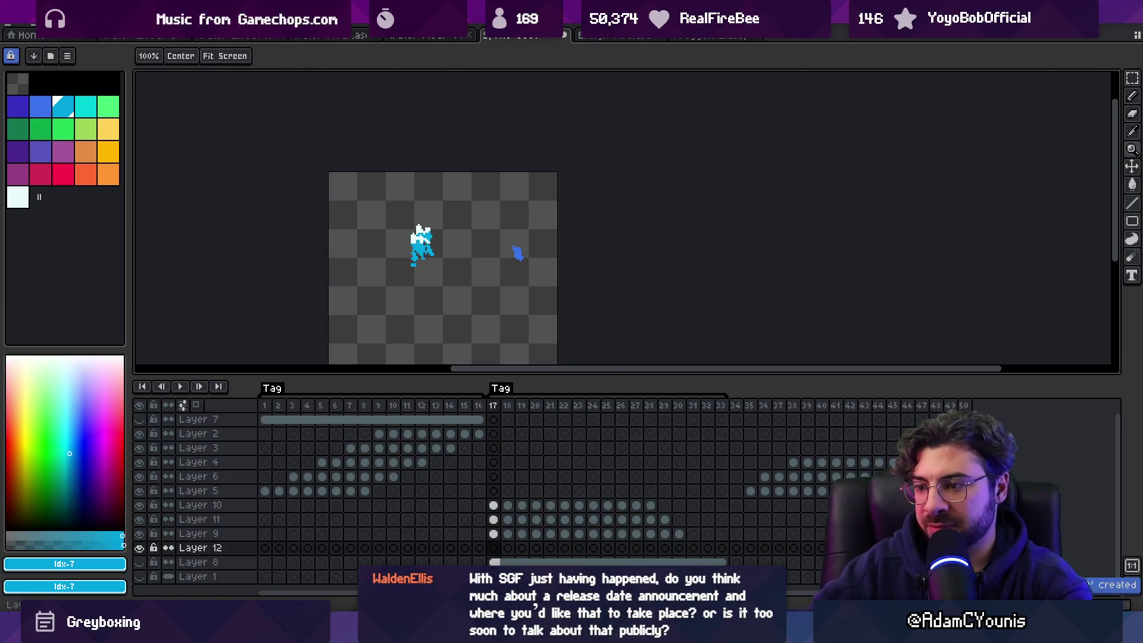
scroll(521, 242, up, 2)
key(m)
click(528, 267)
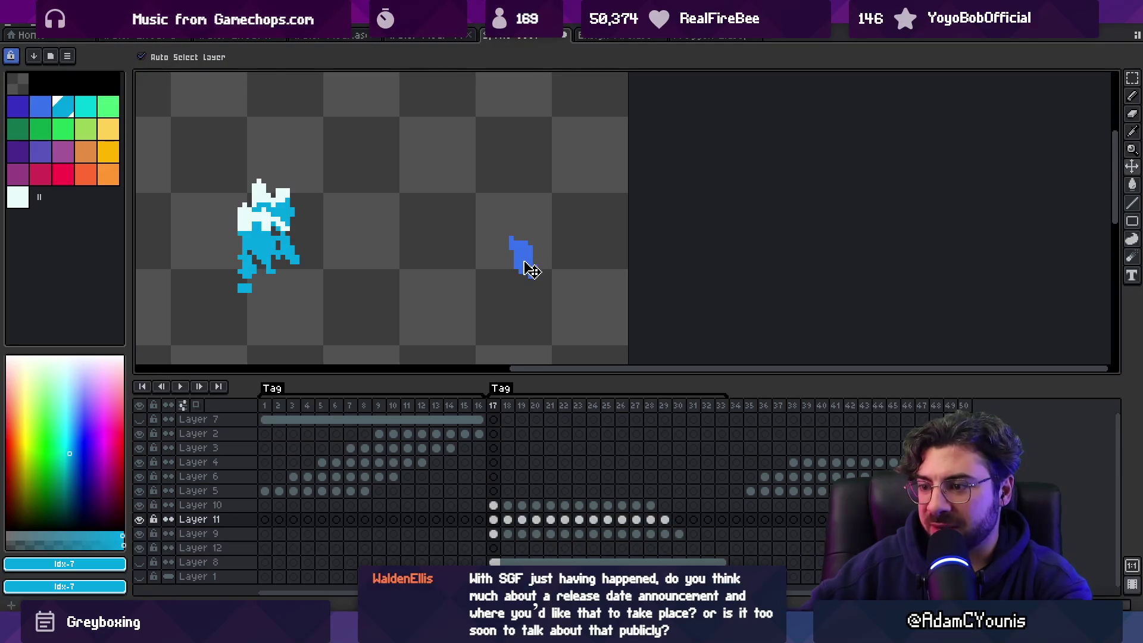
click(229, 534)
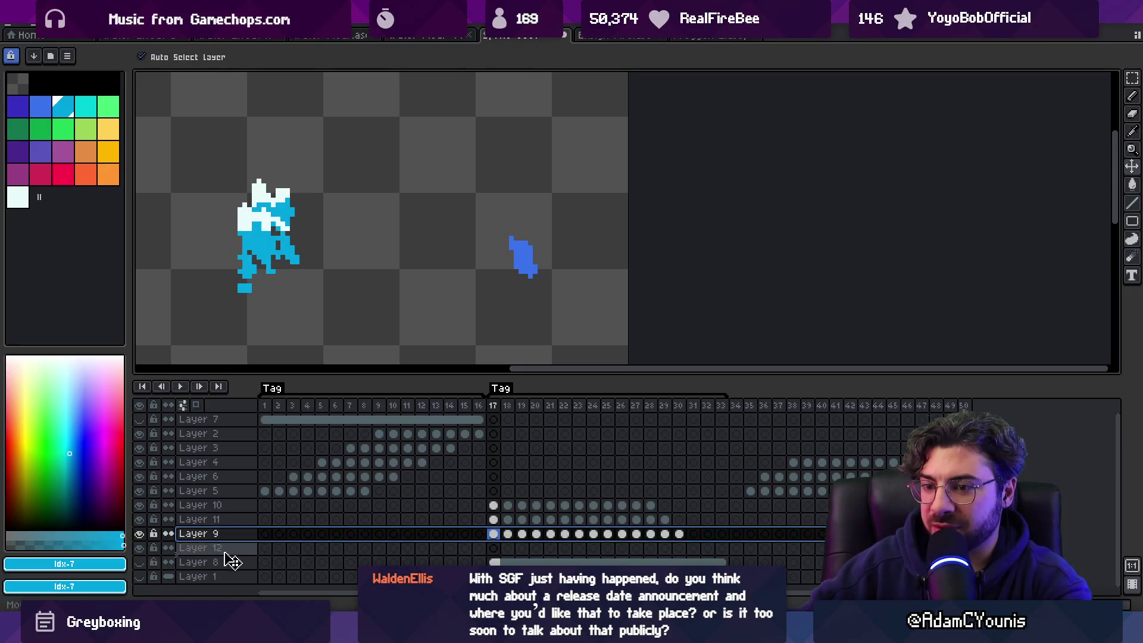
drag(226, 550, 230, 535)
click(493, 533)
key(b)
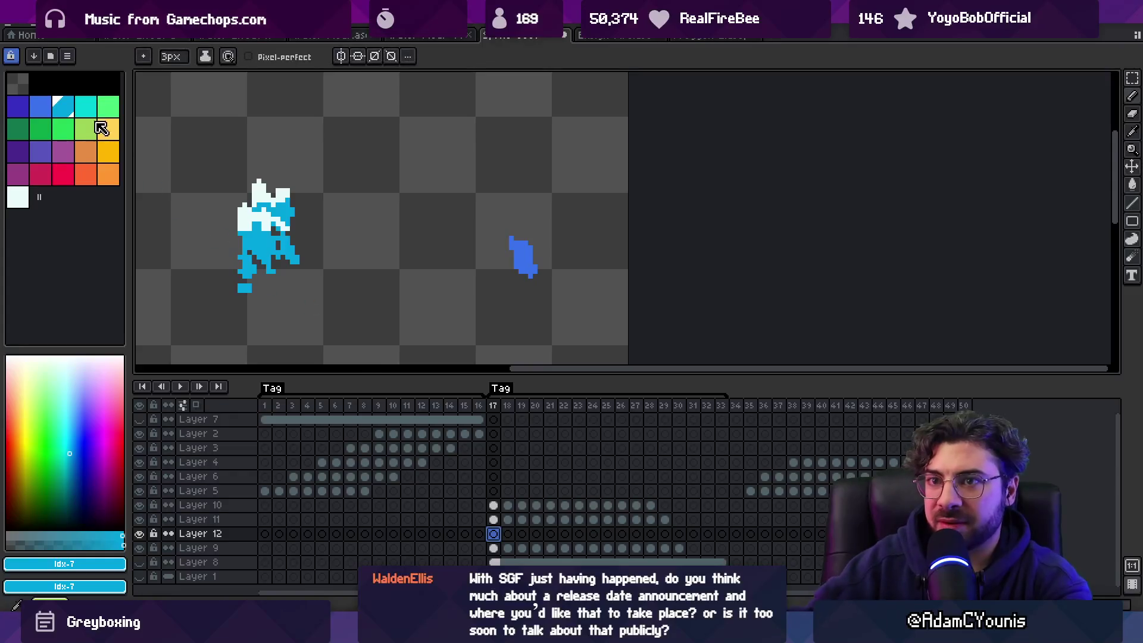
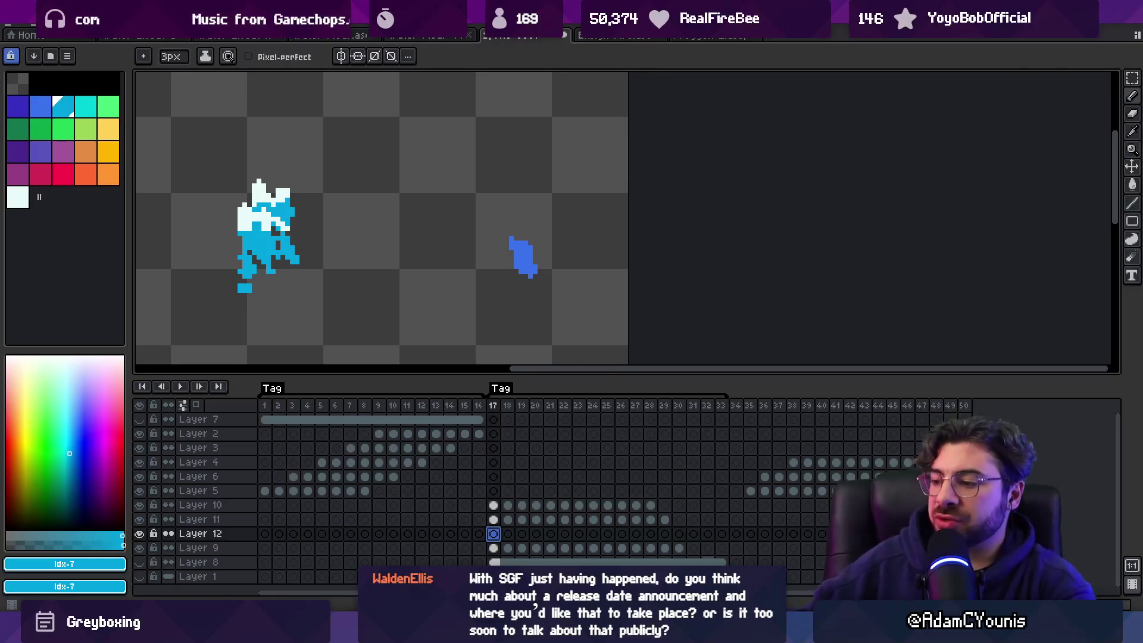
Step: Switch from Aseprite to Sketchable and start a new blank canvas
key(alt+Tab)
drag(547, 263, 537, 238)
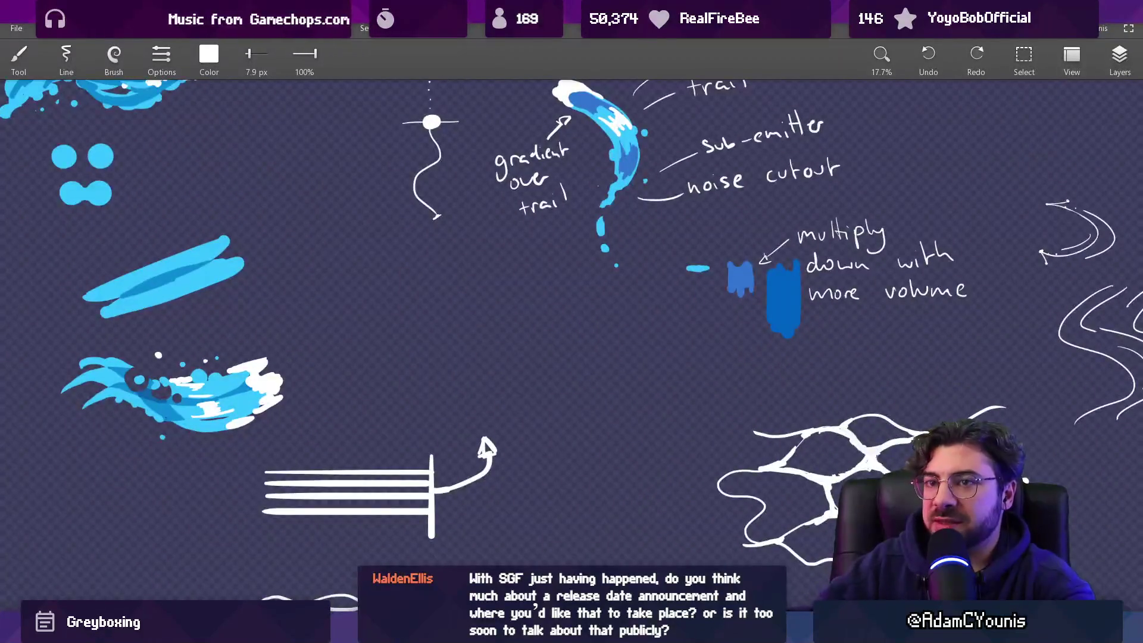
click(17, 28)
click(312, 129)
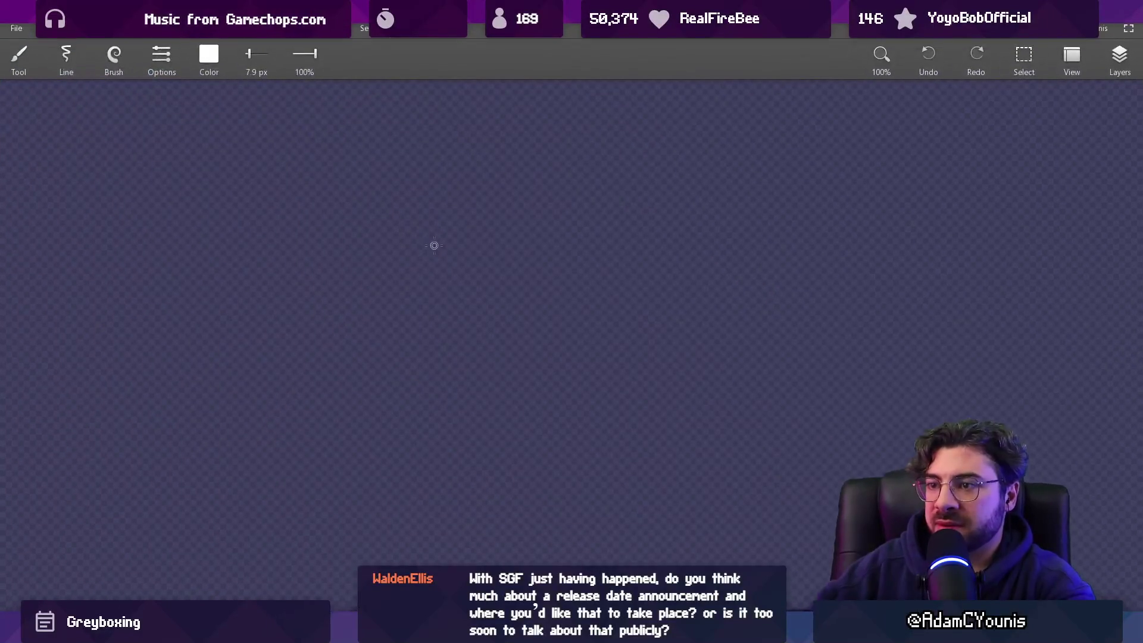
Step: Darken the Background layer to 24% value and draw a long horizontal base line
click(1119, 56)
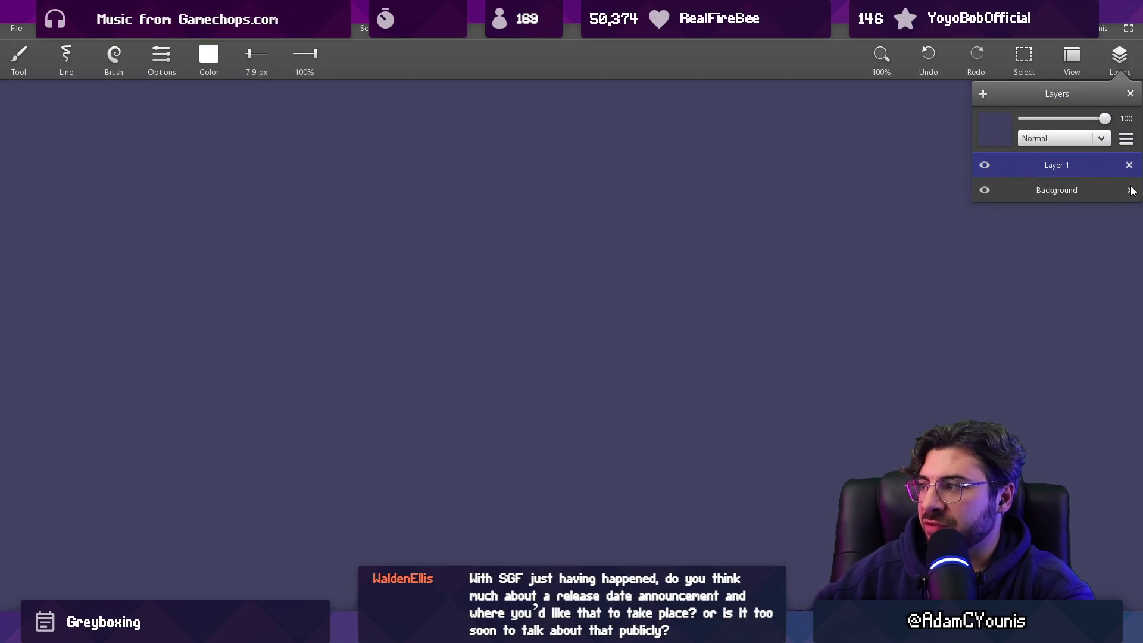
click(1130, 190)
drag(1046, 208, 1018, 210)
click(808, 118)
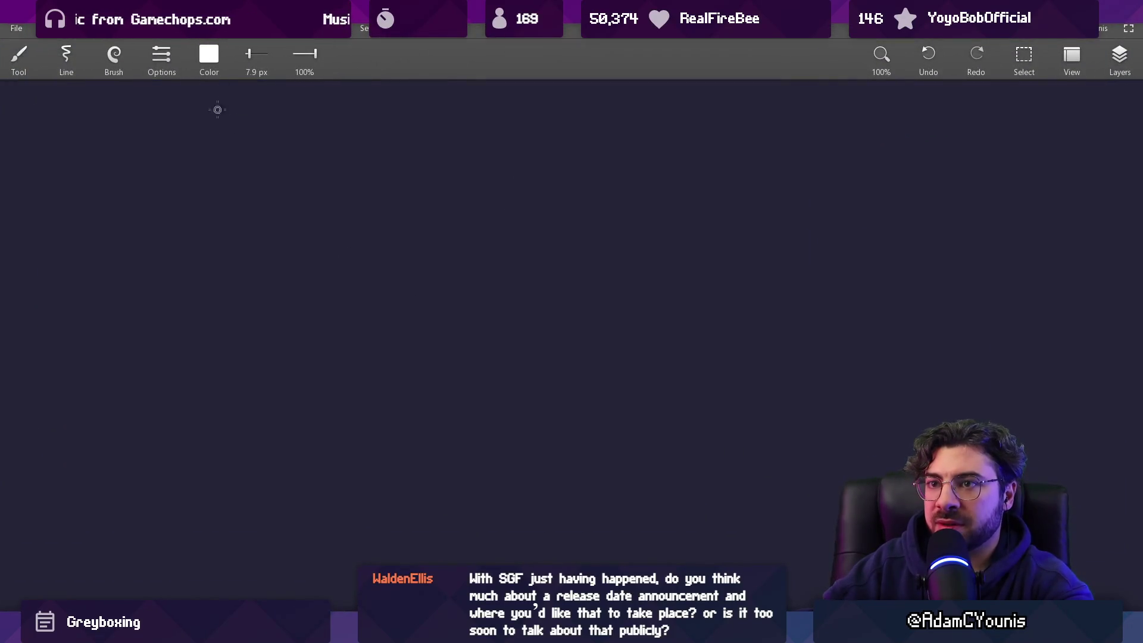
mouse_move(140, 263)
mouse_down()
mouse_move(513, 263)
mouse_move(542, 317)
mouse_up()
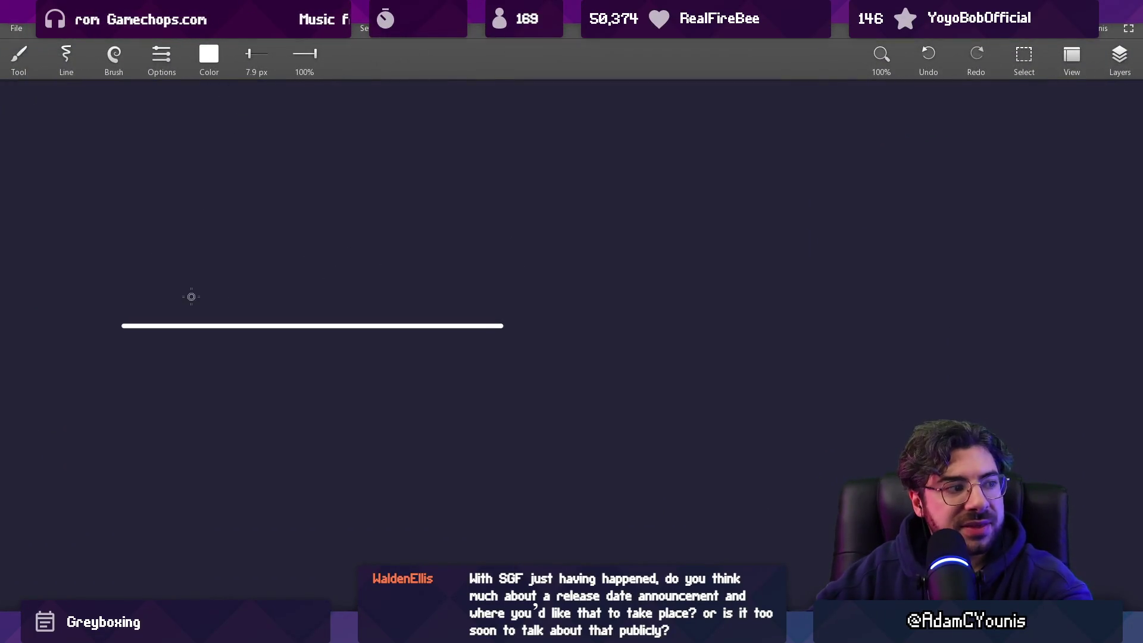
Step: Draw a vertical post with four short lines beside it and a curve rising over the base line
drag(167, 304, 518, 305)
key(ctrl+z)
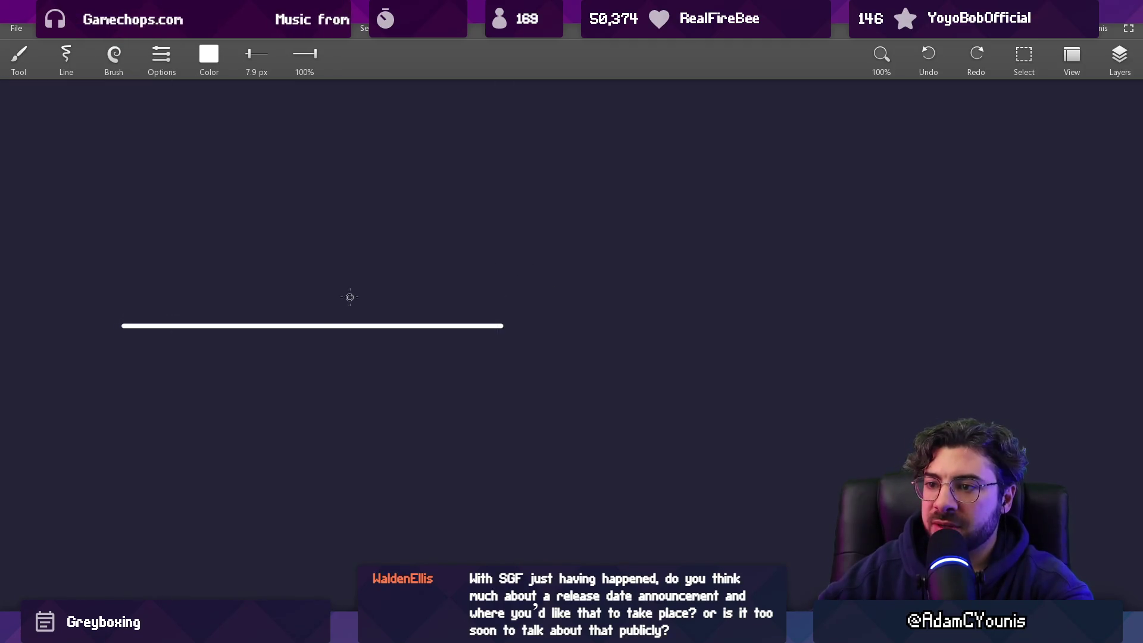
drag(358, 271, 358, 365)
drag(380, 296, 499, 296)
drag(385, 271, 491, 271)
drag(385, 246, 495, 246)
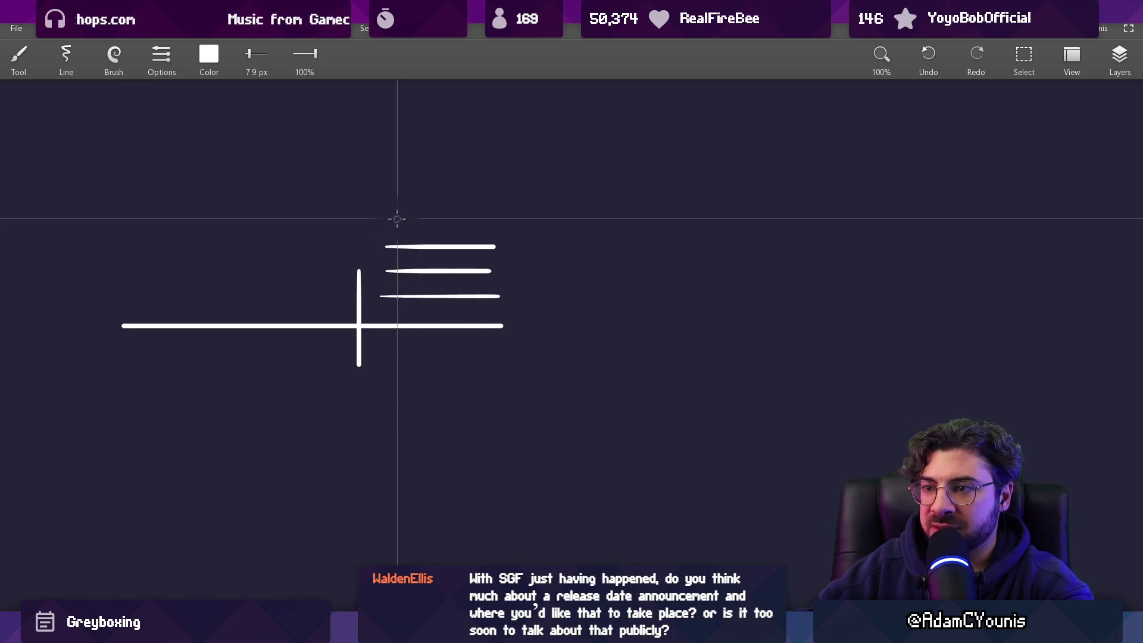
drag(385, 218, 493, 218)
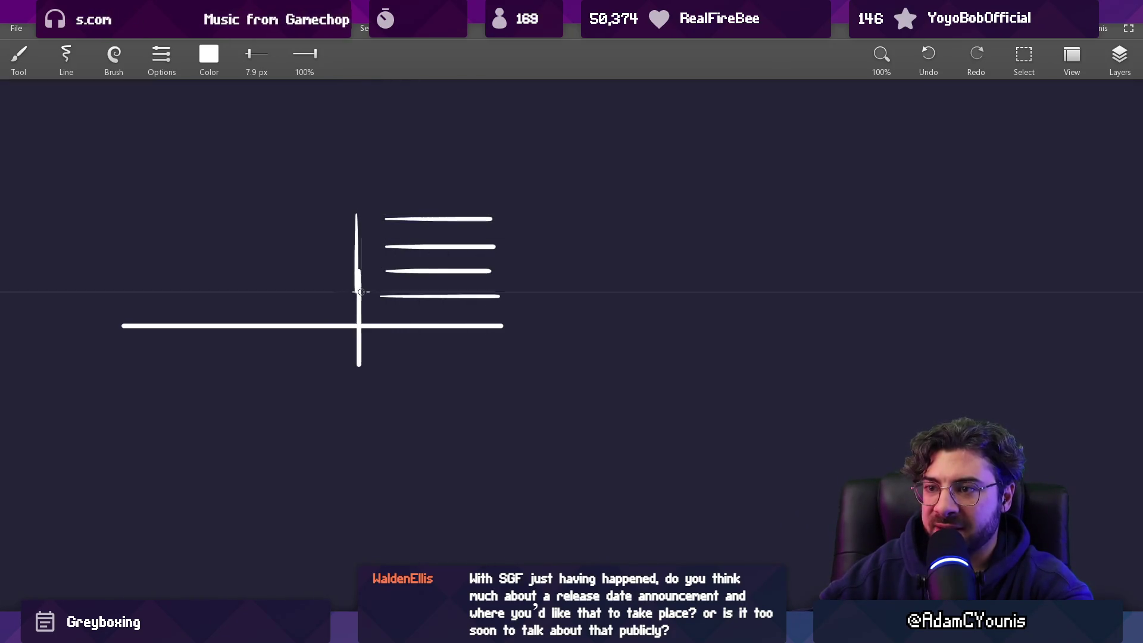
drag(357, 205, 358, 271)
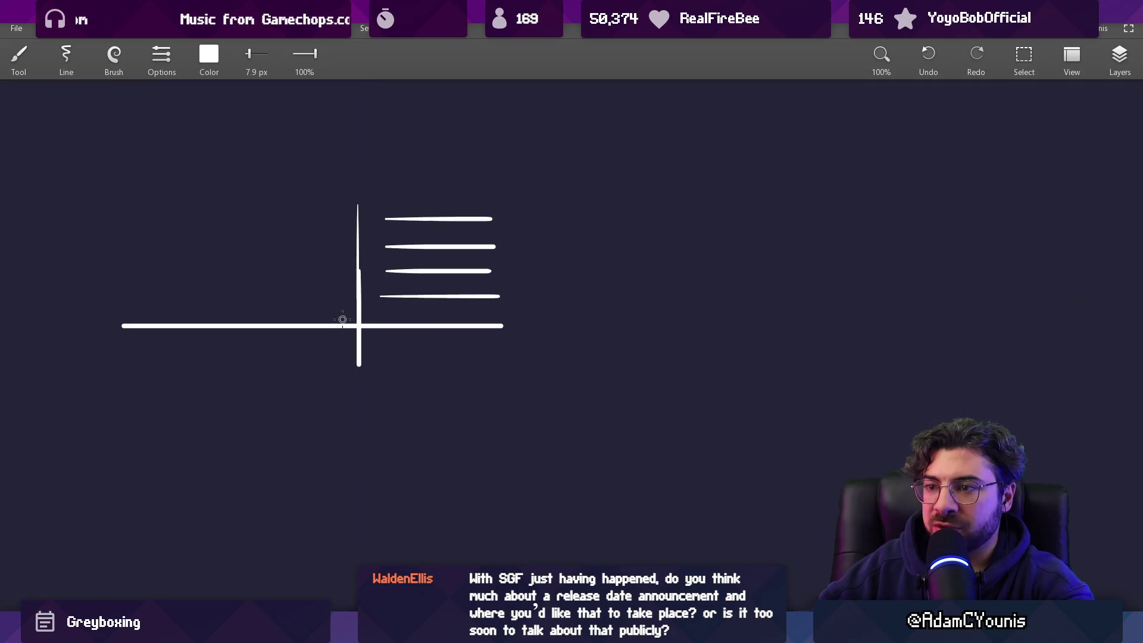
mouse_move(142, 310)
mouse_down()
mouse_move(314, 291)
mouse_move(528, 183)
mouse_move(519, 372)
mouse_up()
Step: Zoom out and add a small circle, a tall vertical line and three long horizontal lines
drag(685, 237, 678, 246)
drag(593, 337, 601, 322)
scroll(607, 337, up, 2)
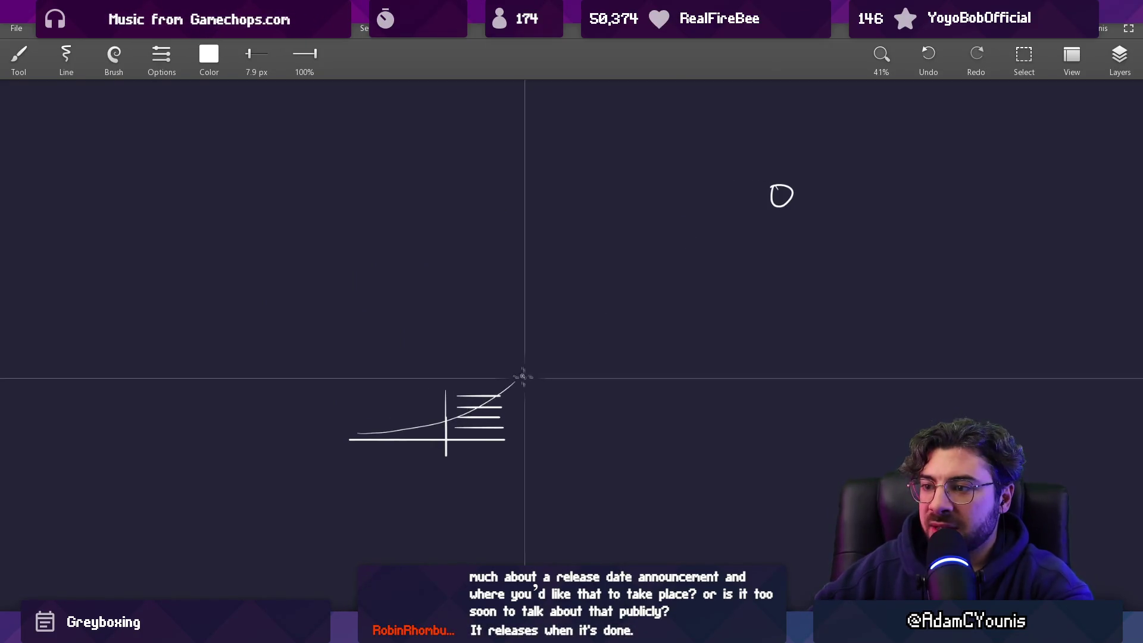
drag(527, 345, 527, 457)
mouse_move(544, 391)
mouse_down()
mouse_move(763, 391)
mouse_move(754, 399)
mouse_up()
drag(551, 413, 744, 413)
drag(547, 427, 755, 427)
drag(588, 320, 570, 348)
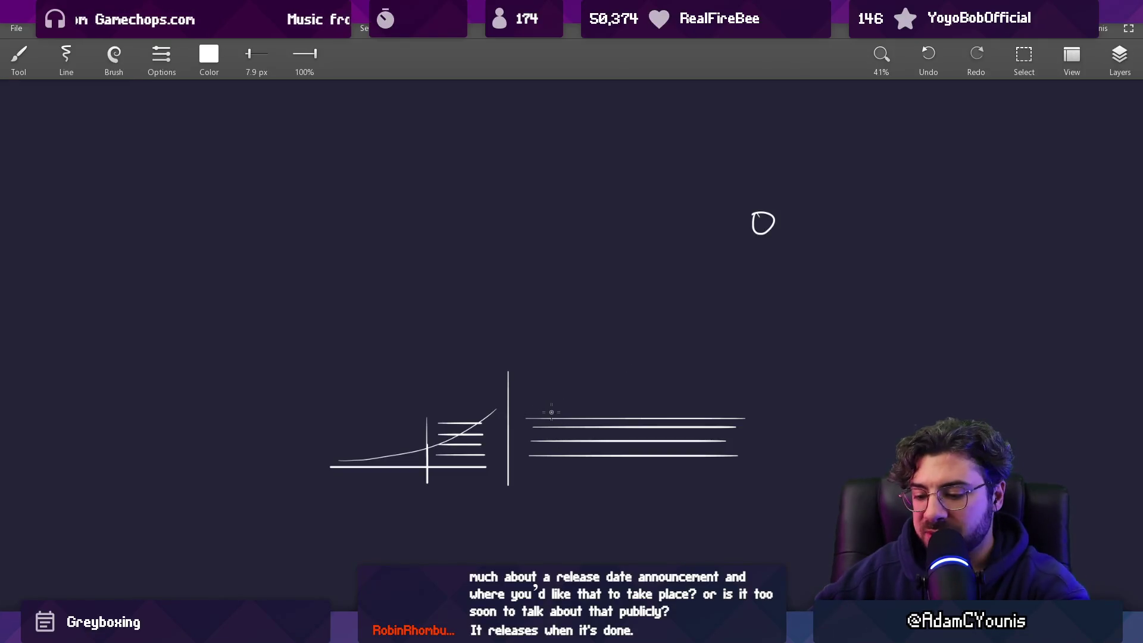
Step: Select the horizontal lines and copy them upward to build a tall stack
key(s)
drag(524, 399, 783, 489)
mouse_move(681, 463)
mouse_down()
mouse_move(683, 347)
mouse_move(682, 407)
mouse_up()
key(Escape)
drag(280, 285, 740, 396)
key(Escape)
drag(530, 359, 763, 405)
drag(684, 388, 674, 331)
key(Escape)
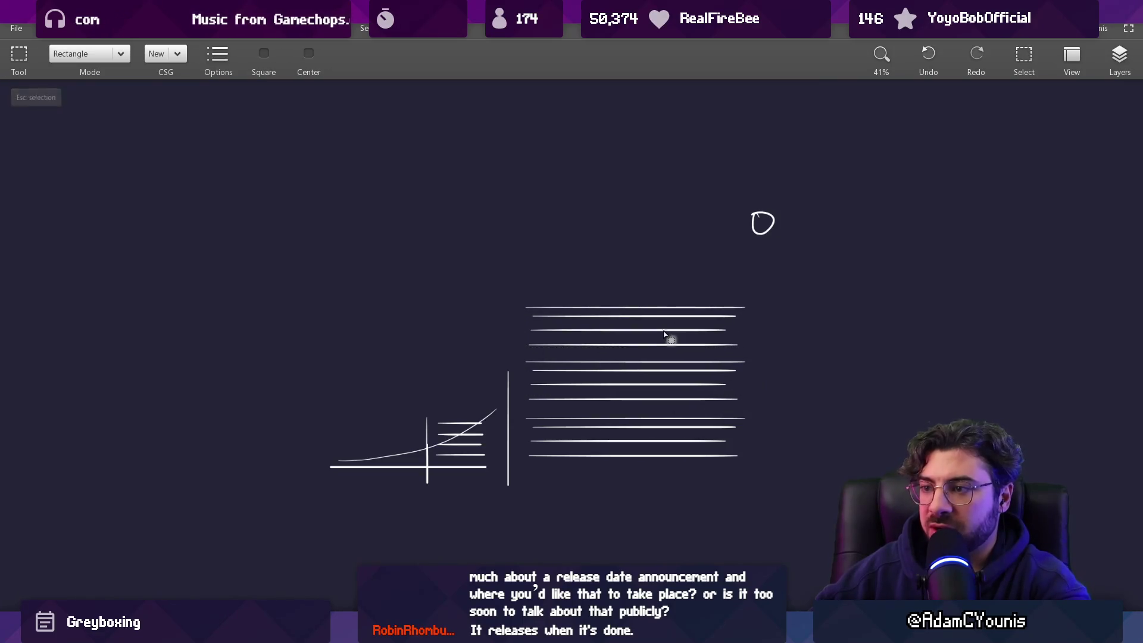
key(b)
drag(531, 304, 526, 312)
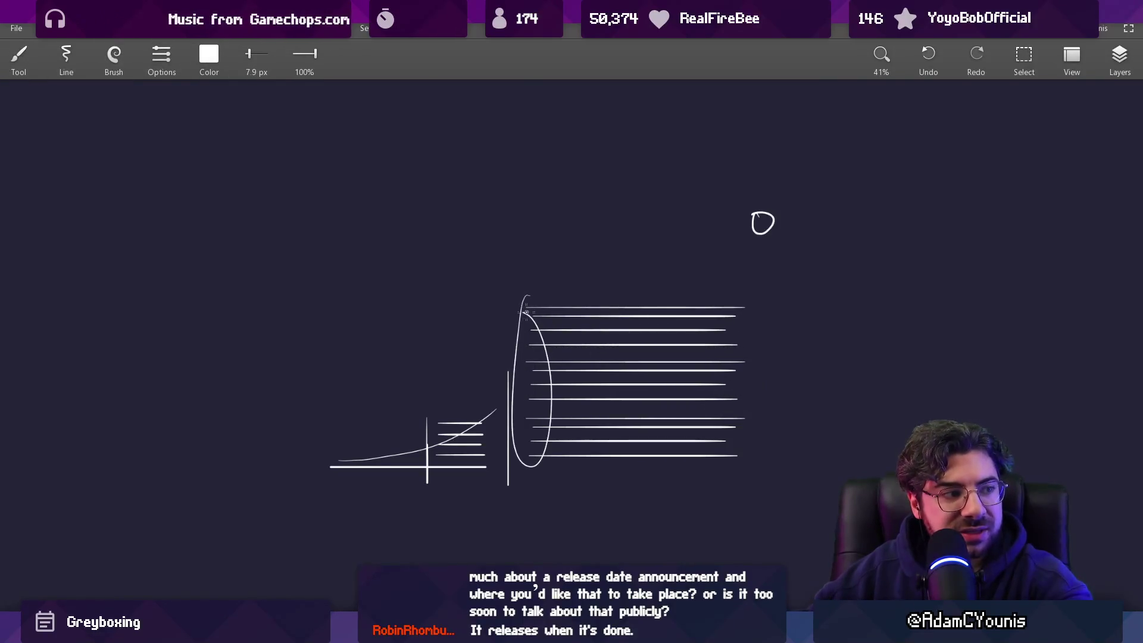
key(ctrl+z)
key(ctrl+z)
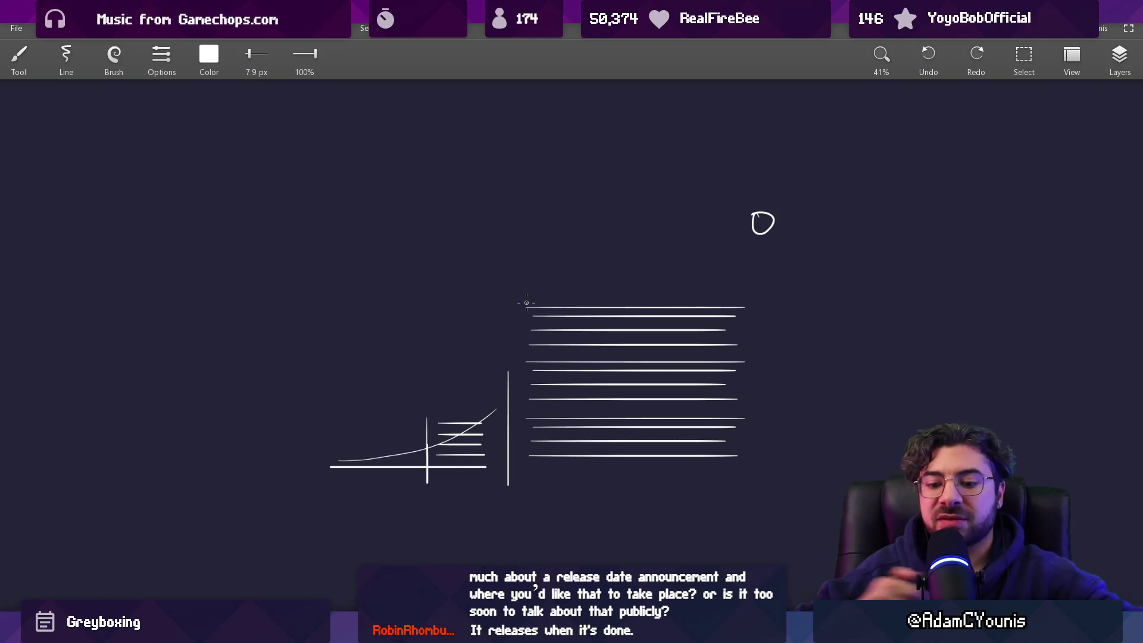
Step: Erase the right ends, then the left ends of the stacked lines with a smaller eraser, and sketch a rising curve
key(e)
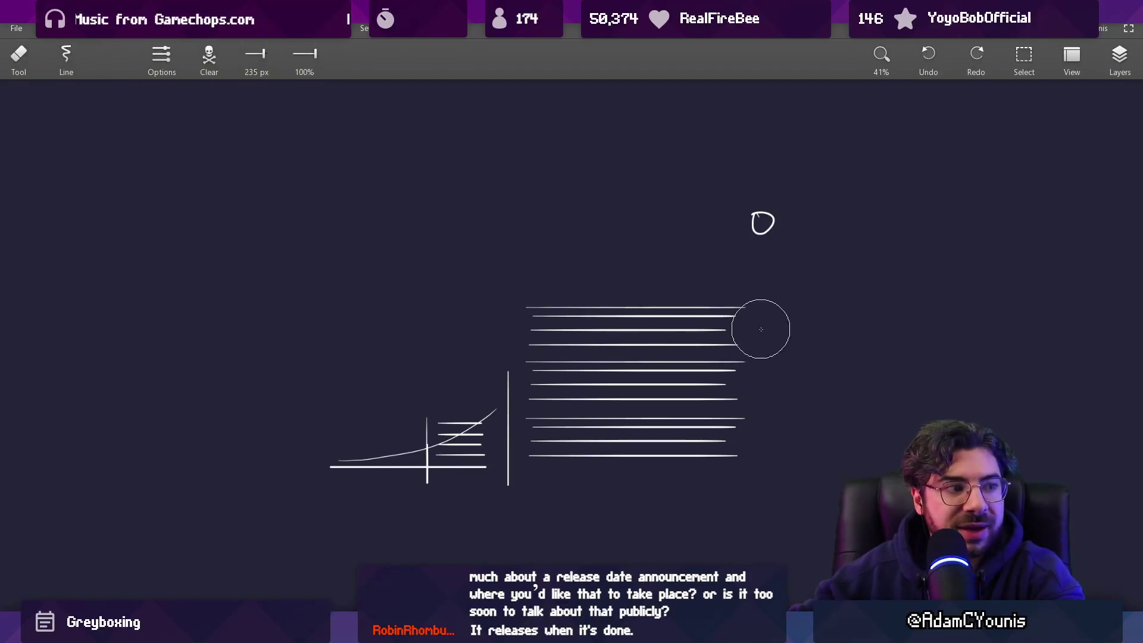
drag(757, 319, 734, 378)
key(bracketleft)
key(bracketleft)
key(bracketleft)
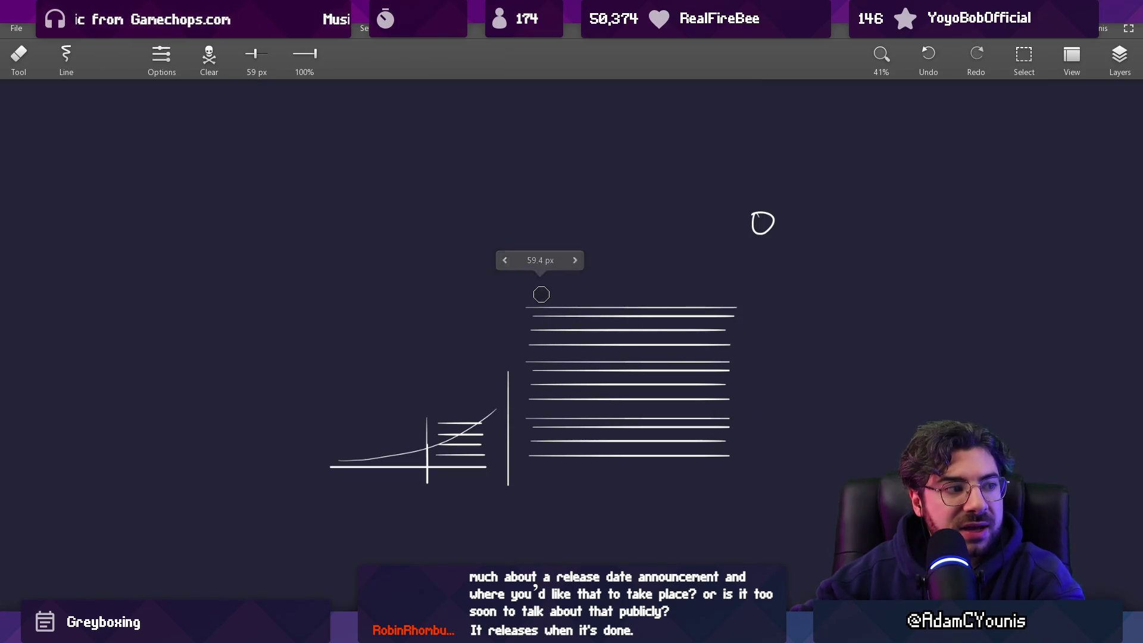
drag(526, 291, 527, 443)
key(b)
drag(528, 375, 642, 205)
key(ctrl+z)
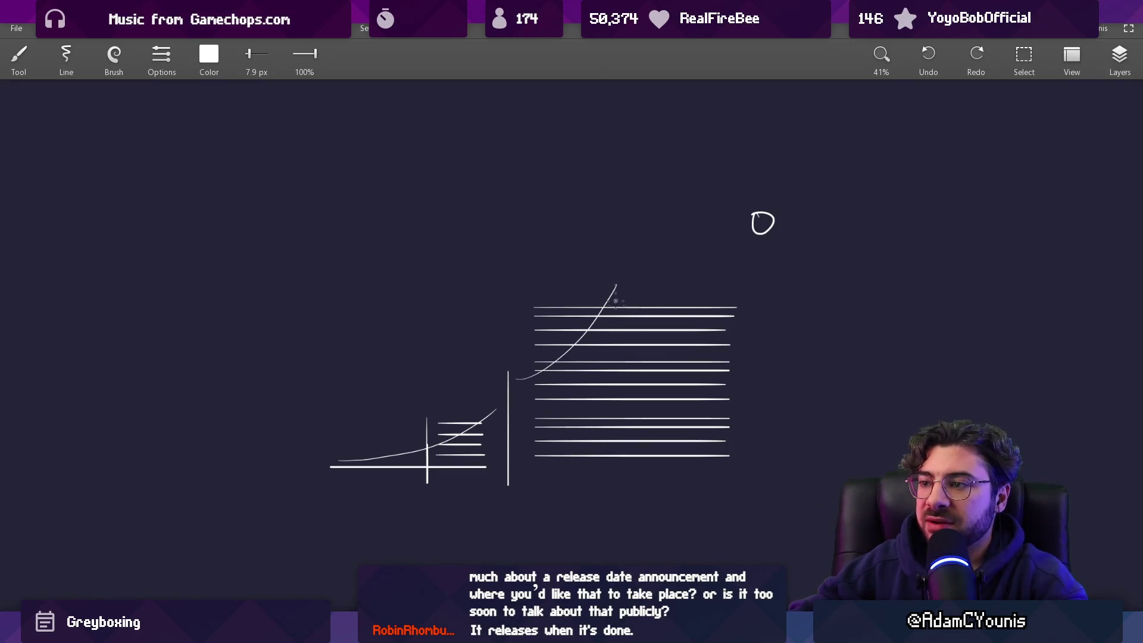
Step: Draw three tall vertical posts through the stacked lines
drag(658, 216, 644, 465)
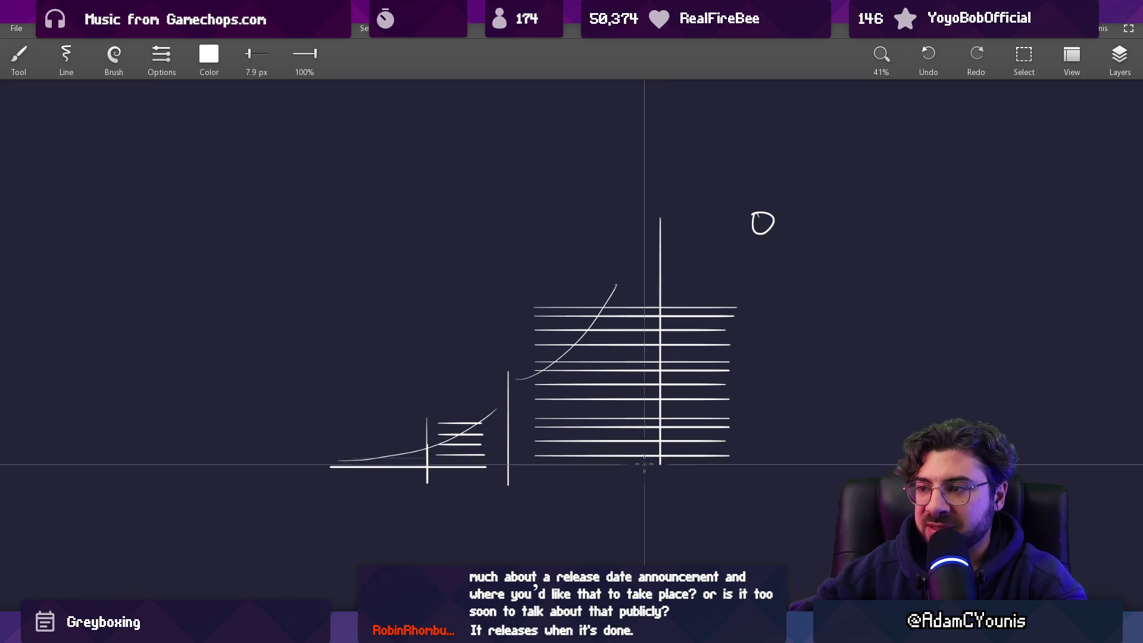
drag(760, 237, 760, 464)
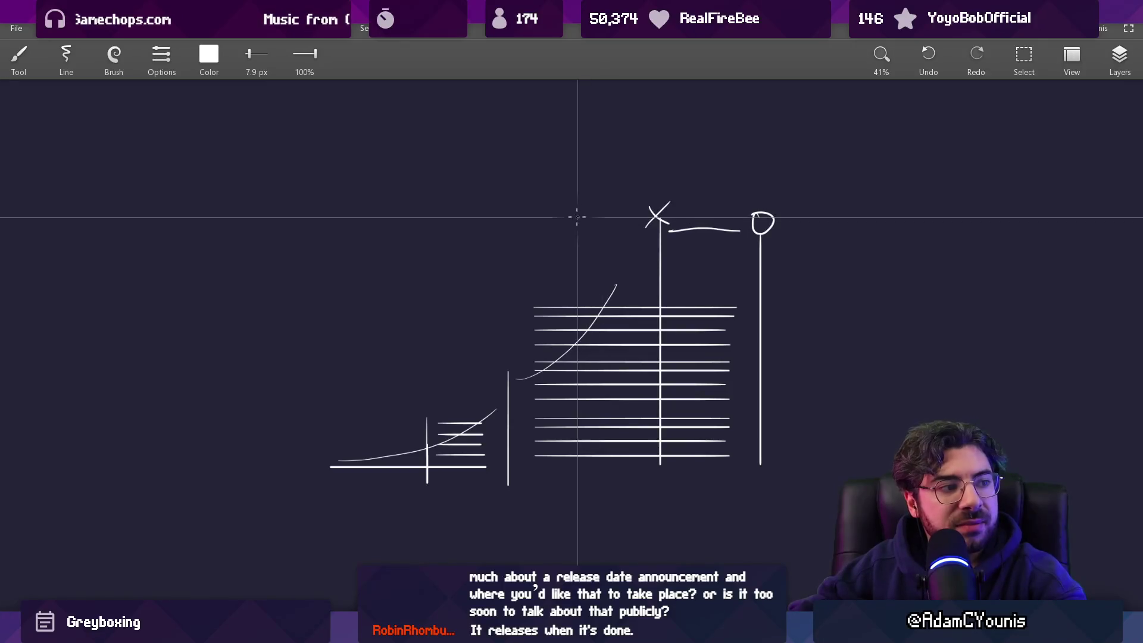
mouse_move(555, 215)
mouse_down()
mouse_move(555, 473)
mouse_move(567, 473)
mouse_up()
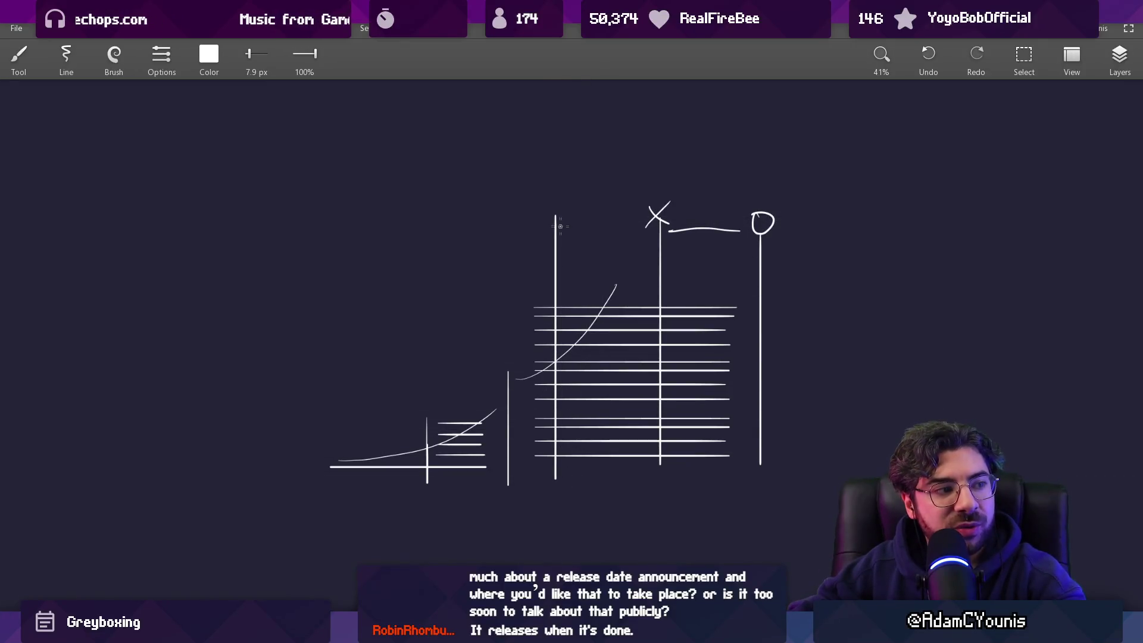
Step: Add short dashes and a small flag above the posts, discarding the stray arc and circle
drag(580, 197, 755, 194)
key(ctrl+z)
mouse_move(513, 190)
mouse_down()
mouse_move(687, 181)
mouse_move(660, 174)
mouse_up()
drag(784, 180, 780, 177)
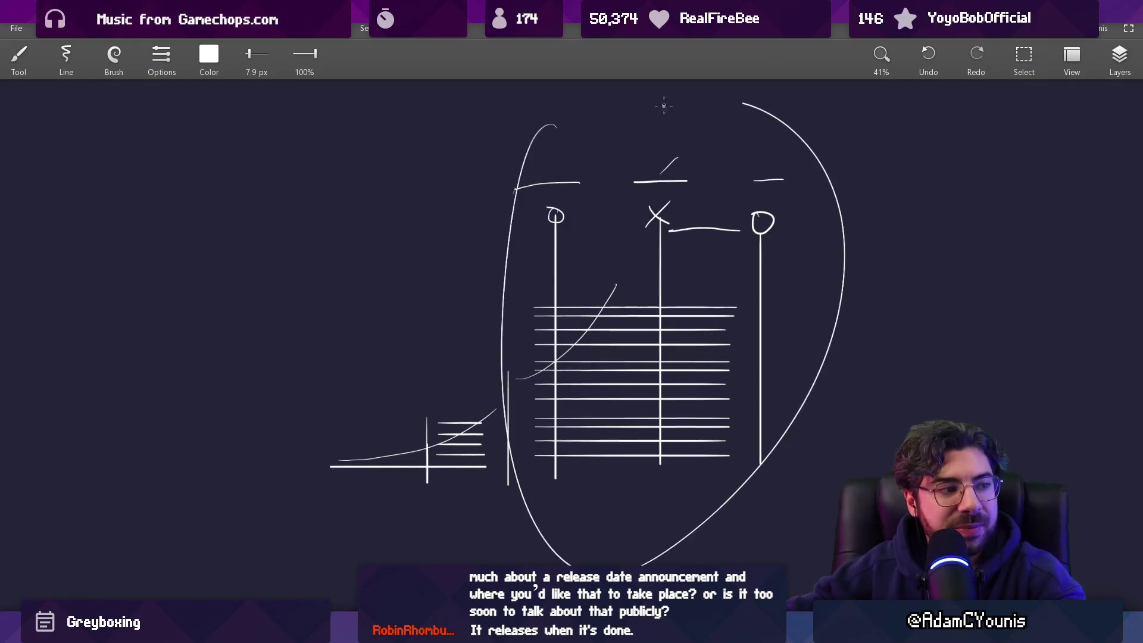
mouse_move(755, 173)
mouse_down()
mouse_move(754, 134)
mouse_move(799, 128)
mouse_up()
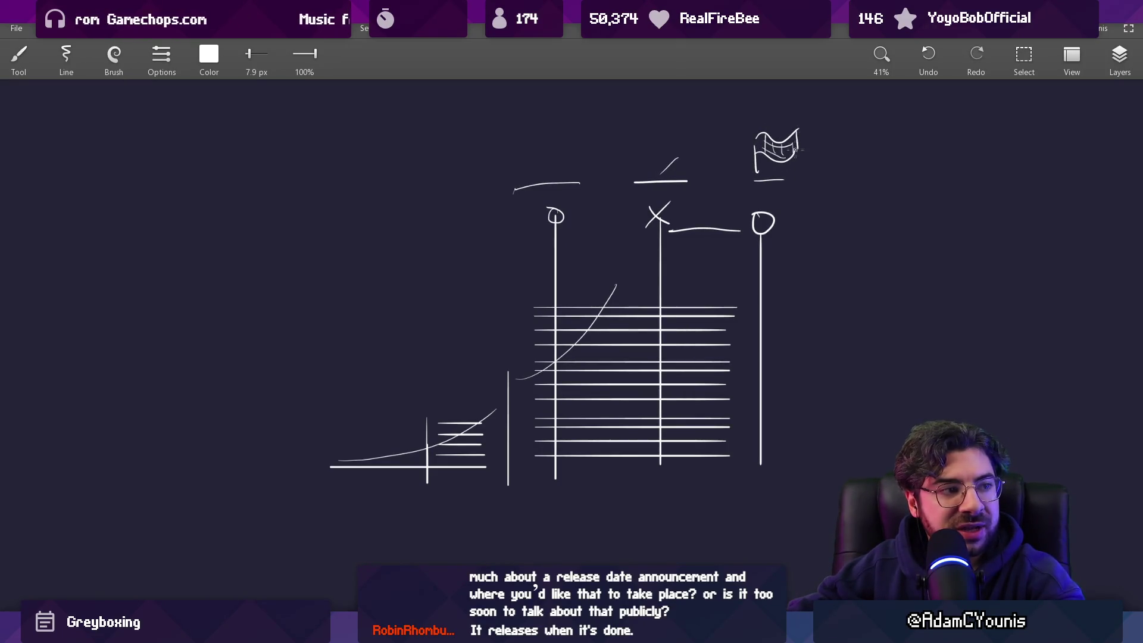
drag(548, 145, 550, 211)
key(ctrl+z)
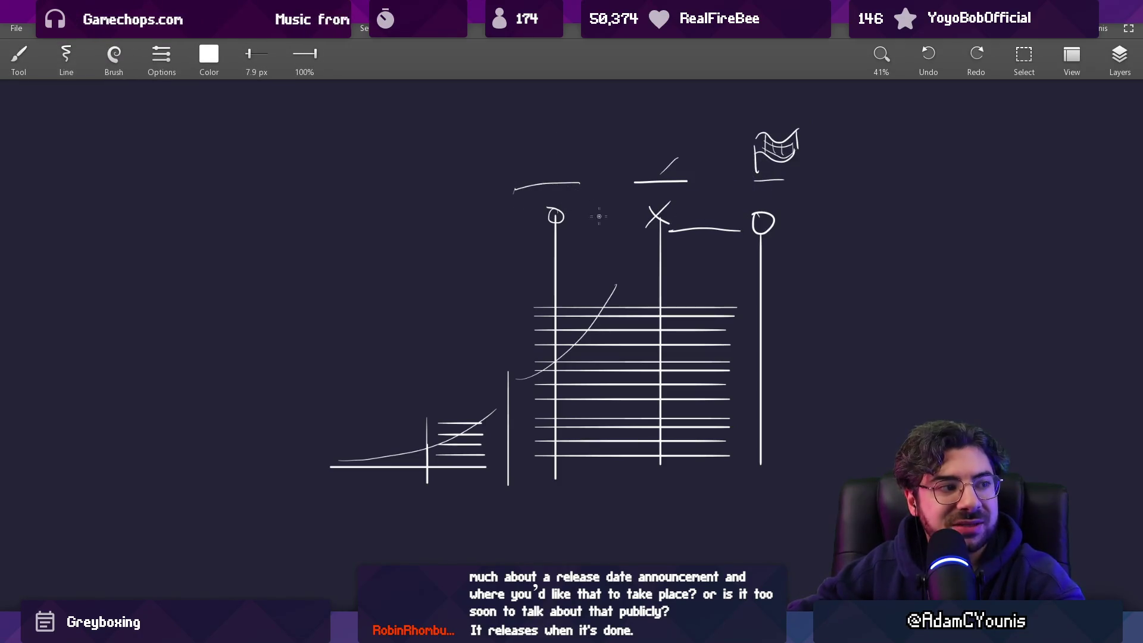
scroll(599, 216, down, 2)
Step: Lasso the right-hand drawing and move it far to the right
key(l)
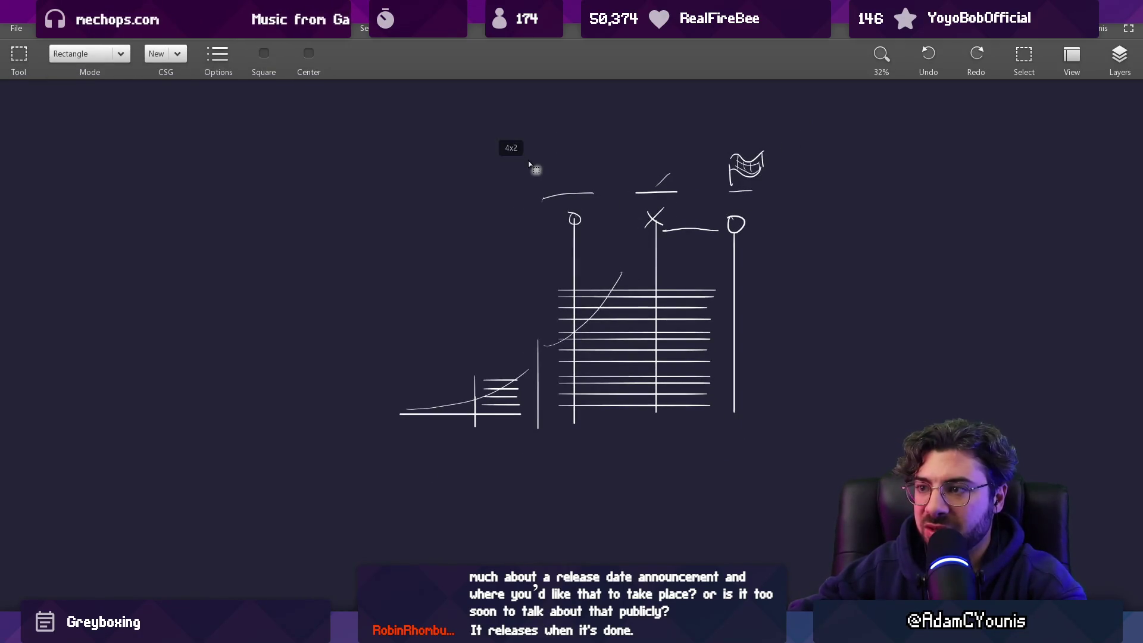
drag(529, 154, 552, 318)
mouse_move(546, 357)
mouse_down()
mouse_move(836, 208)
mouse_move(527, 156)
mouse_up()
drag(622, 293, 904, 288)
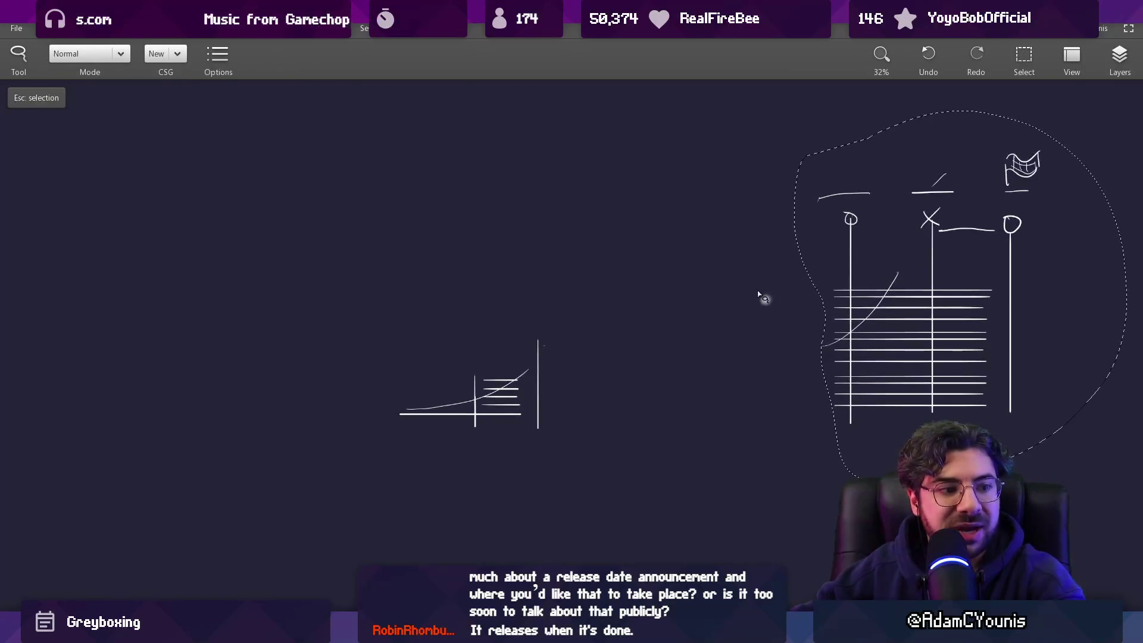
key(Escape)
Step: Draw a long straight ground line linking the small sketch to the right-hand drawing
key(b)
key(ctrl+z)
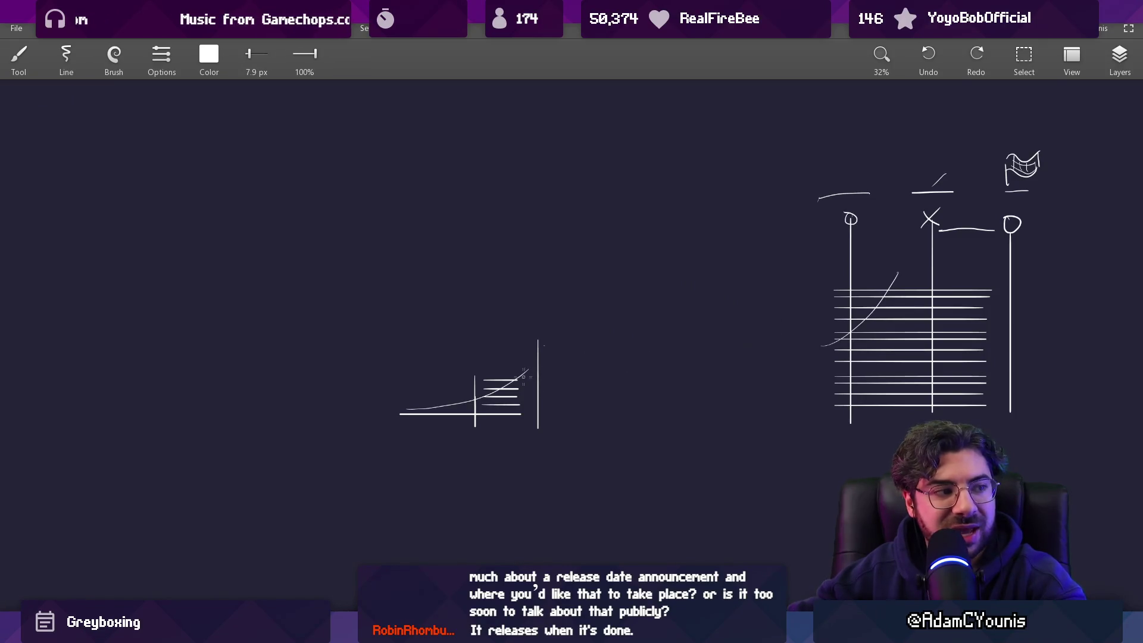
key(ctrl+z)
drag(553, 417, 844, 418)
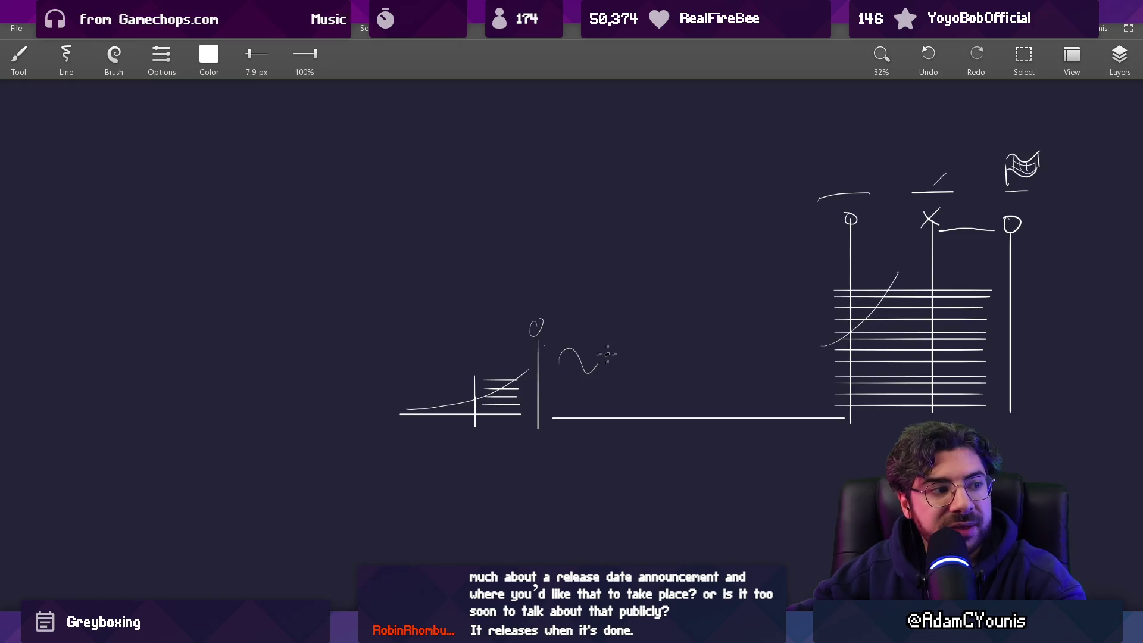
key(ctrl+z)
Step: Select the right-hand drawing and shift it back left toward the ground line
key(s)
drag(734, 112, 1079, 439)
drag(957, 338, 845, 338)
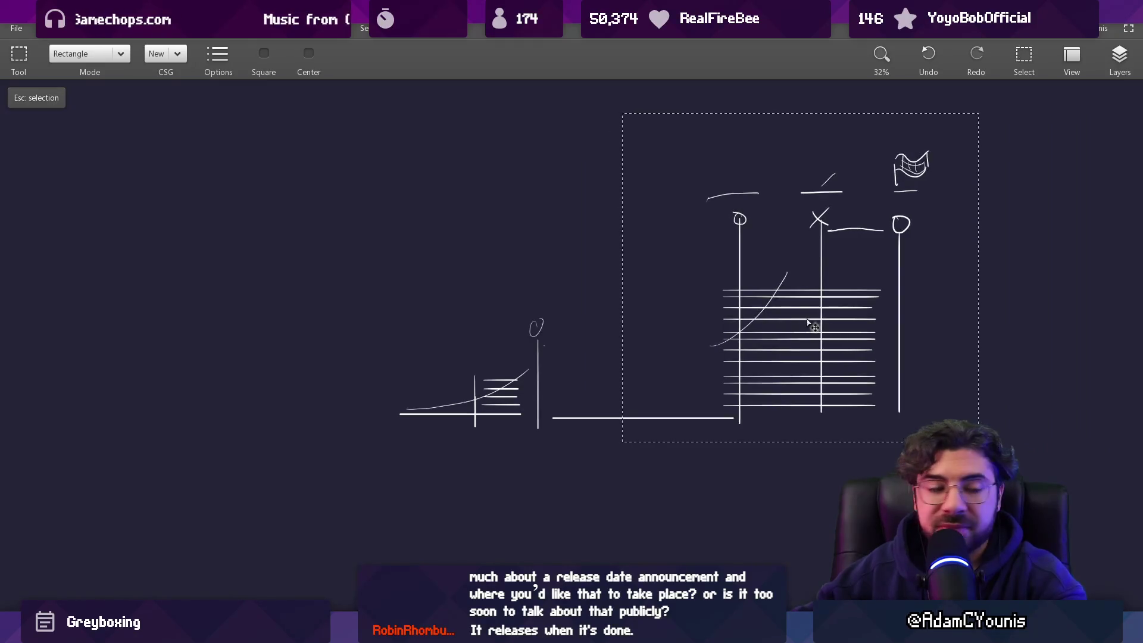
key(Escape)
Step: Redraw the wavy walkway as a straight line and remove the stray marks below the grid
key(b)
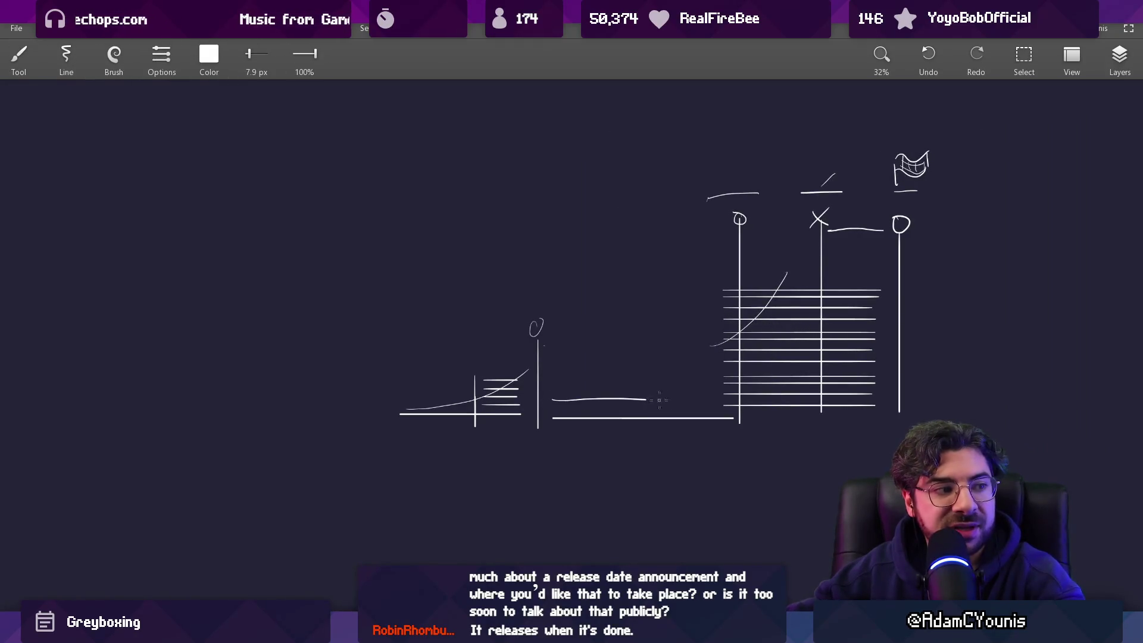
key(ctrl+z)
drag(559, 397, 726, 398)
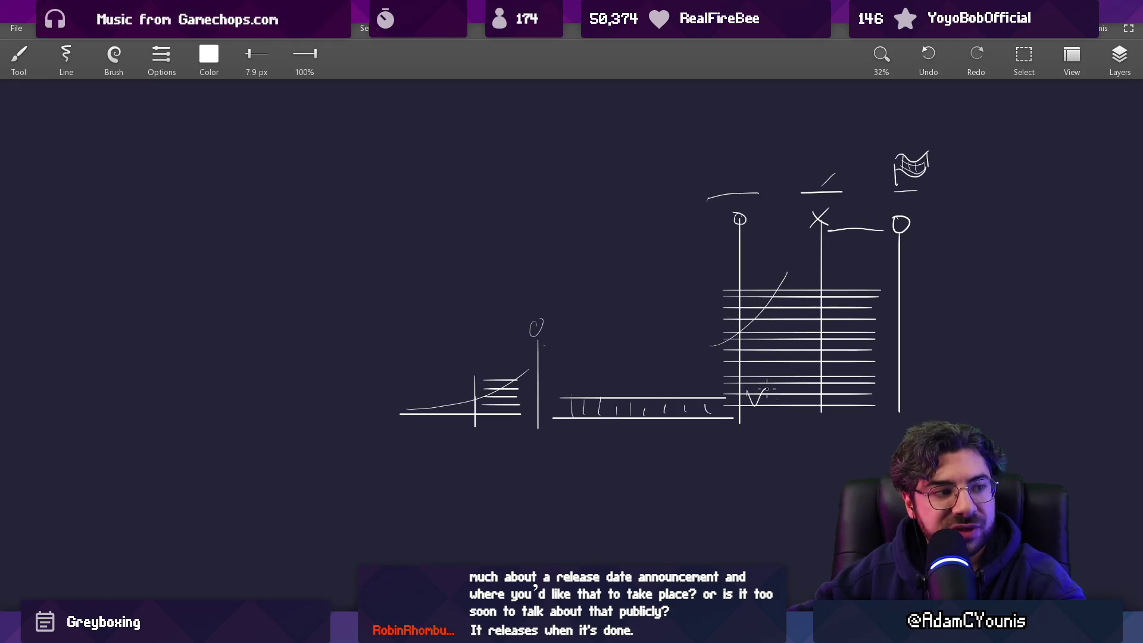
key(ctrl+z)
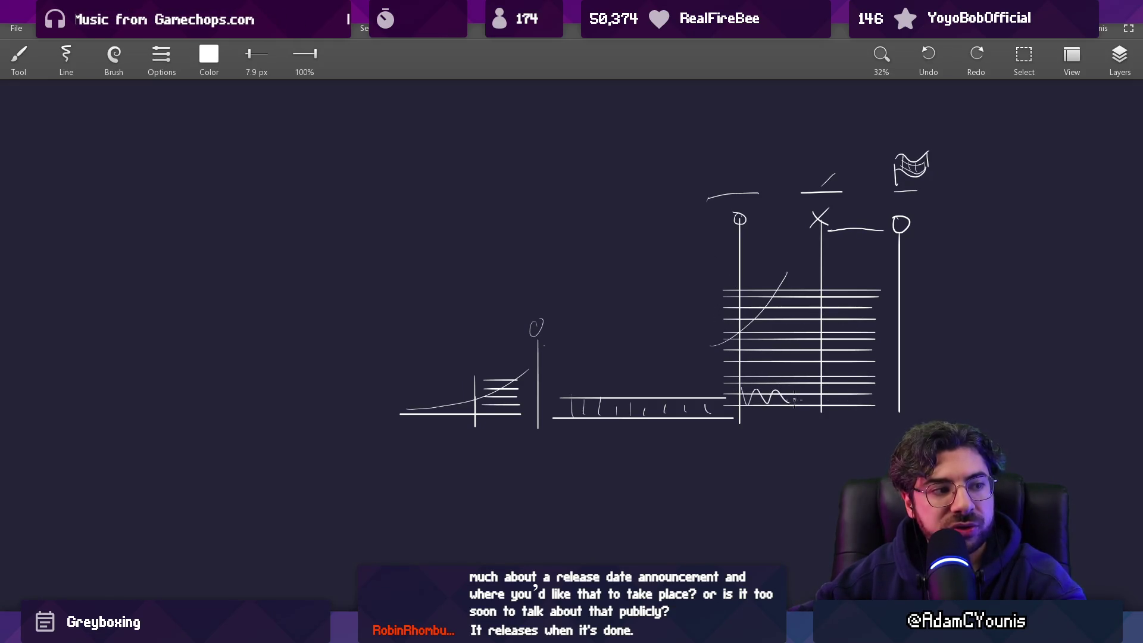
key(ctrl+z)
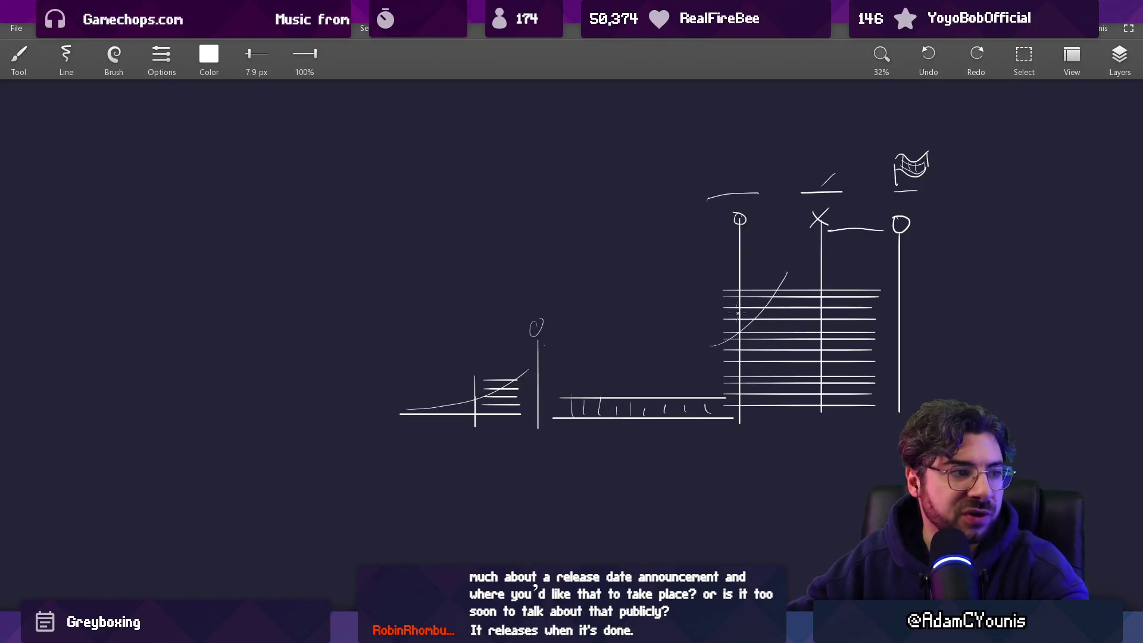
Step: Add a thin vertical stroke on the grid, a horizontal bar beside it and an oval atop the short post
drag(780, 280, 788, 397)
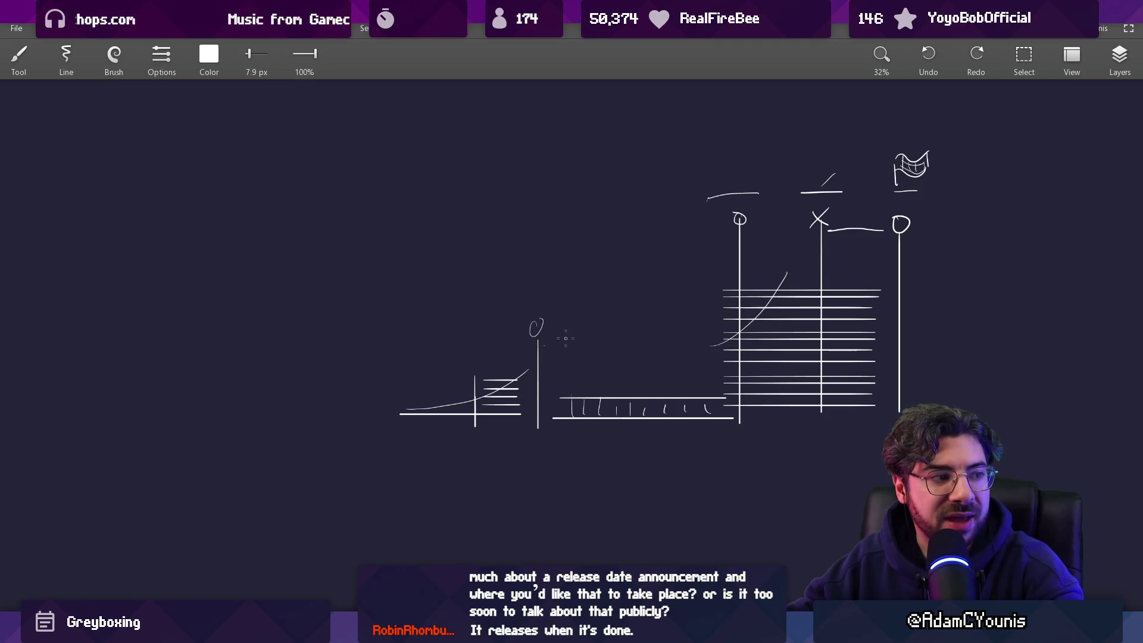
drag(580, 319, 700, 319)
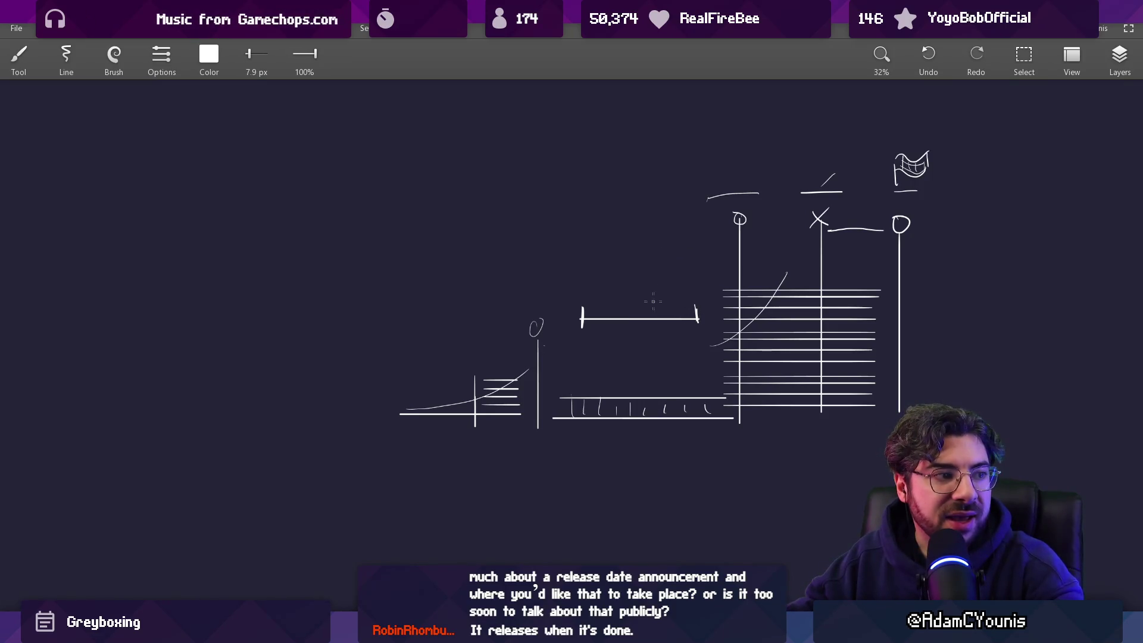
key(ctrl+z)
drag(534, 307, 562, 308)
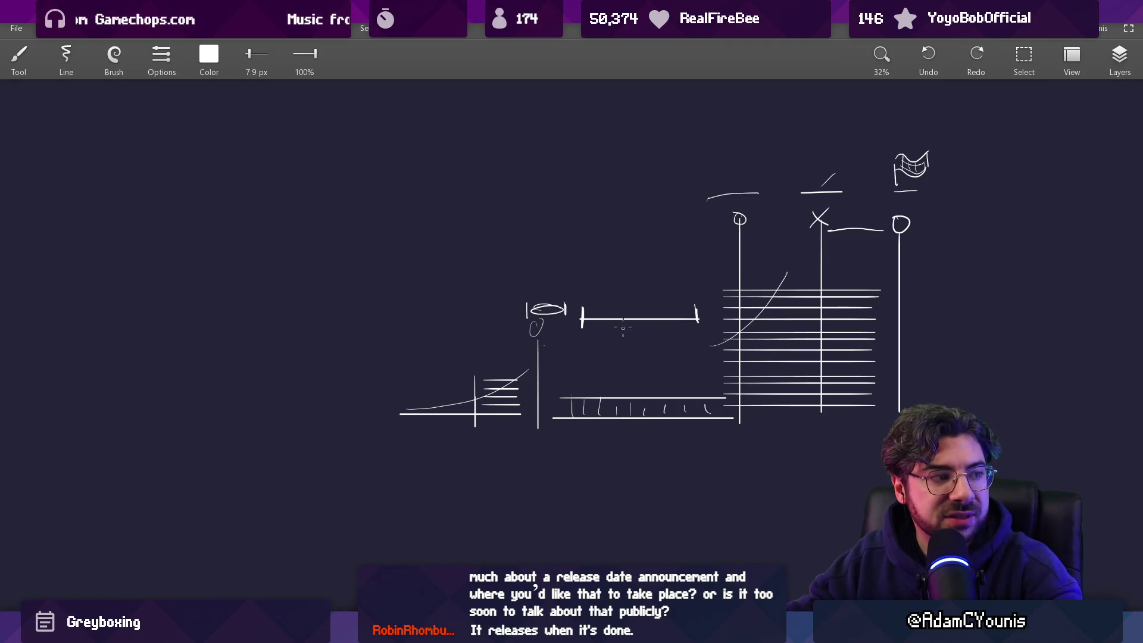
mouse_move(741, 280)
mouse_down()
mouse_move(857, 286)
mouse_move(734, 295)
mouse_up()
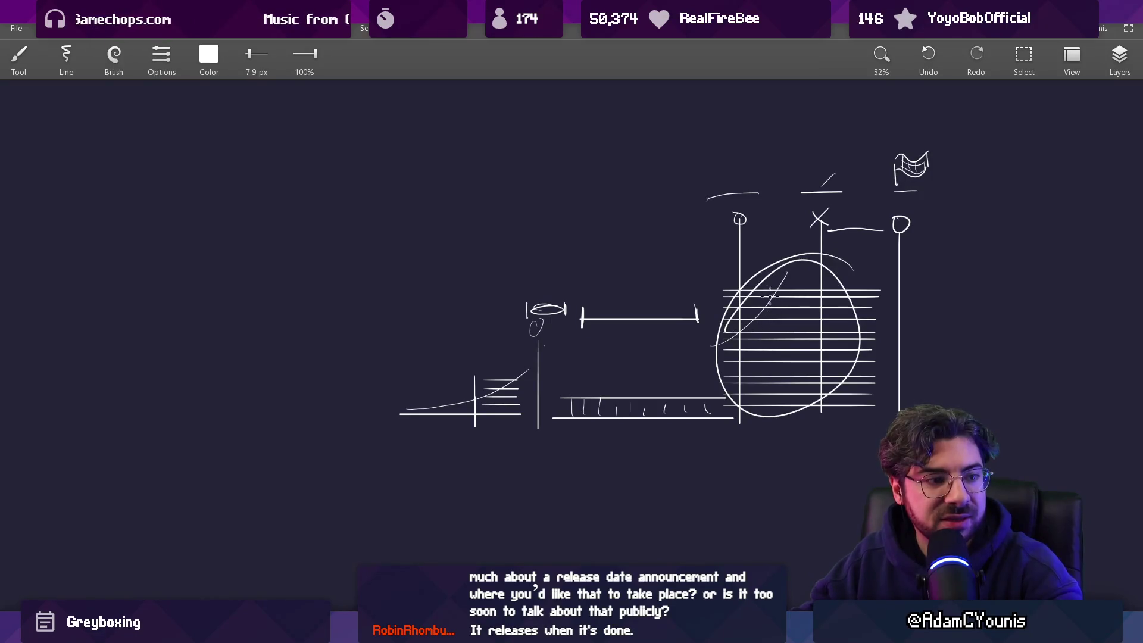
key(ctrl+z)
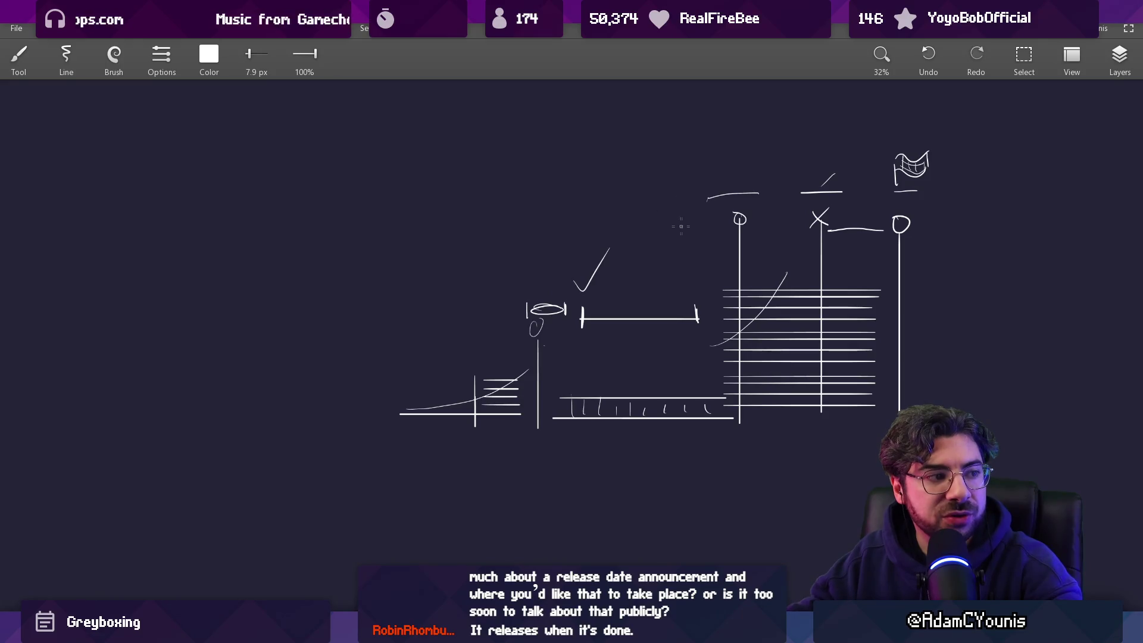
mouse_move(746, 284)
mouse_down()
mouse_move(753, 362)
mouse_move(881, 388)
mouse_up()
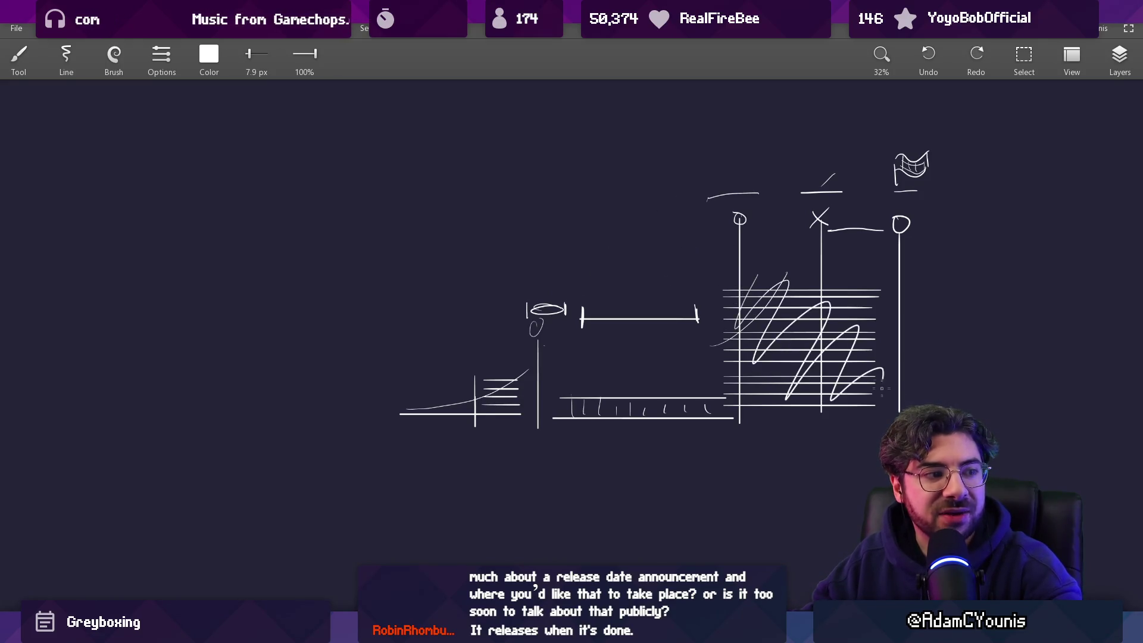
key(ctrl+z)
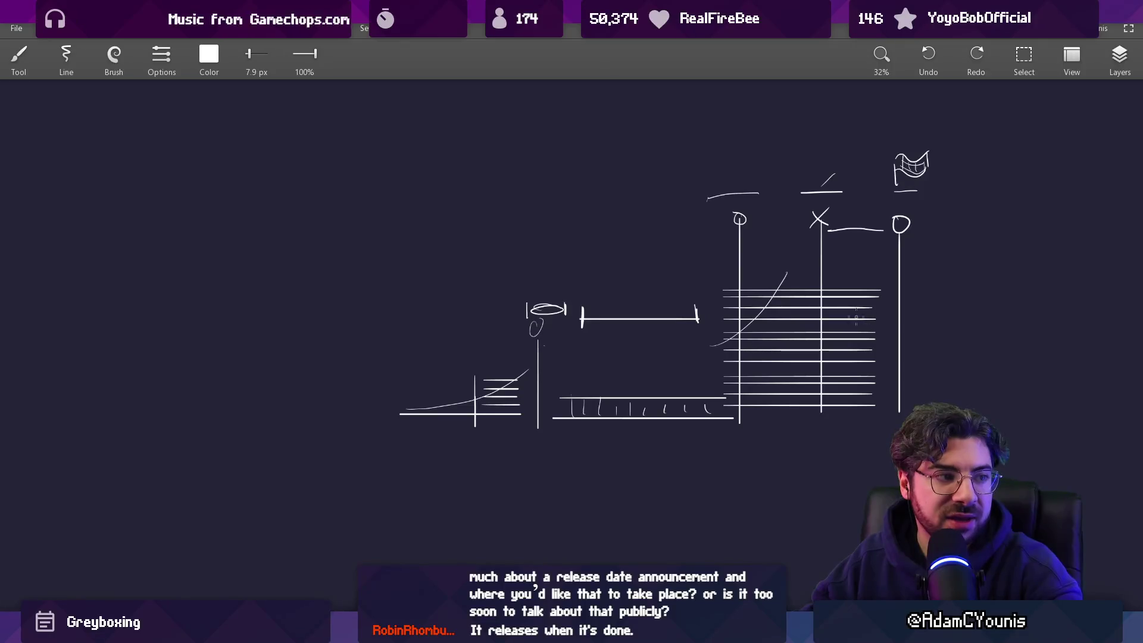
Step: Erase the right ends of the grid lines, discarding trial loops around the grid
key(ctrl+z)
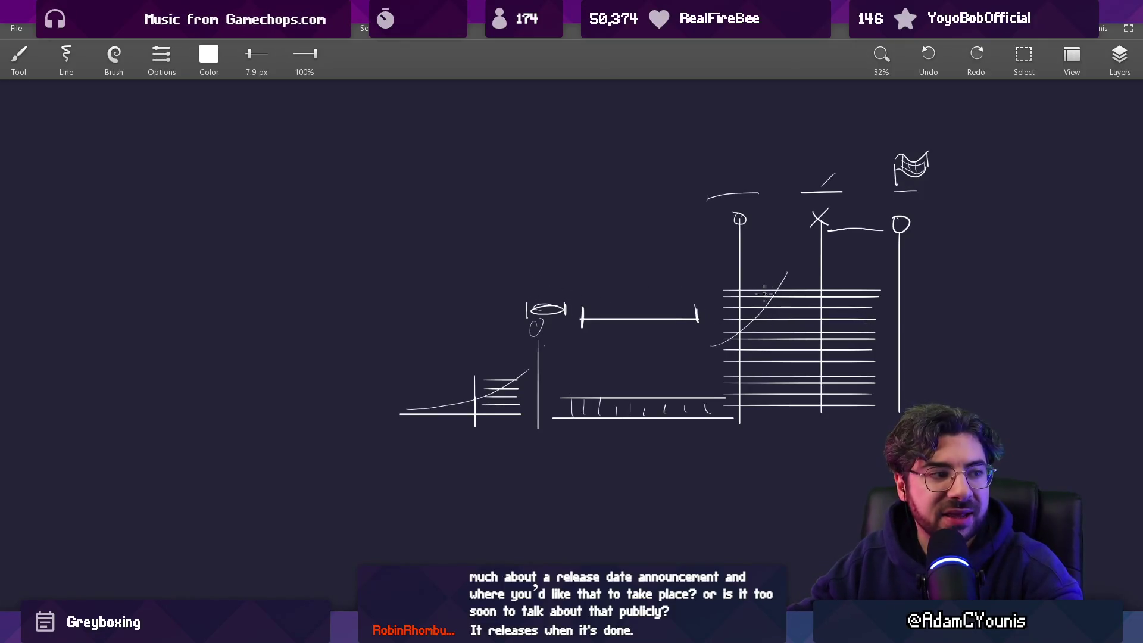
mouse_move(726, 275)
mouse_down()
mouse_move(731, 419)
mouse_move(743, 283)
mouse_up()
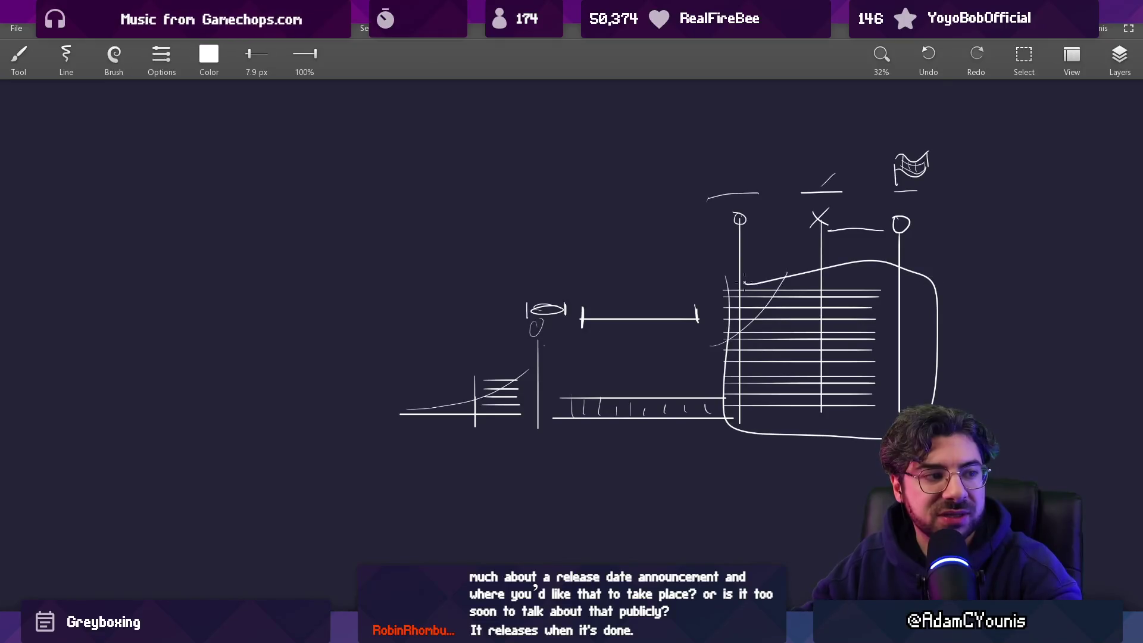
key(ctrl+z)
mouse_move(721, 352)
mouse_down()
mouse_move(896, 371)
mouse_move(737, 341)
mouse_up()
key(ctrl+z)
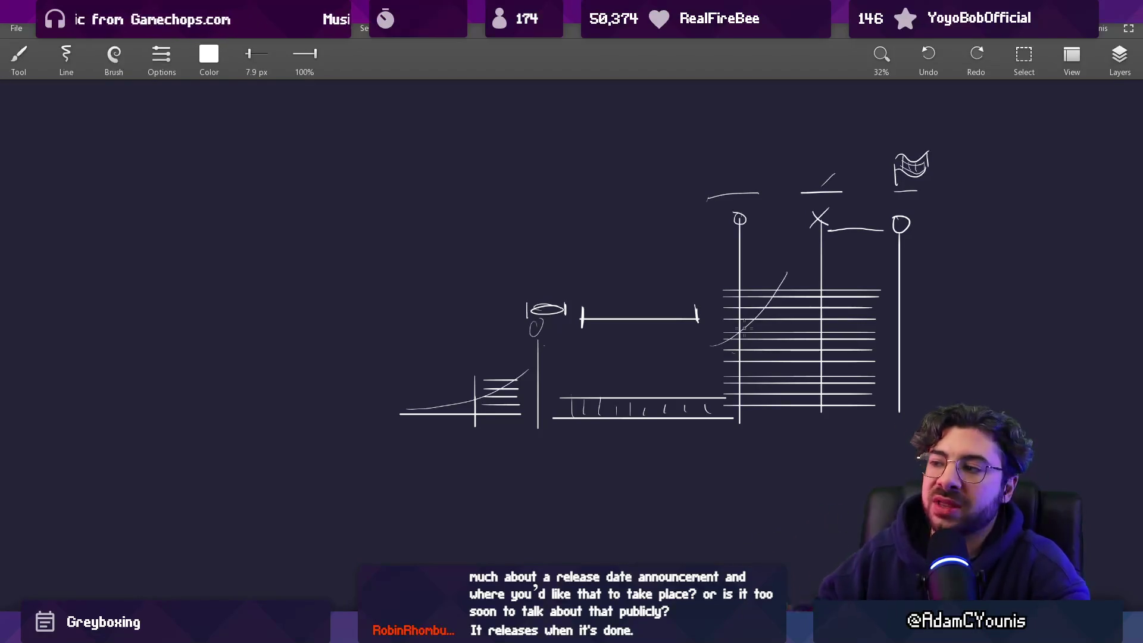
key(e)
drag(876, 404, 870, 286)
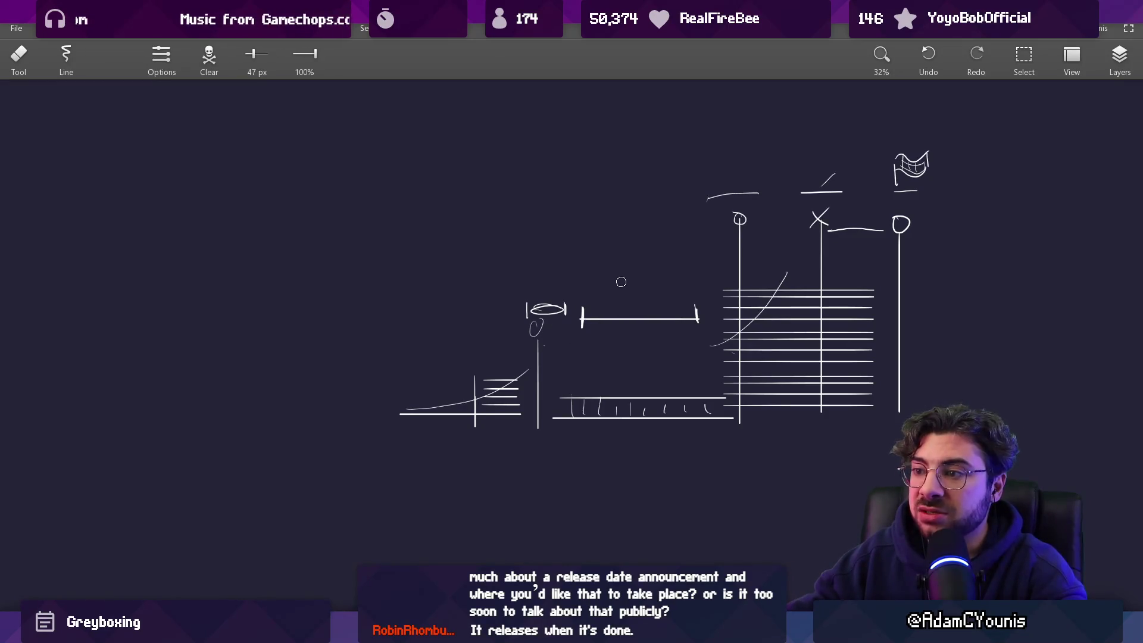
key(bracketleft)
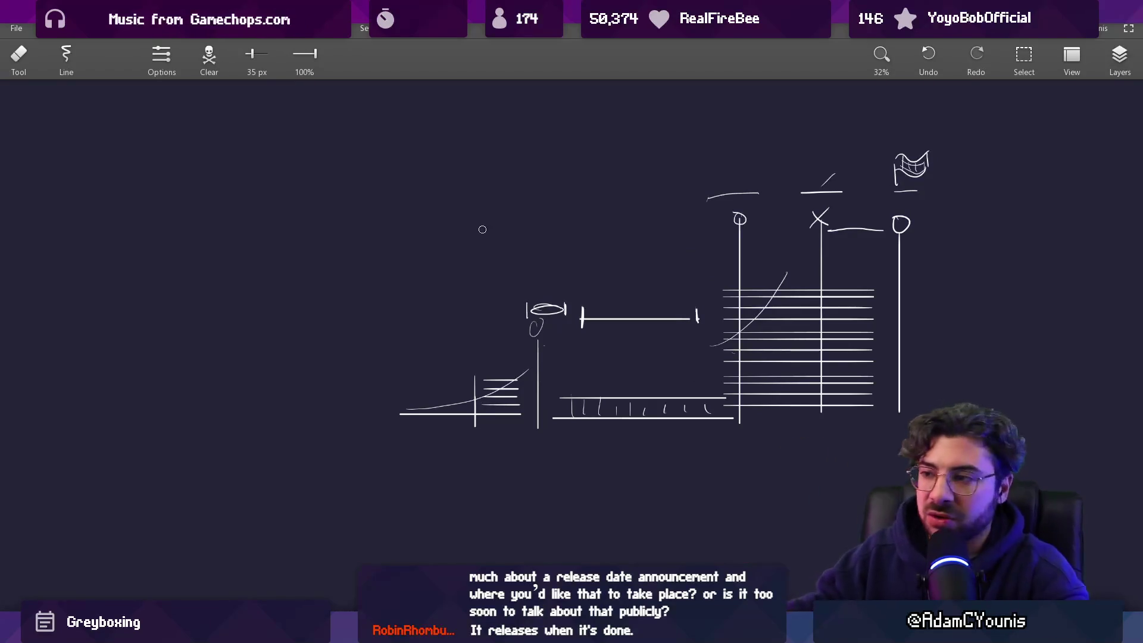
Step: Circle the eye figure atop the short post and the flag sketch, then return to Aseprite
key(b)
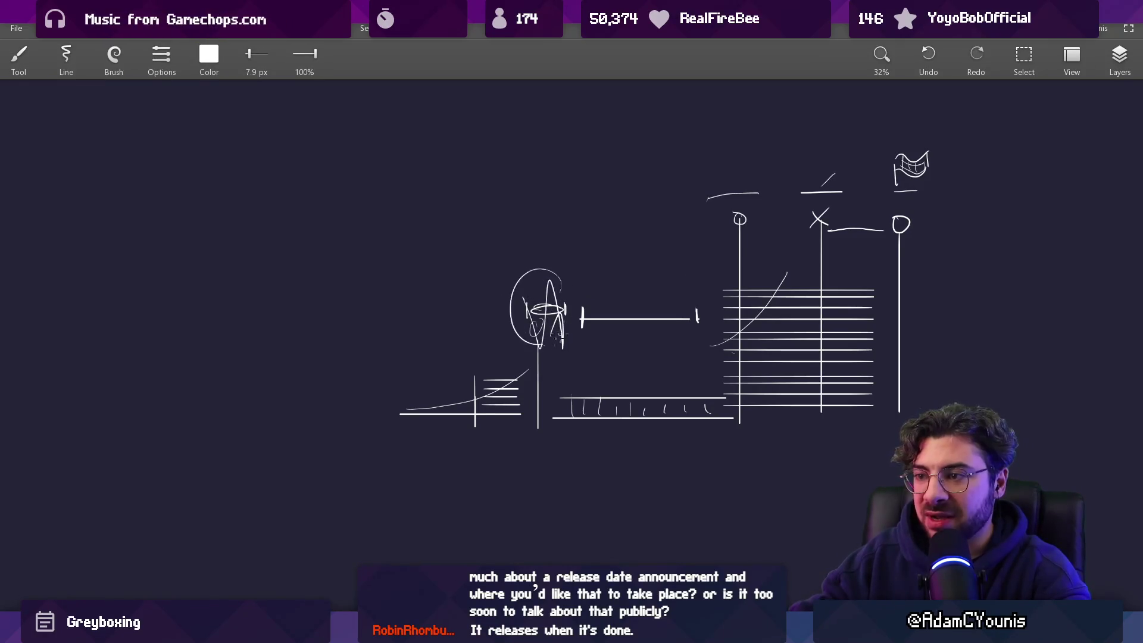
drag(551, 270, 563, 273)
mouse_move(907, 129)
mouse_down()
mouse_move(741, 131)
mouse_move(615, 227)
mouse_up()
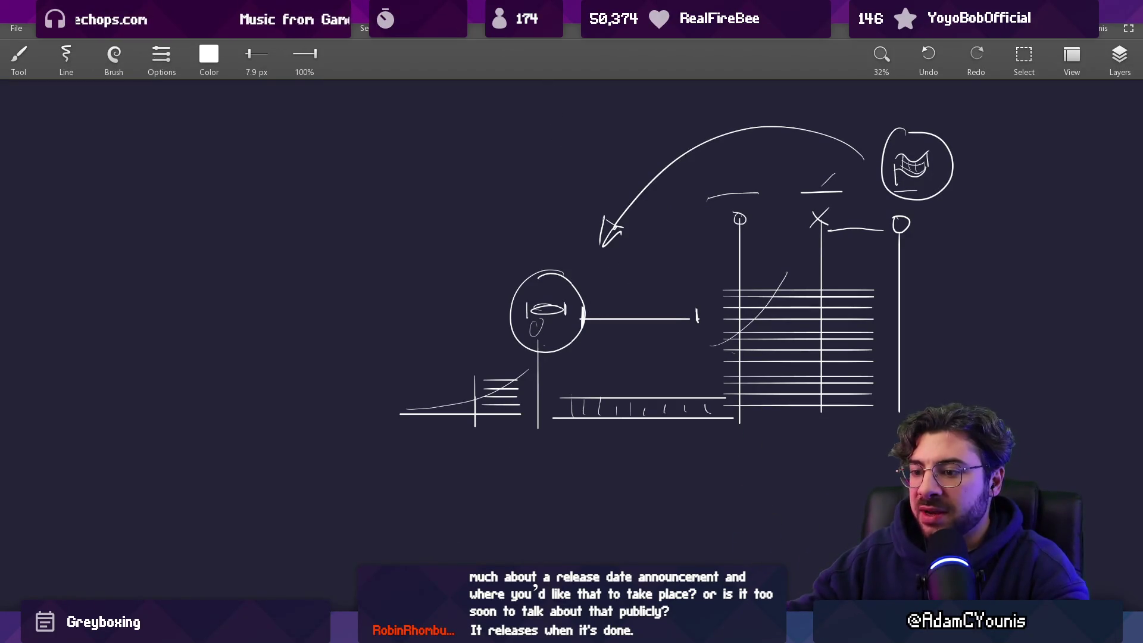
key(alt+Tab)
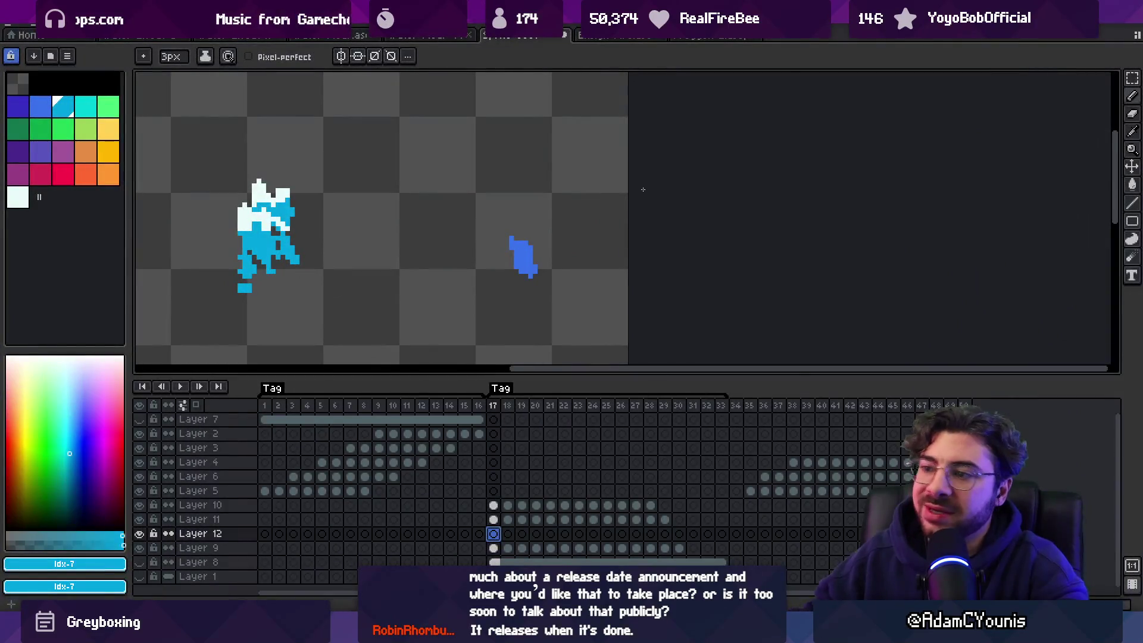
Step: Select frames 17–30 on Layer 12, then switch to Unity's Insignia Graph
drag(493, 405, 678, 405)
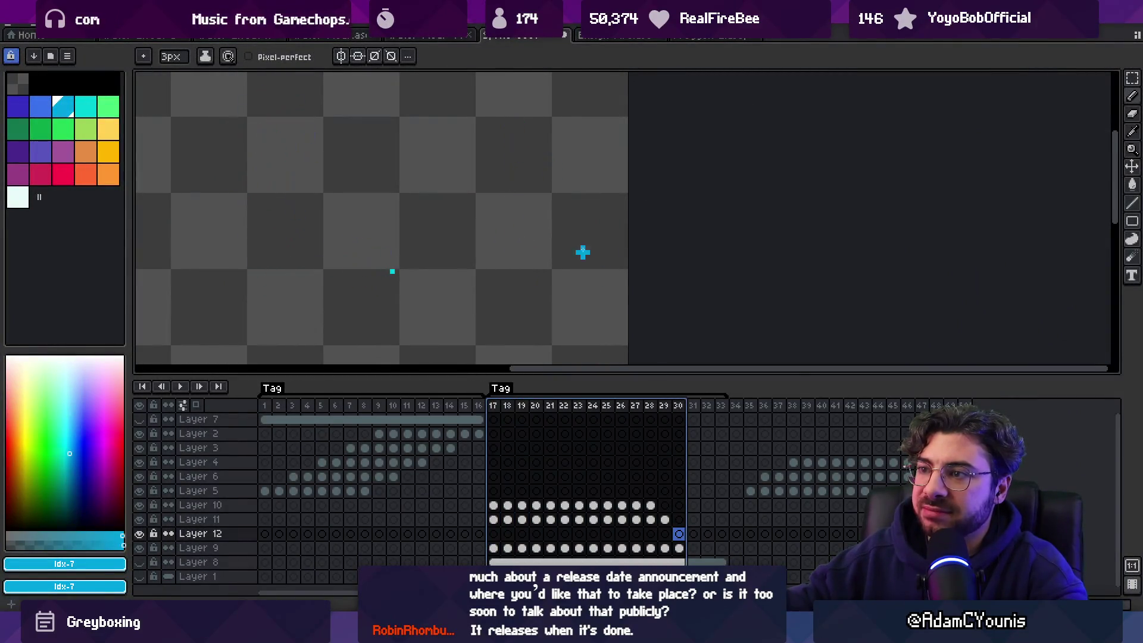
scroll(605, 140, down, 2)
scroll(605, 140, up, 2)
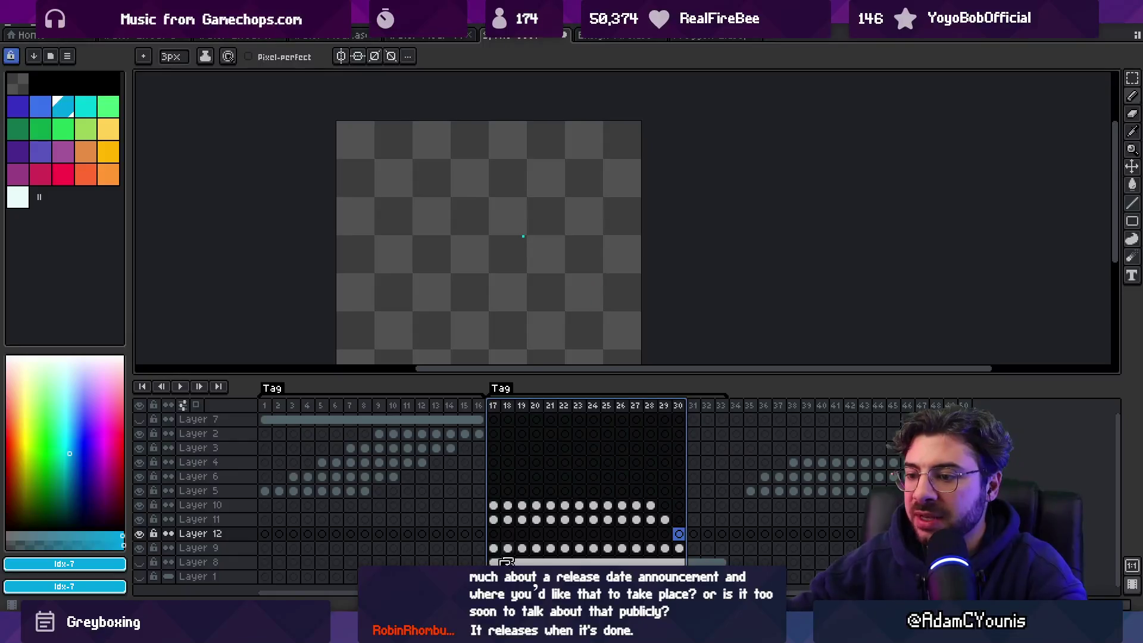
key(alt+Tab)
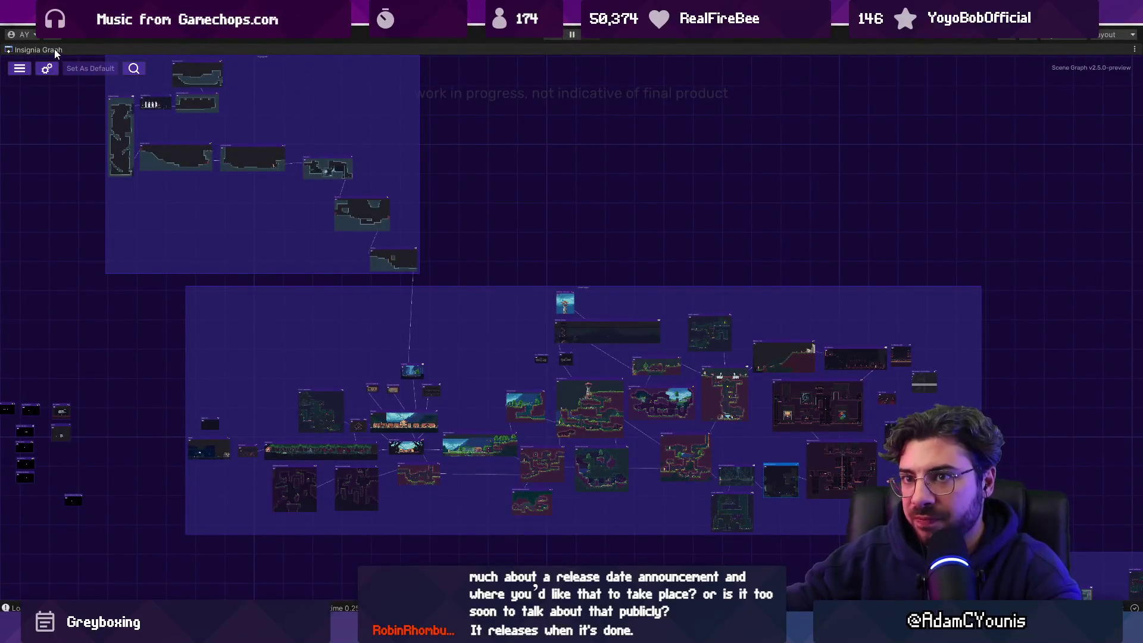
Step: Restore Unity's docked editor layout with Shift+Space, then bring the untitled Sketchable sketch back
key(shift+space)
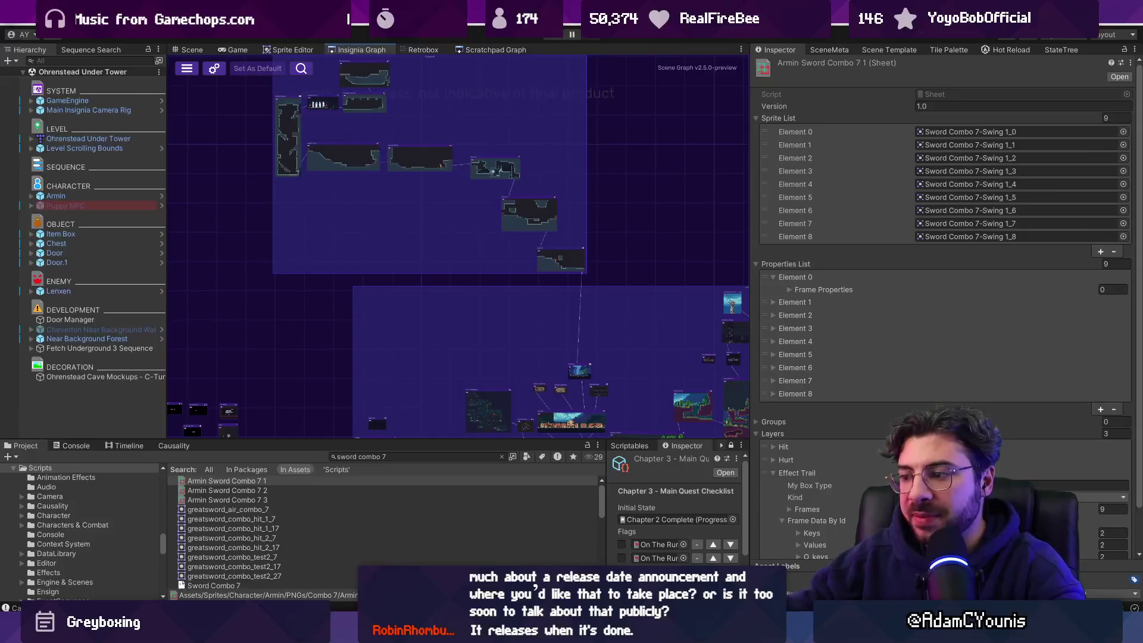
mouse_move(751, 632)
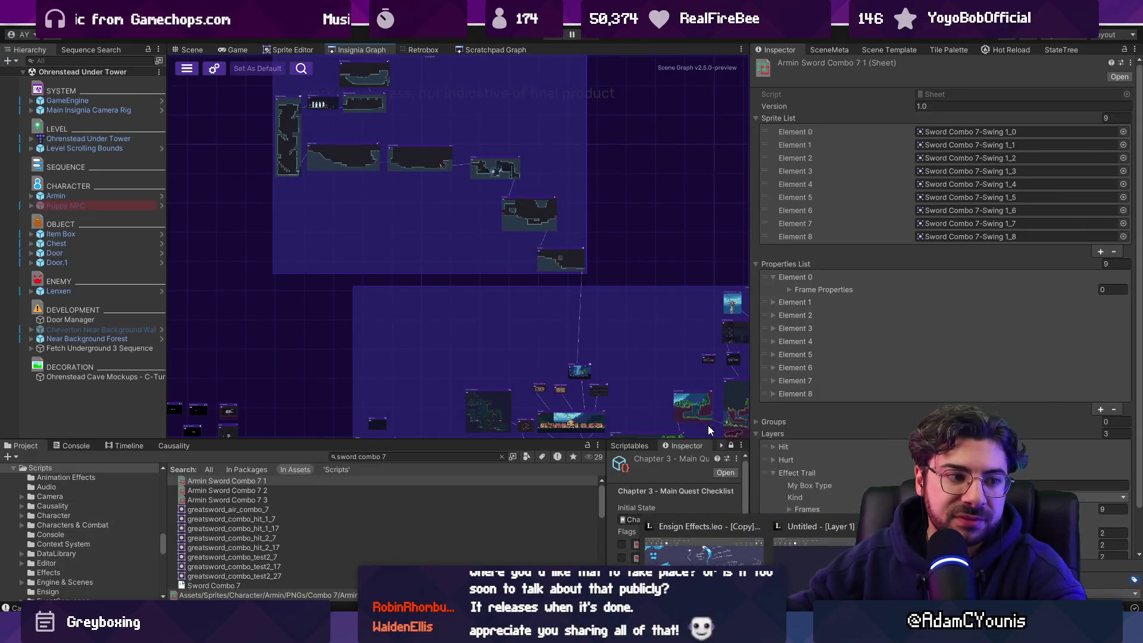
click(814, 539)
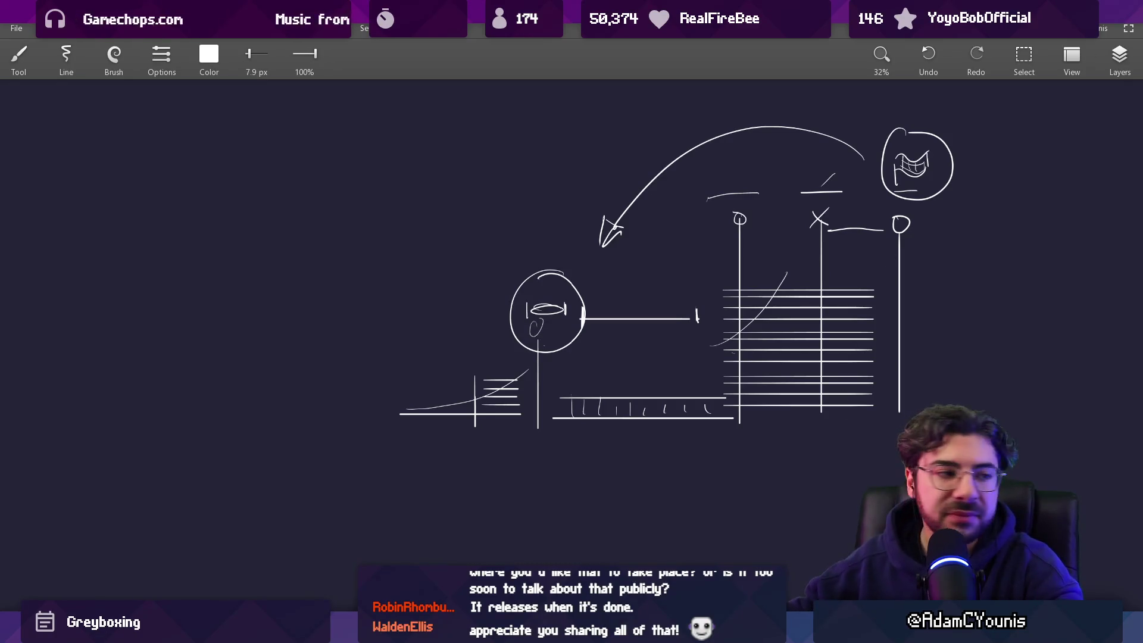
Step: Draw a long ground line labelled 10 with tick marks and a curve beneath it
drag(497, 353, 448, 332)
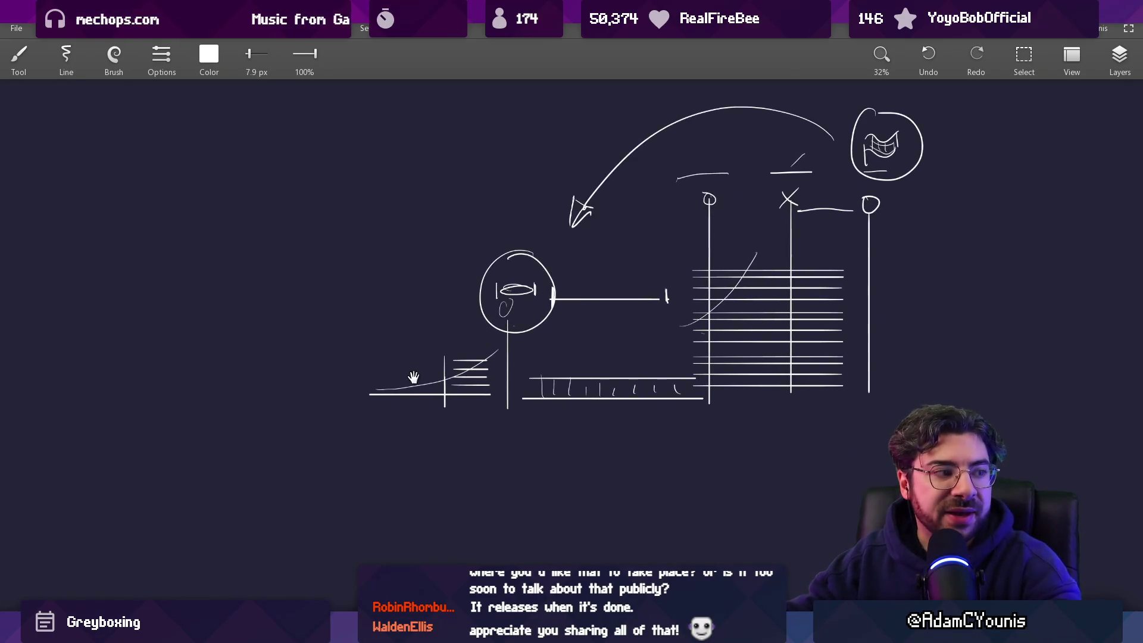
scroll(413, 378, down, 3)
mouse_move(260, 394)
mouse_down()
mouse_move(662, 386)
mouse_move(647, 412)
mouse_up()
drag(657, 401, 657, 402)
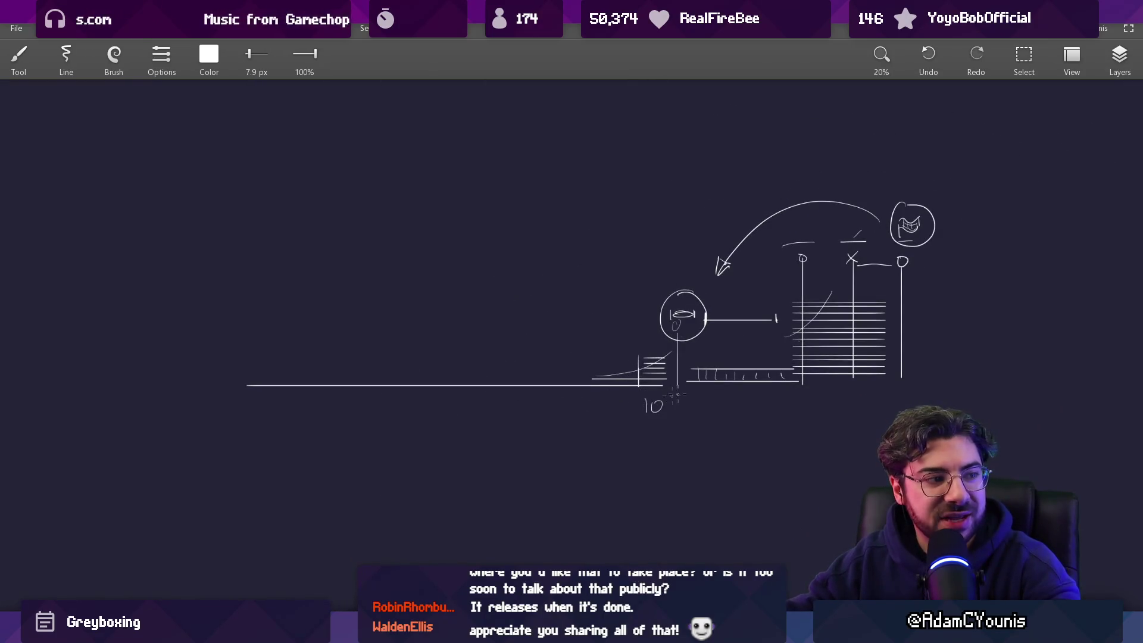
drag(347, 360, 350, 417)
drag(386, 358, 389, 419)
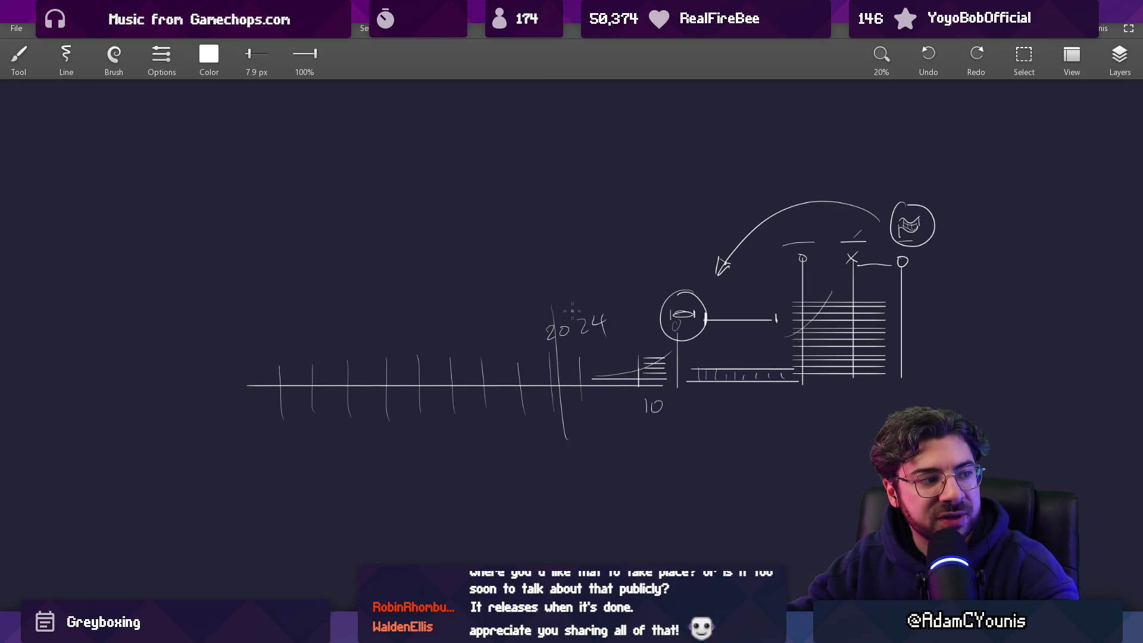
drag(276, 433, 574, 427)
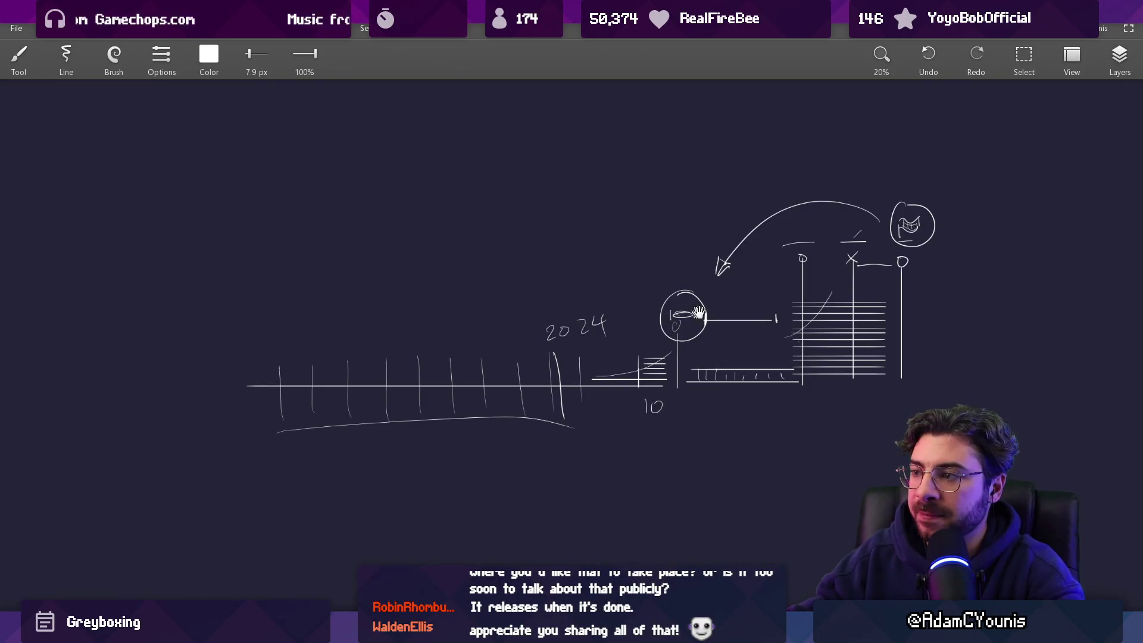
Step: Shift the sketch left and discard a large loop drawn around its right part
drag(698, 312, 577, 306)
mouse_move(706, 172)
mouse_down()
mouse_move(743, 195)
mouse_move(575, 235)
mouse_up()
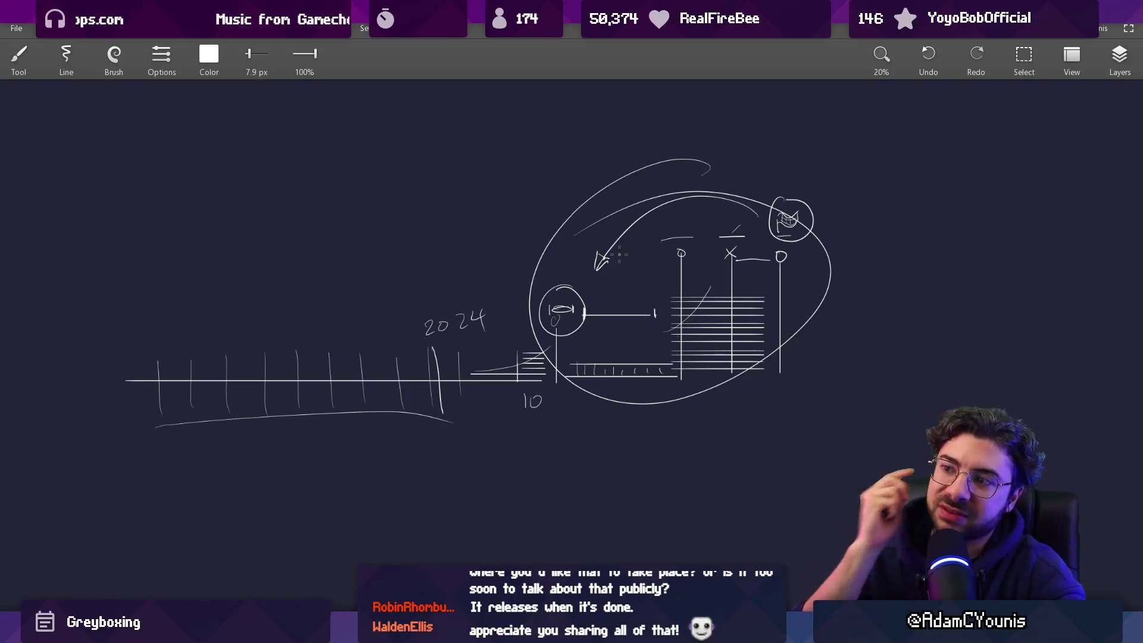
key(ctrl+z)
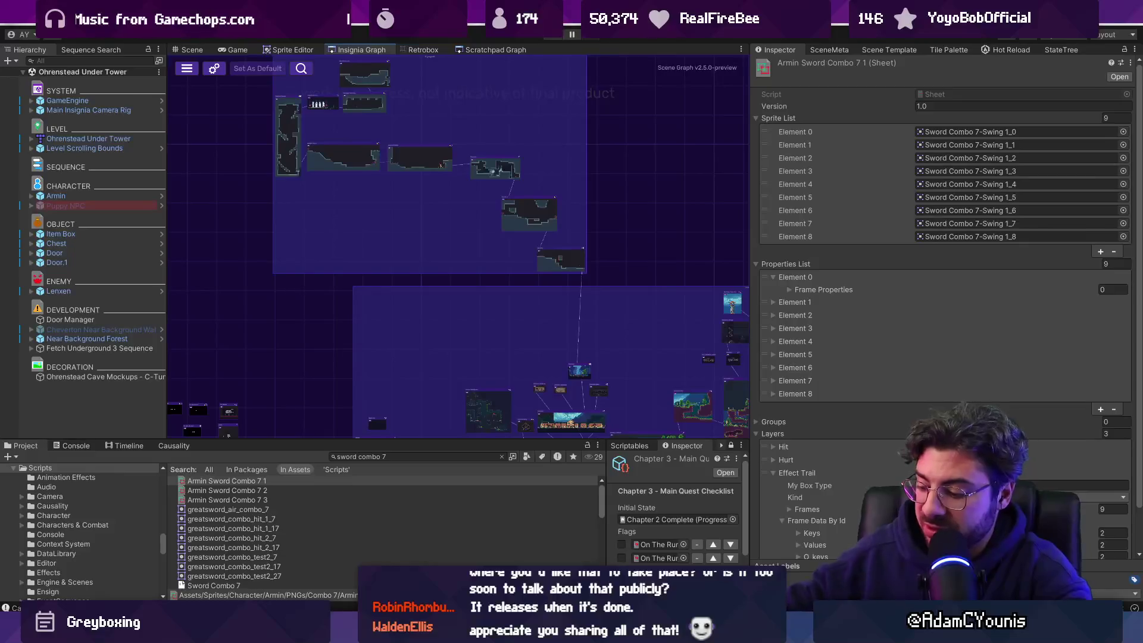
double_click(379, 49)
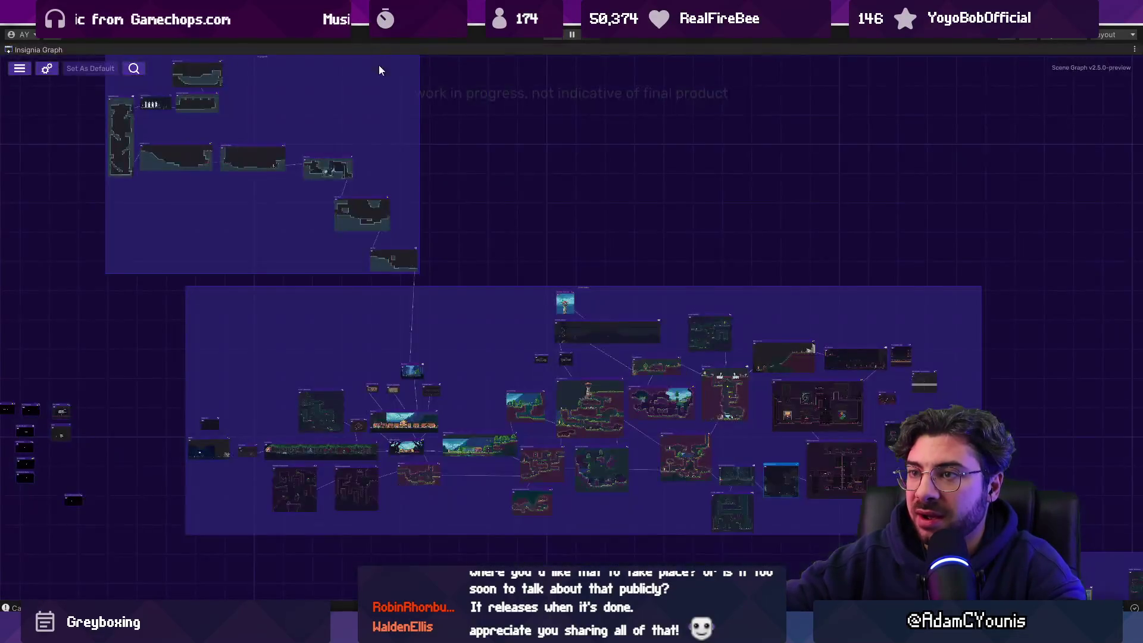
scroll(489, 200, up, 5)
scroll(572, 233, up, 10)
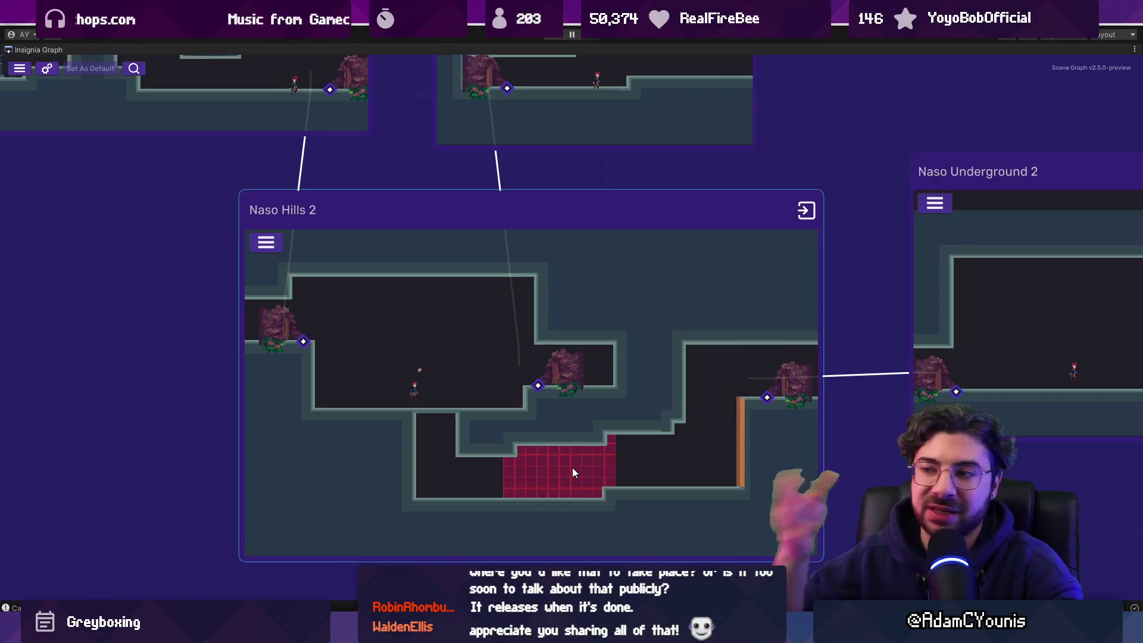
scroll(572, 466, down, 5)
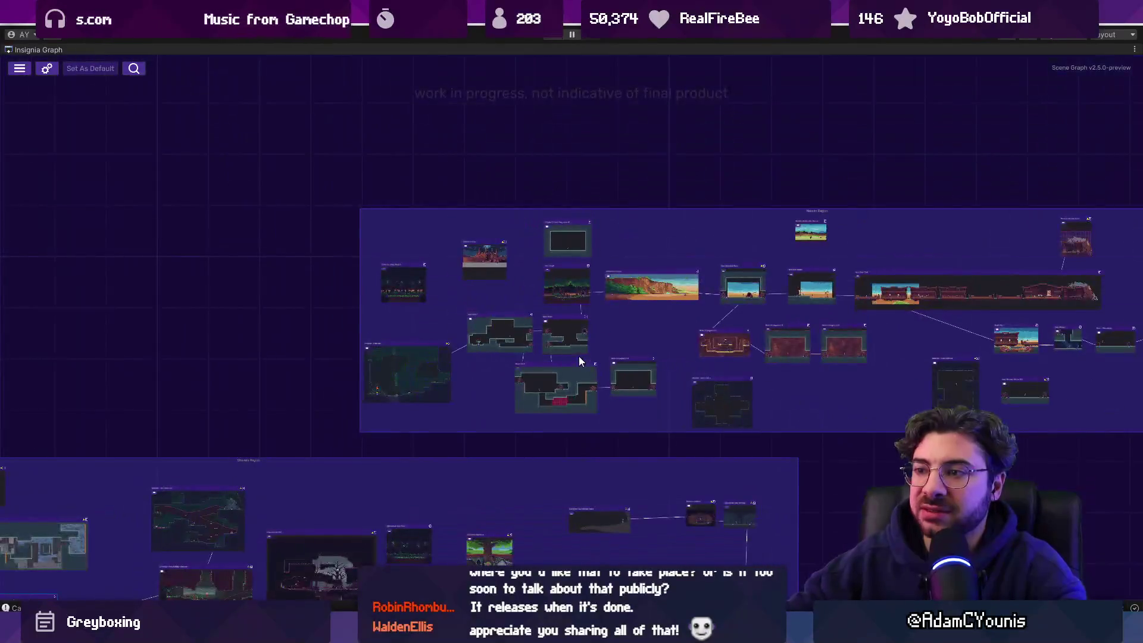
key(alt+Tab)
mouse_move(493, 405)
mouse_down()
mouse_move(678, 405)
mouse_move(536, 403)
mouse_move(660, 387)
mouse_move(500, 390)
mouse_move(701, 387)
mouse_move(499, 387)
mouse_move(679, 391)
mouse_up()
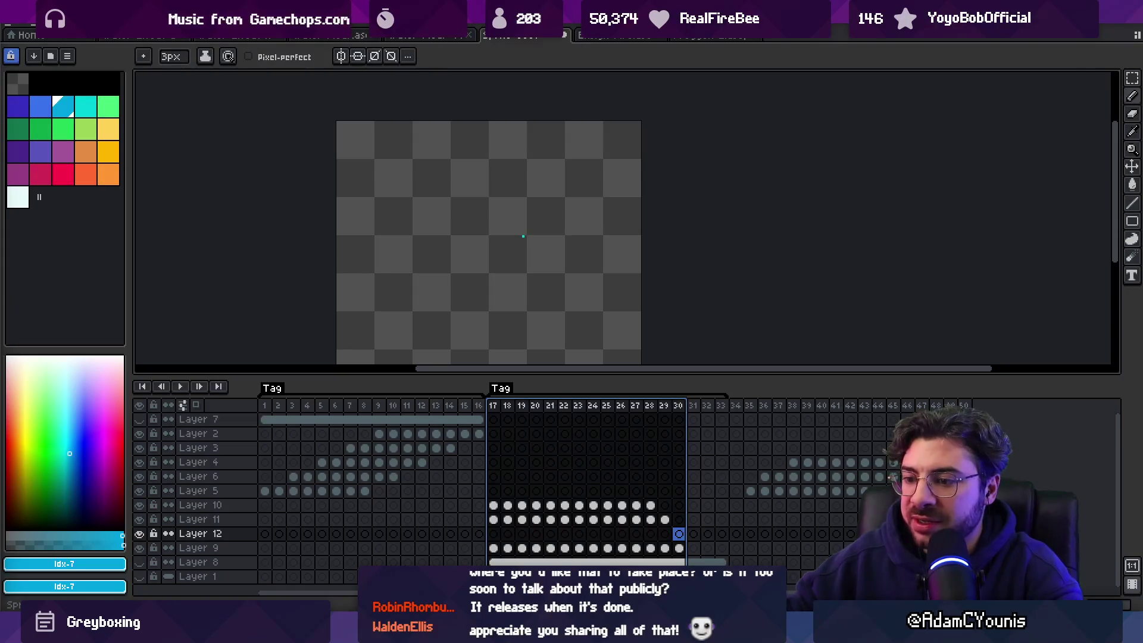
key(alt+Tab)
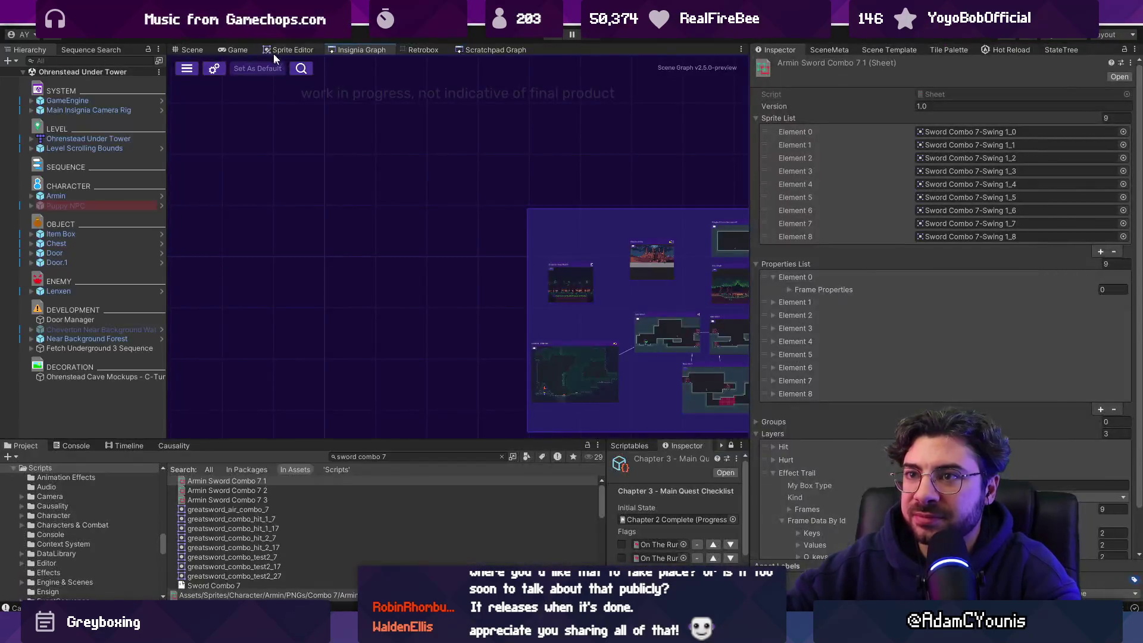
scroll(633, 276, up, 3)
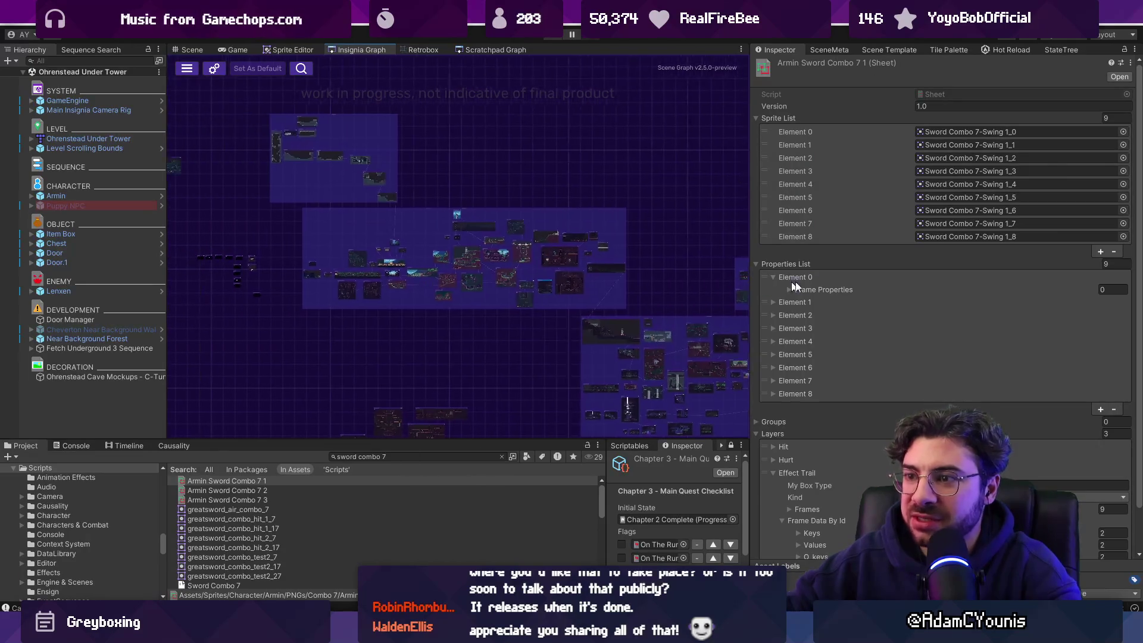
scroll(316, 263, up, 5)
scroll(403, 301, up, 3)
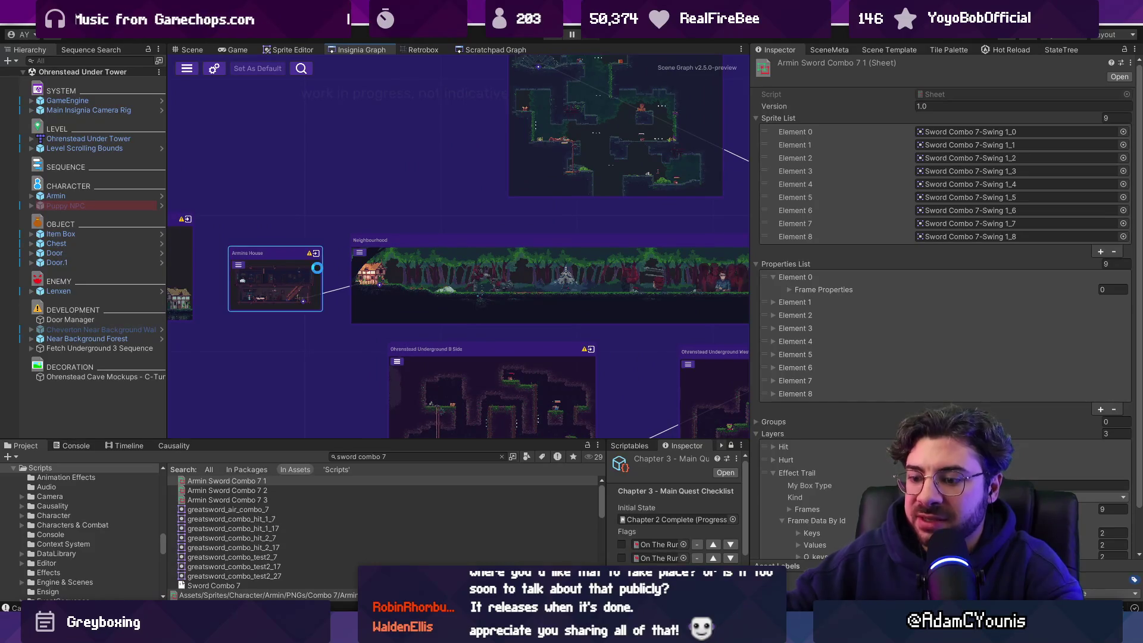
Step: Load and play the Armins House scene from its node in the Insignia Graph
double_click(317, 268)
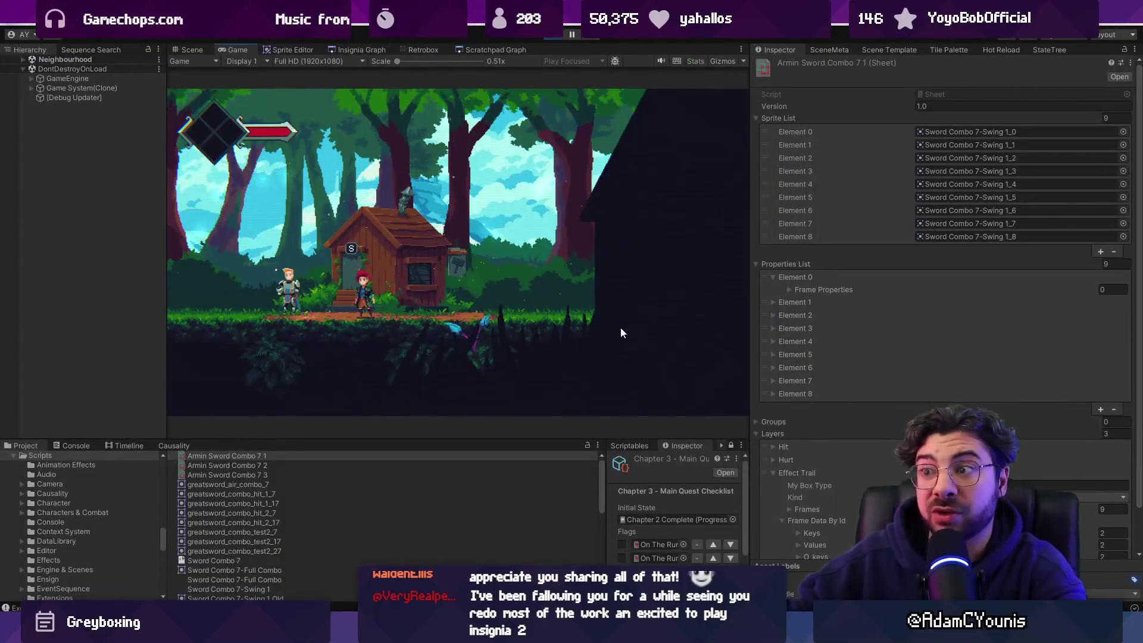
Step: Stop the running game and launch the Ohrenstead Overlook scene from the Insignia Graph
click(553, 37)
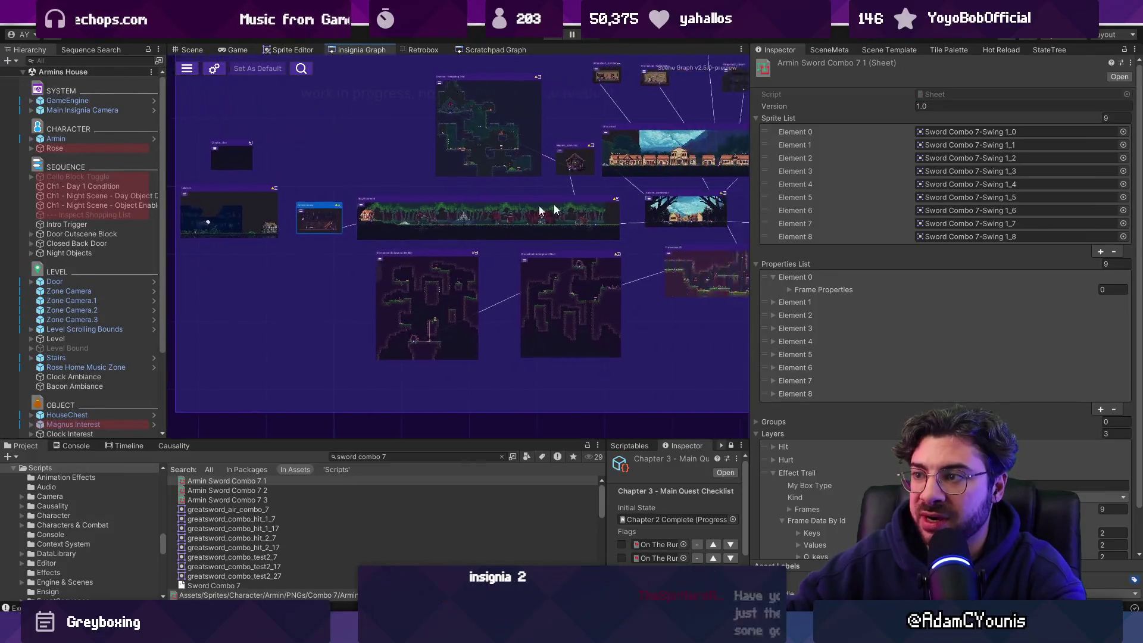
drag(554, 210, 462, 247)
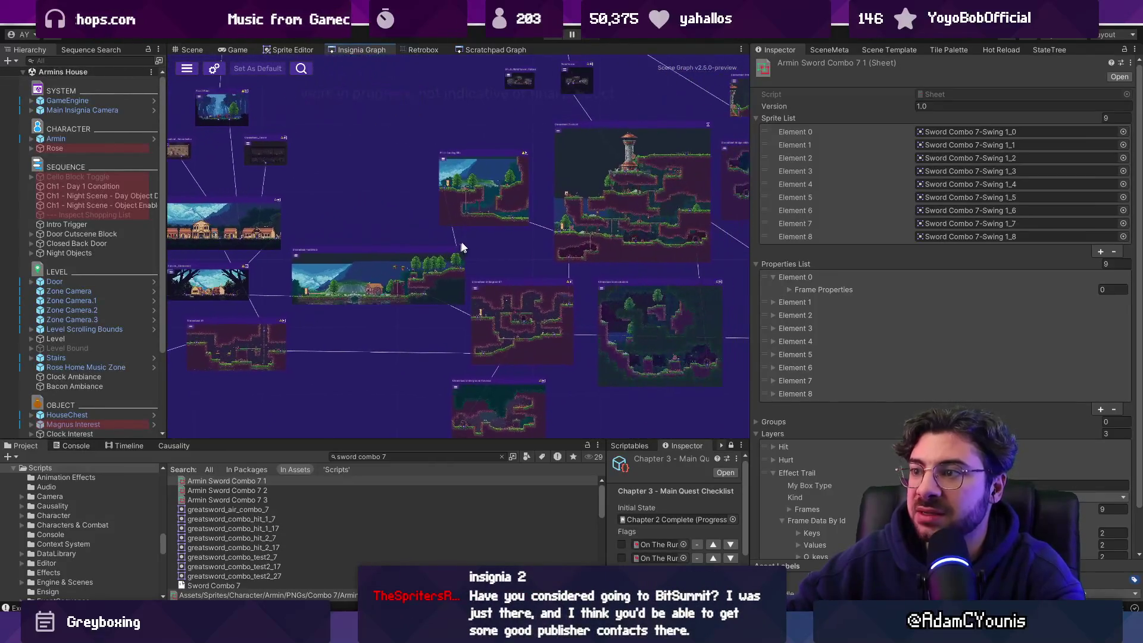
scroll(618, 214, up, 3)
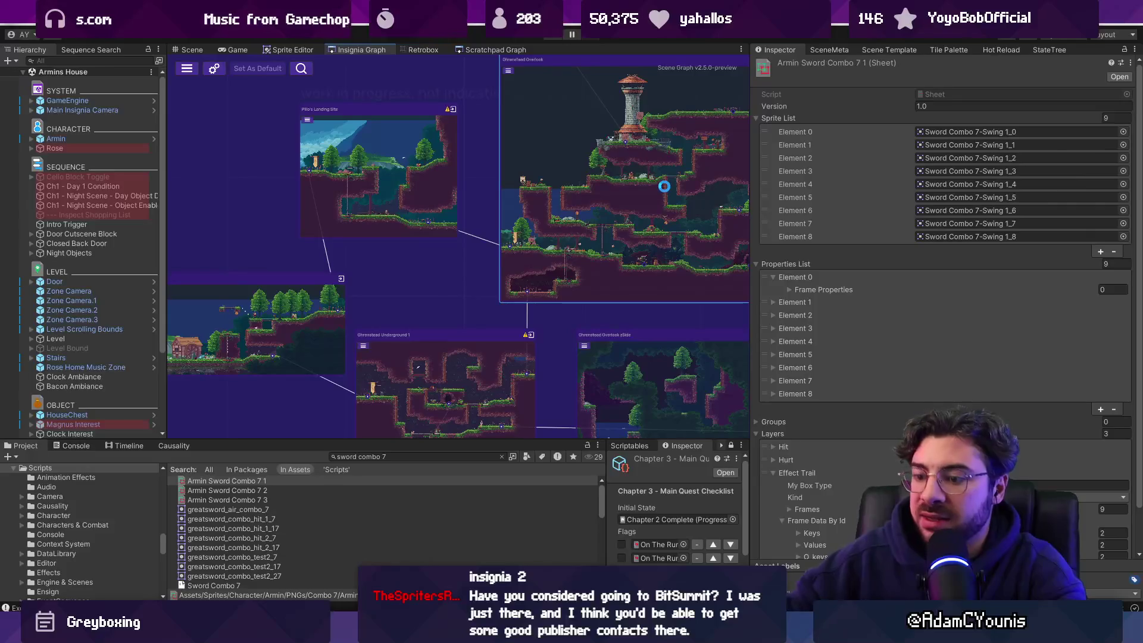
double_click(664, 187)
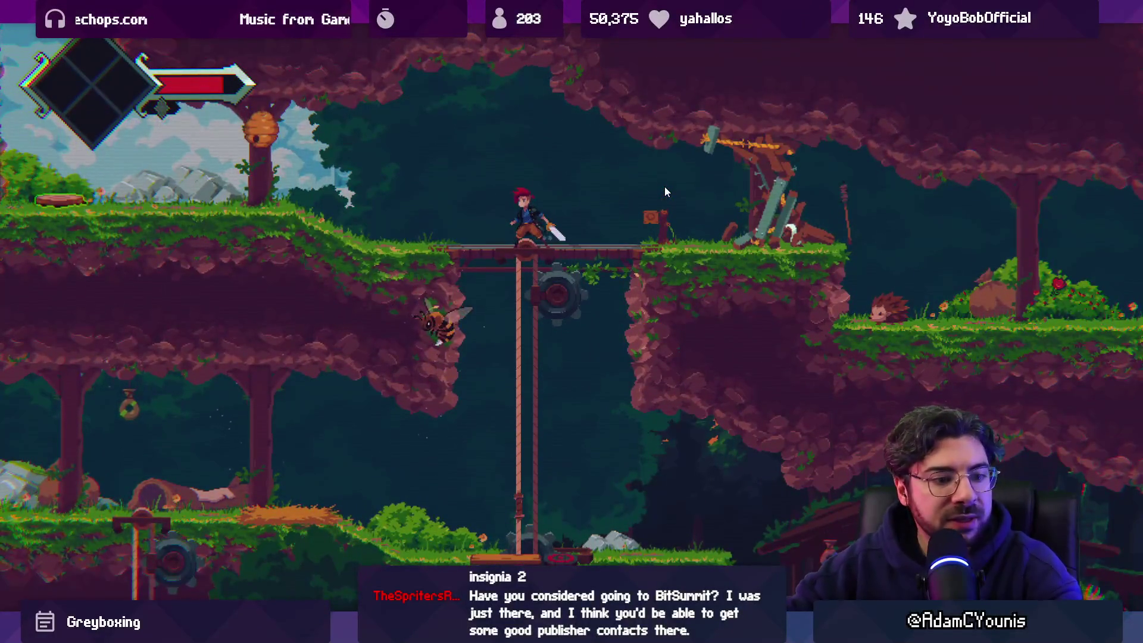
Step: Exit the Ohrenstead Overlook playtest and switch over to Aseprite
key(ctrl+p)
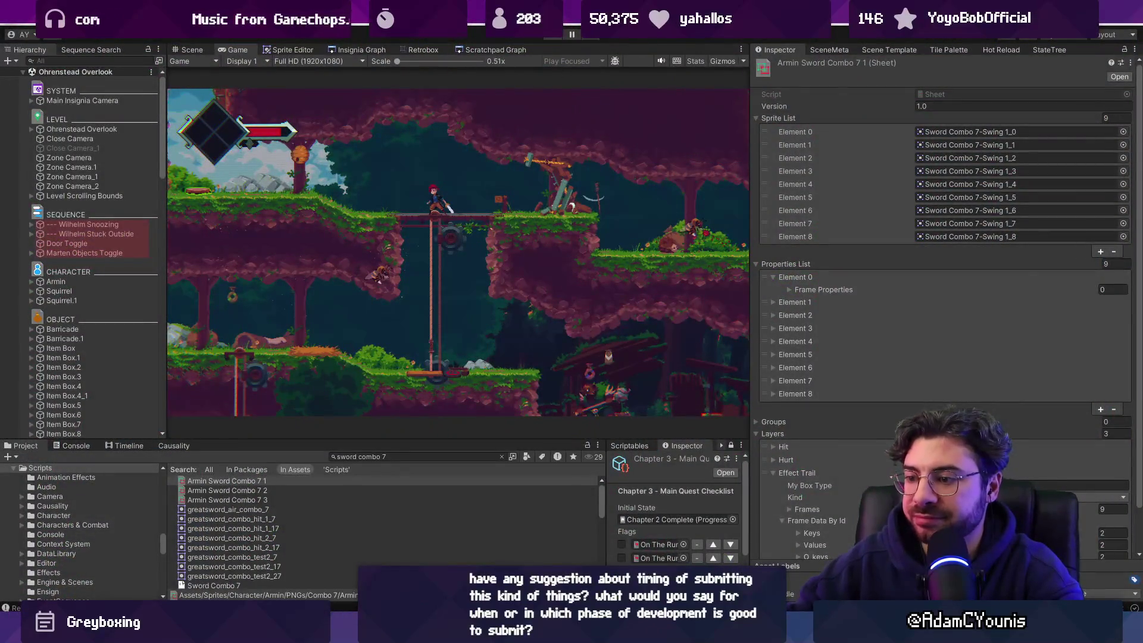
key(ctrl+p)
key(alt+Tab)
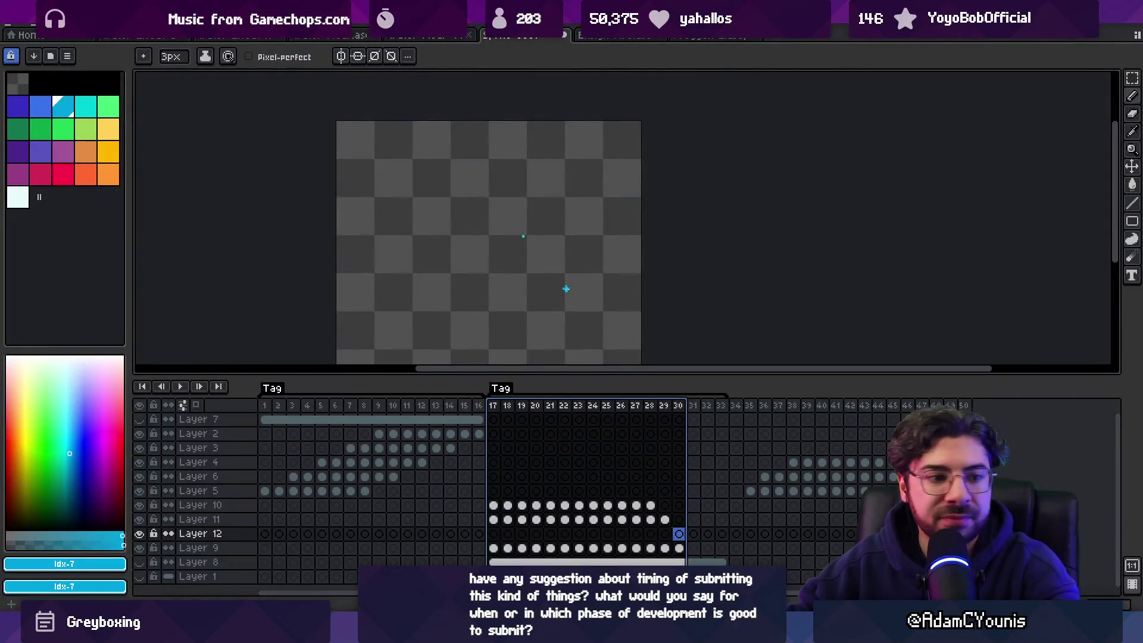
Step: Play frames 17 to 25 of the effect animation, stop on frame 22, then return to Unity
key(Escape)
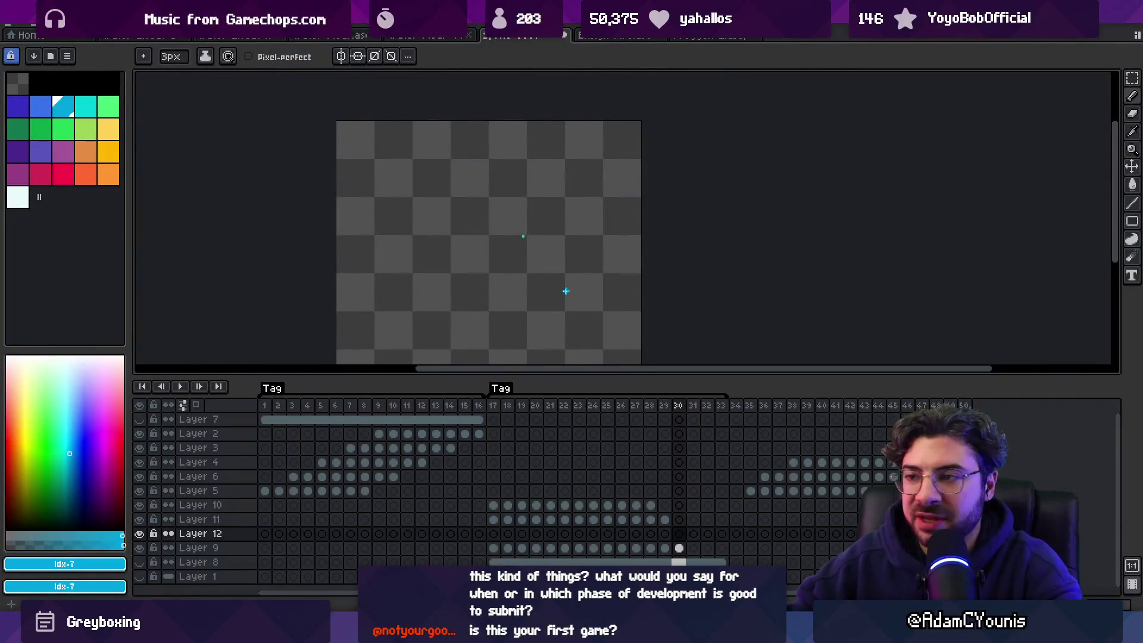
mouse_move(498, 407)
mouse_down()
mouse_move(683, 407)
mouse_move(521, 406)
mouse_move(706, 390)
mouse_move(492, 387)
mouse_move(643, 388)
mouse_move(500, 391)
mouse_move(694, 400)
mouse_move(529, 402)
mouse_move(573, 413)
mouse_up()
key(Return)
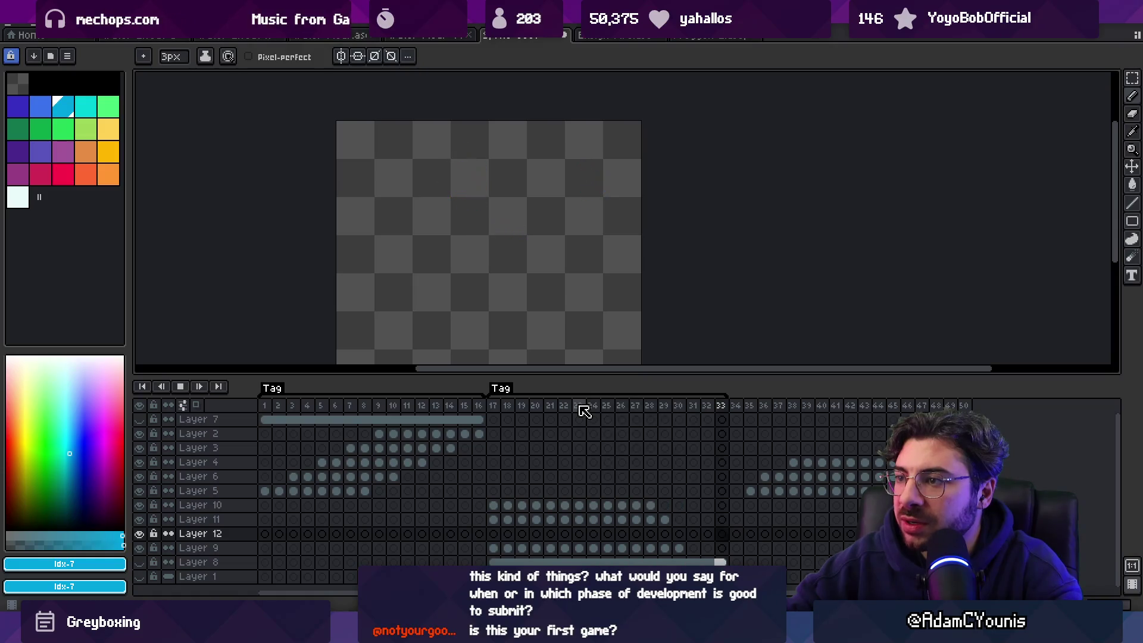
key(Return)
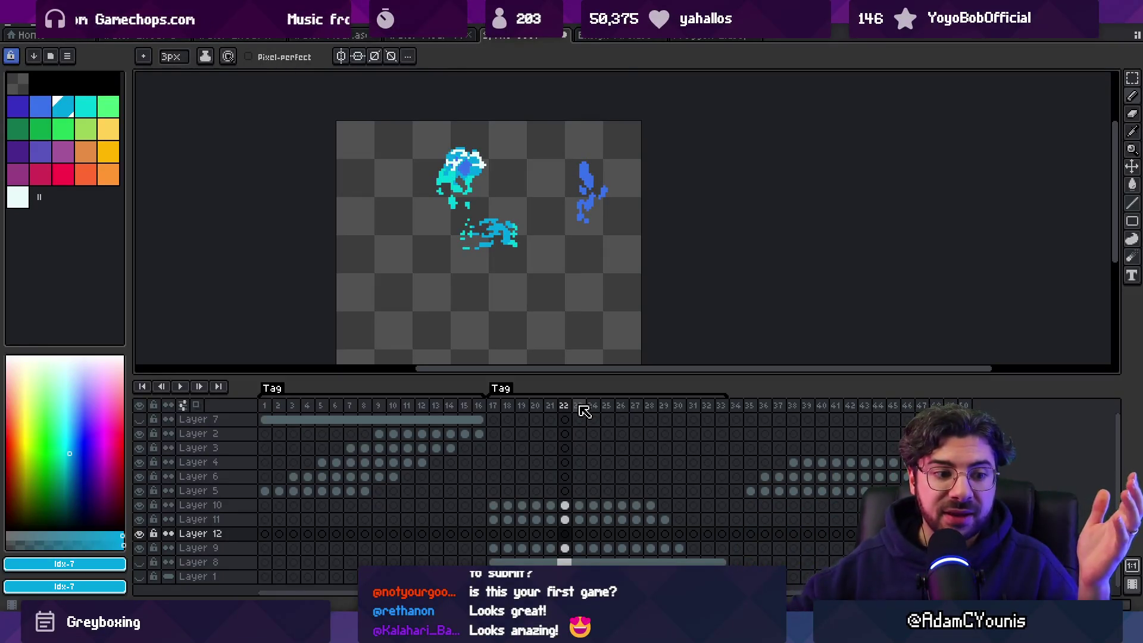
mouse_move(375, 631)
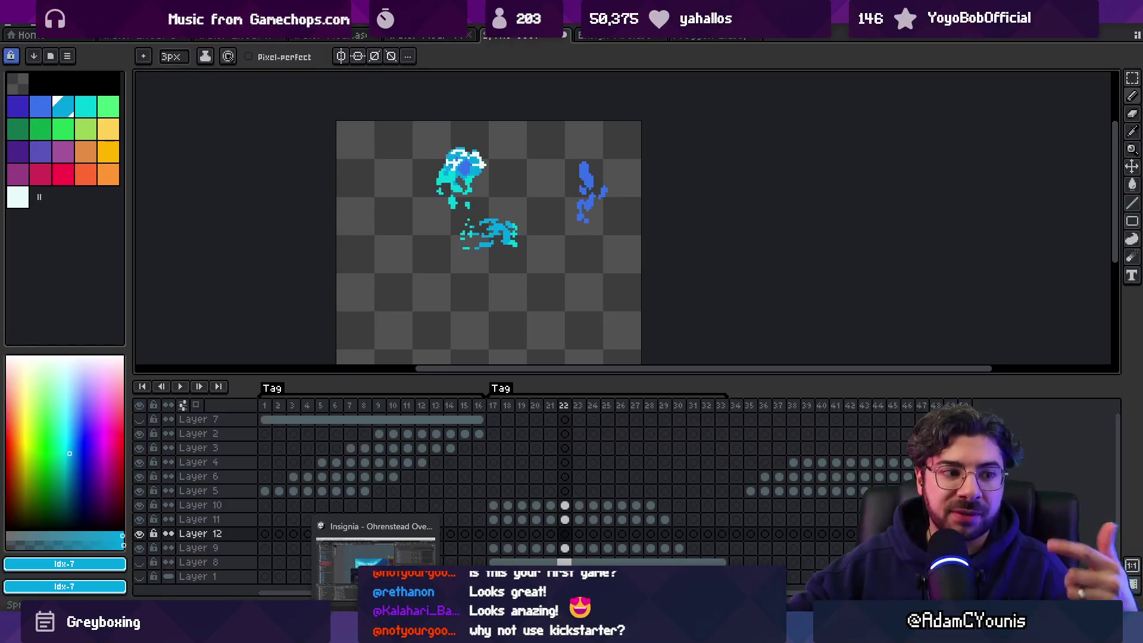
click(375, 566)
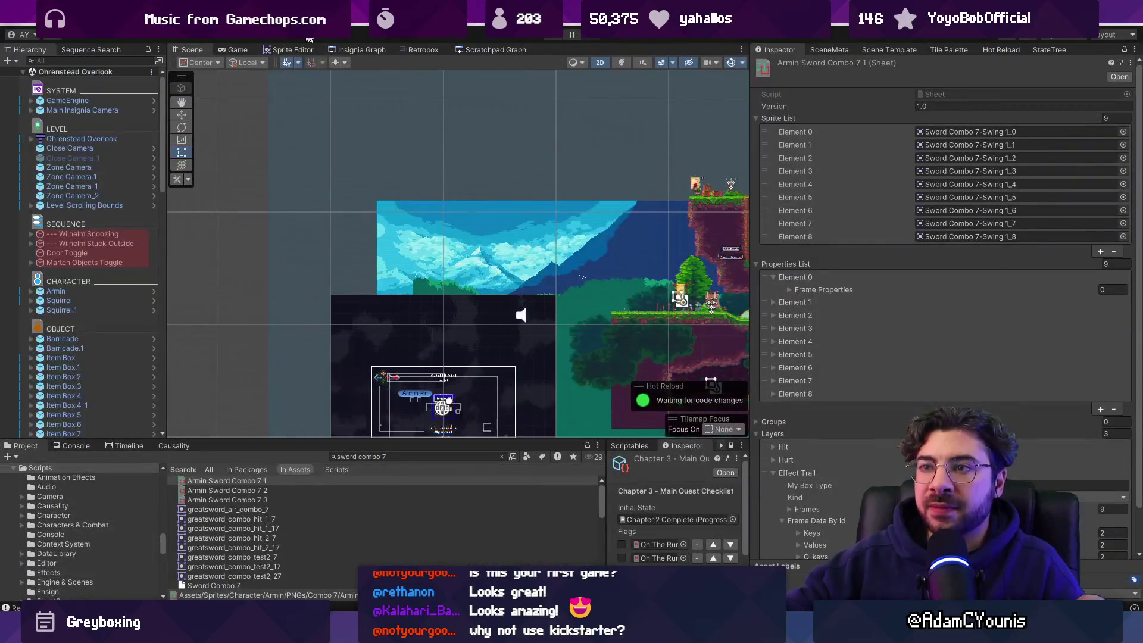
Step: Zoom out the Insignia Graph, widen it past the Inspector, and pan to frame the room clusters
scroll(459, 267, down, 5)
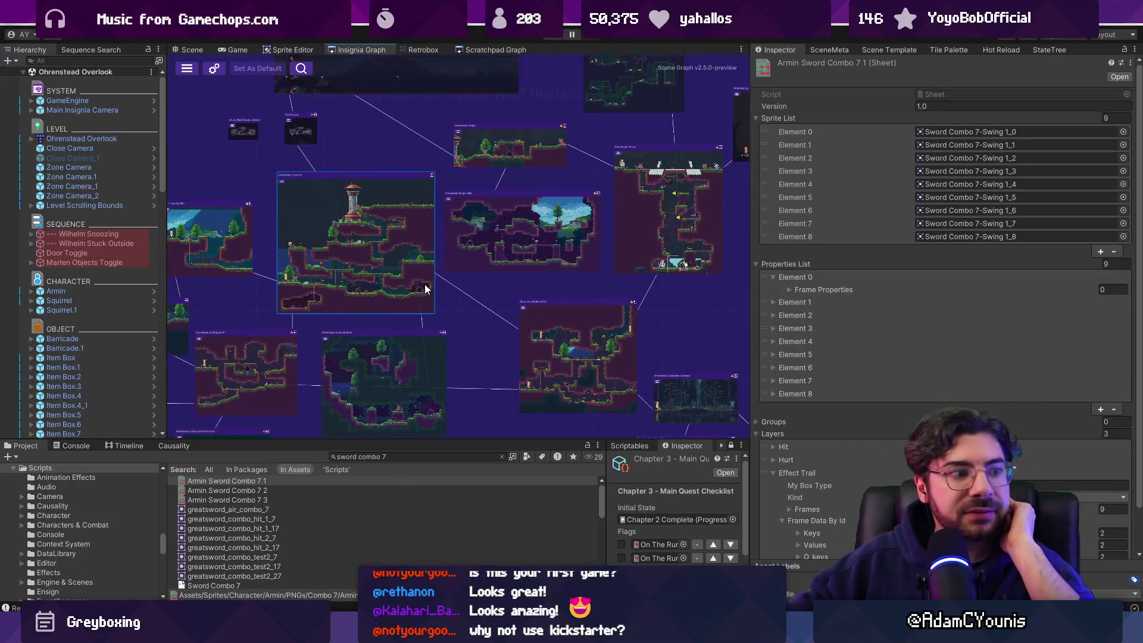
scroll(434, 289, down, 3)
scroll(470, 319, down, 2)
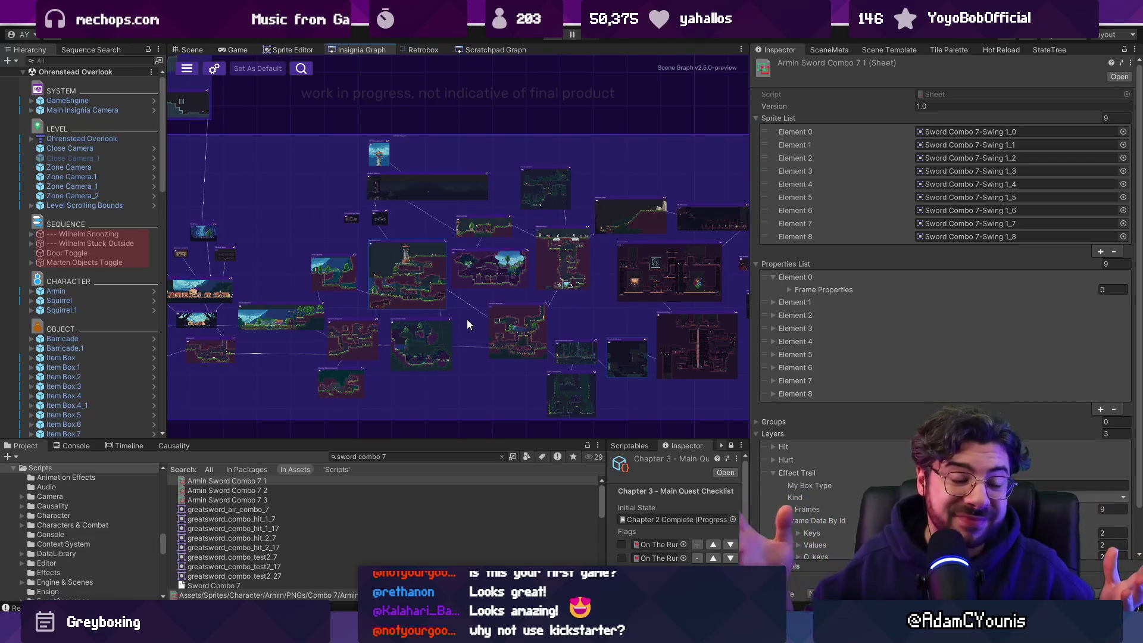
scroll(440, 284, down, 2)
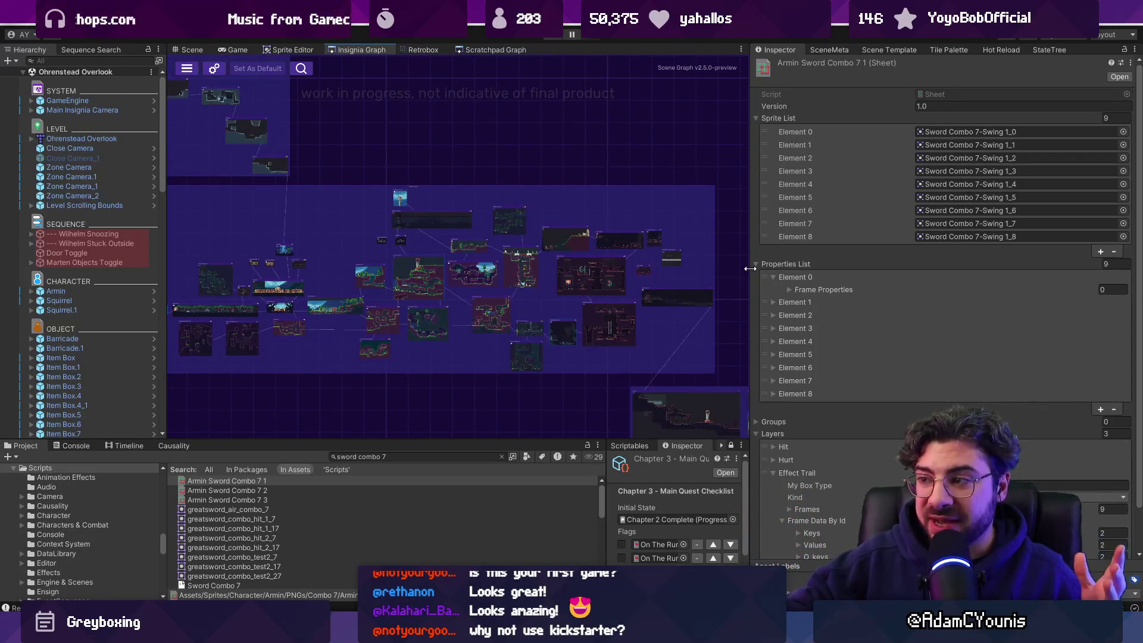
drag(749, 268, 899, 268)
scroll(538, 277, down, 2)
scroll(484, 281, up, 1)
mouse_move(422, 238)
mouse_down()
mouse_move(391, 216)
mouse_move(376, 245)
mouse_up()
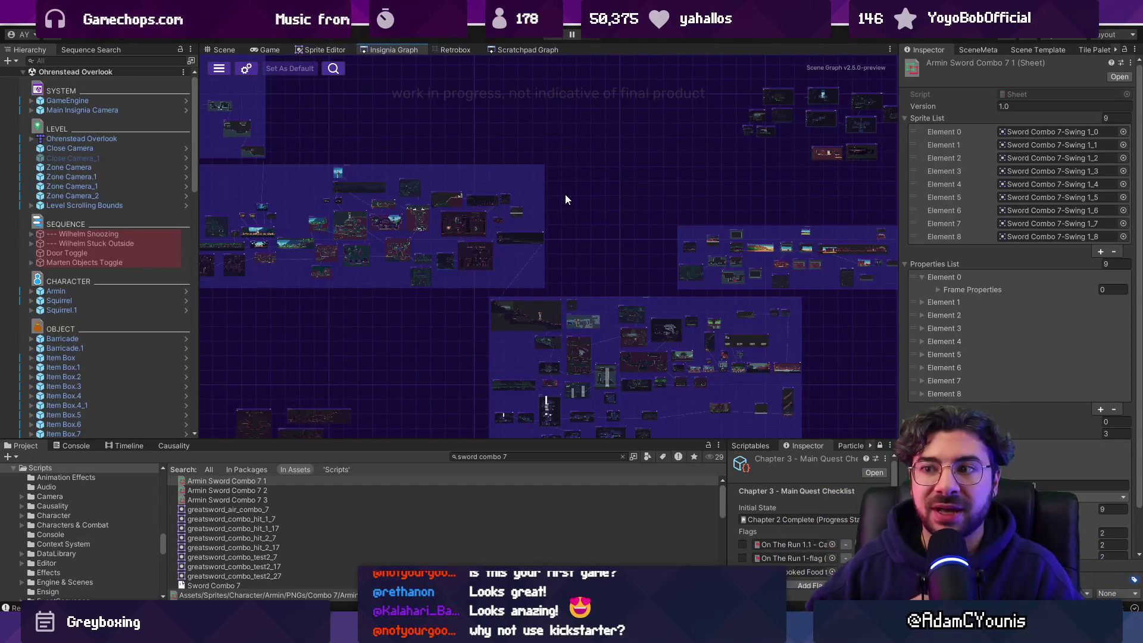
Step: Widen the graph past the Hierarchy, reframe the clusters, and zoom in on Masalyaar Main Street
mouse_move(566, 194)
mouse_down()
mouse_move(735, 119)
mouse_move(734, 239)
mouse_move(544, 189)
mouse_move(584, 209)
mouse_move(574, 206)
mouse_up()
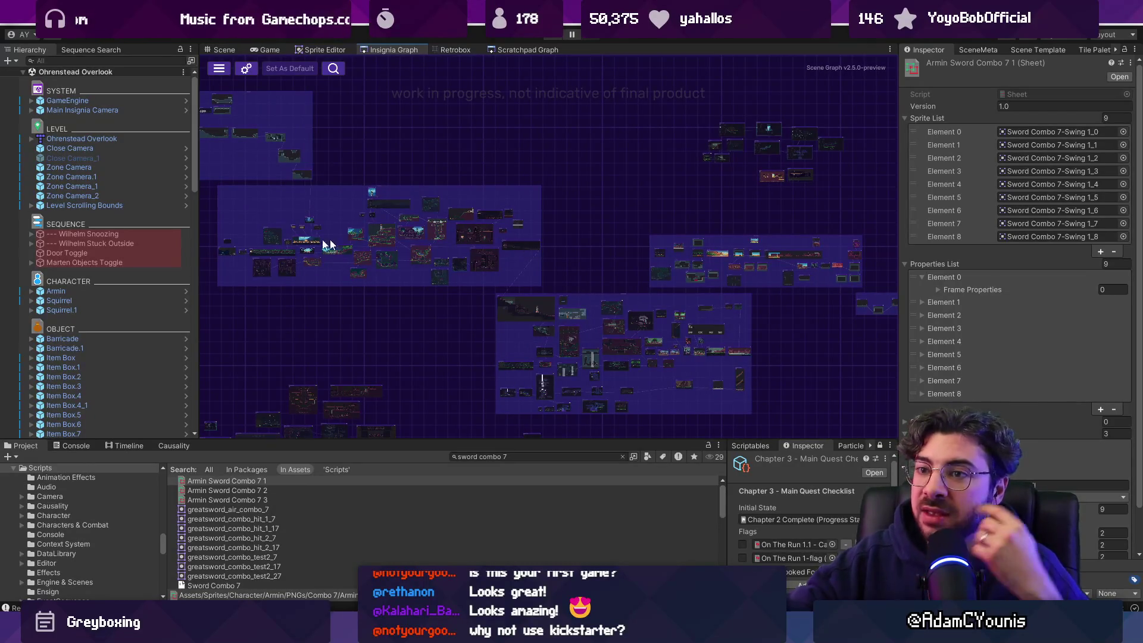
drag(197, 228, 145, 231)
drag(282, 248, 255, 229)
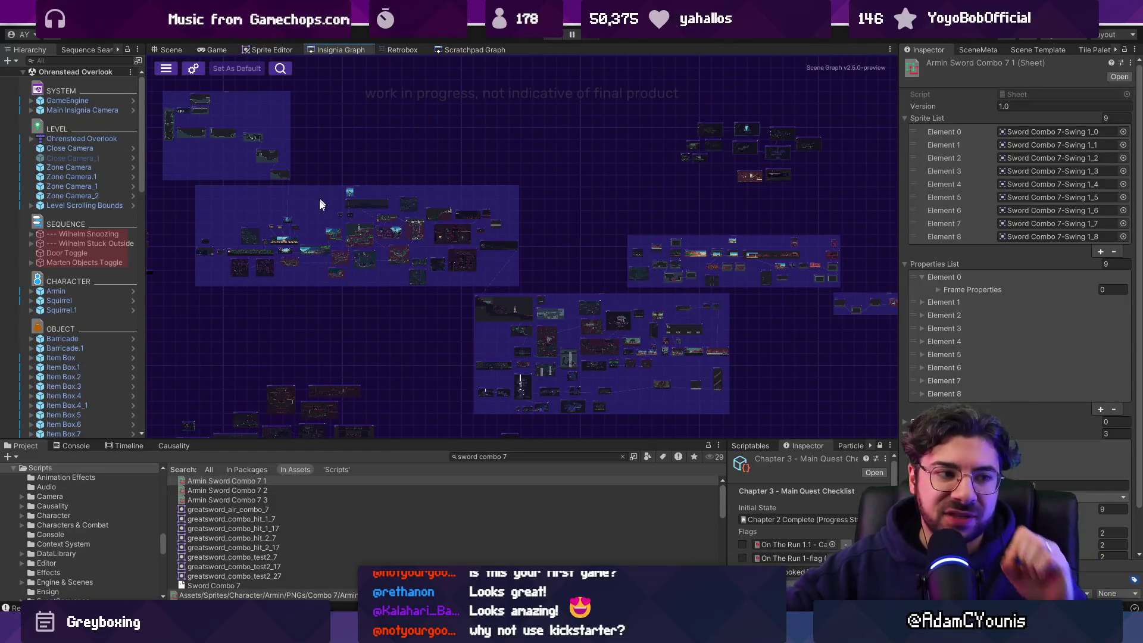
scroll(791, 277, up, 10)
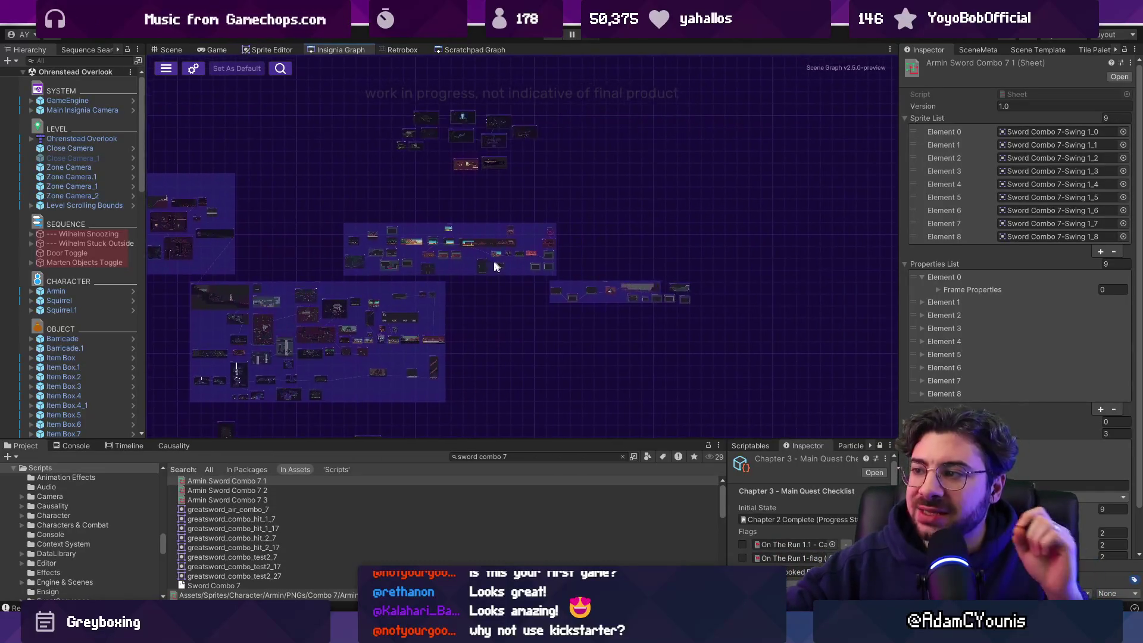
scroll(636, 288, up, 5)
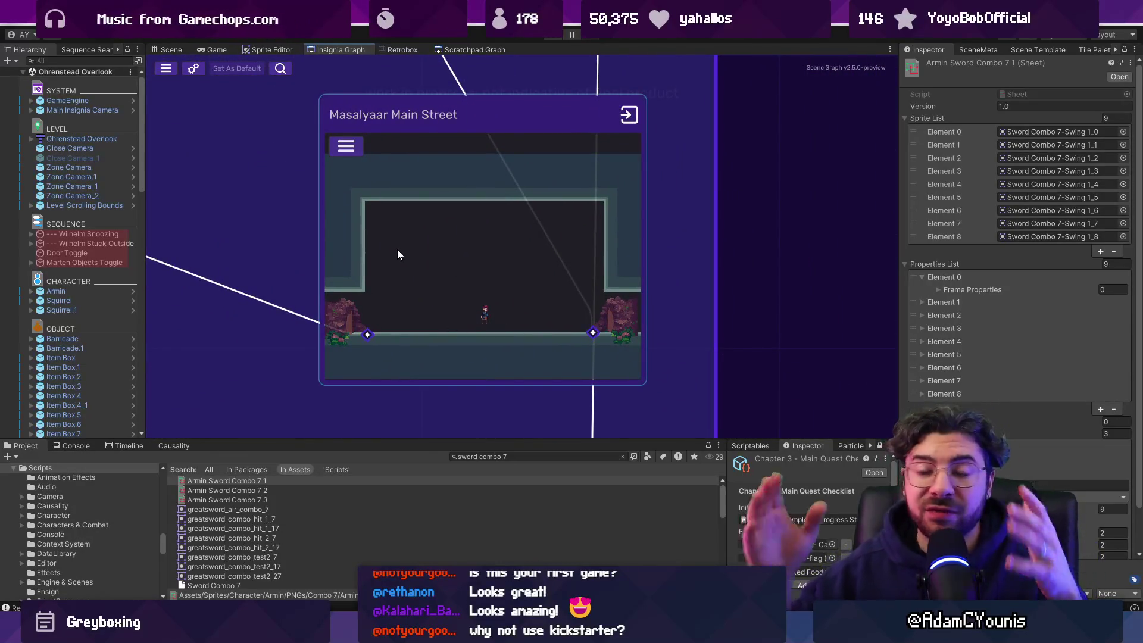
Step: Zoom and pan around the Insignia Graph's room clusters, giving the graph slightly more width
scroll(569, 208, down, 15)
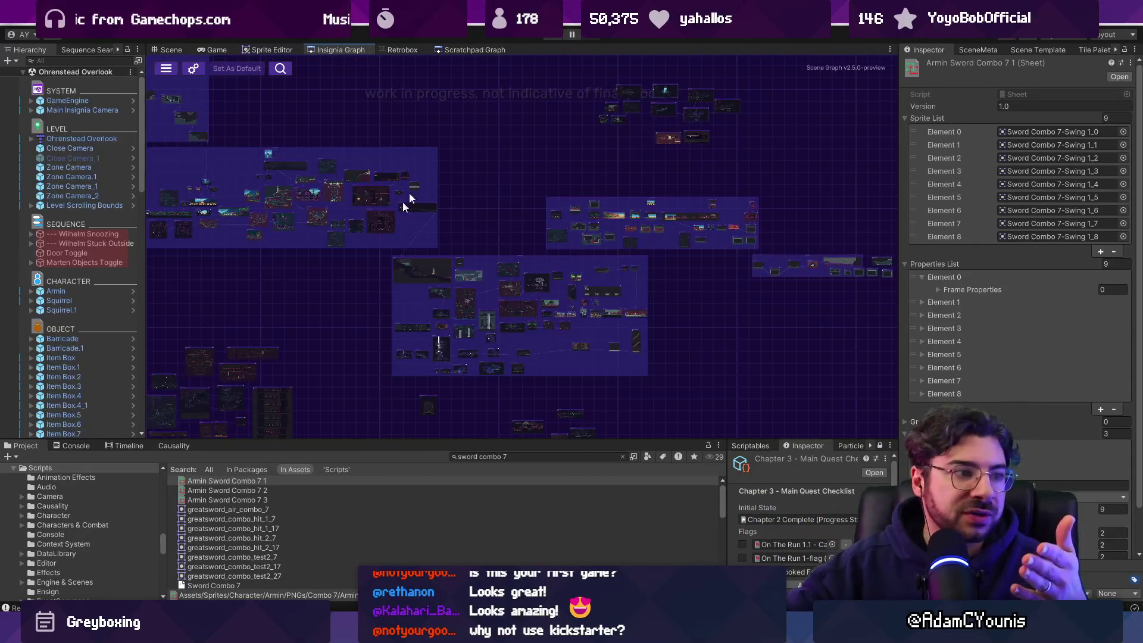
scroll(848, 257, up, 10)
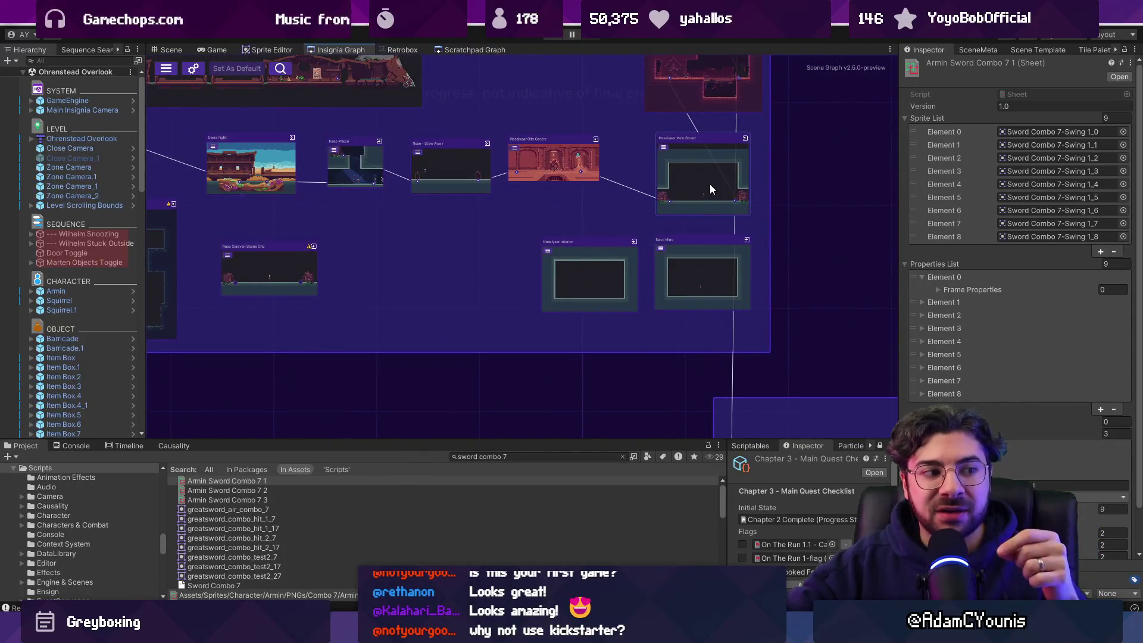
scroll(710, 186, down, 2)
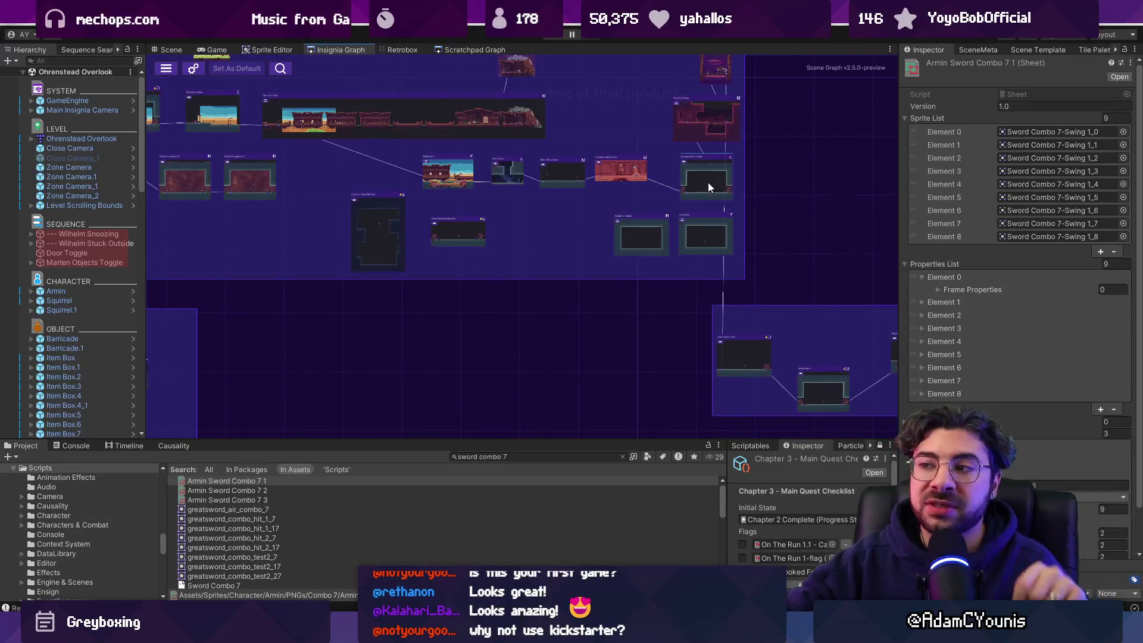
scroll(708, 184, down, 5)
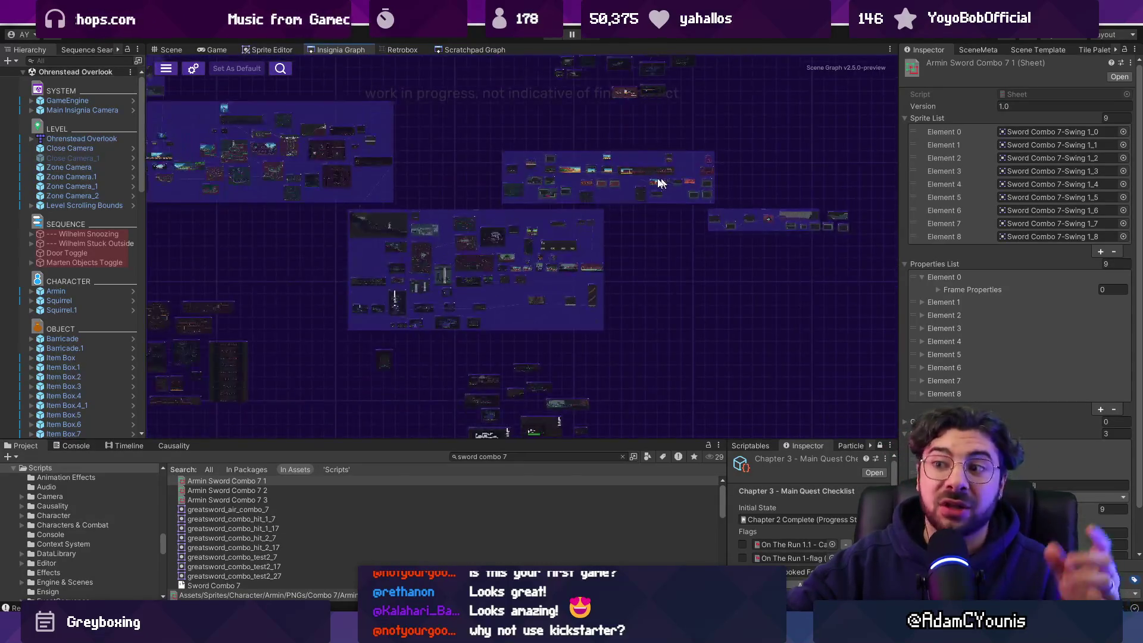
drag(792, 249, 748, 272)
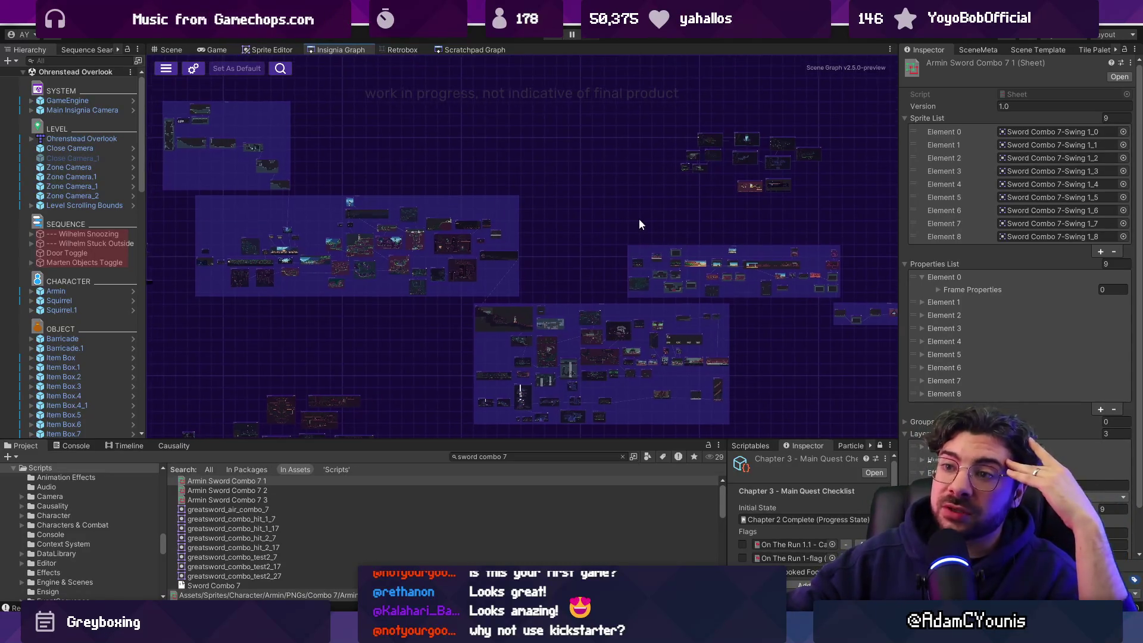
drag(900, 262, 915, 262)
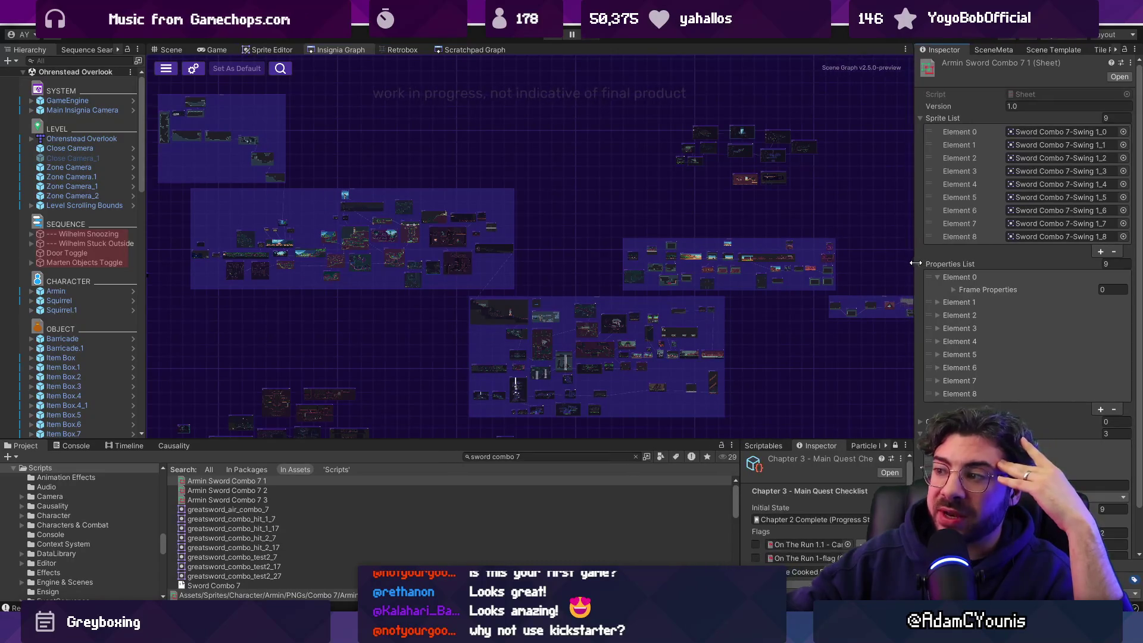
drag(615, 209, 620, 214)
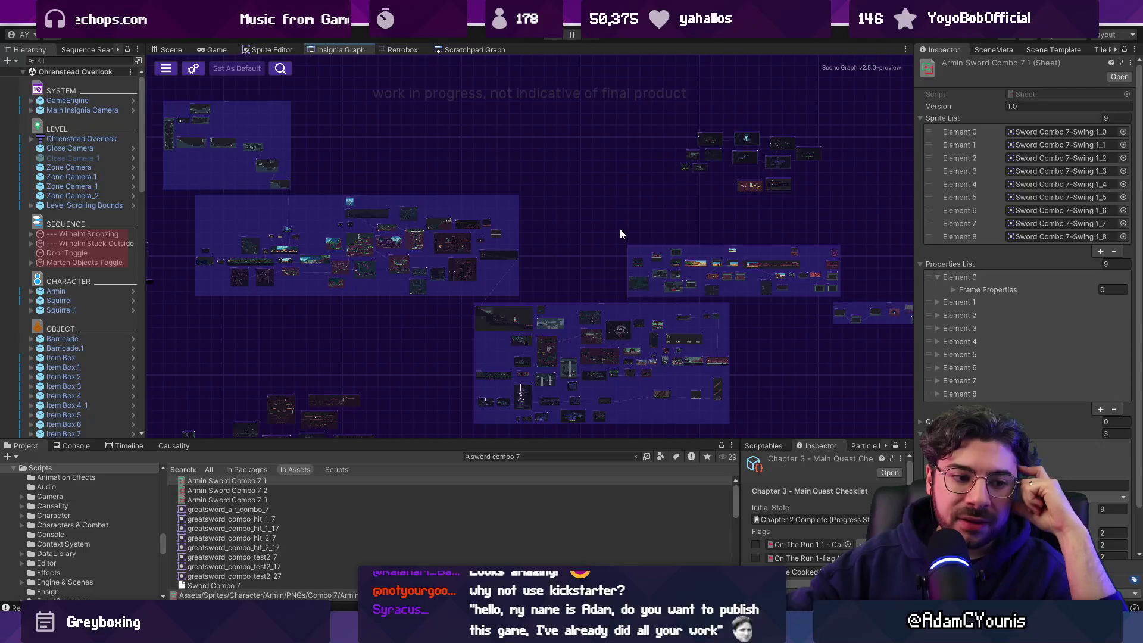
scroll(619, 228, right, 1)
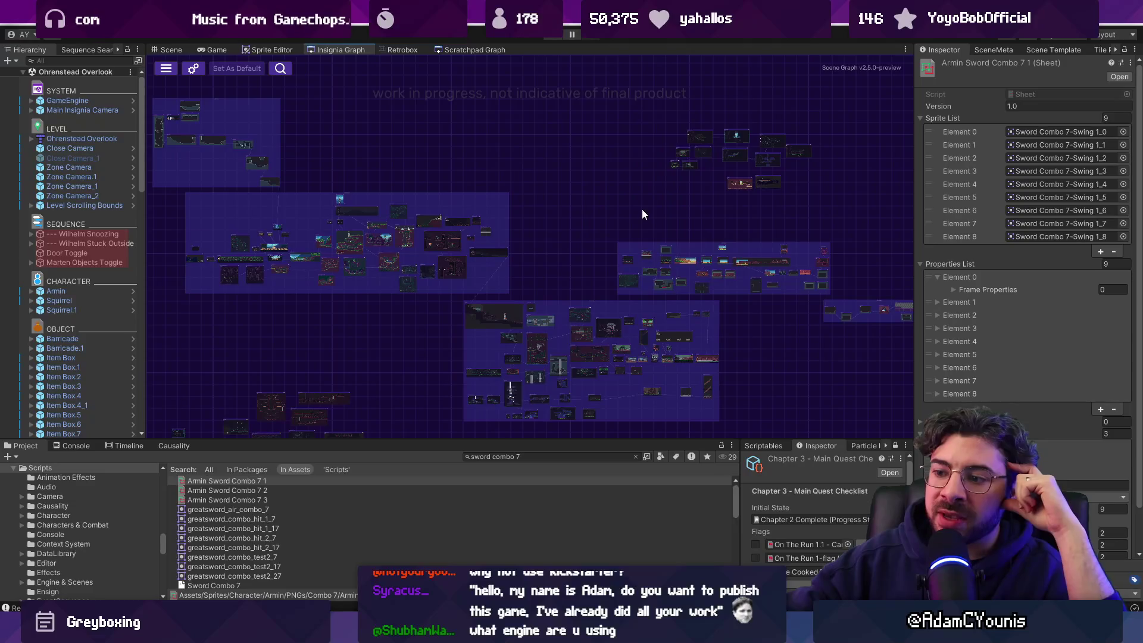
Step: Switch to Figma's Insignia Sequence World Layout board, then open Insignia Pitch 2 from recent files
mouse_move(533, 634)
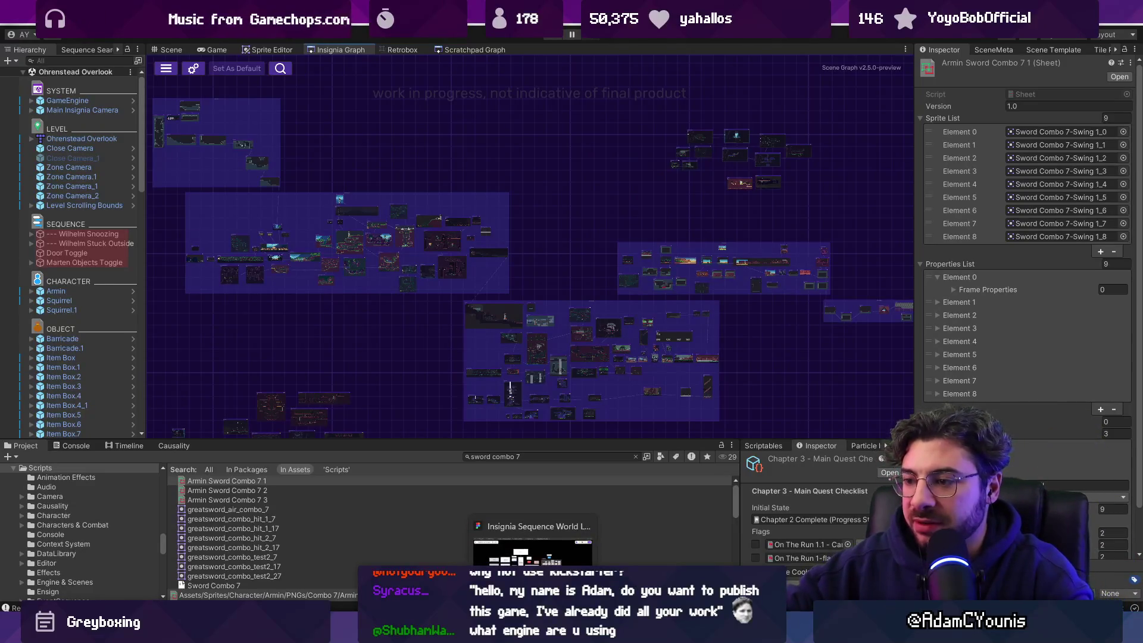
click(532, 549)
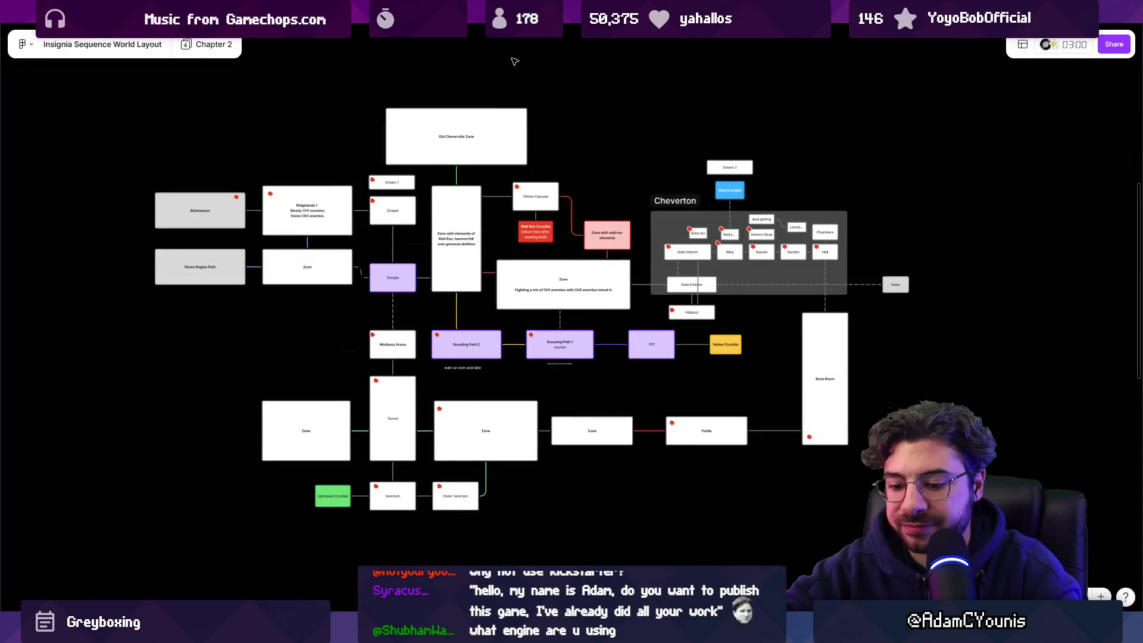
key(ctrl+w)
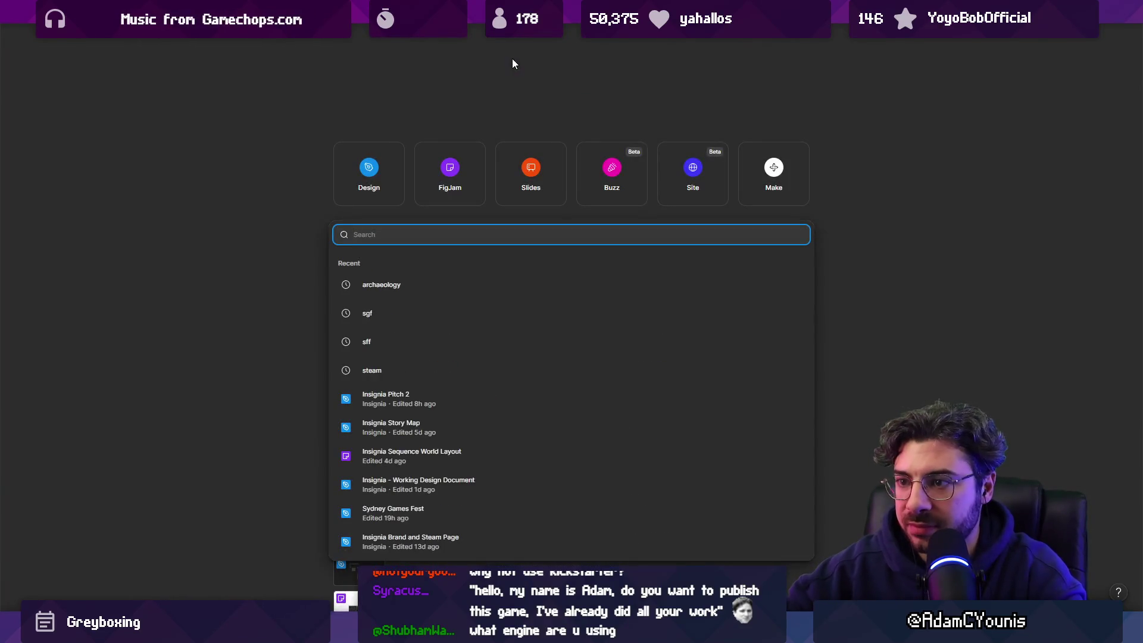
click(419, 295)
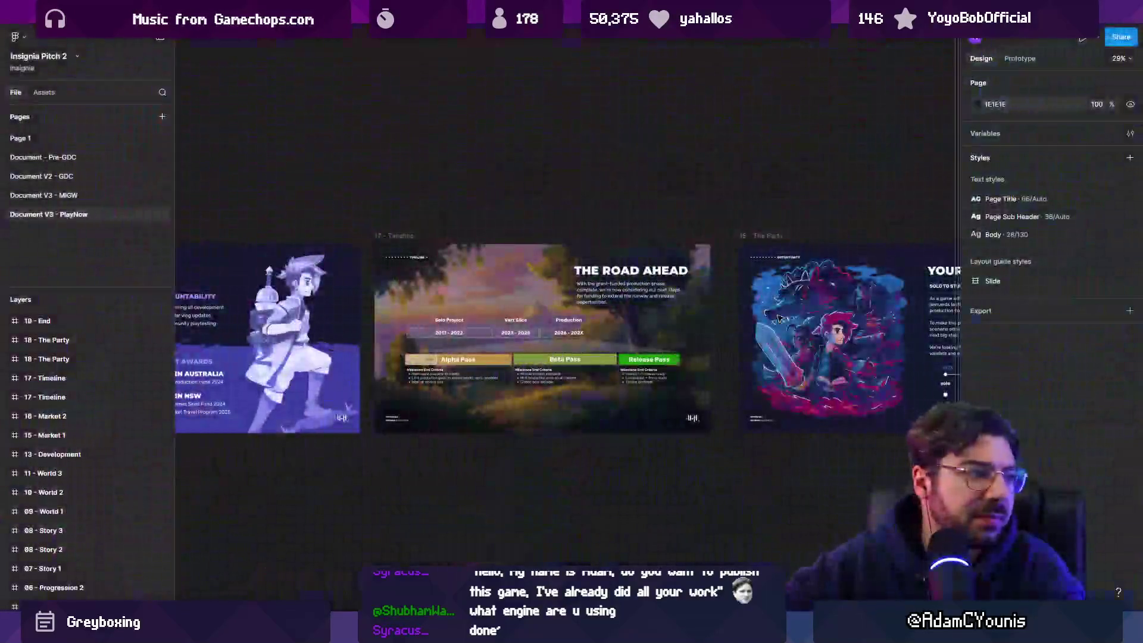
Step: Scroll across the Insignia Pitch 2 slides and select the 18 - The Party slide
scroll(833, 346, down, 5)
scroll(833, 345, up, 3)
scroll(615, 336, left, 5)
scroll(615, 336, up, 5)
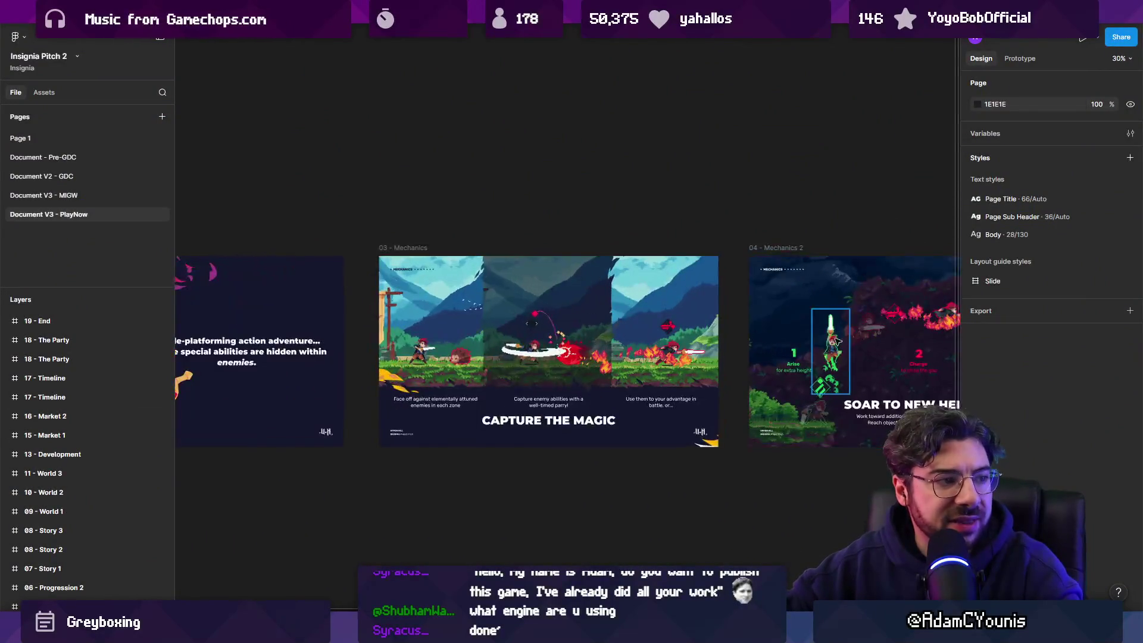
scroll(727, 324, right, 10)
scroll(727, 325, right, 20)
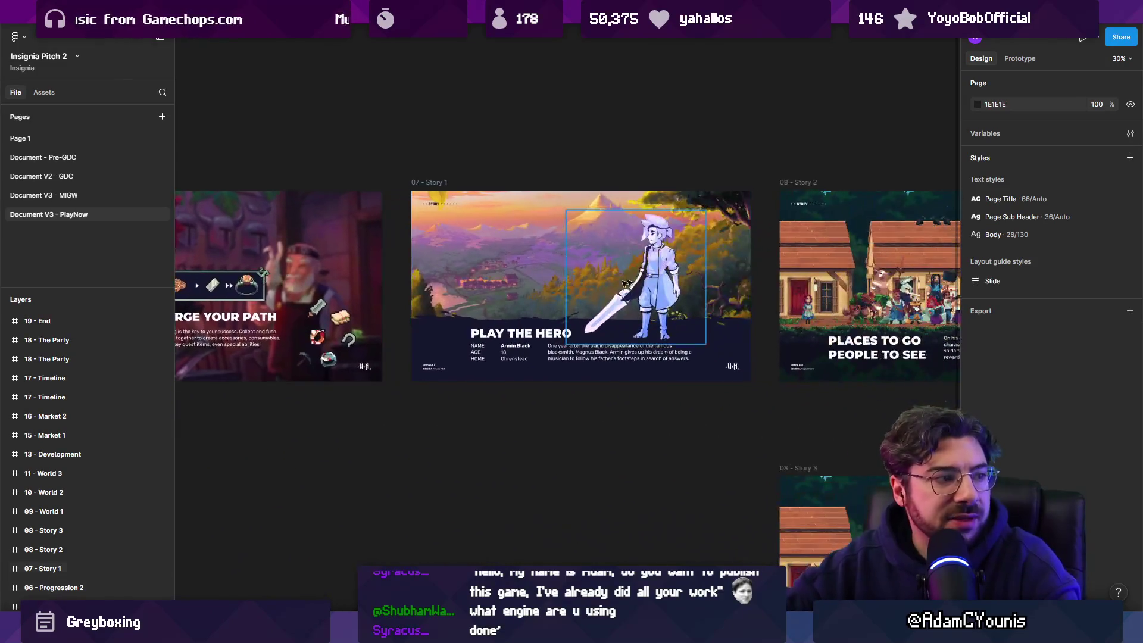
scroll(652, 284, right, 20)
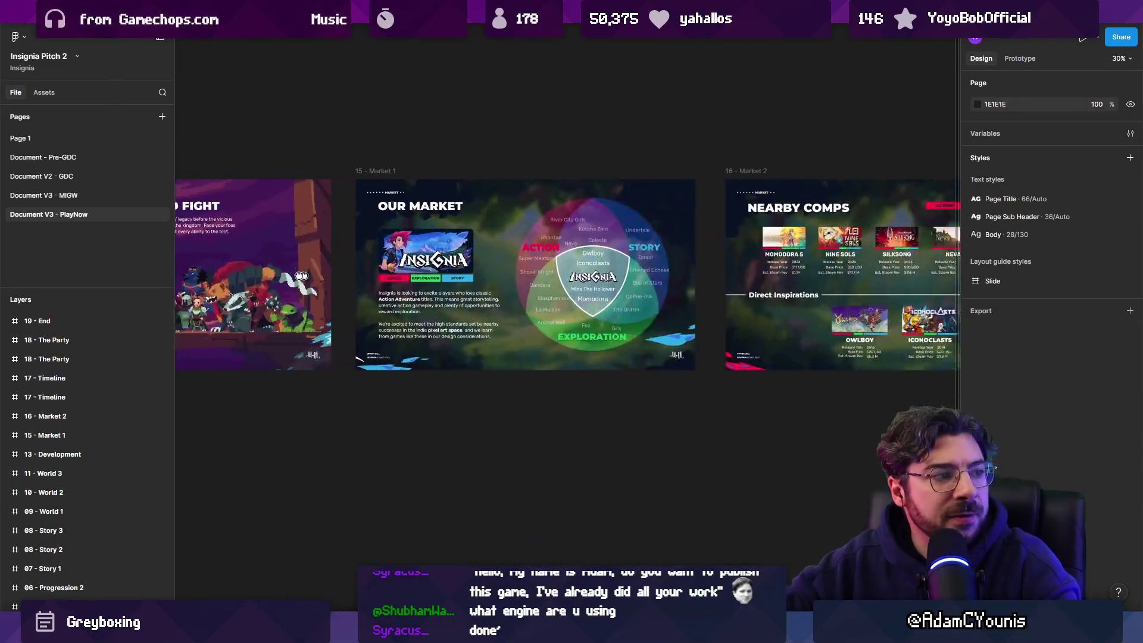
scroll(744, 282, right, 15)
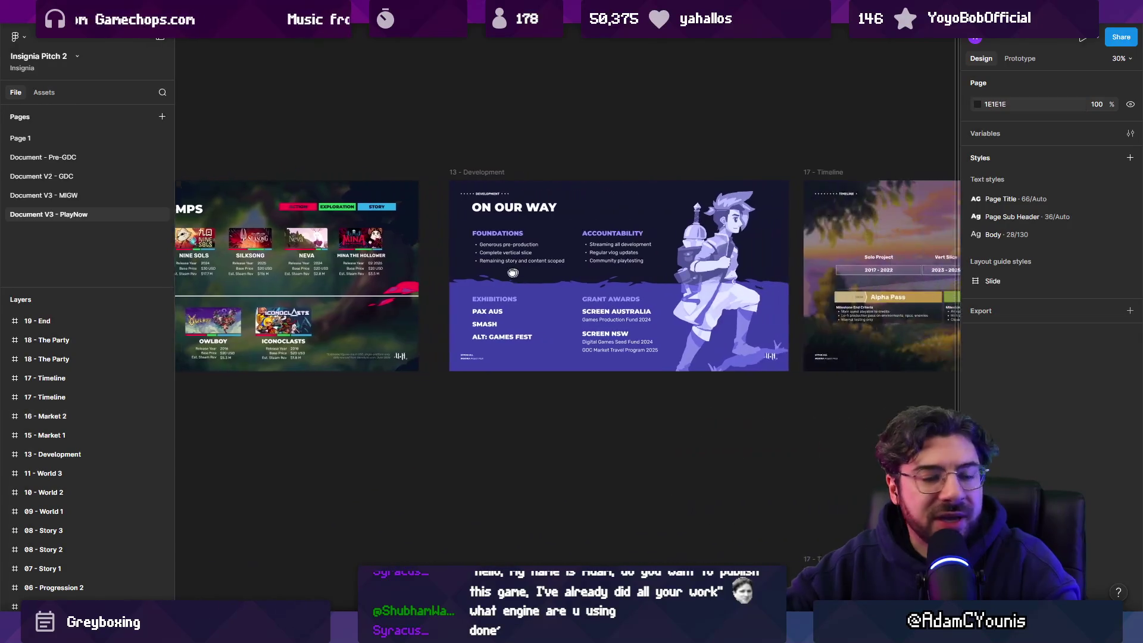
scroll(432, 272, down, 5)
scroll(655, 272, up, 5)
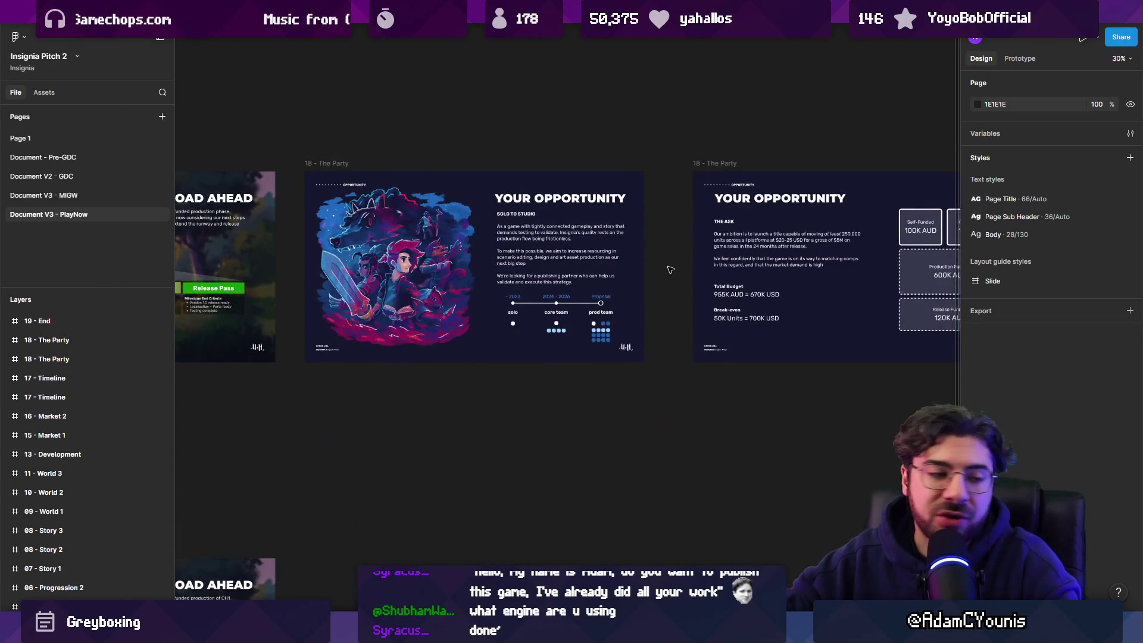
scroll(688, 255, right, 10)
scroll(497, 313, up, 4)
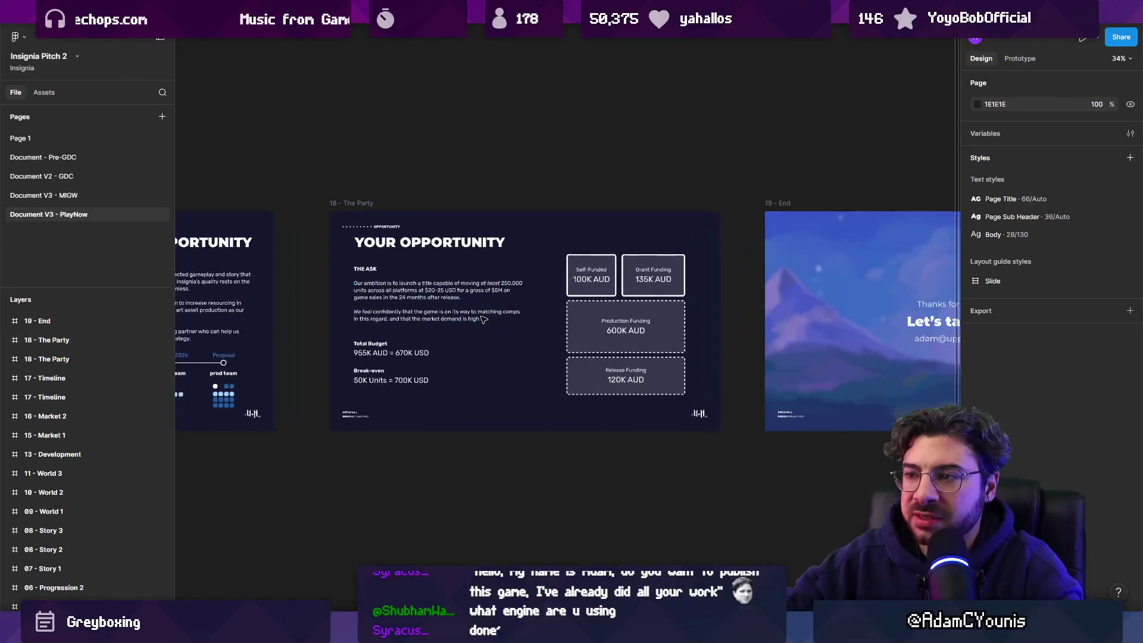
scroll(498, 314, up, 2)
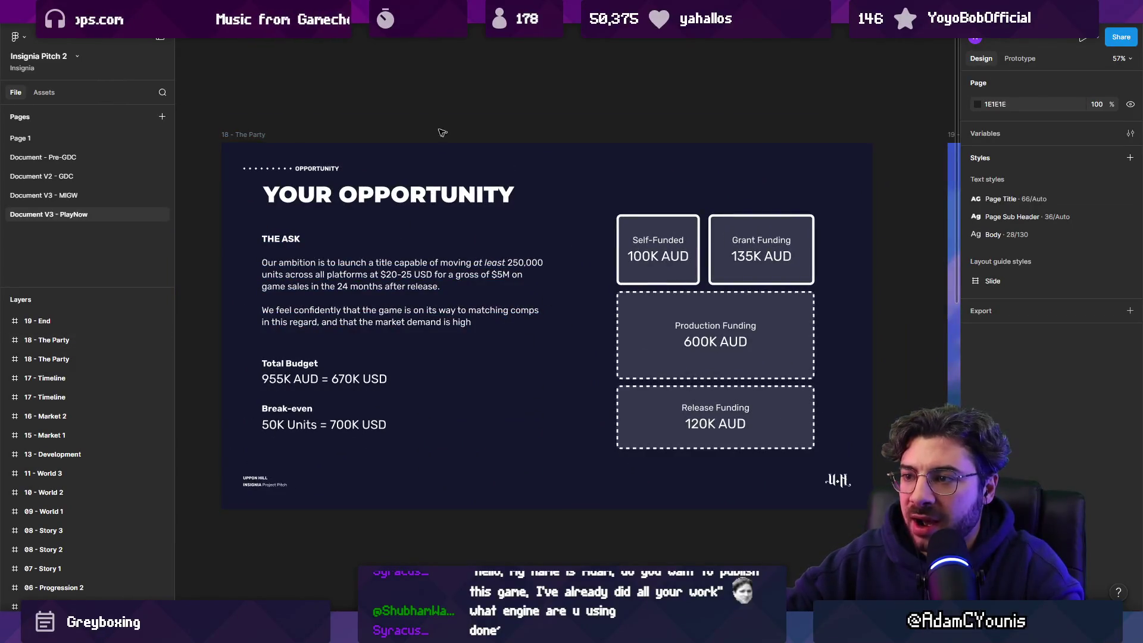
click(264, 134)
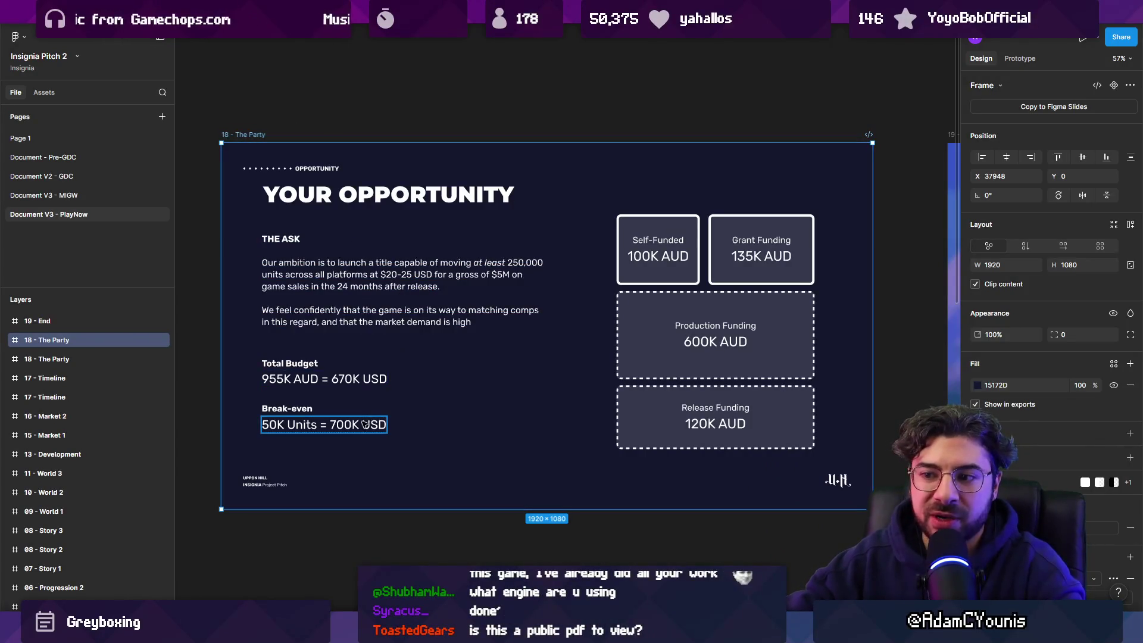
click(496, 539)
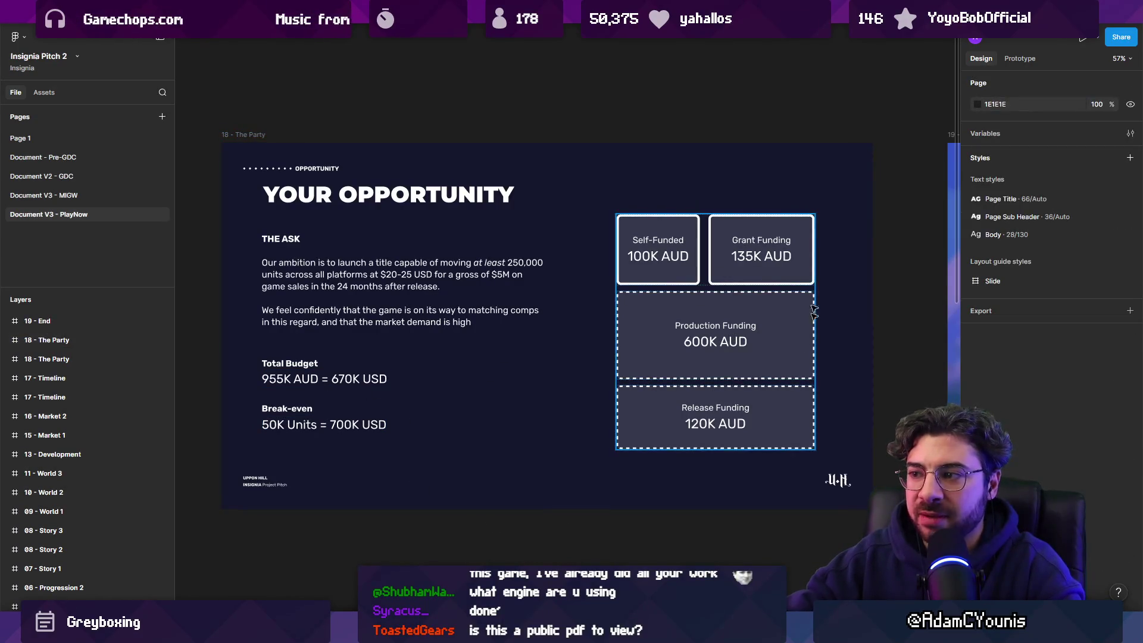
click(770, 336)
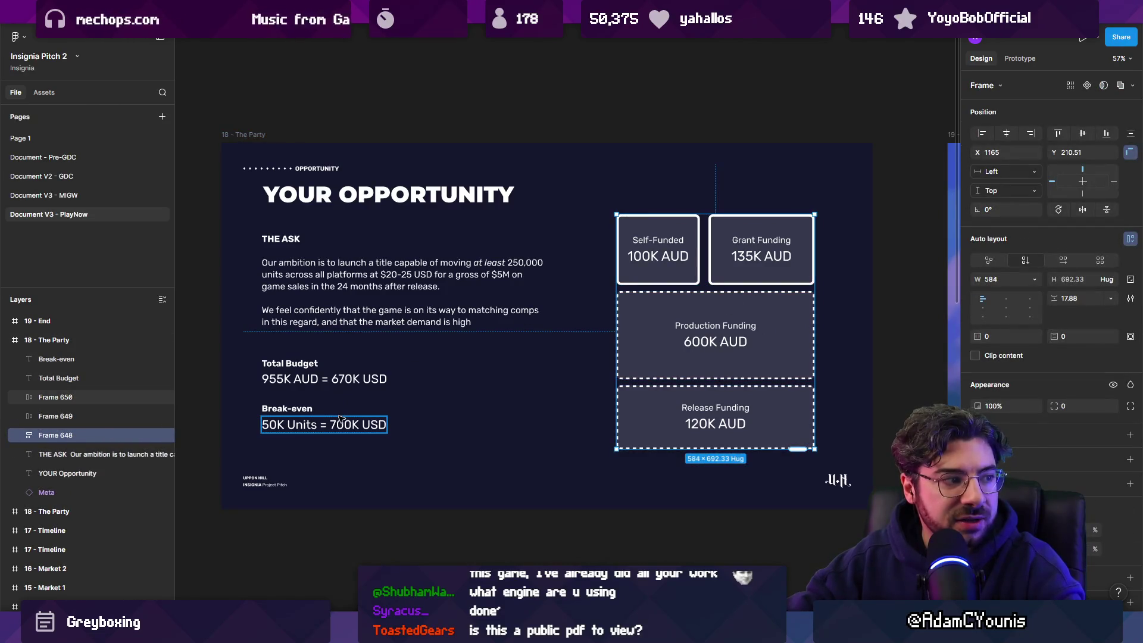
double_click(294, 432)
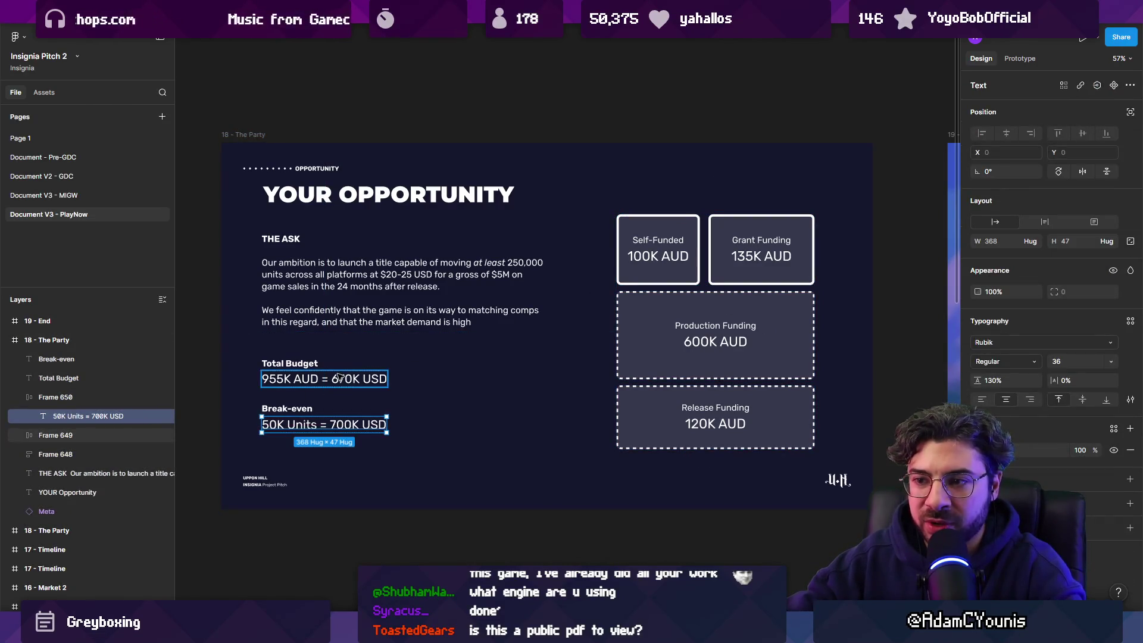
click(322, 542)
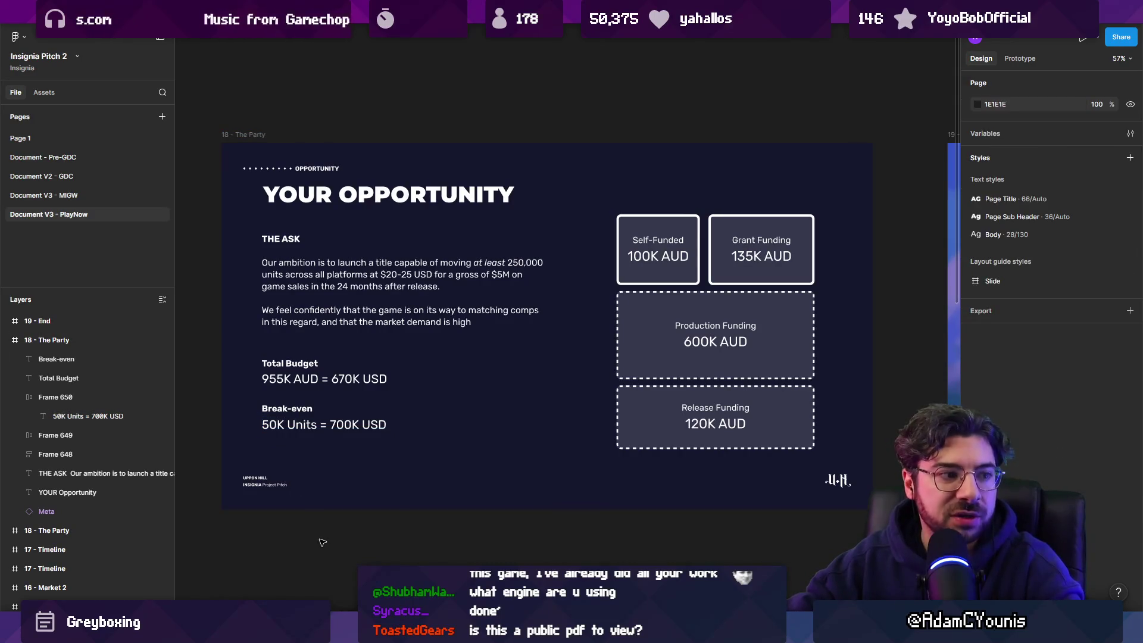
Step: Scroll back to the 16 - Market 2 slide and zoom into its Nearby Comps comparison
scroll(484, 350, left, 10)
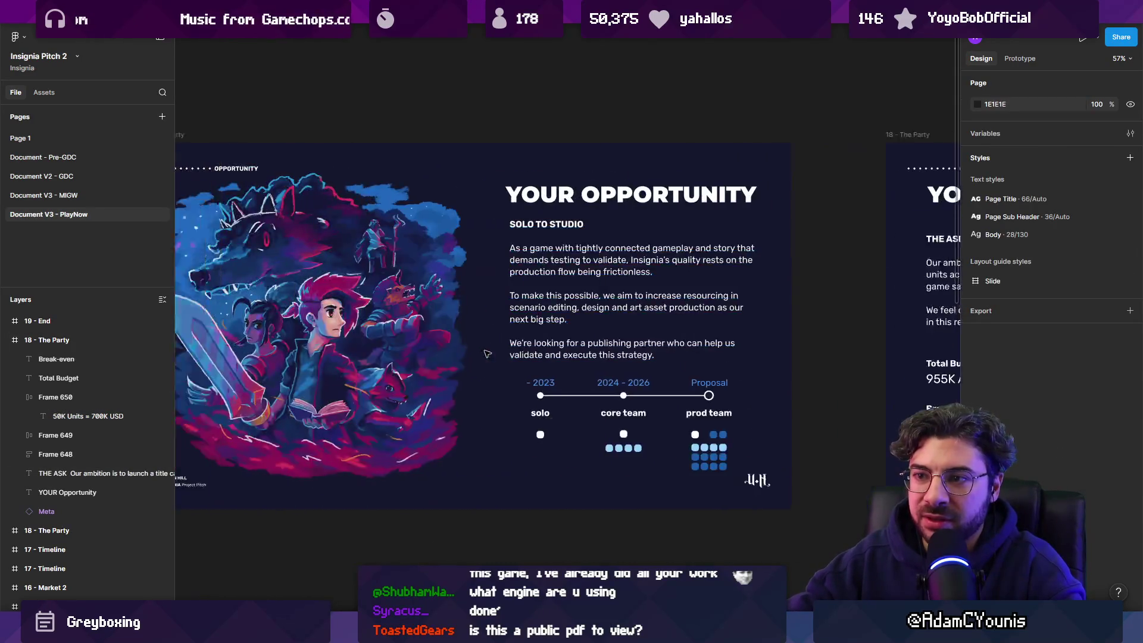
scroll(487, 353, left, 20)
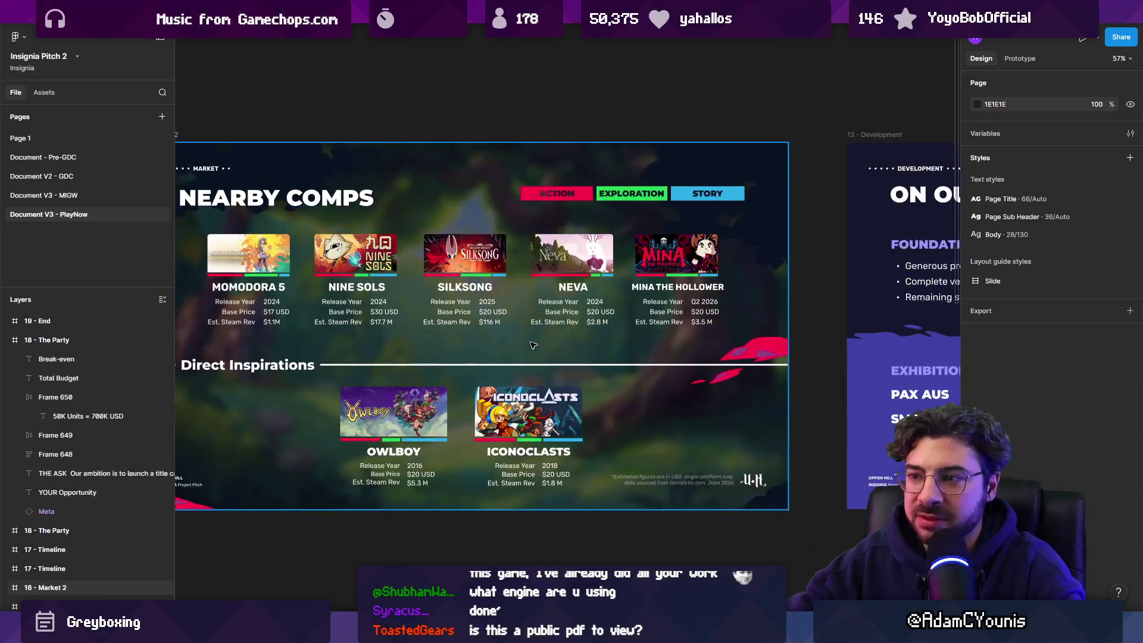
scroll(524, 342, left, 3)
ctrl+scroll(489, 335, up, 2)
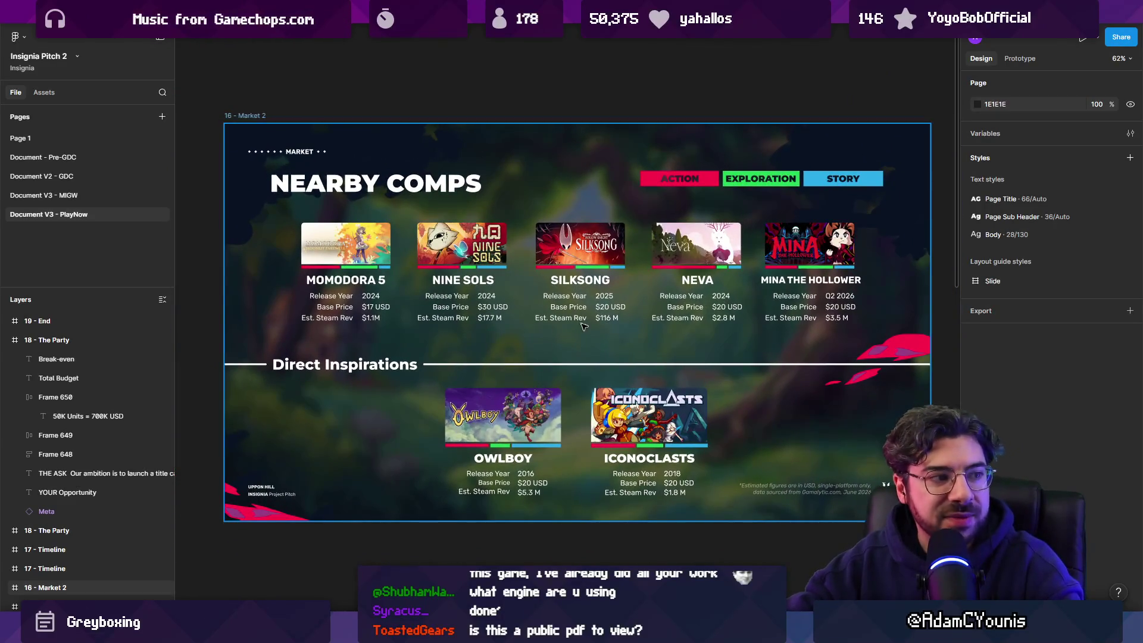
ctrl+scroll(582, 326, up, 1)
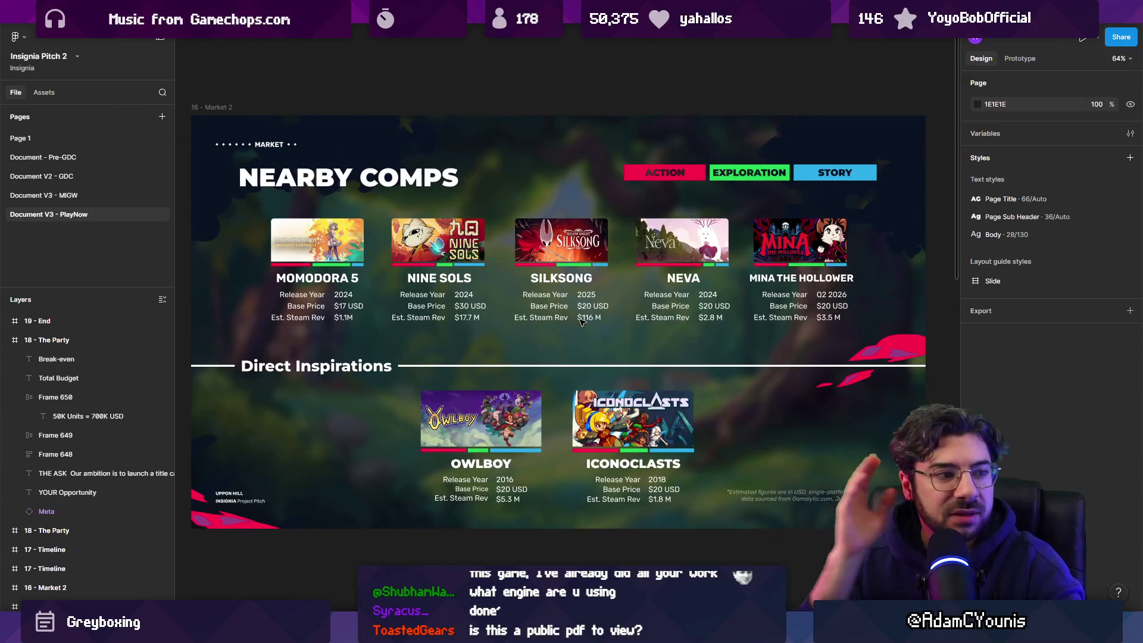